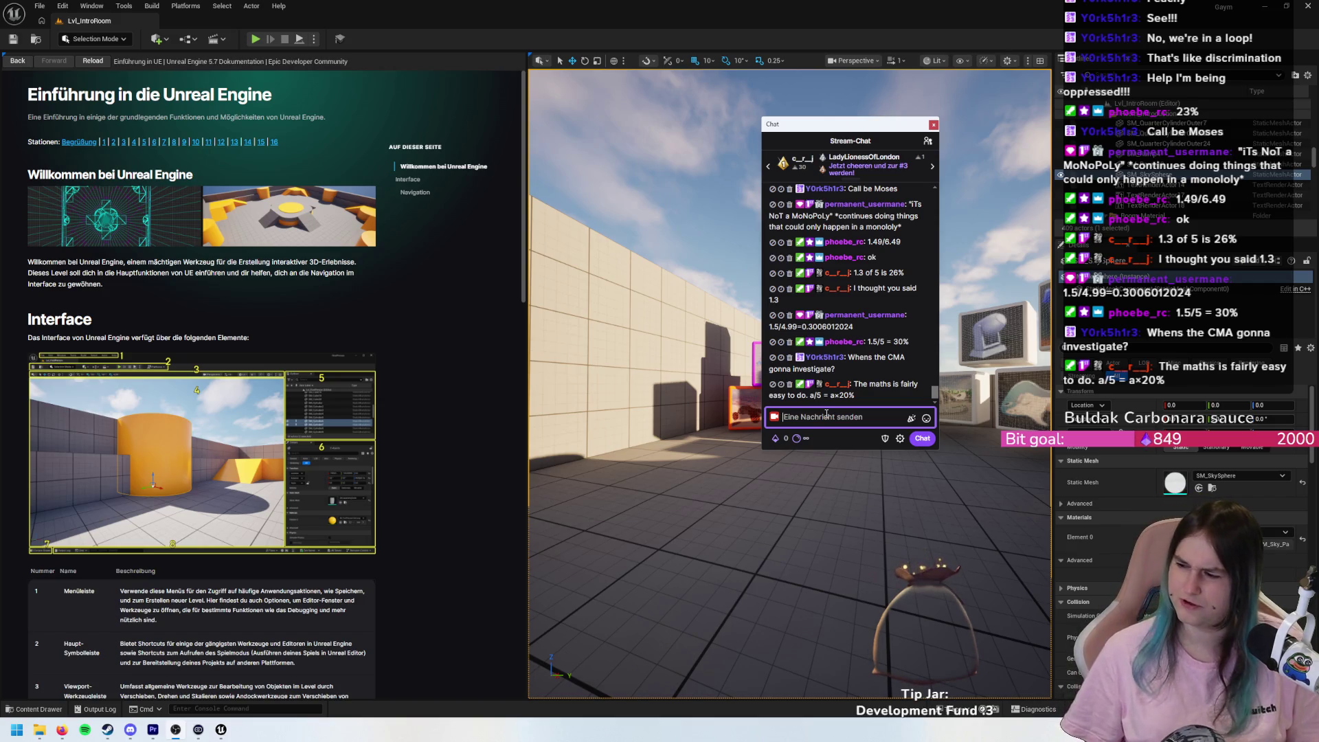
- Close the stream chat window and fly the view down over the samples showcase panels
left_click(743, 324)
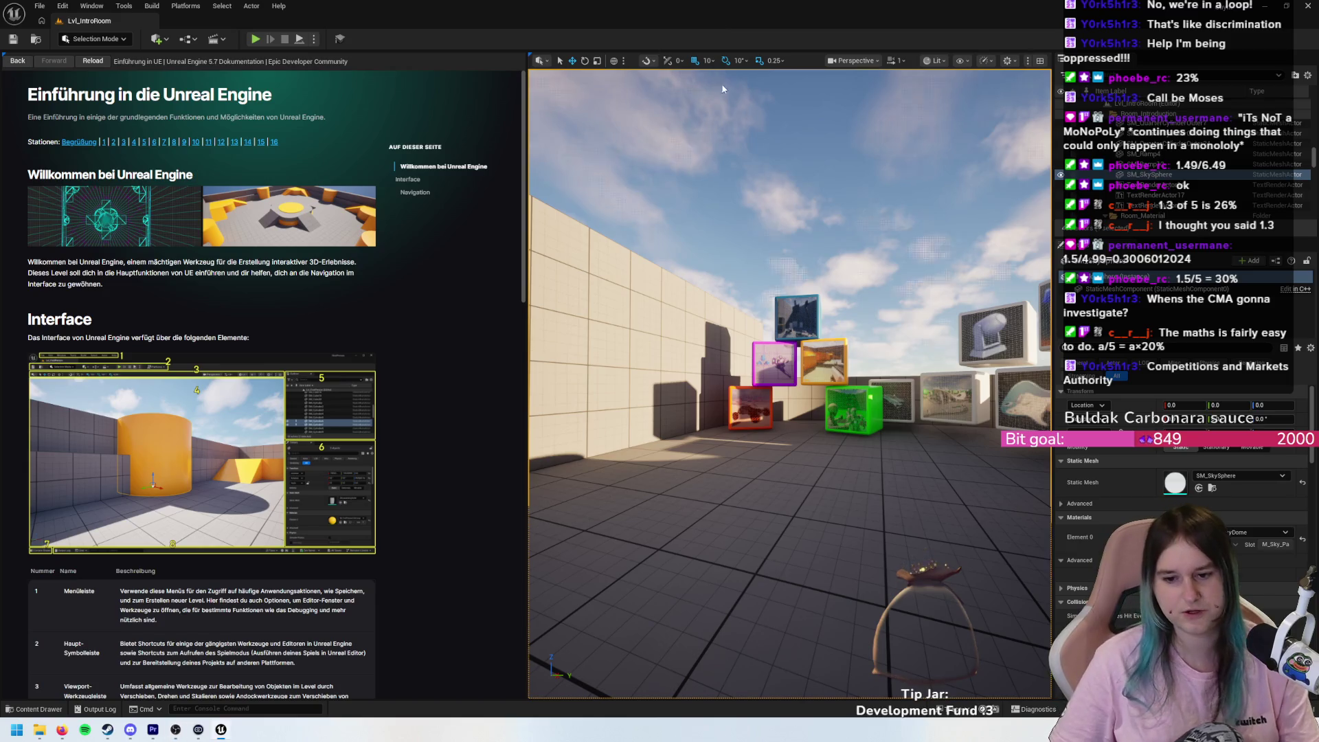
mouse_move(756, 344)
left_mouse_down()
mouse_move(756, 310)
mouse_move(790, 275)
mouse_move(756, 329)
mouse_move(797, 323)
mouse_move(794, 299)
mouse_move(825, 295)
mouse_move(807, 347)
mouse_move(845, 343)
mouse_move(835, 303)
mouse_move(848, 316)
mouse_move(770, 319)
mouse_move(797, 319)
left_mouse_up()
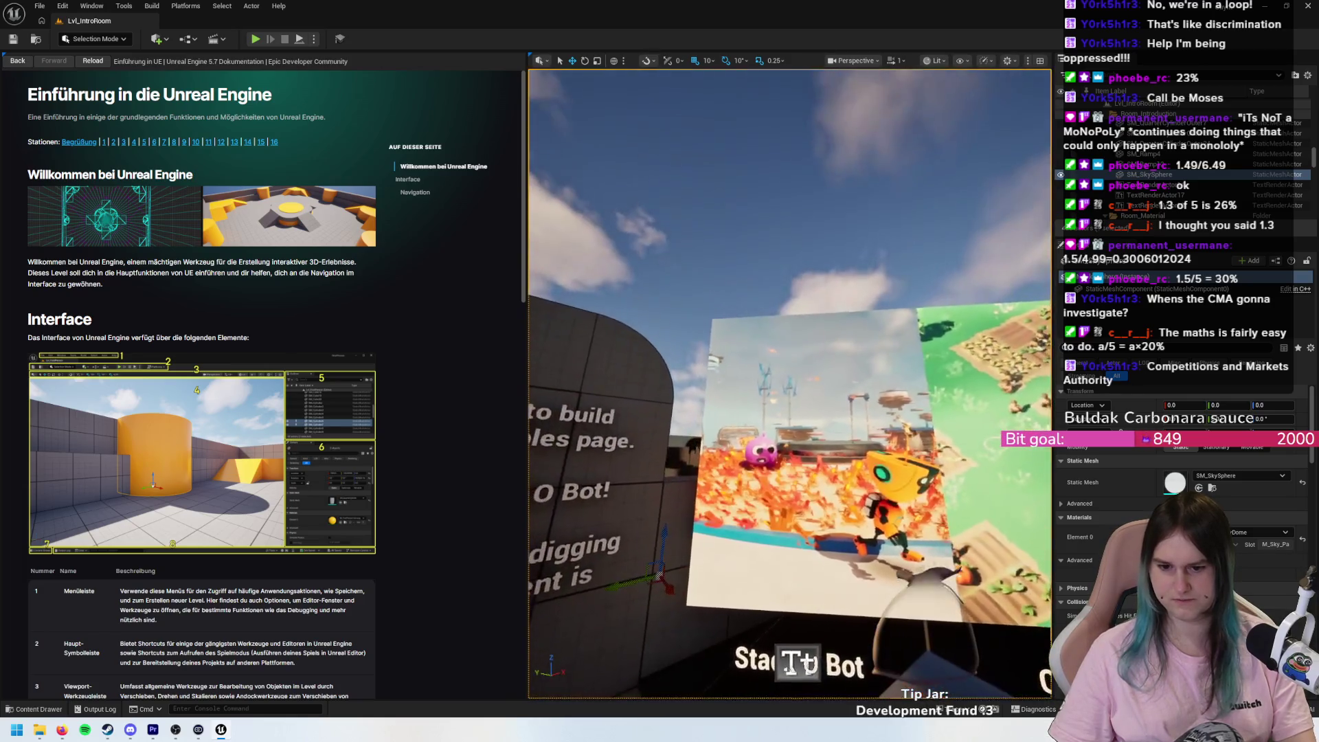
mouse_move(797, 320)
left_mouse_down()
mouse_move(825, 319)
mouse_move(845, 357)
mouse_move(832, 306)
mouse_move(890, 305)
mouse_move(893, 361)
mouse_move(893, 302)
mouse_move(824, 305)
mouse_move(753, 272)
left_mouse_up()
- Play the level with Alt+P and walk to the City Sample and Game Animation Sample panels
key("alt+p")
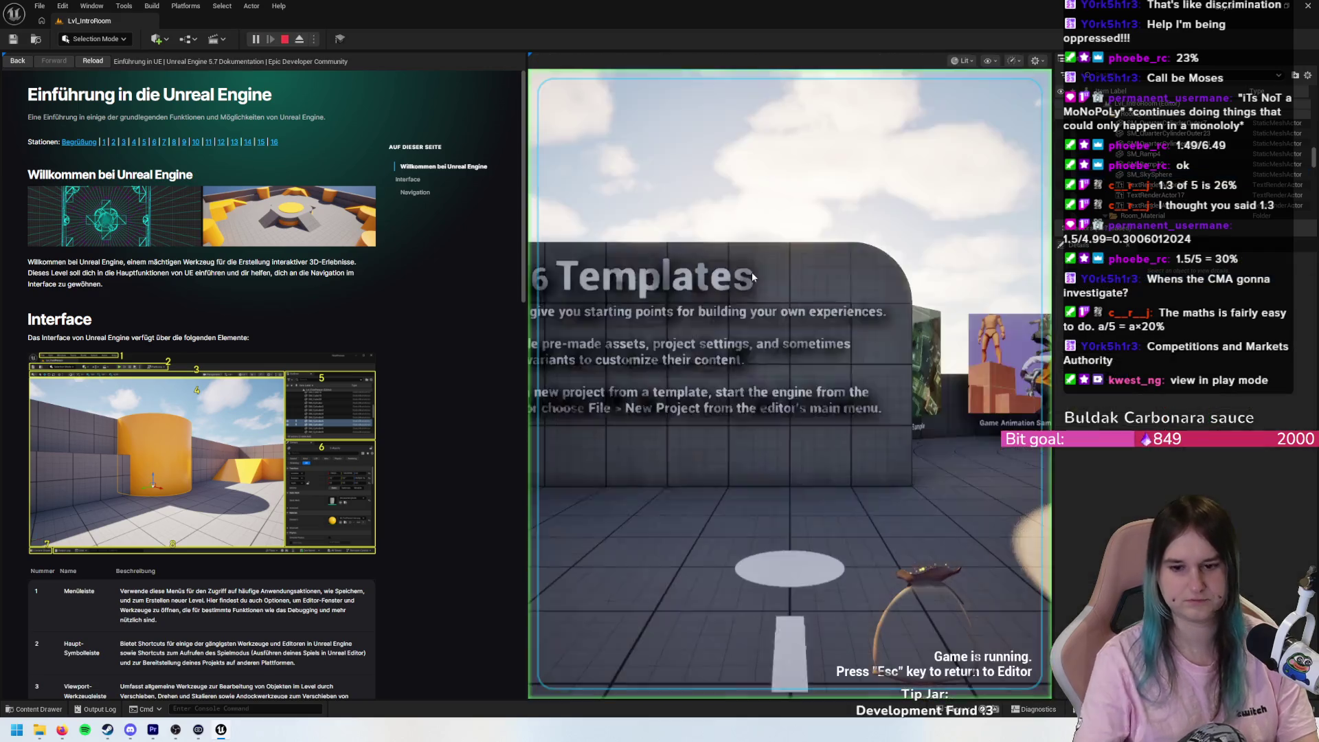
left_click(762, 274)
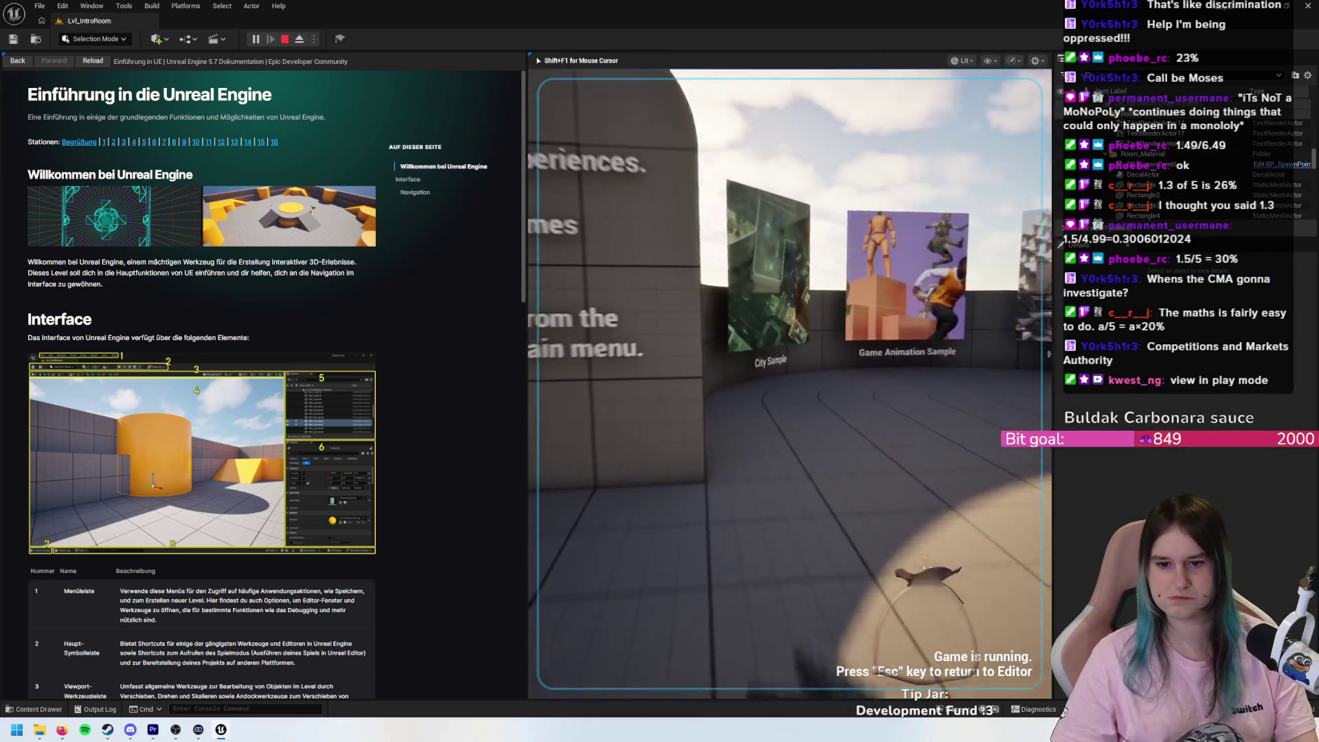
key("w")
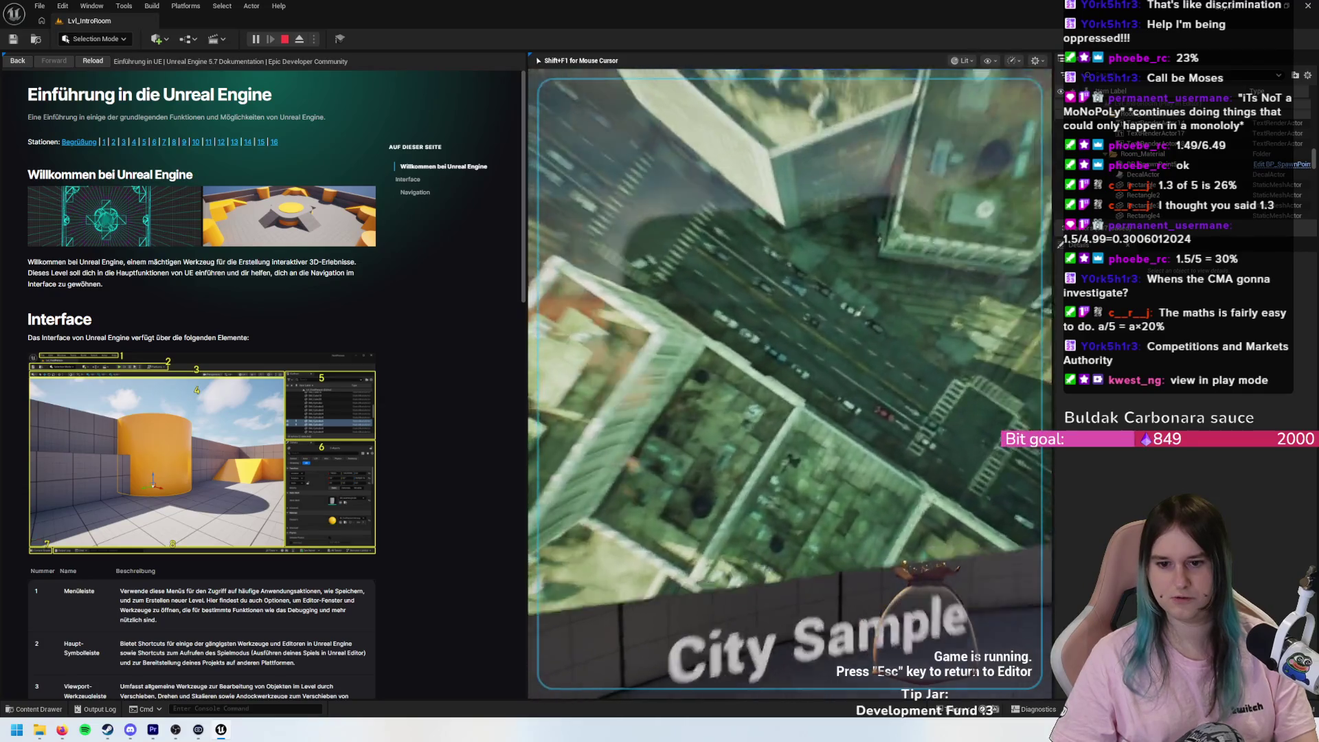
key("s")
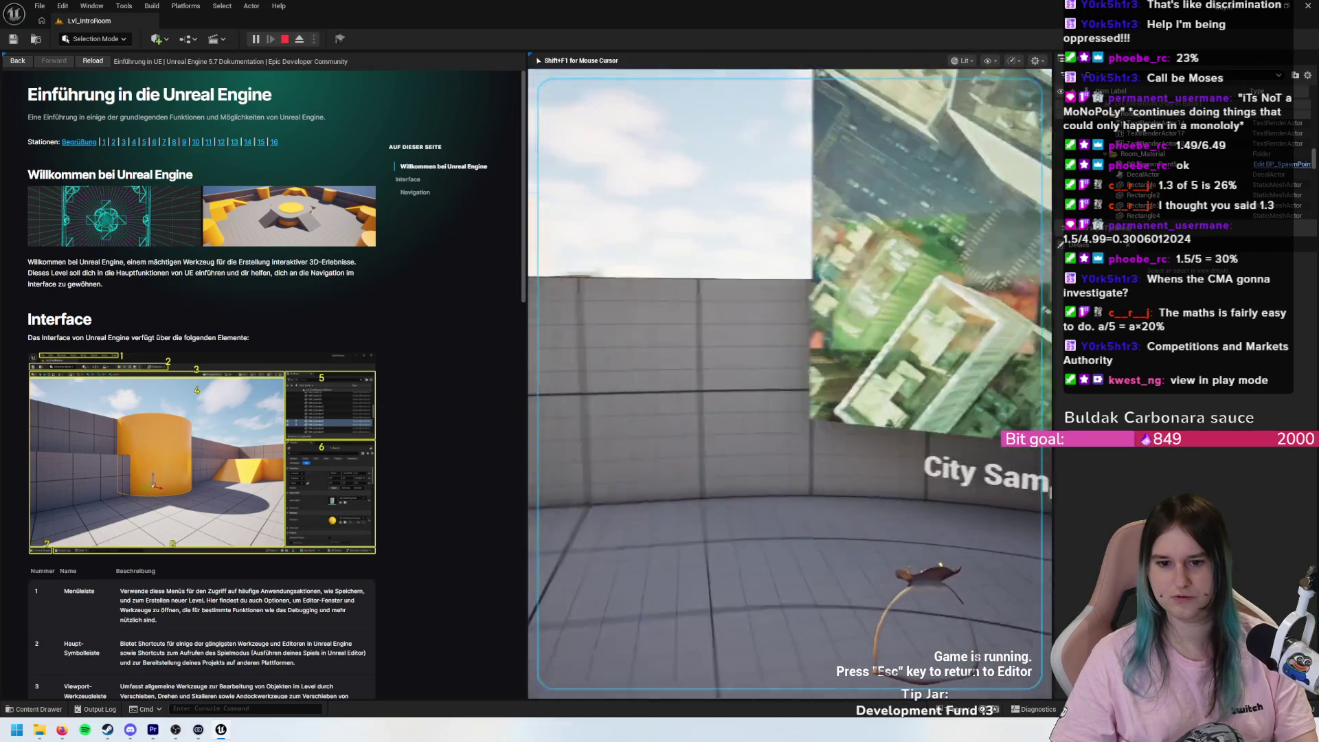
key("d")
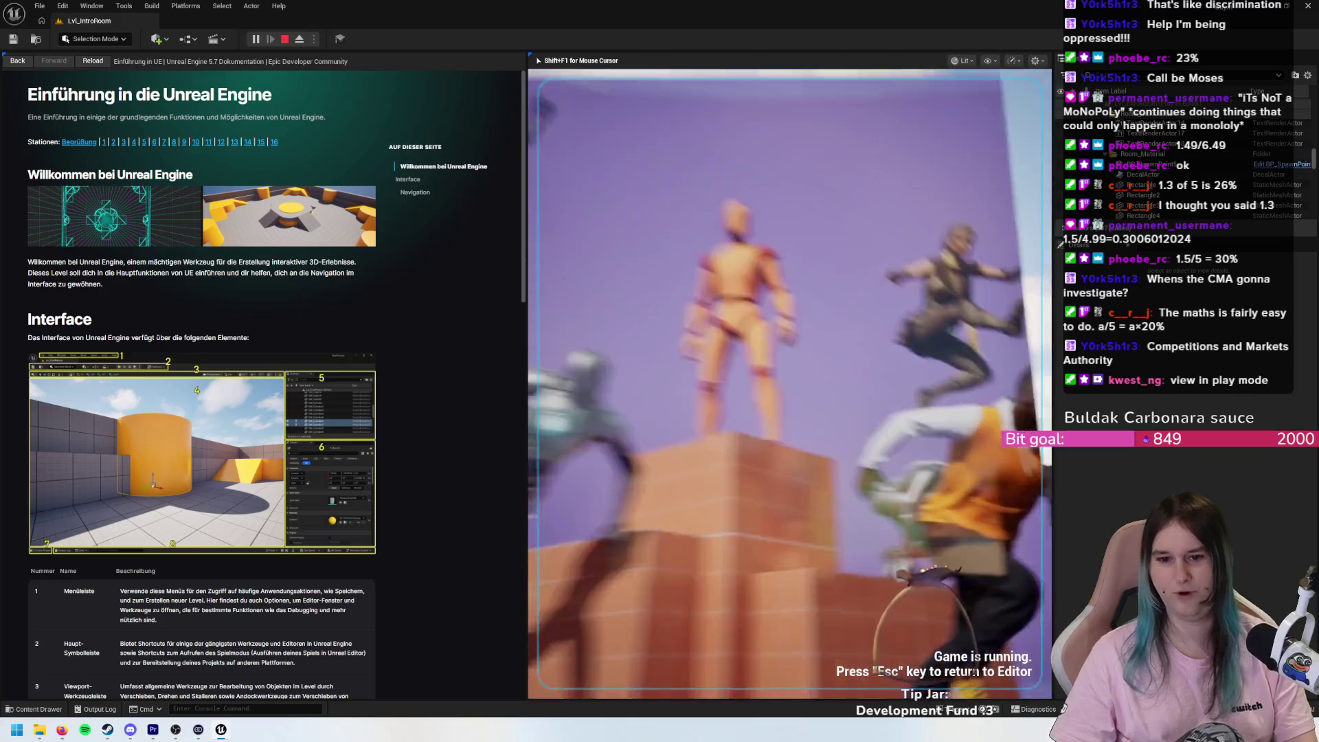
key("w")
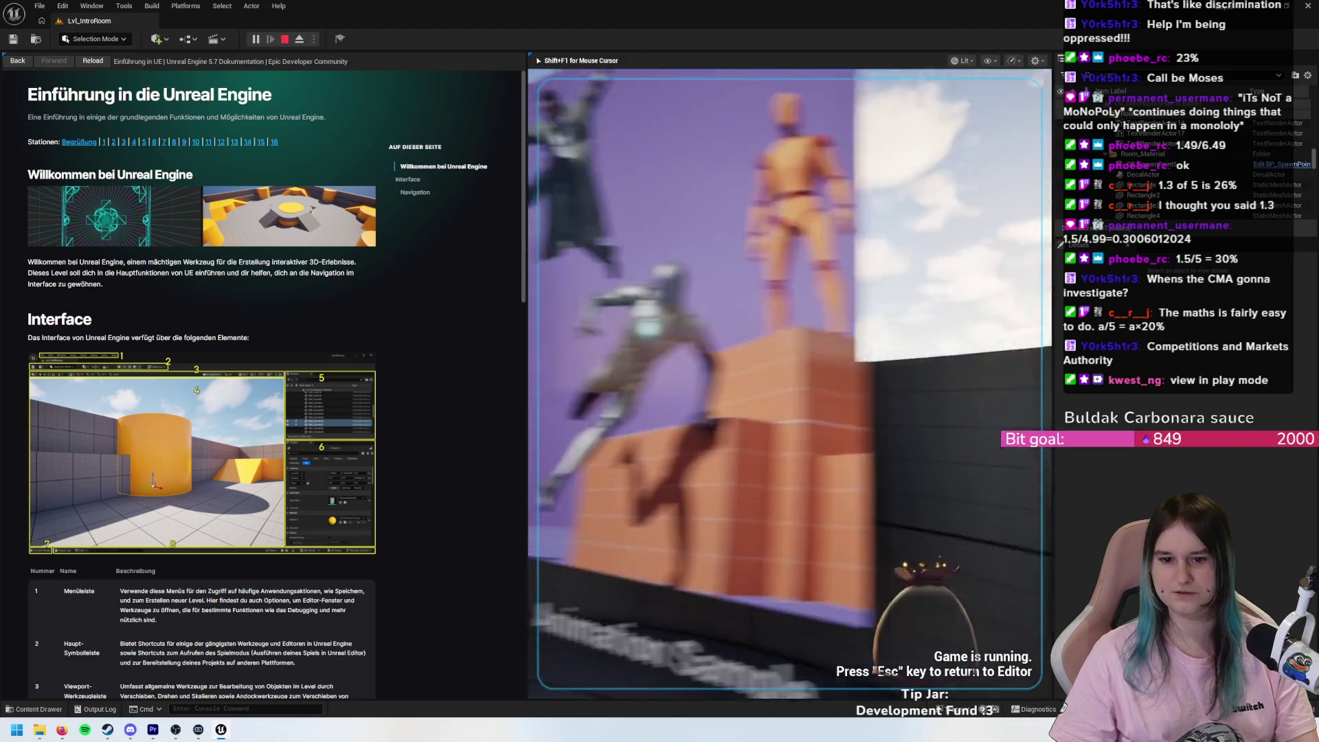
- Walk over to the Hillside Sample panel, then stop playing and fly toward the Samples wall
key("d")
key("d")
key("w")
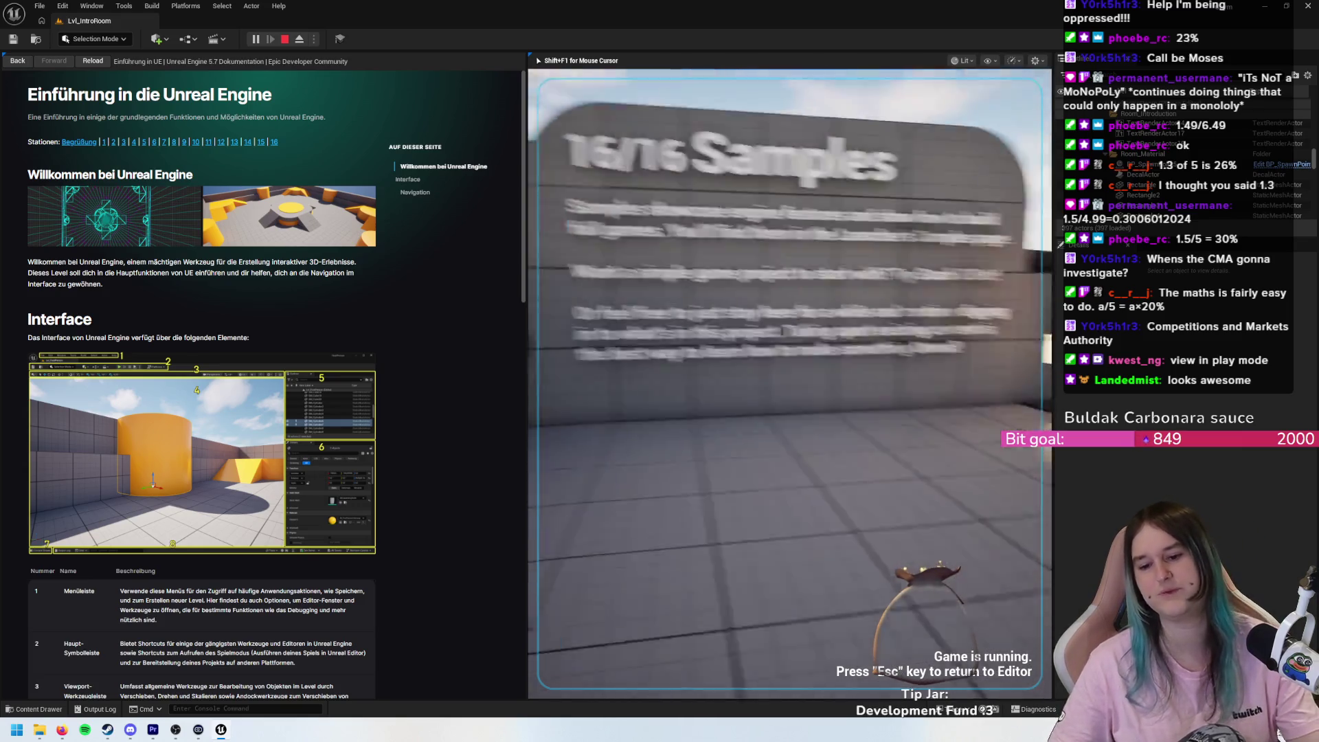
key("Escape")
mouse_move(856, 372)
left_mouse_down()
mouse_move(846, 302)
mouse_move(841, 440)
left_mouse_up()
- Inspect the long wall and the cube stack, then start a new level with Ctrl+N
left_click(796, 381)
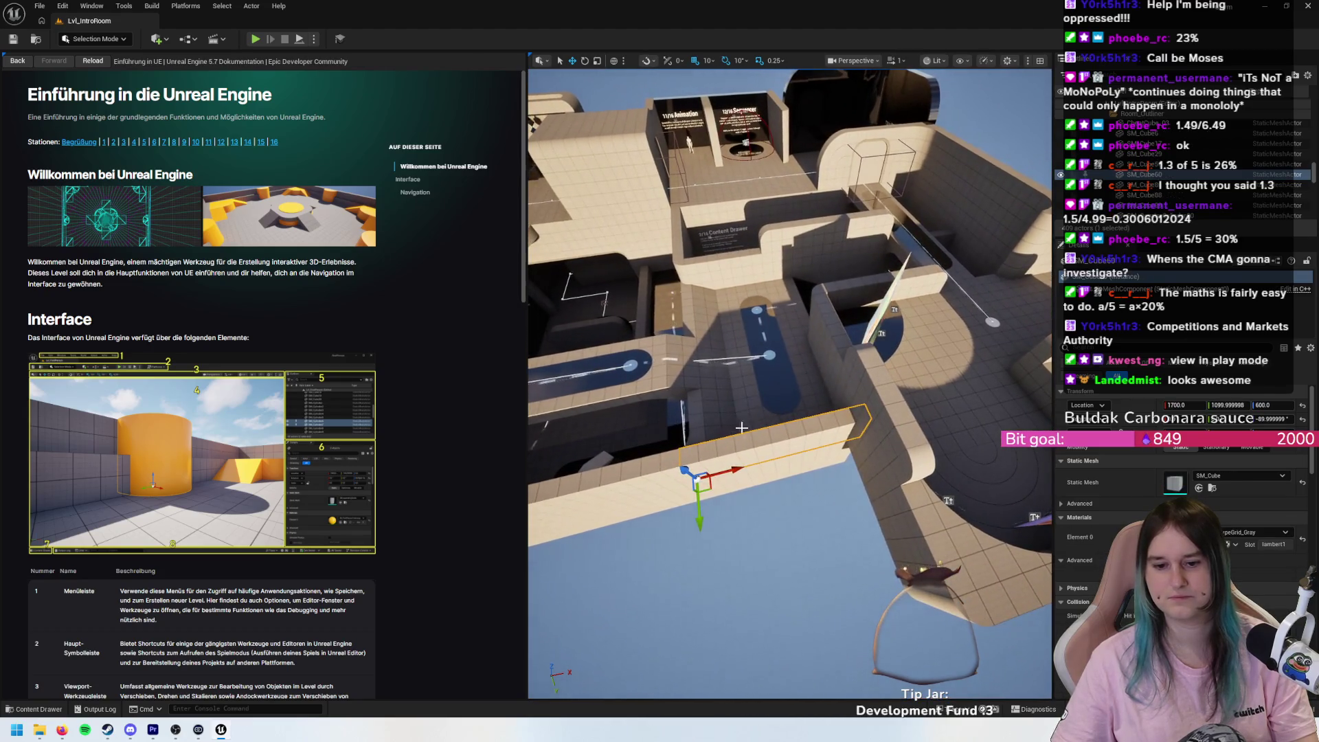
mouse_move(742, 428)
left_mouse_down()
mouse_move(707, 474)
mouse_move(707, 413)
left_mouse_up()
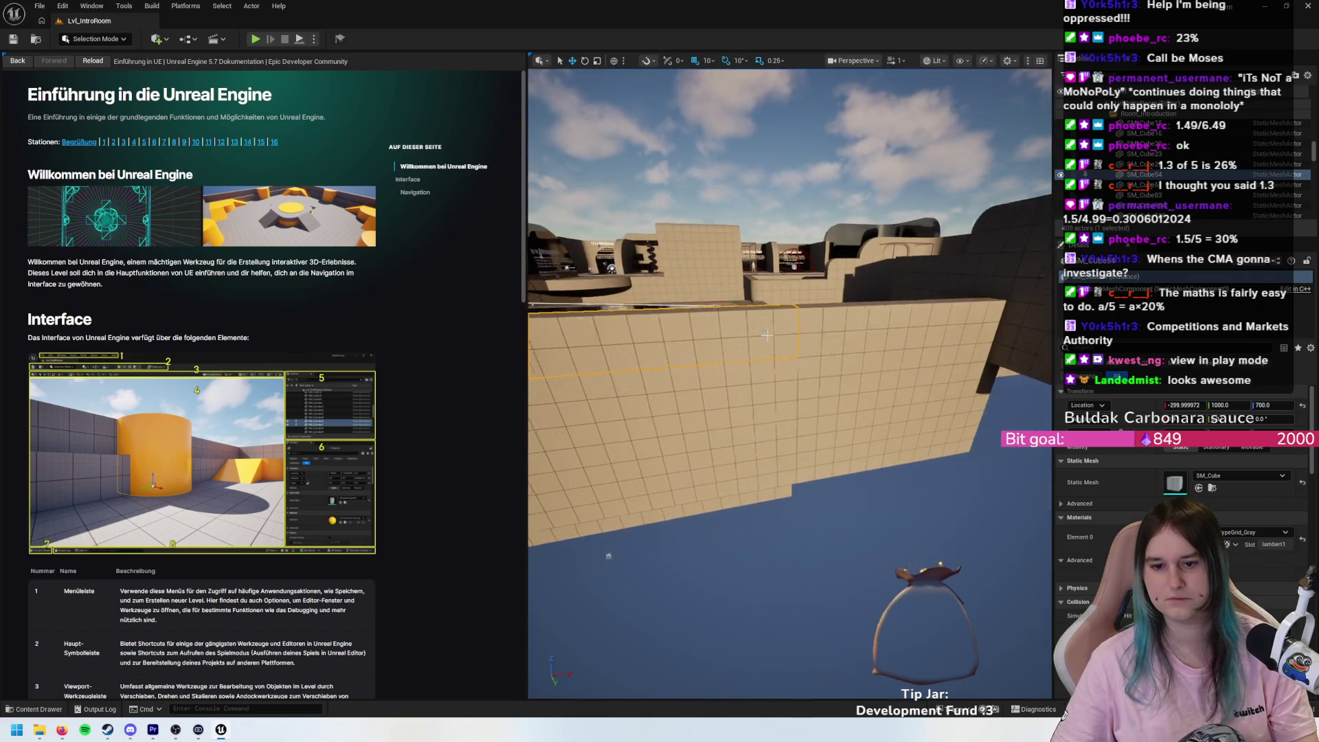
mouse_move(812, 346)
left_mouse_down()
mouse_move(787, 310)
mouse_move(797, 323)
mouse_move(777, 354)
mouse_move(790, 340)
mouse_move(821, 373)
left_mouse_up()
left_click(789, 337)
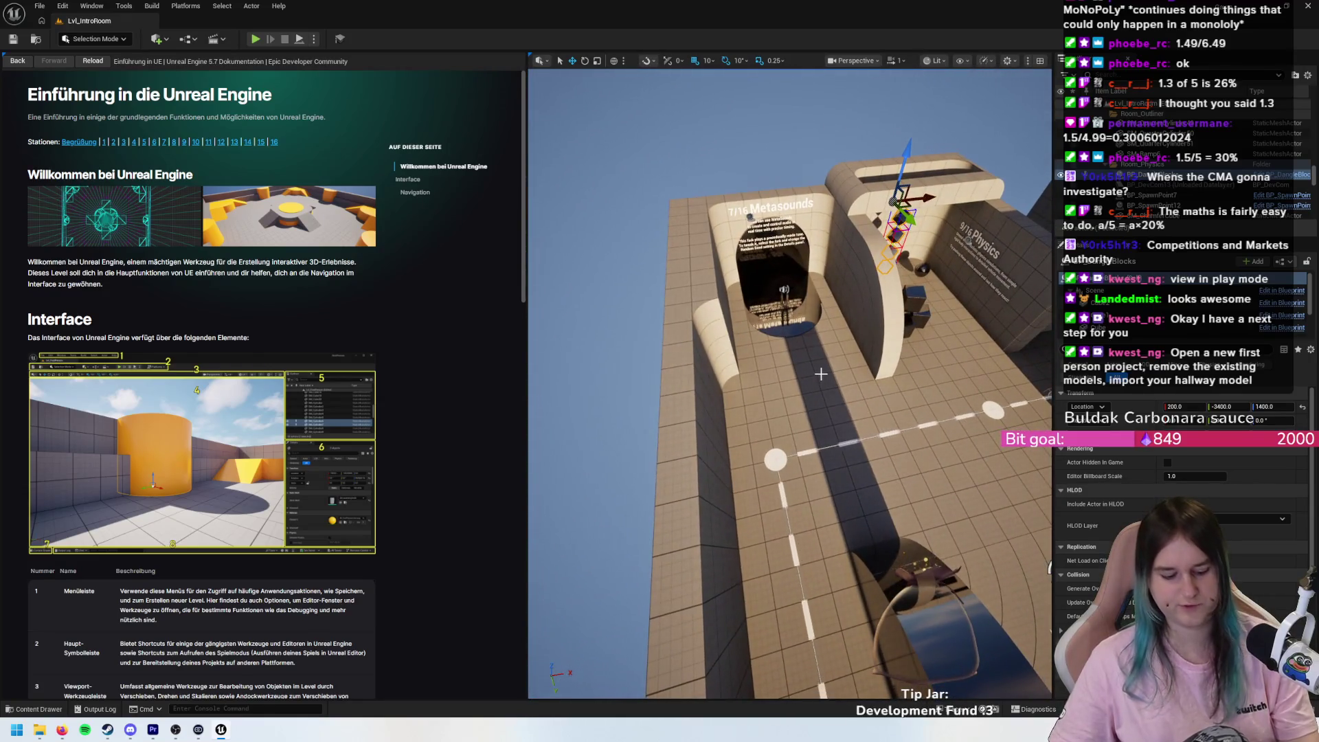
key("ctrl+n")
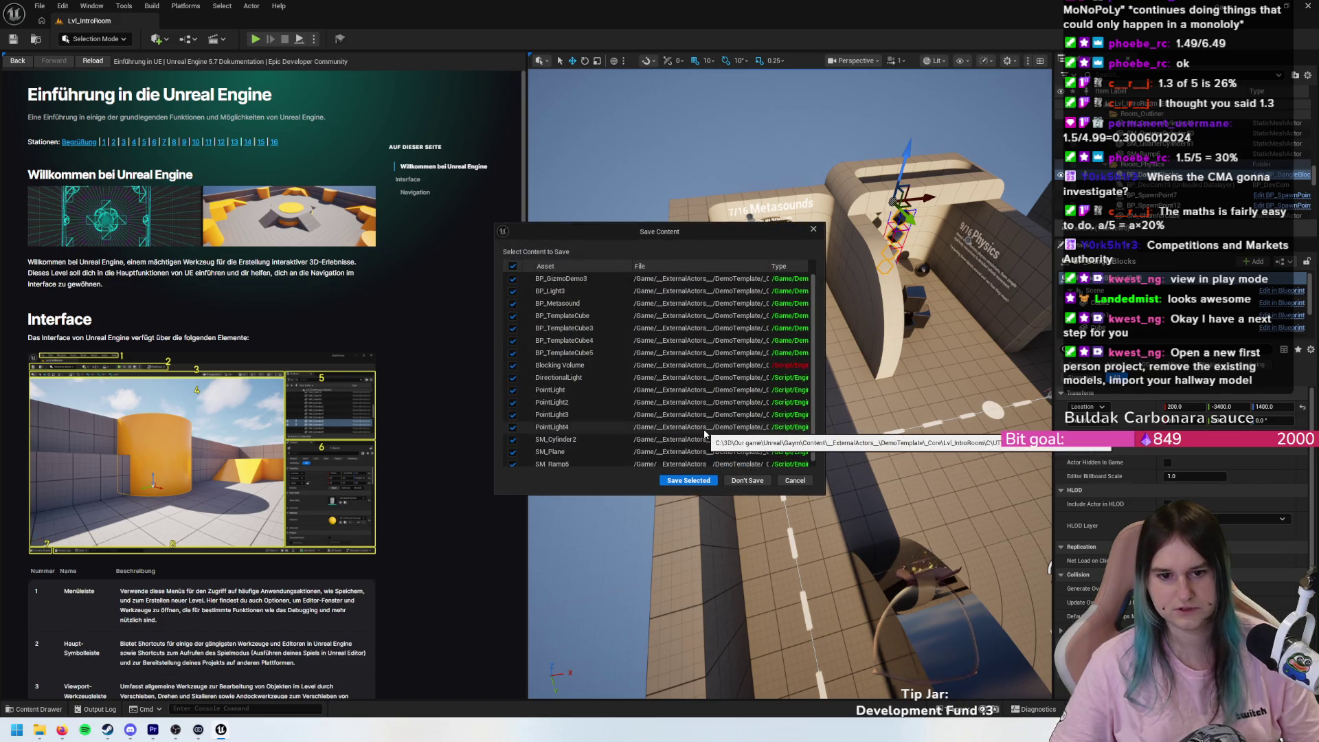
- Save the changed content, then select the player start and briefly play-test the new Basic level
left_click(704, 482)
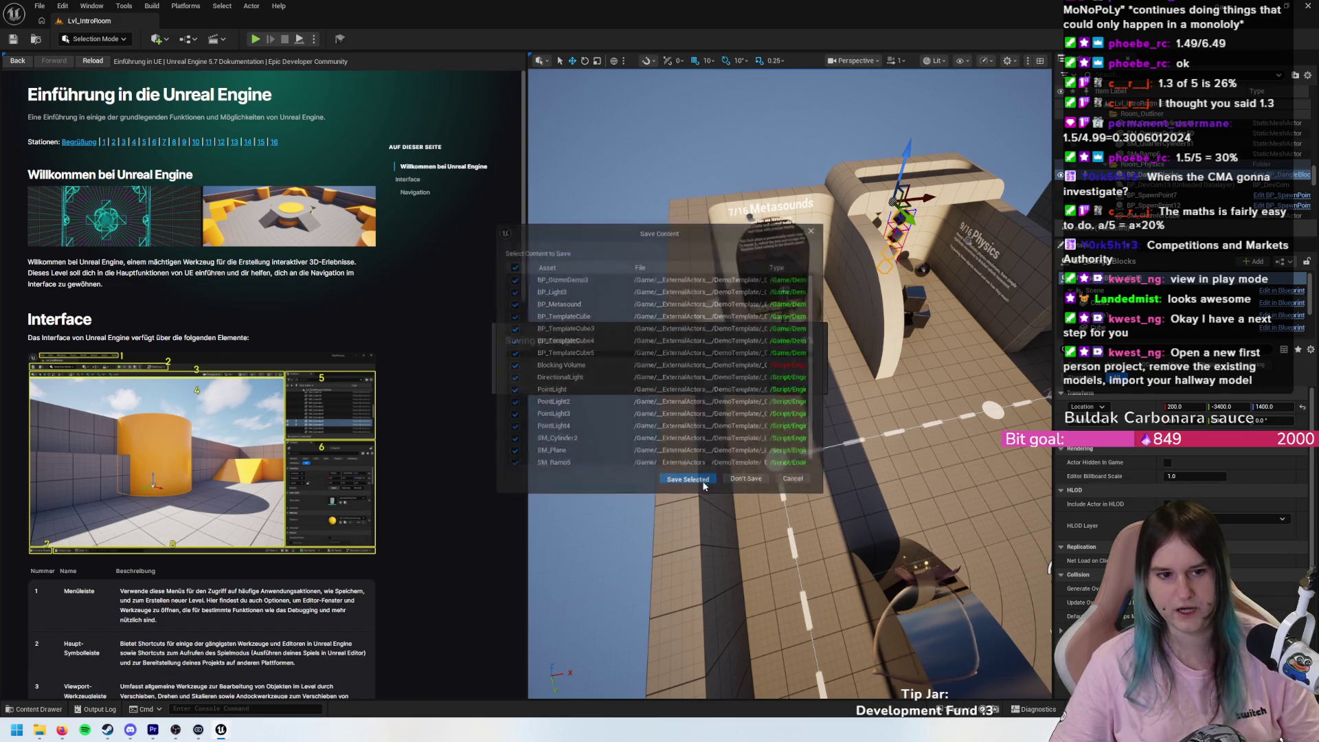
left_click(788, 433)
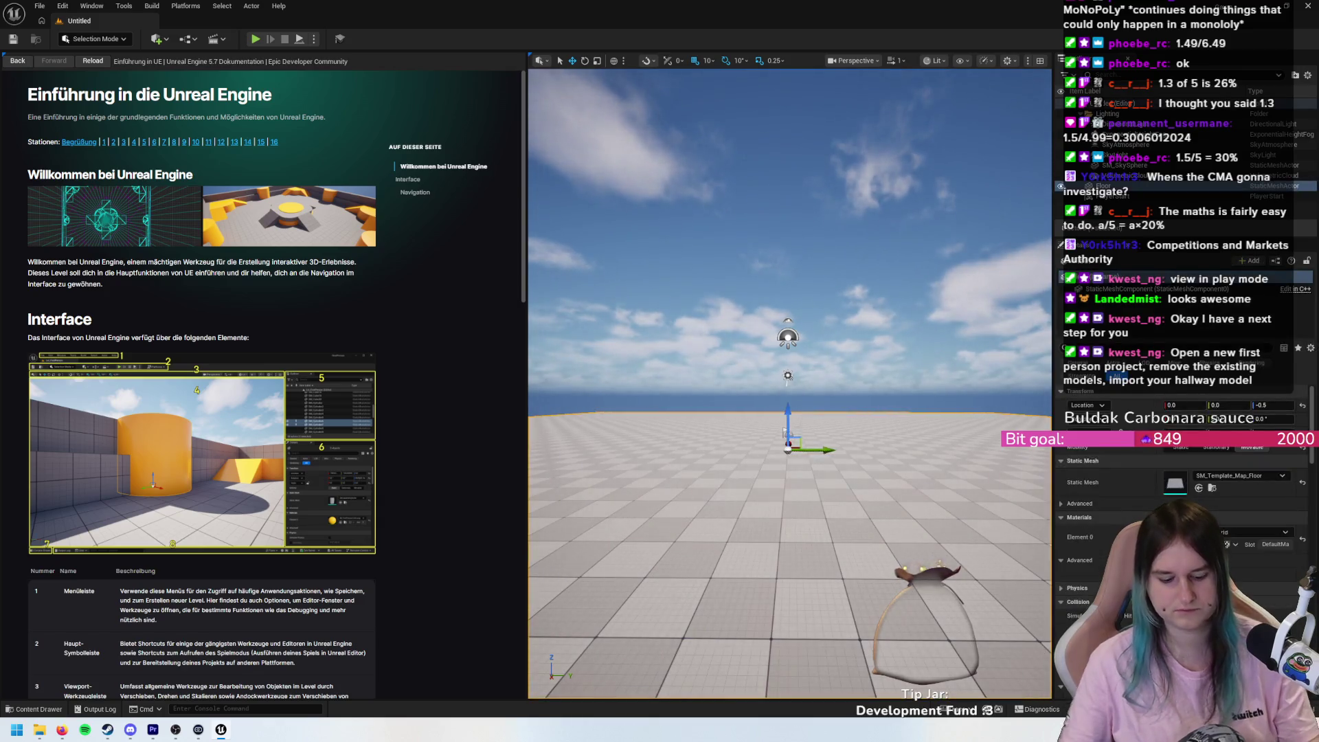
key("alt+p")
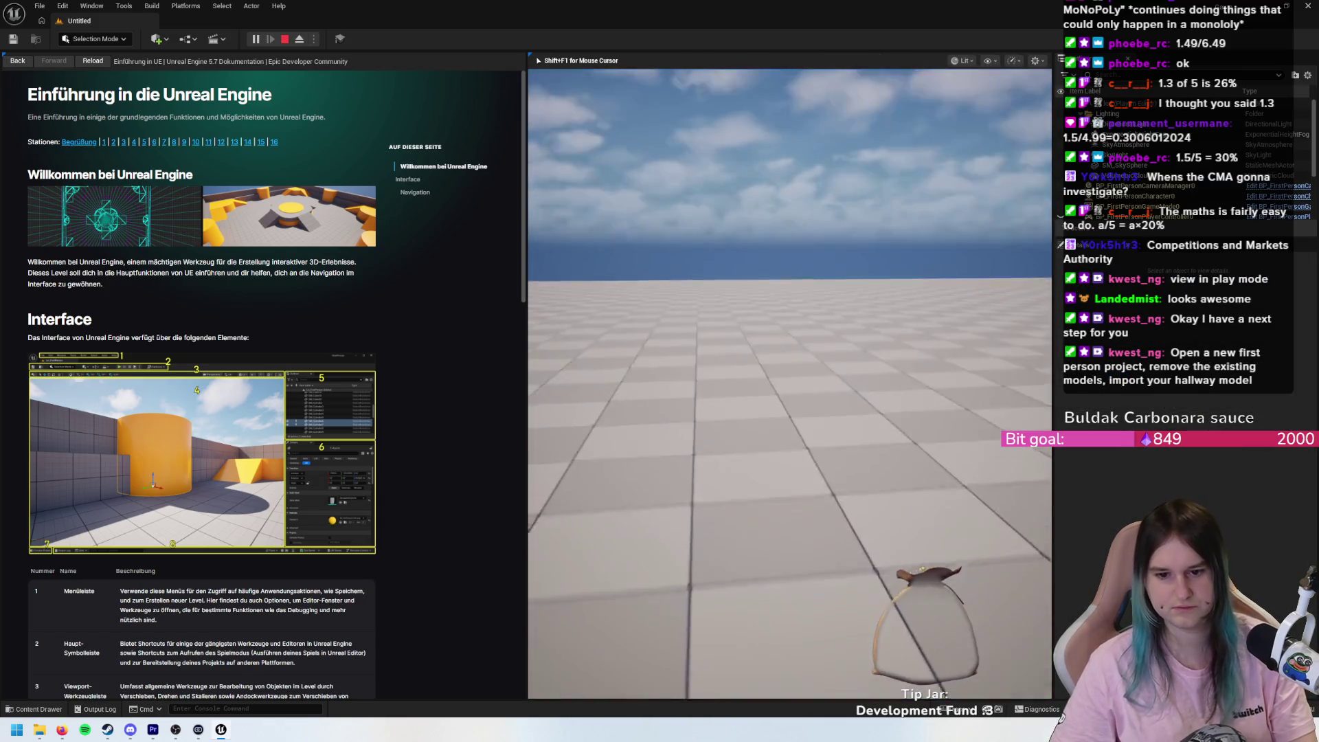
key("Escape")
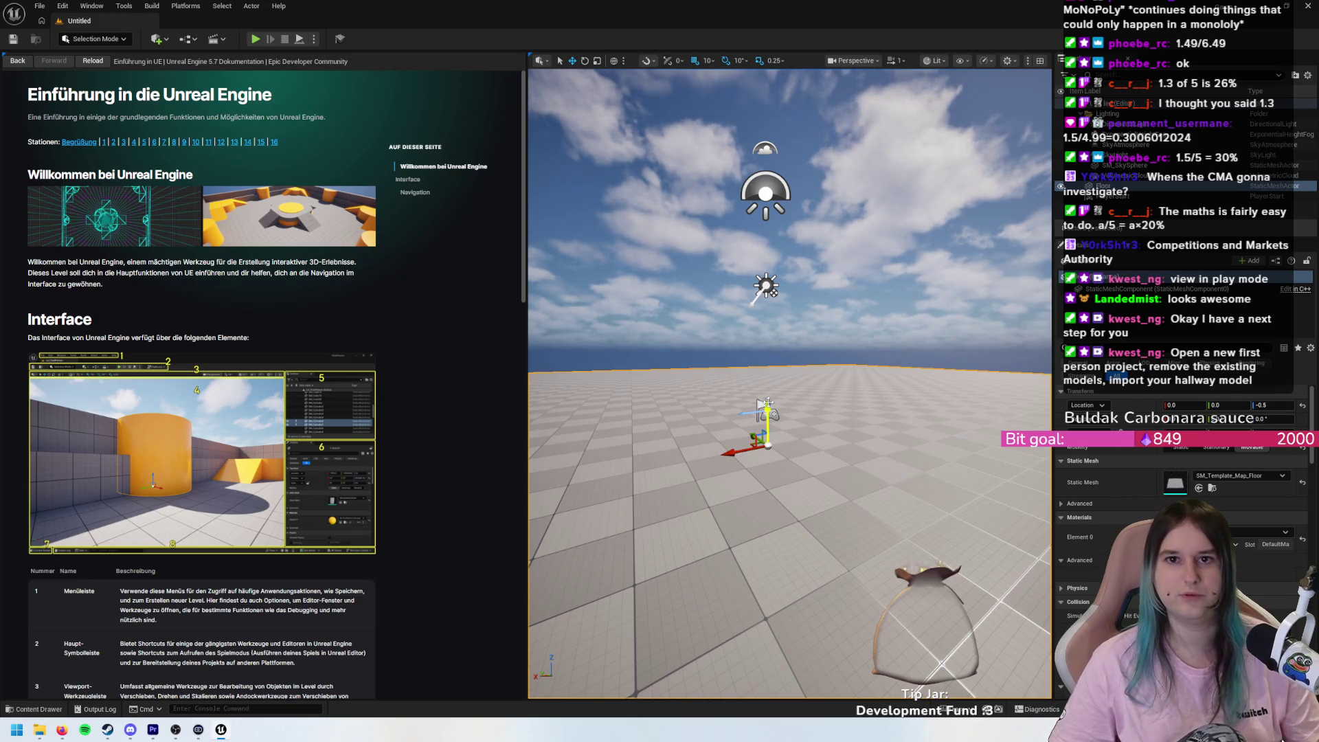
scroll(751, 483, "down", 3)
- Delete the floor mesh from the new Basic level
key("Delete")
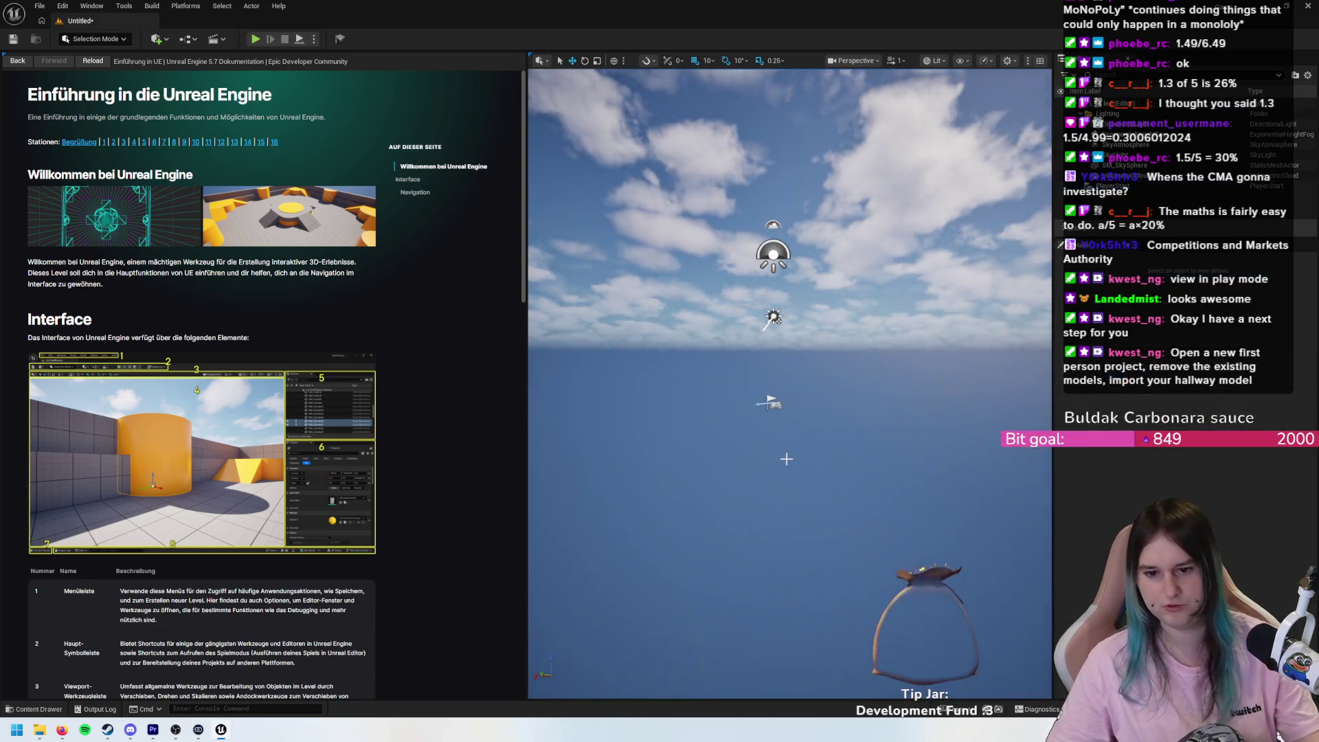
scroll(787, 455, "up", 3)
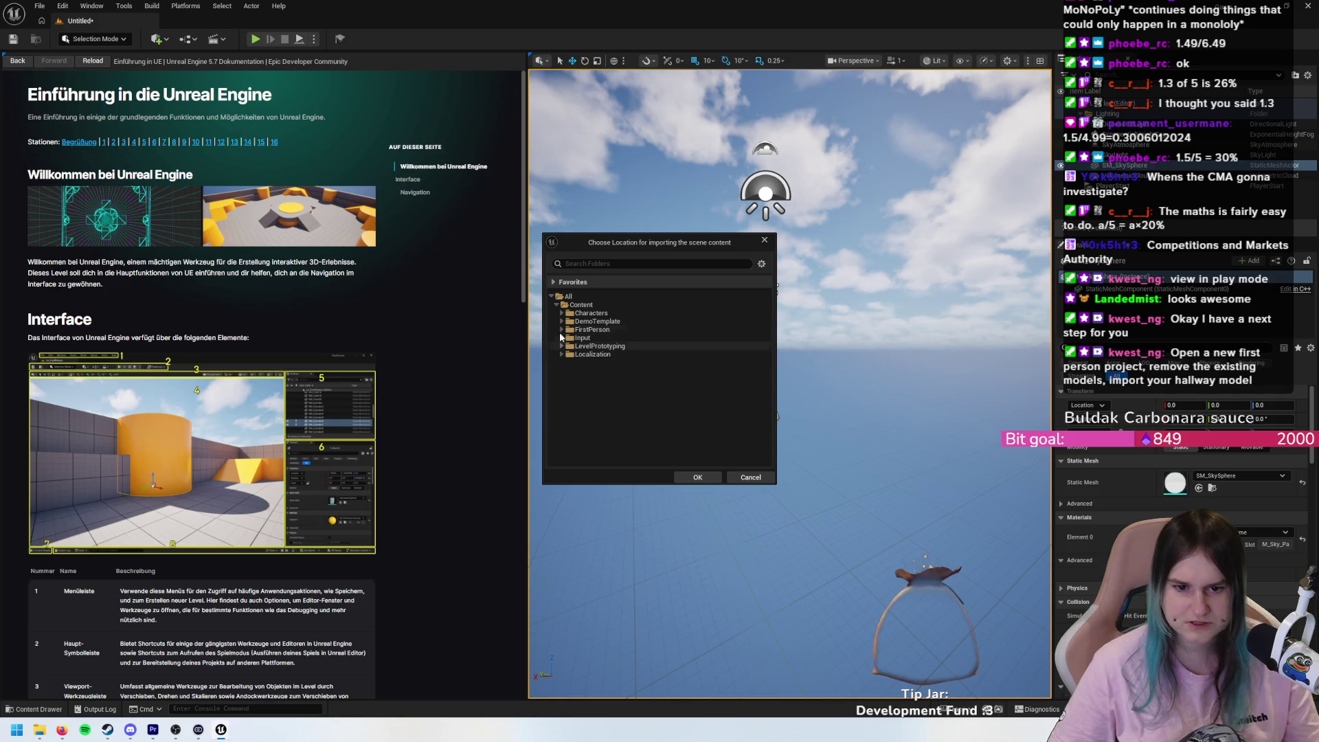
- Browse the Content subfolders in Choose Location and expand LevelPrototyping
left_click(557, 305)
left_click(557, 305)
left_click(561, 313)
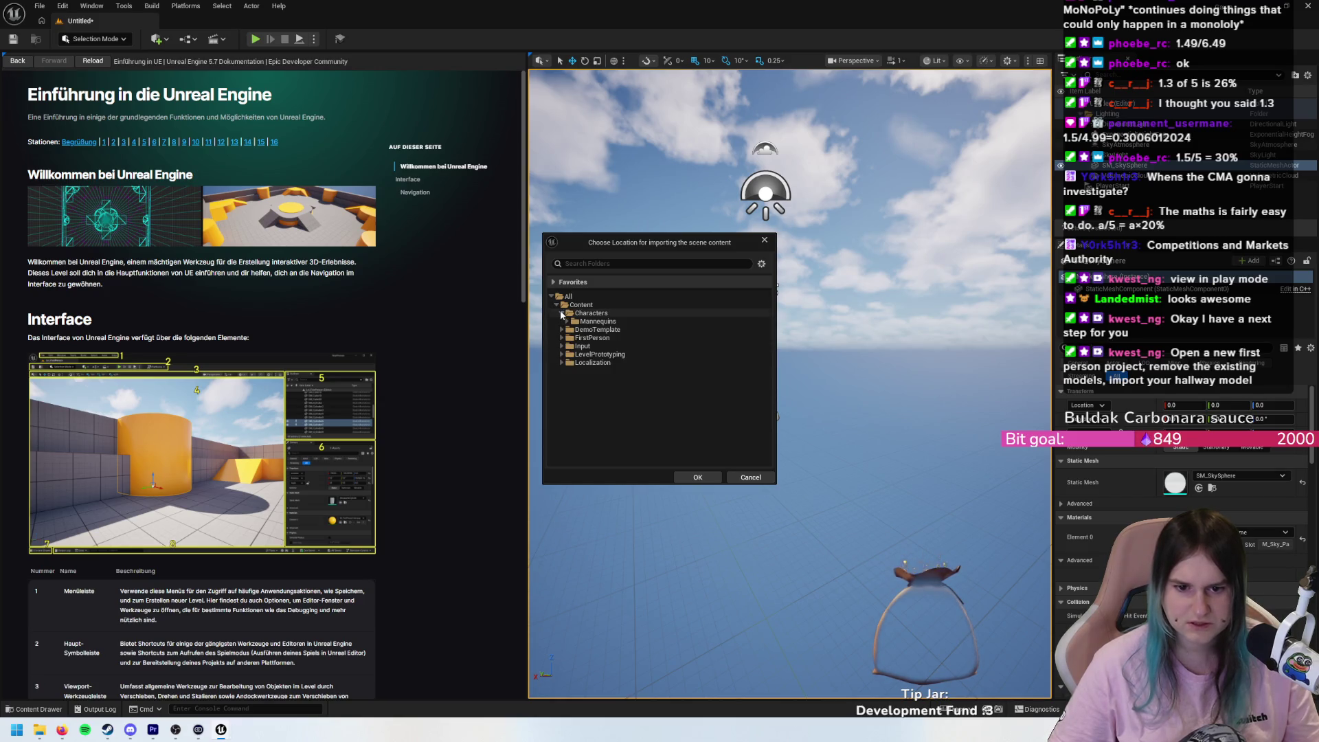
left_click(562, 313)
left_click(562, 322)
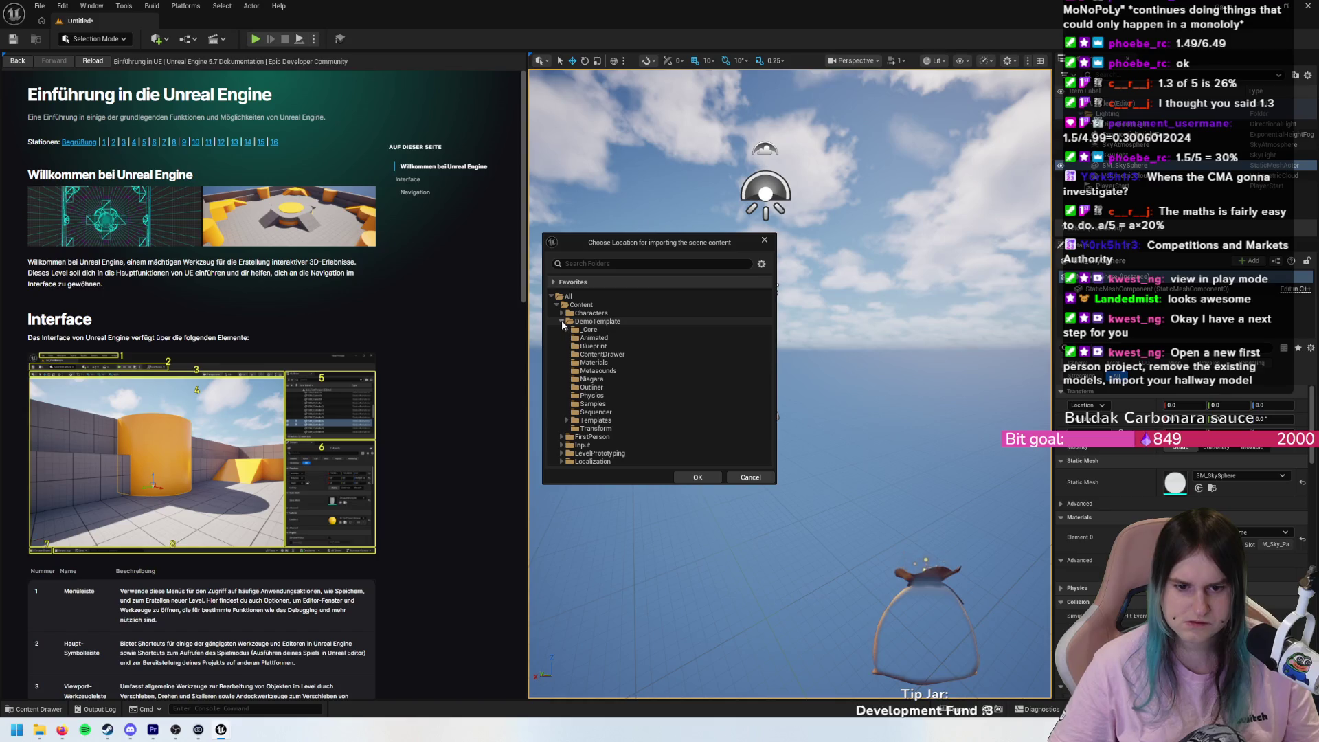
left_click(563, 322)
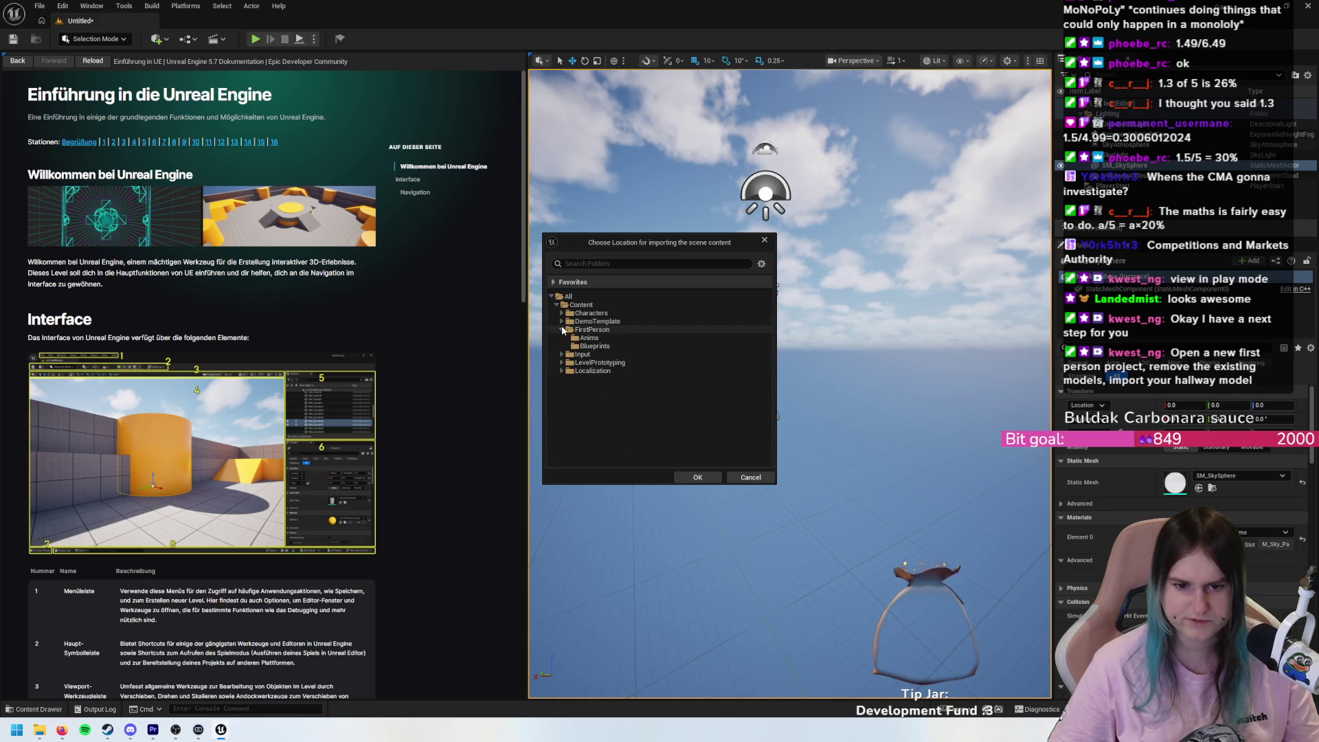
left_click(562, 338)
left_click(562, 338)
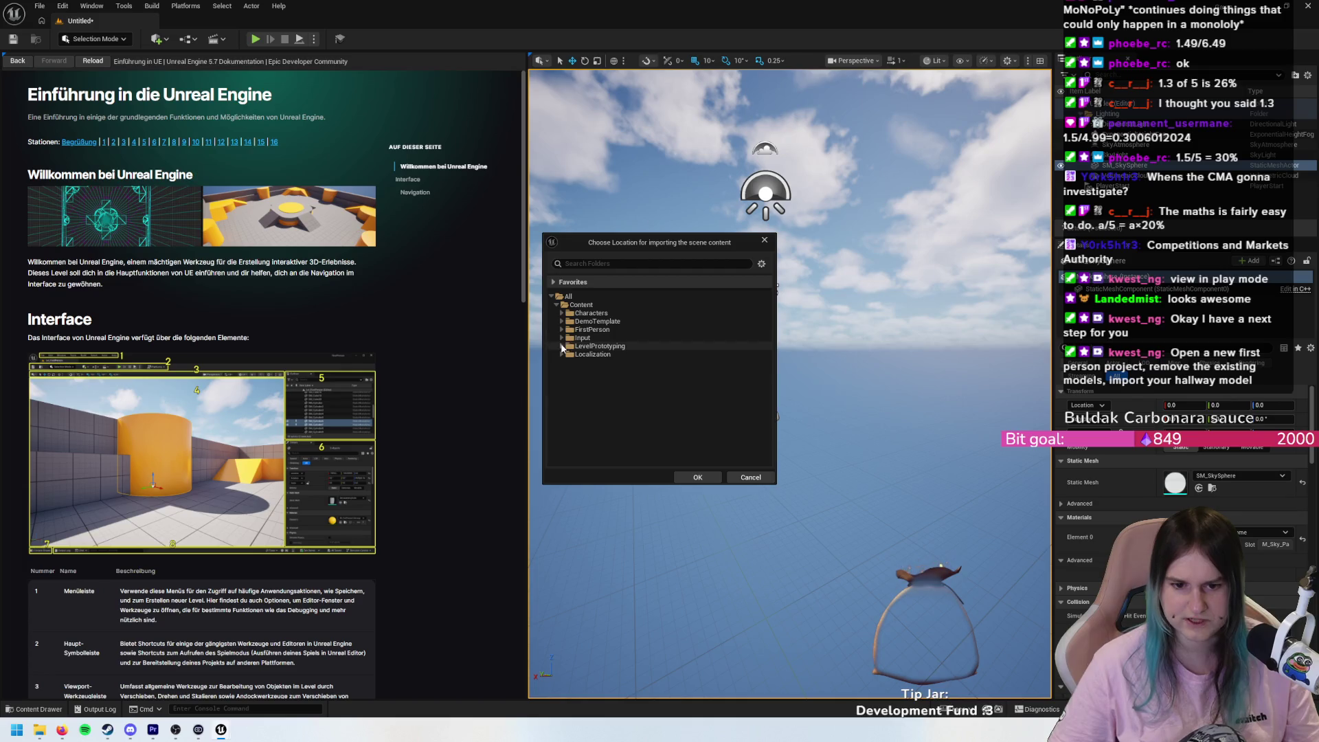
left_click(562, 346)
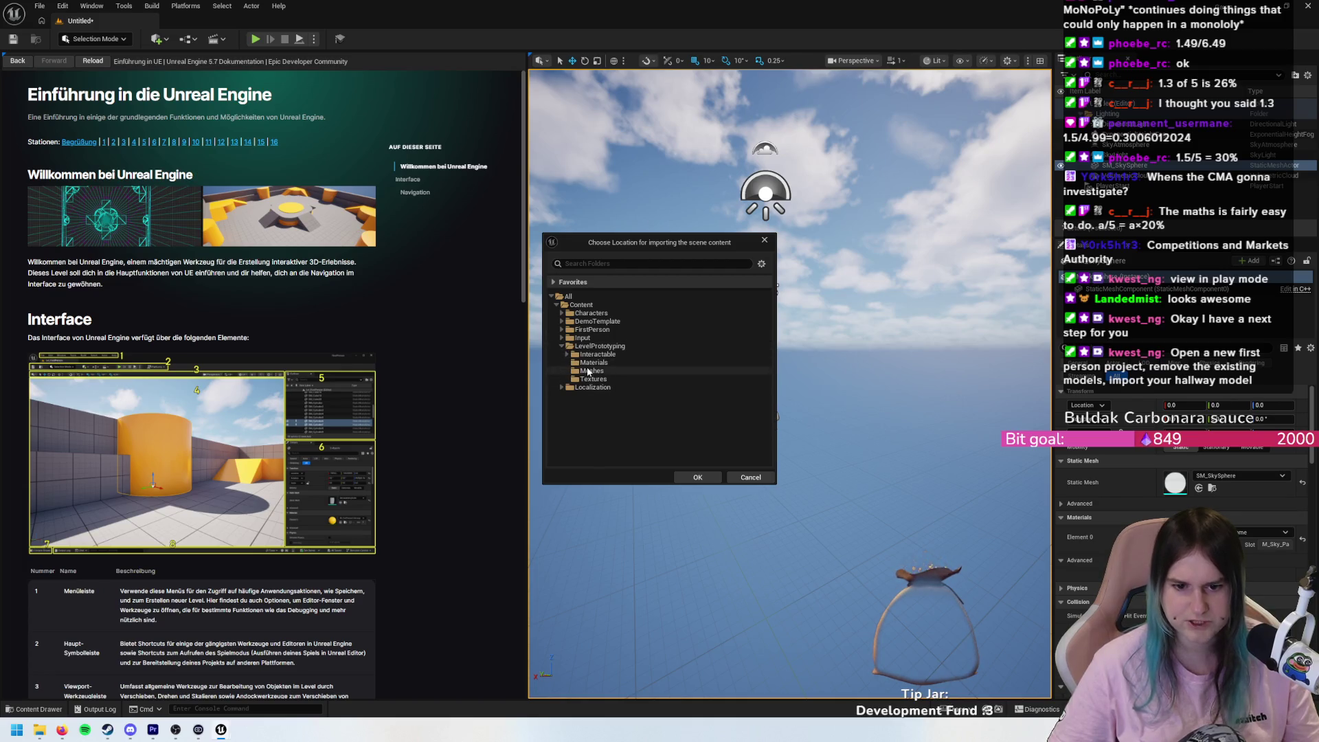
- Import Hallway 1 2.fbx into LevelPrototyping/Meshes with default Import Scene settings
left_click(589, 372)
left_click(697, 479)
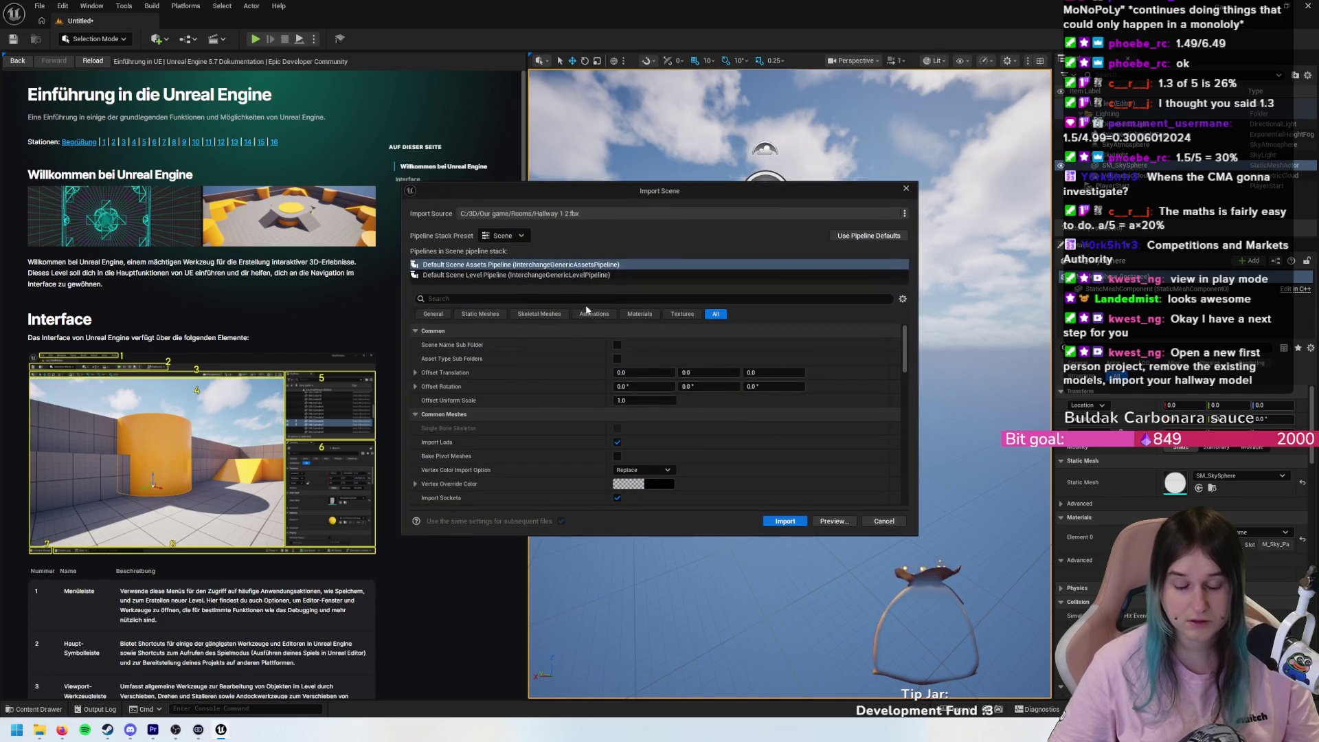
scroll(553, 371, "down", 1)
scroll(602, 419, "up", 1)
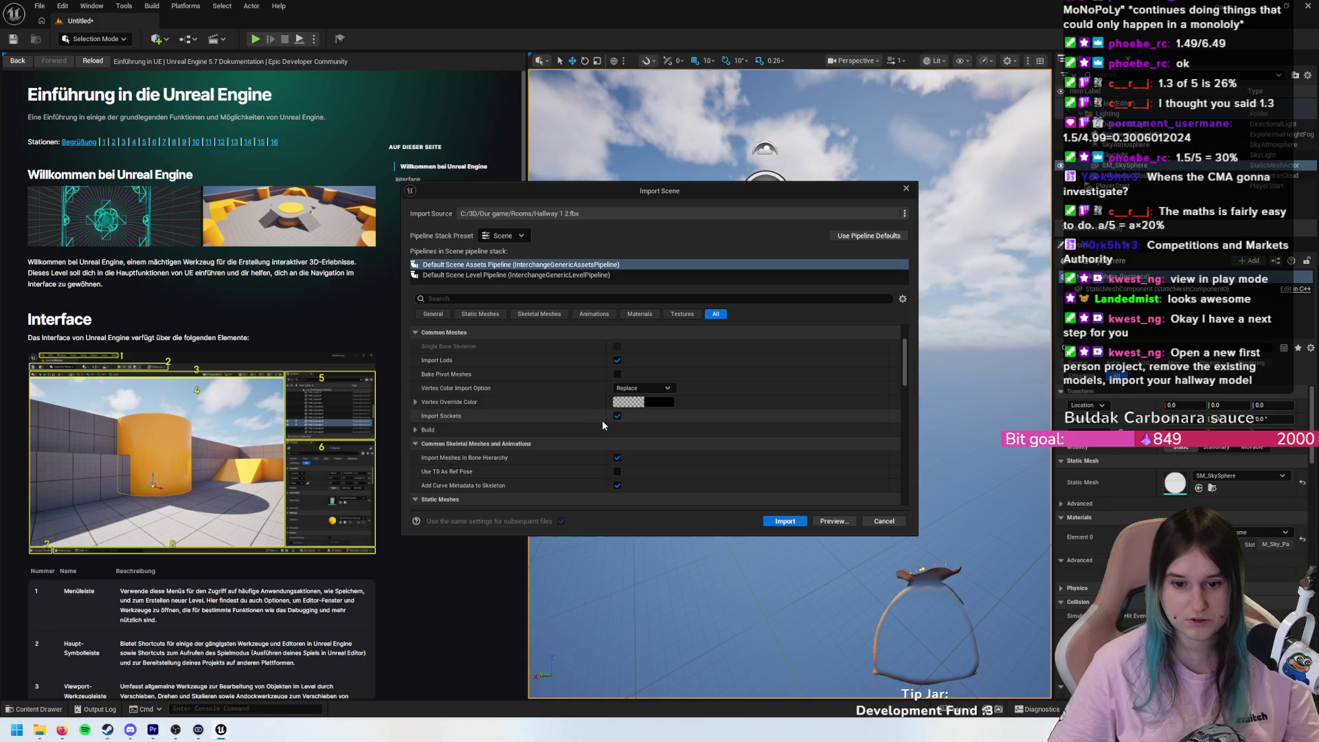
left_click(785, 521)
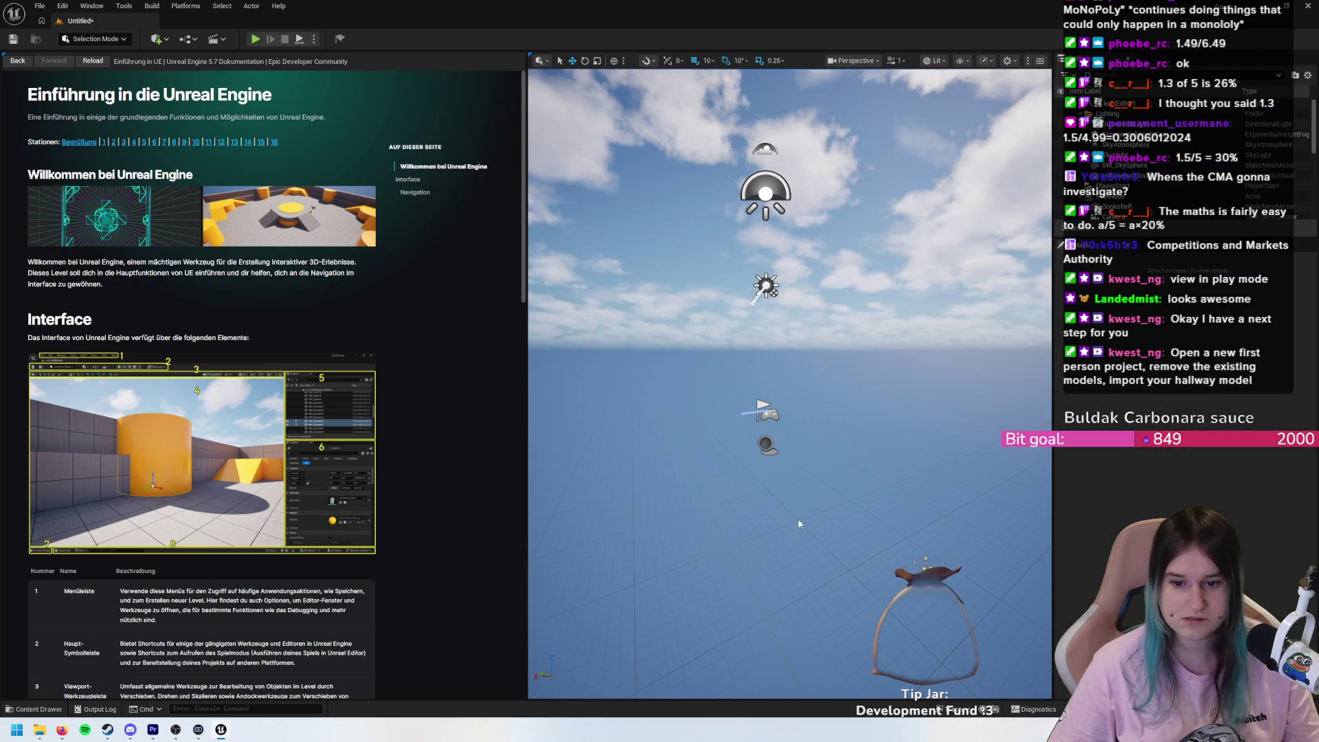
- Bring up the content drawer, select the large imported wall and orbit to eye level
scroll(800, 510, "up", 3)
key("ctrl+space")
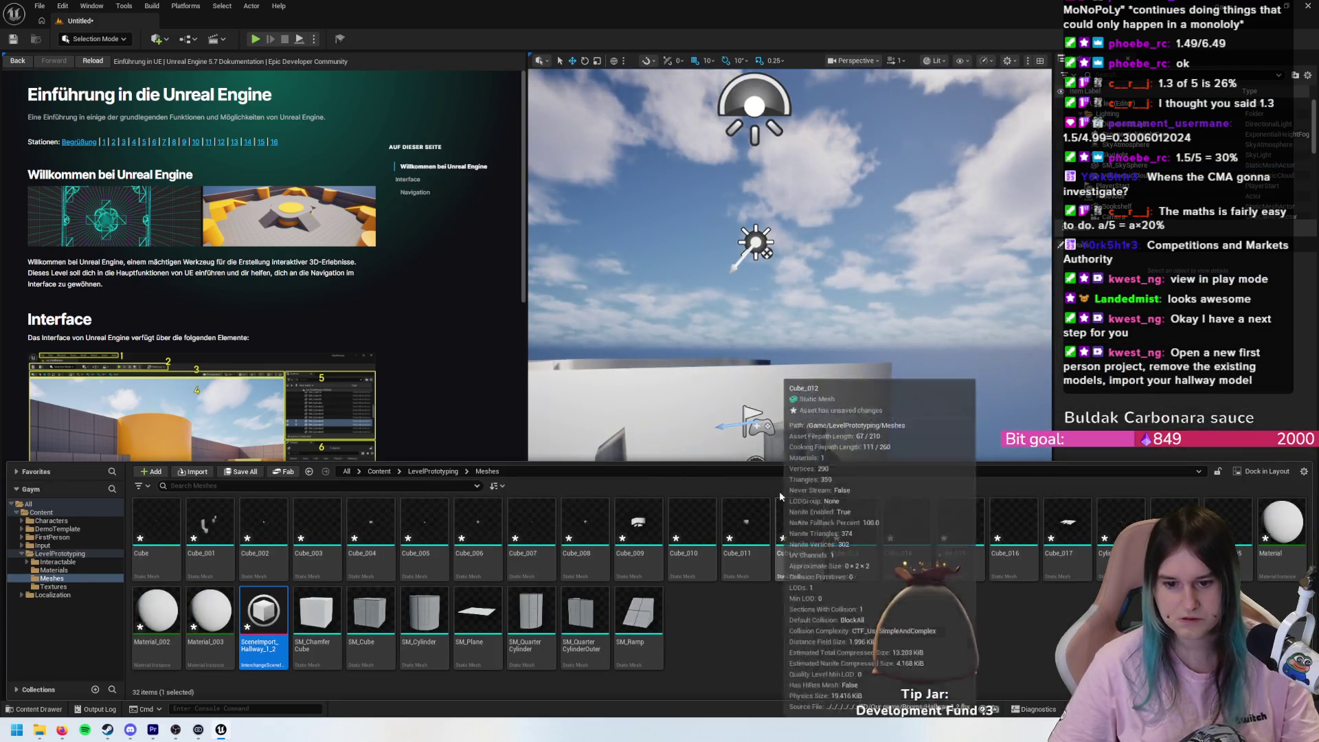
left_click(864, 398)
scroll(864, 398, "up", 6)
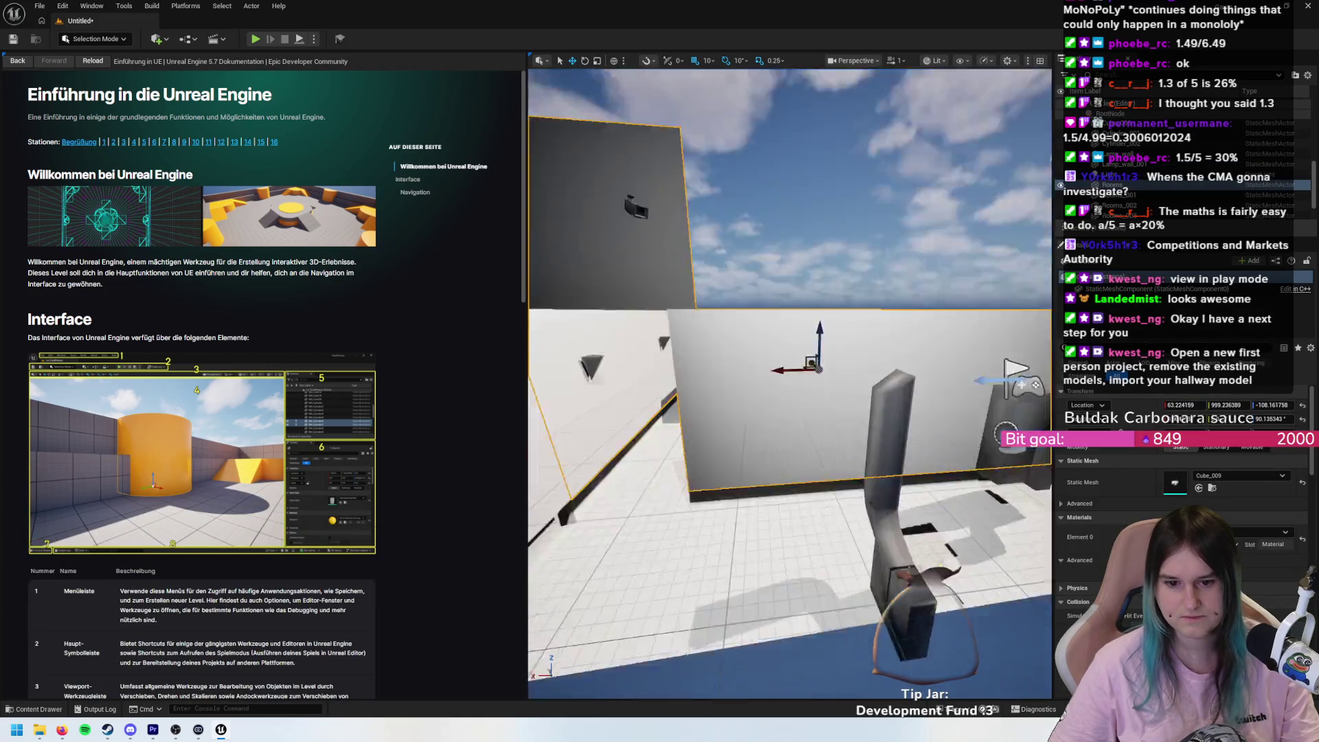
scroll(791, 384, "down", 6)
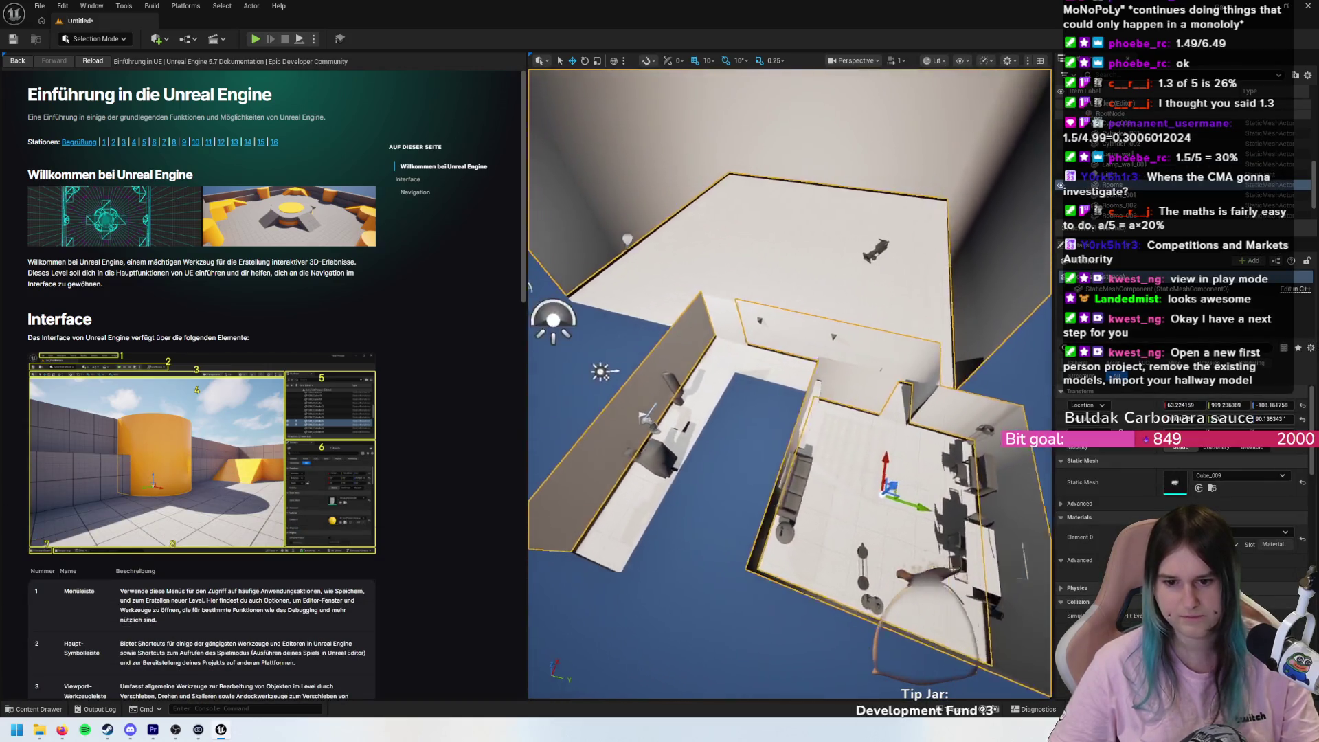
left_click_drag(790, 384, 558, 122)
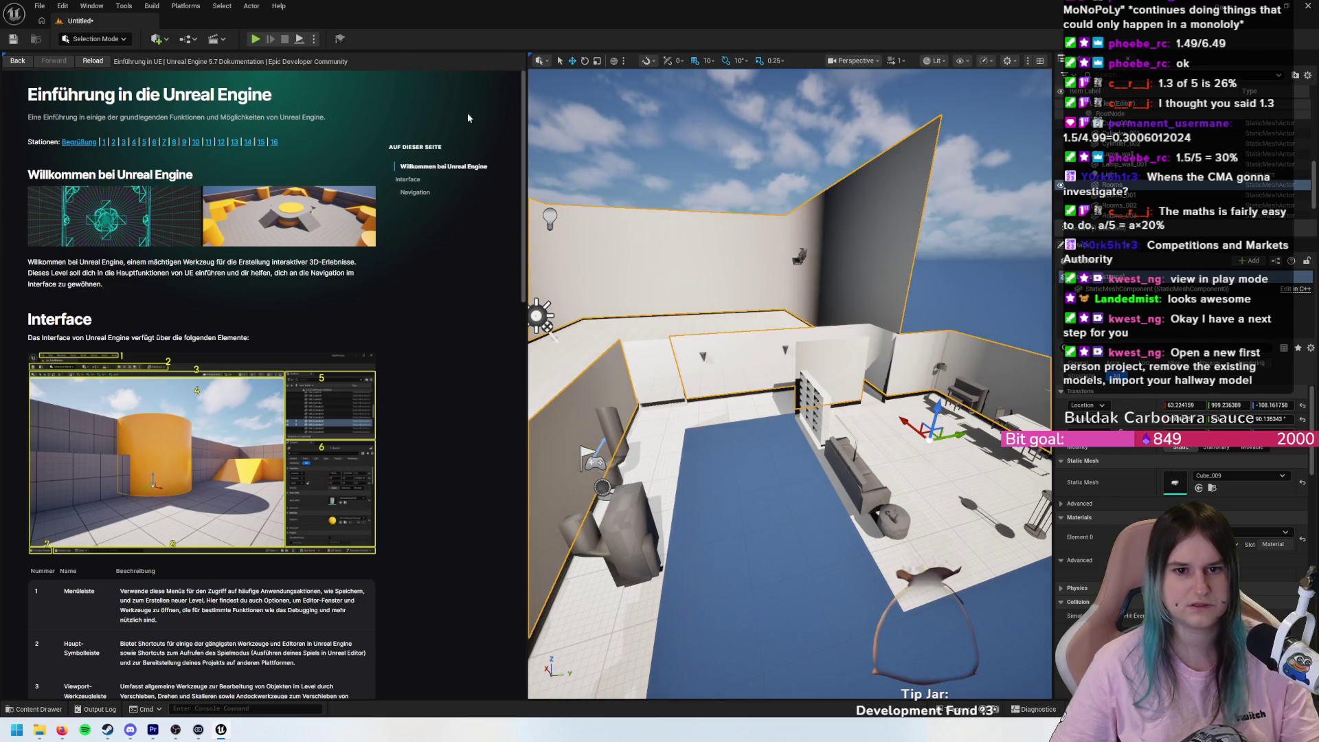
- Collapse the documentation panel to widen the level view, then fly back and up over the room
left_click_drag(525, 133, 1, 105)
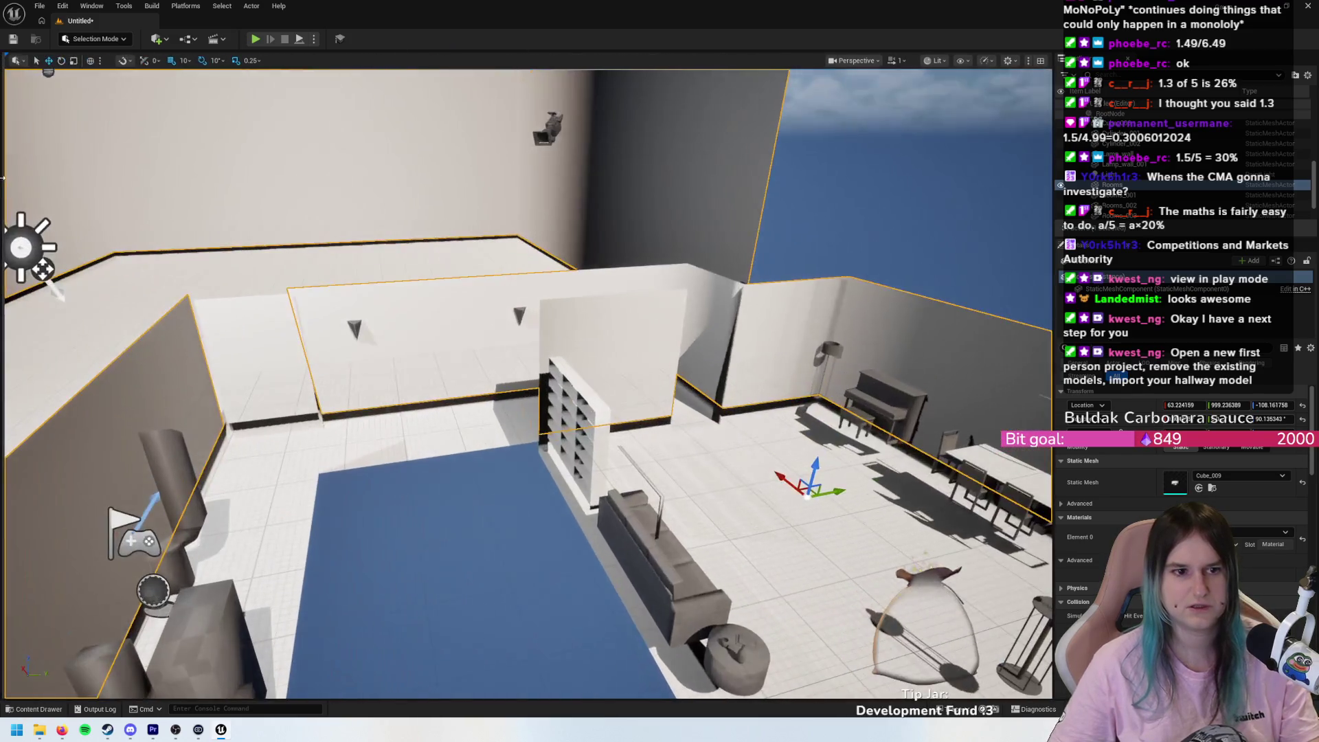
left_click(2, 105)
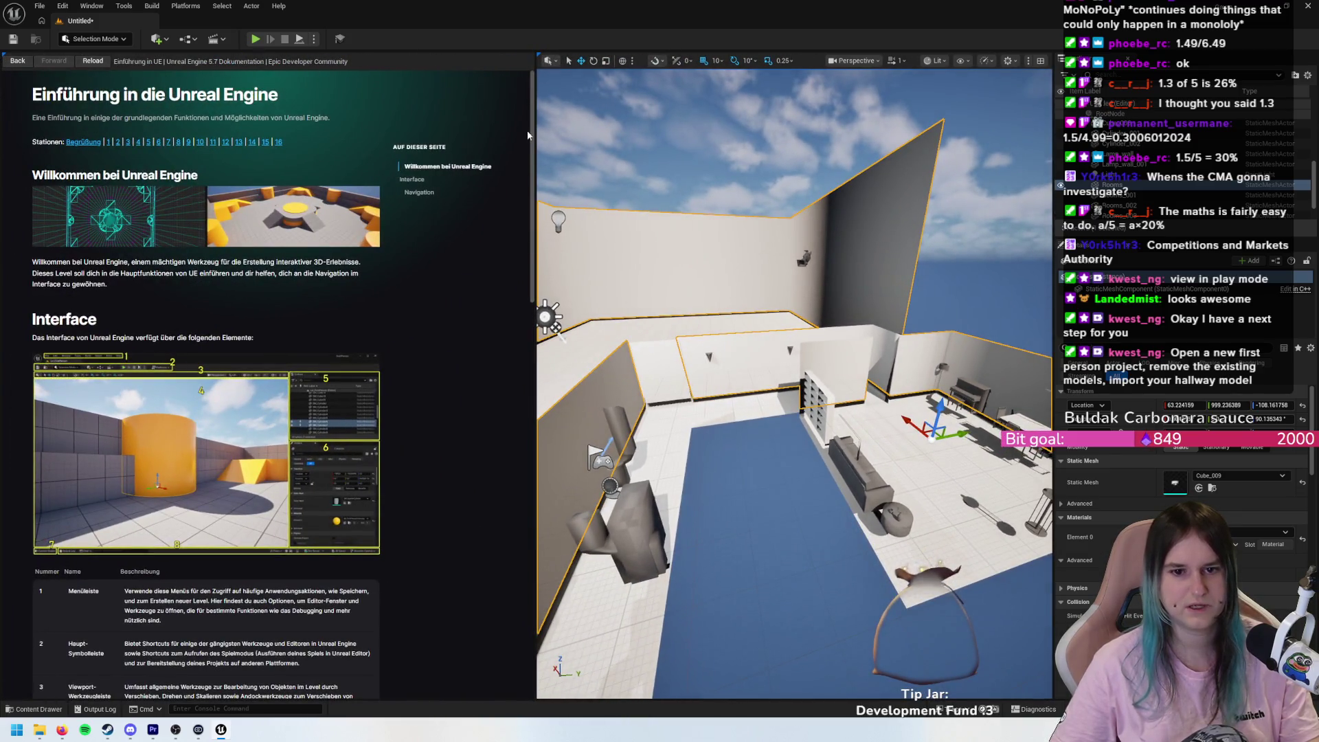
left_click_drag(535, 138, 3, 110)
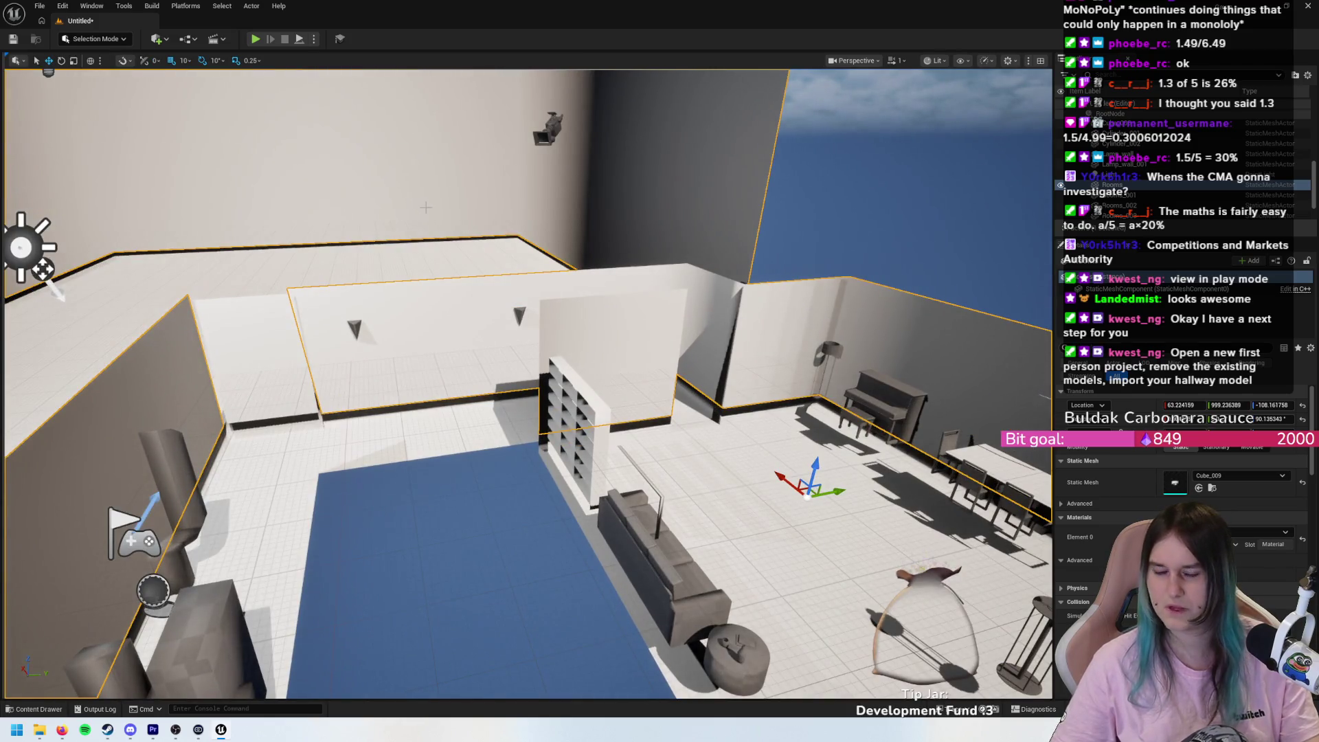
mouse_move(426, 207)
left_mouse_down()
mouse_move(454, 186)
mouse_move(412, 219)
mouse_move(481, 196)
mouse_move(467, 226)
mouse_move(484, 219)
left_mouse_up()
- Run a quick play test, stop it and look up at the room walls
key("alt+p")
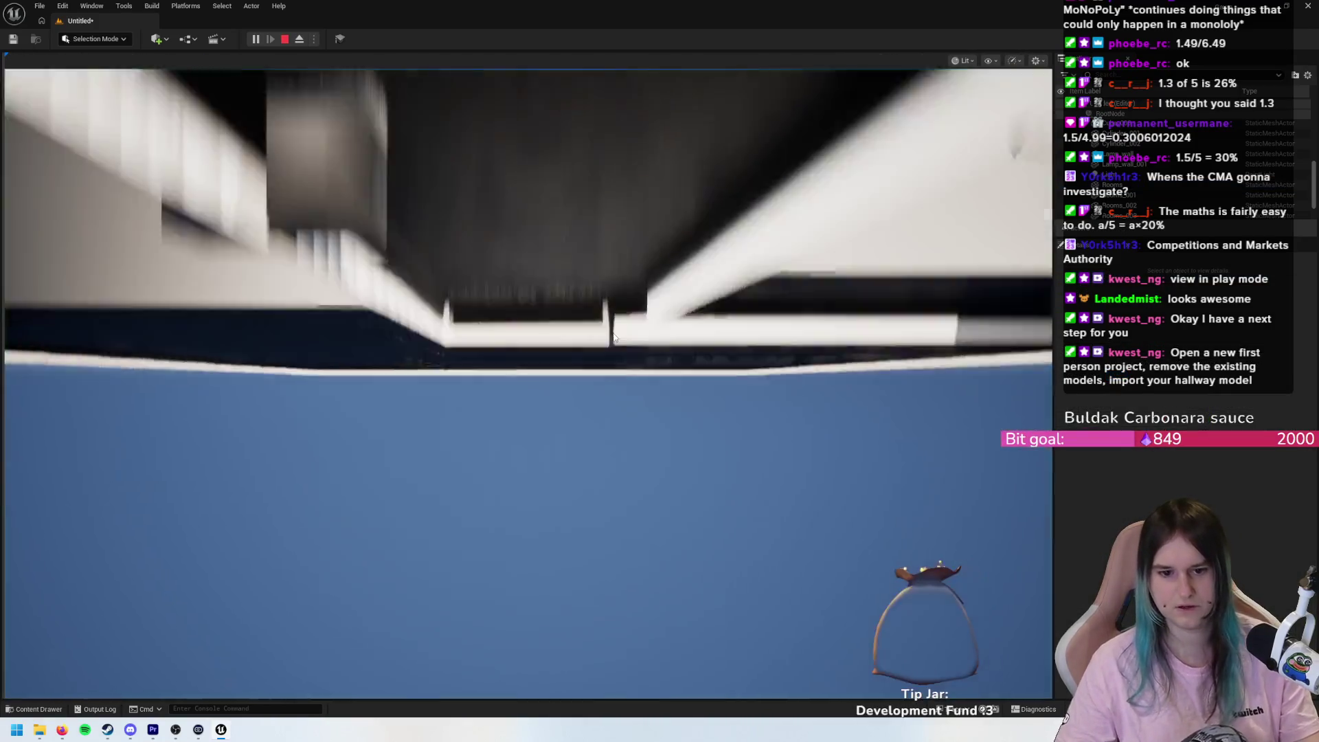
key("Escape")
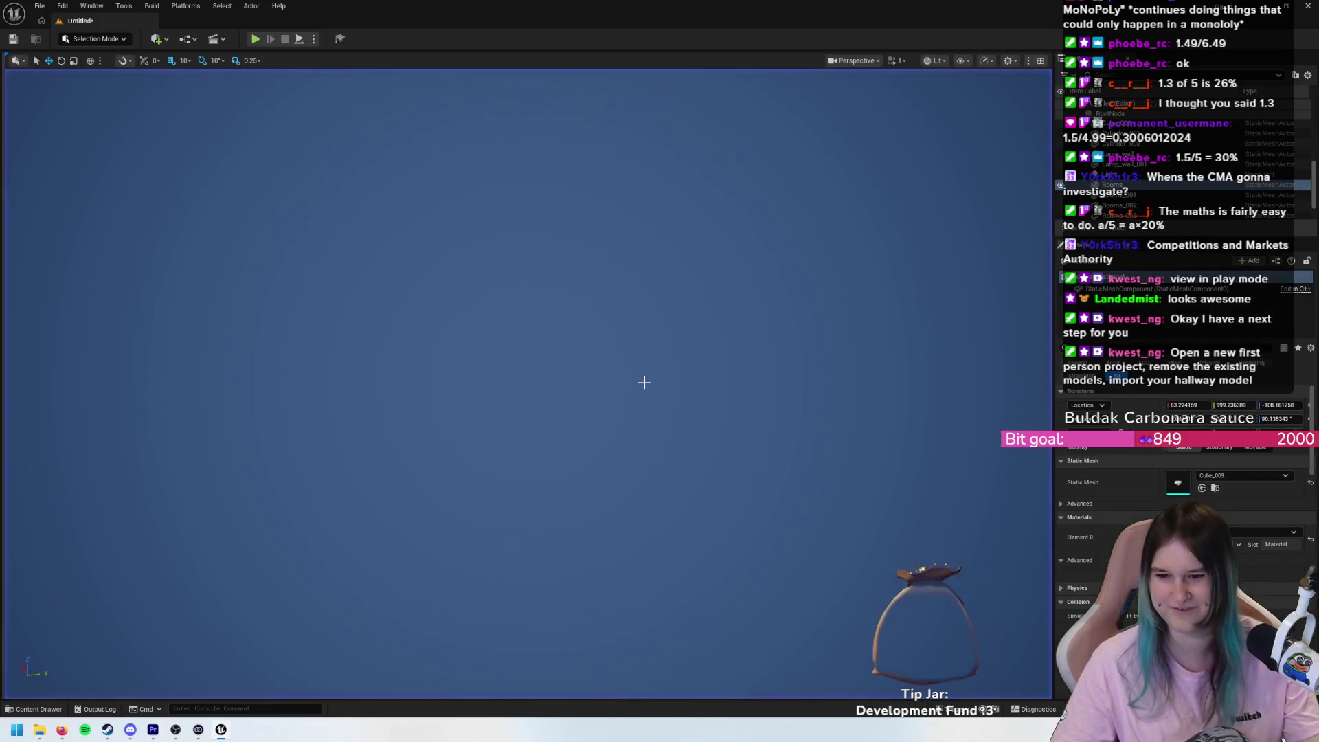
mouse_move(628, 383)
left_mouse_down()
mouse_move(584, 337)
mouse_move(584, 316)
mouse_move(666, 547)
mouse_move(666, 526)
left_mouse_up()
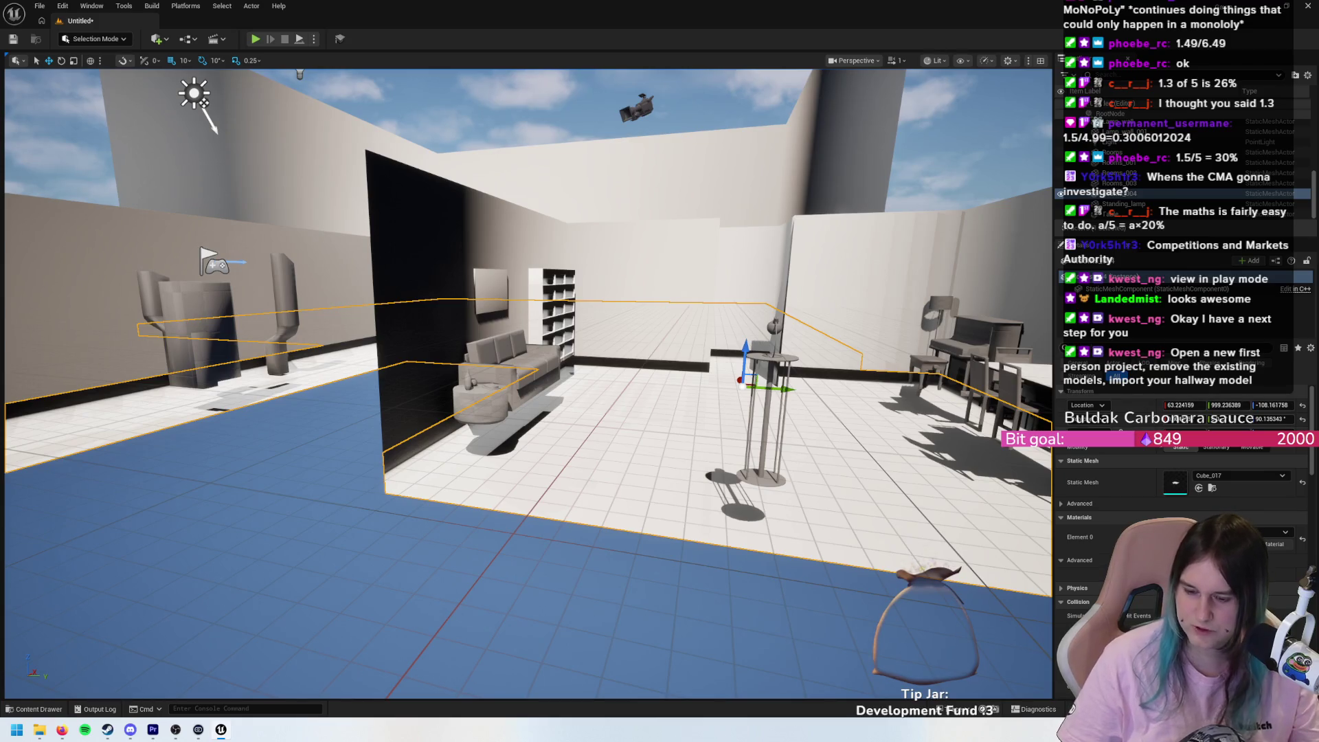
- Choose a different Collision Preset for the room mesh and expand its detailed settings
scroll(1115, 494, "down", 4)
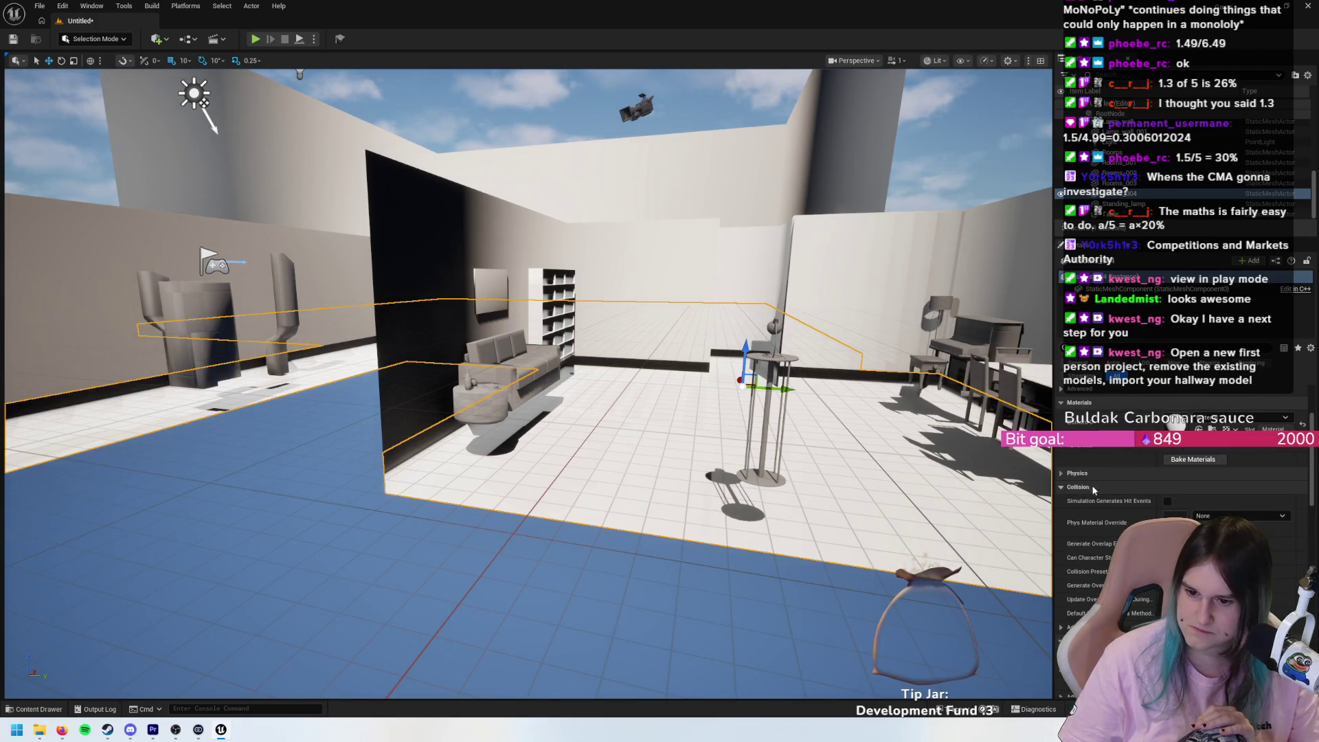
scroll(1094, 489, "down", 2)
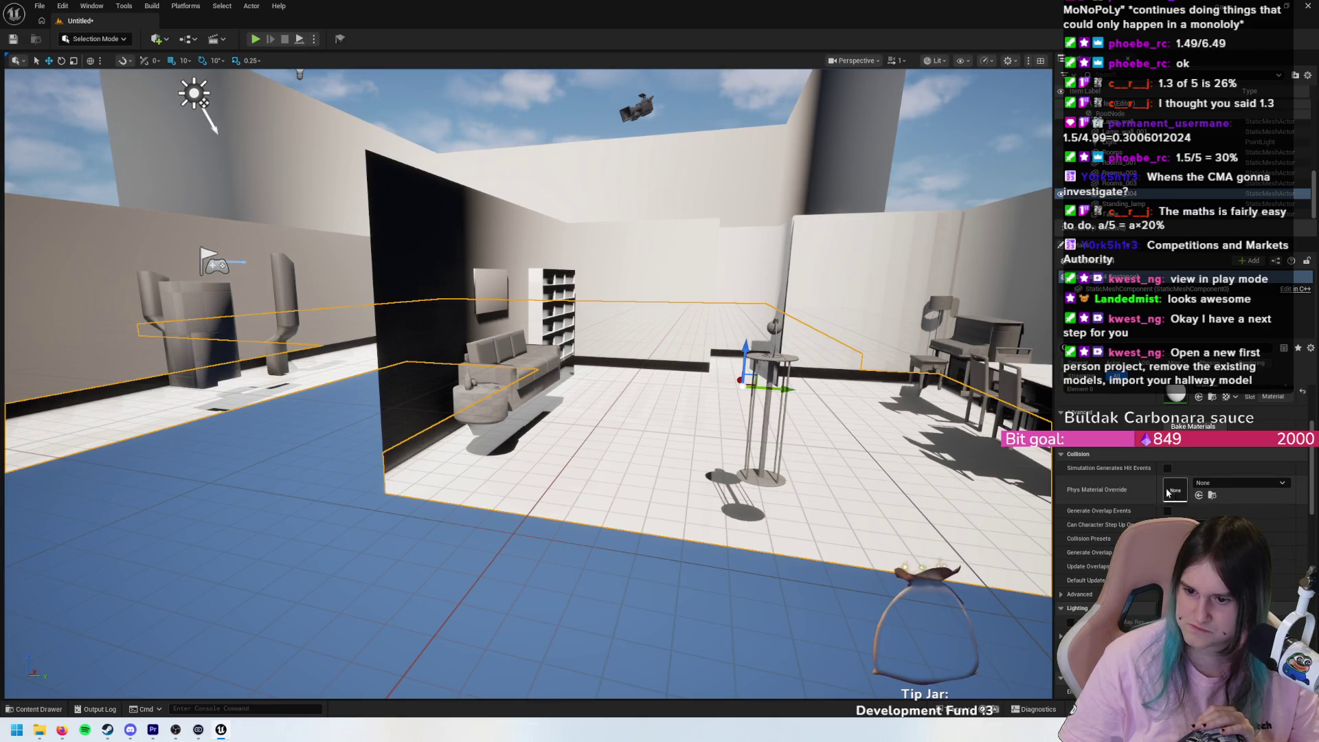
scroll(1073, 592, "down", 2)
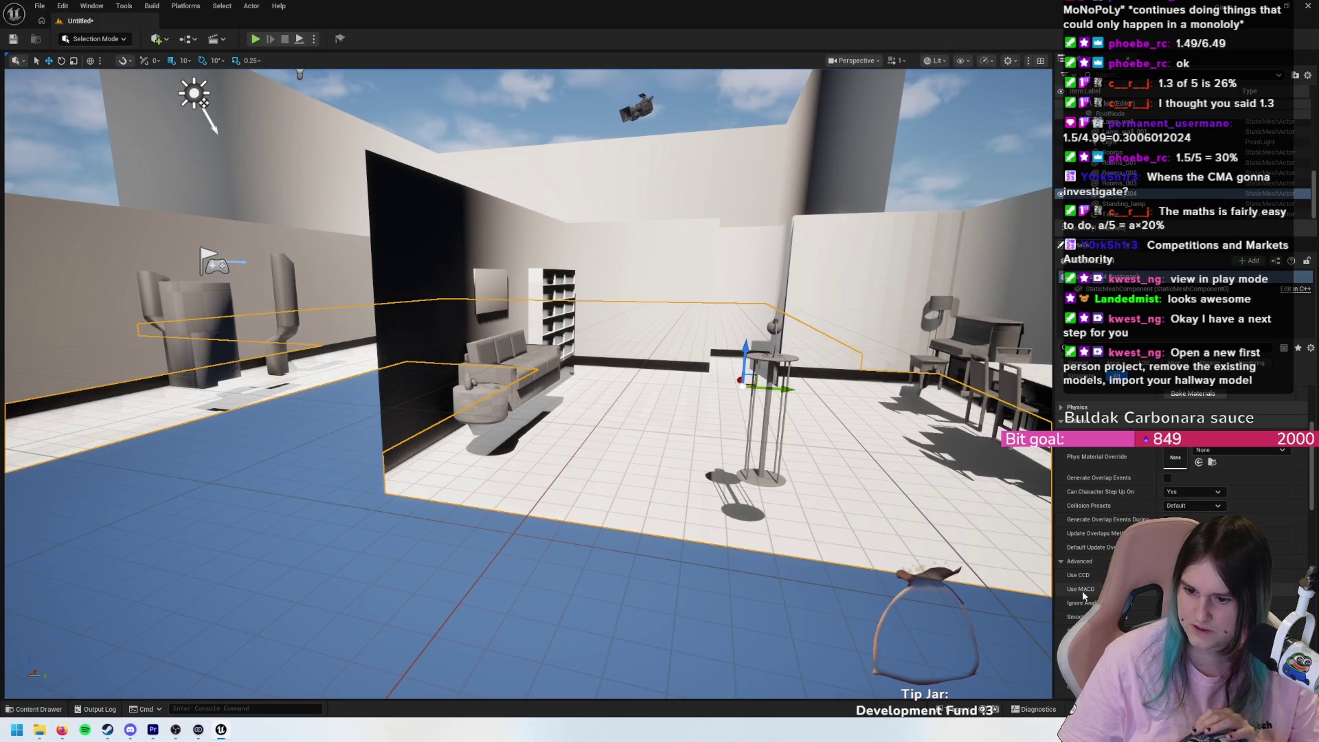
left_click(1061, 562)
scroll(1073, 571, "up", 3)
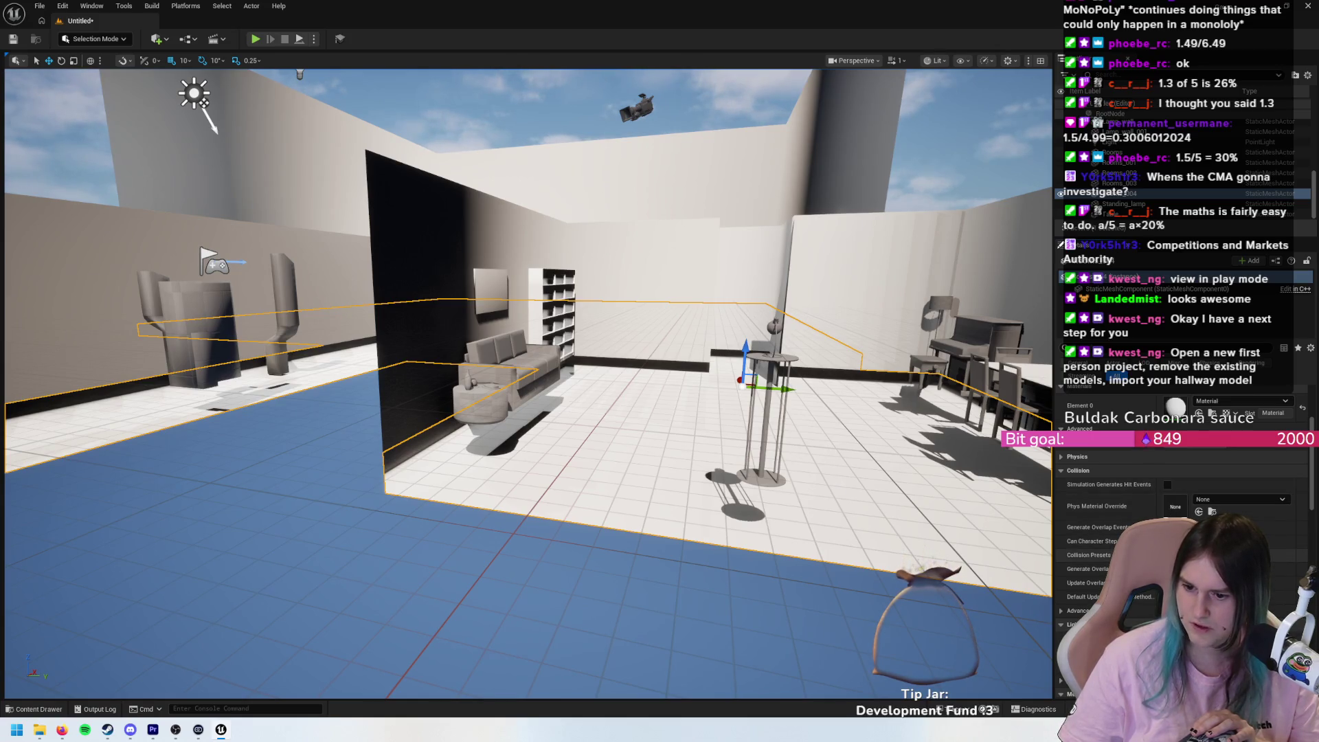
left_click(1196, 555)
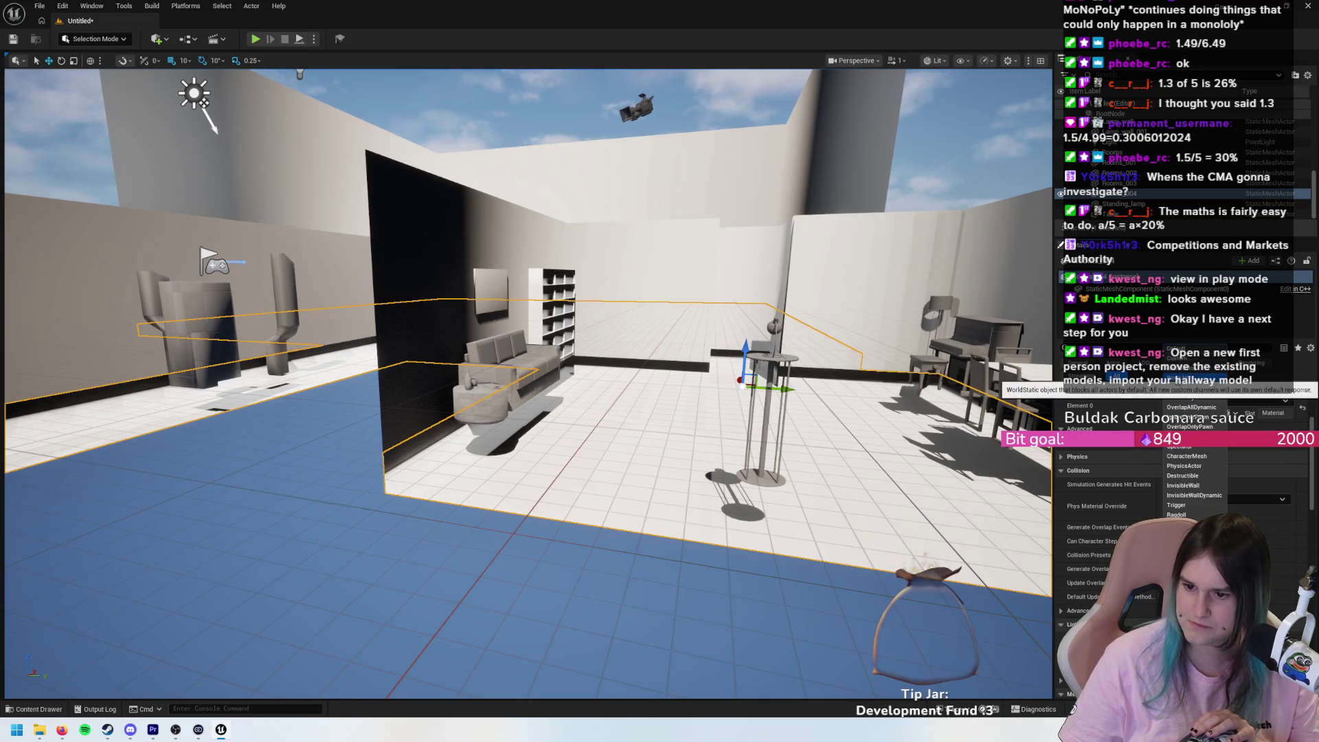
left_click(1196, 364)
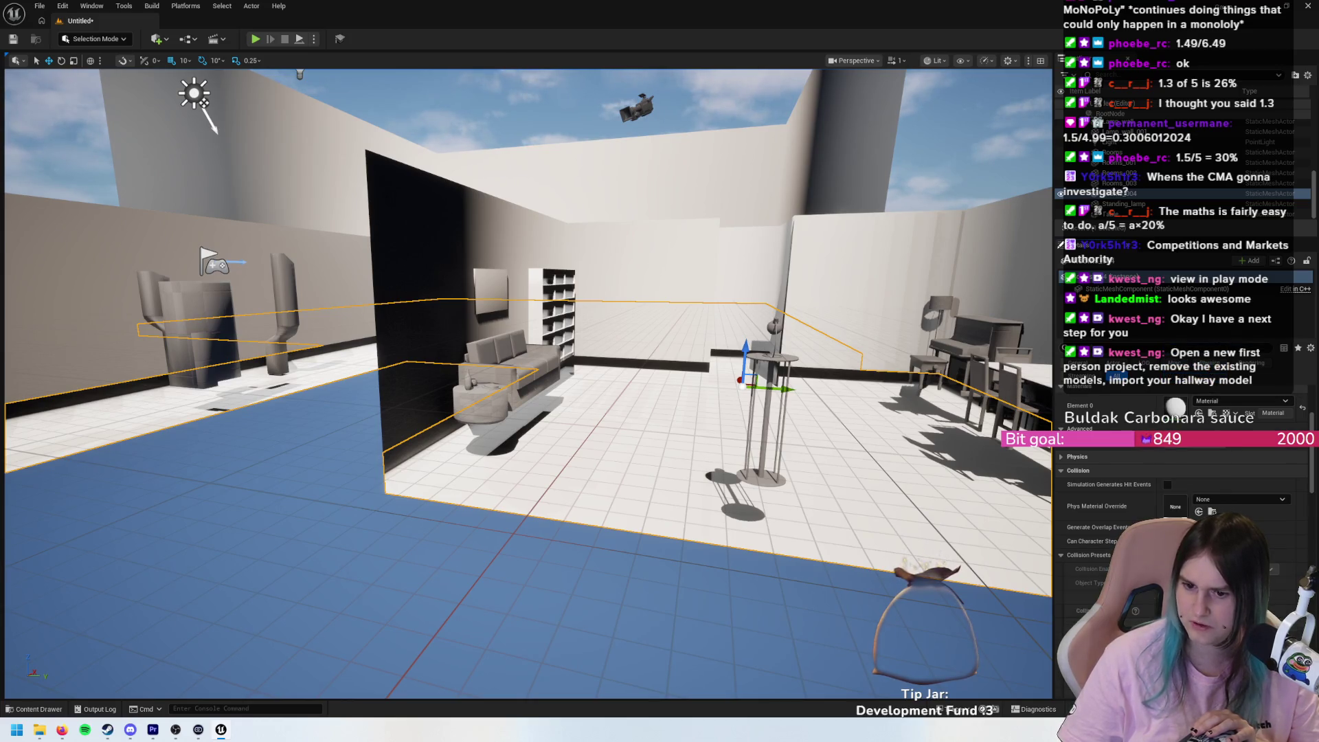
scroll(536, 364, "down", 8)
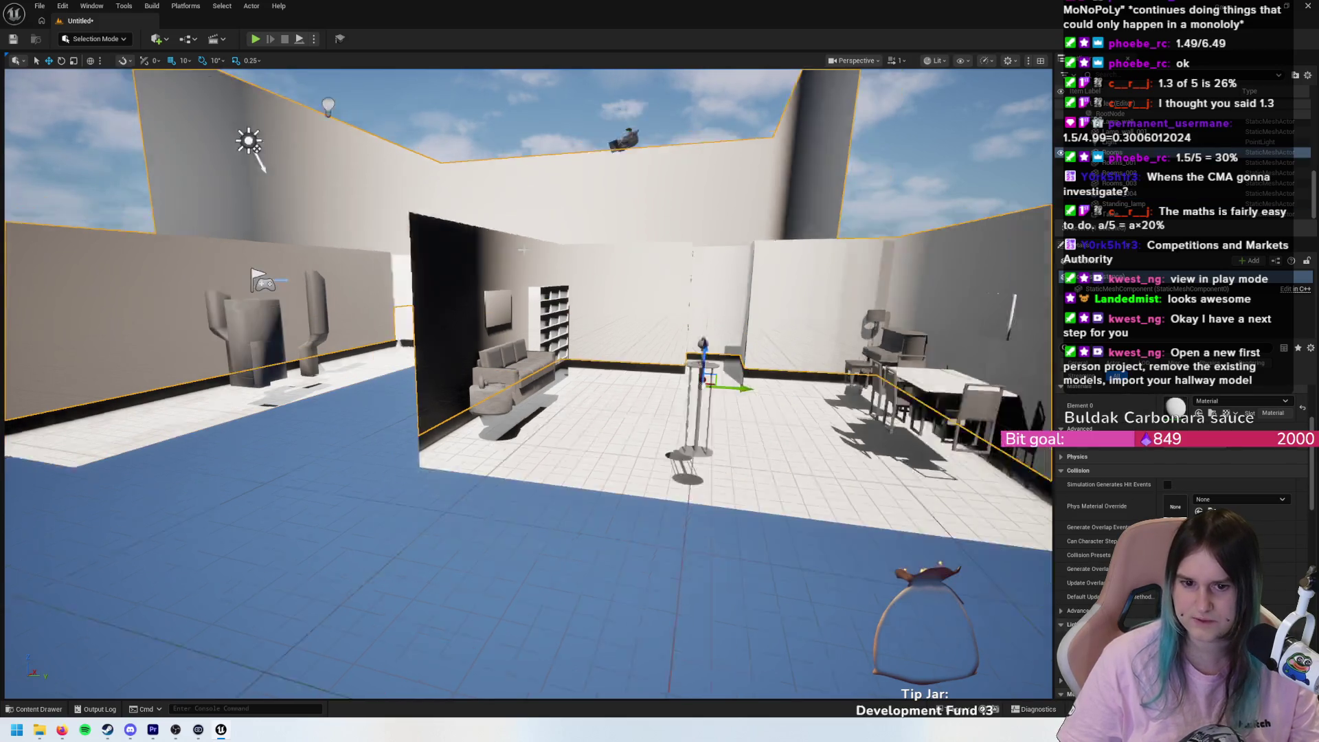
scroll(1039, 406, "up", 5)
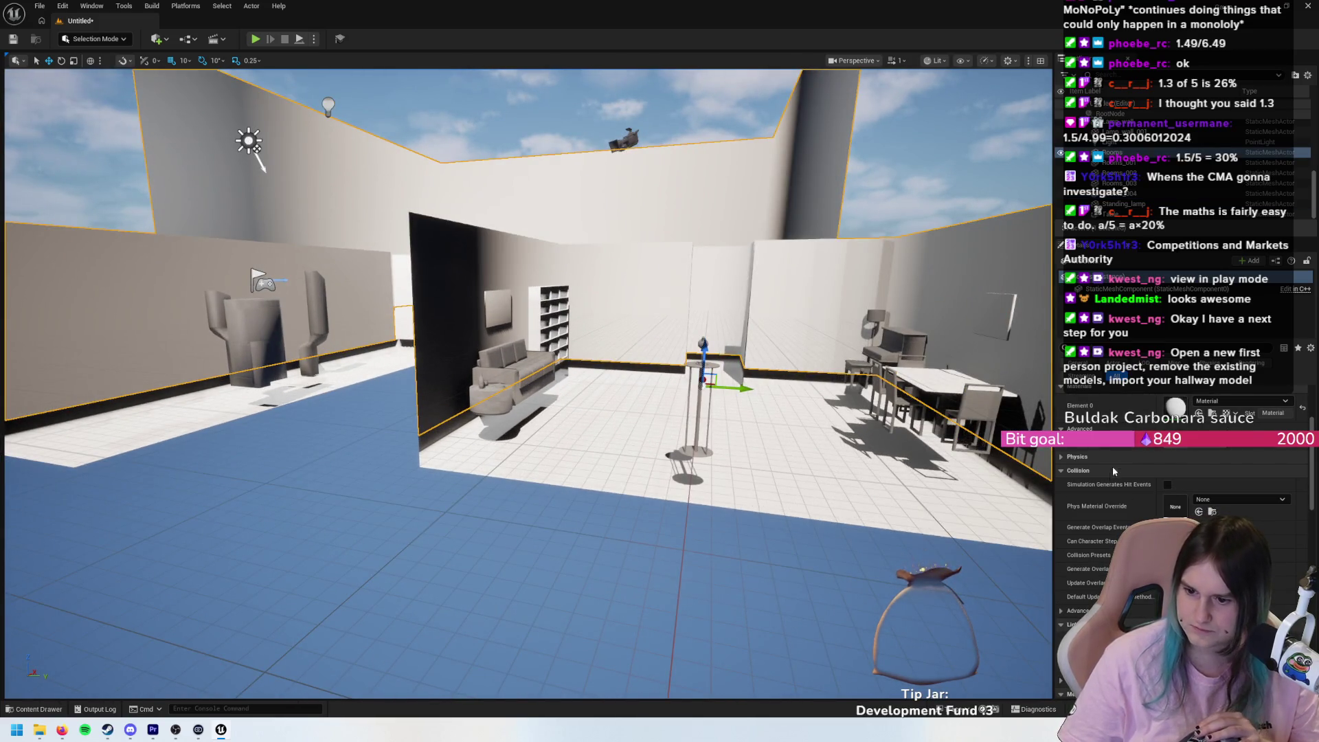
scroll(1111, 543, "down", 4)
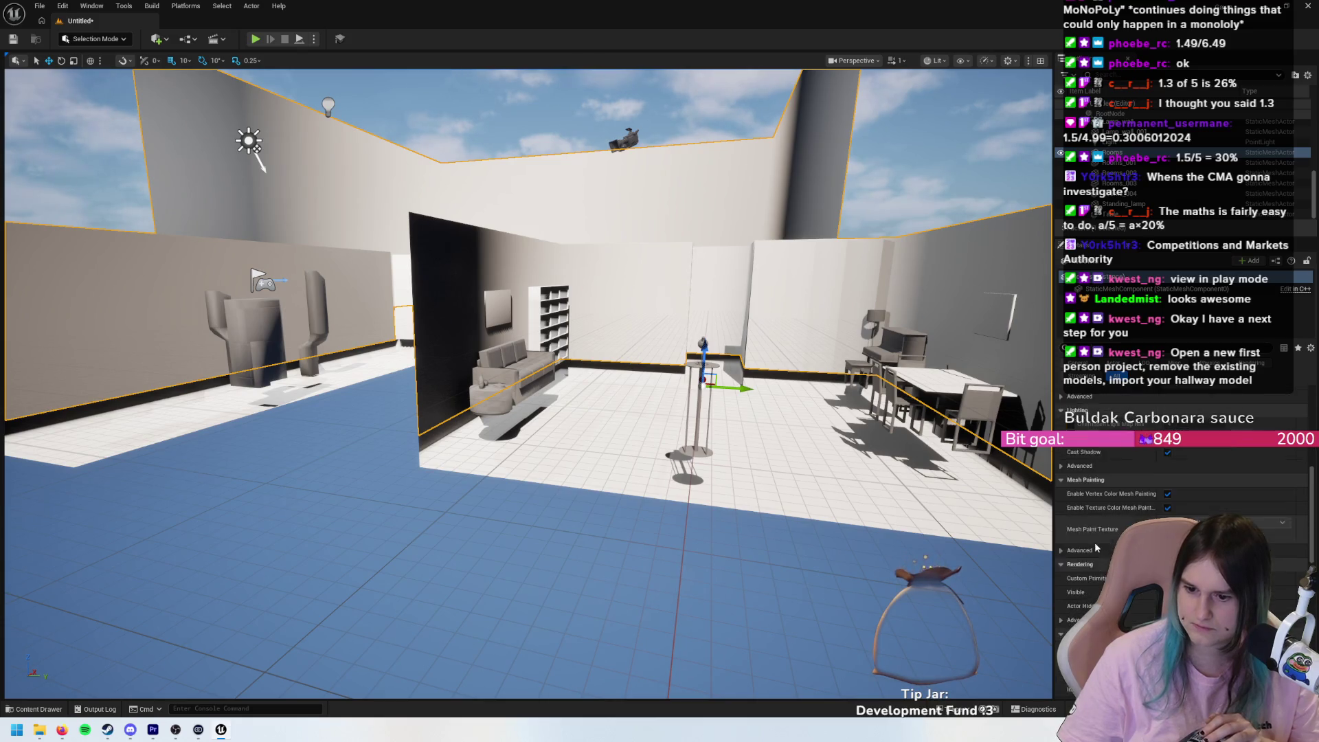
scroll(1100, 526, "up", 3)
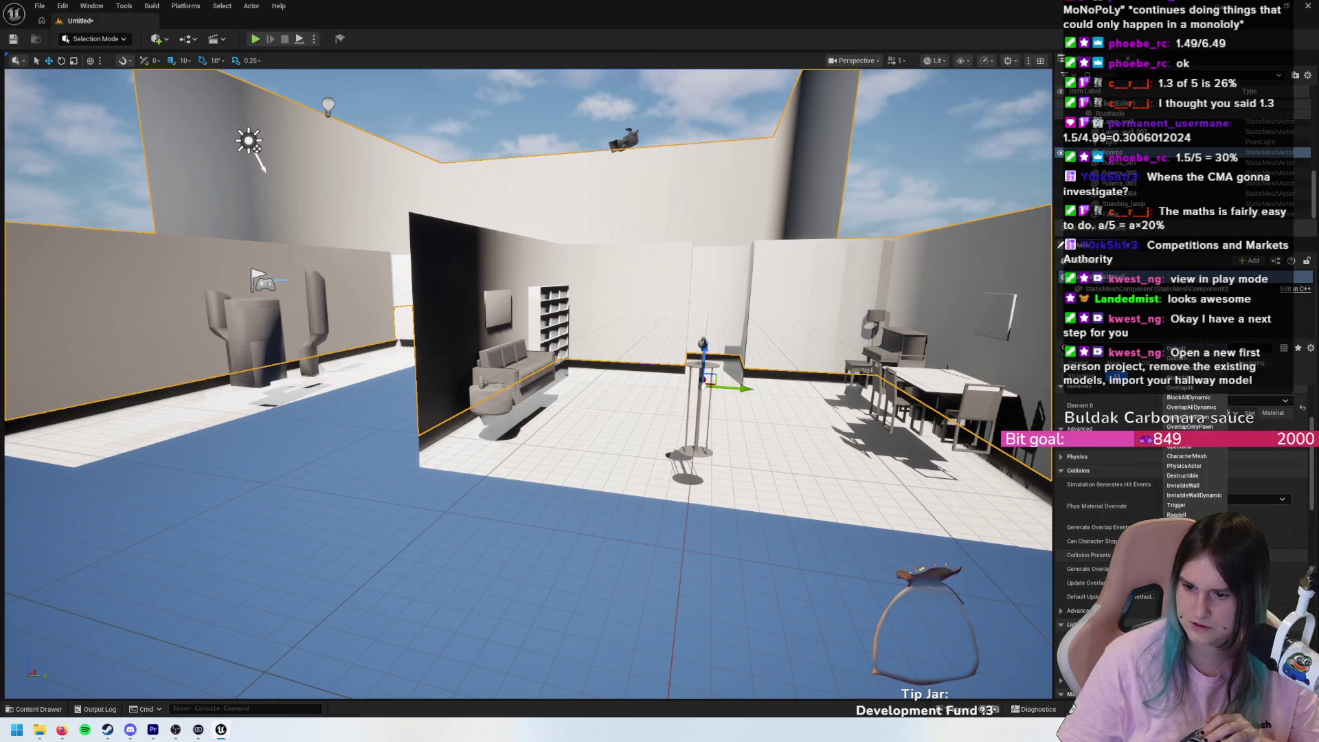
left_click(1061, 556)
scroll(527, 385, "up", 5)
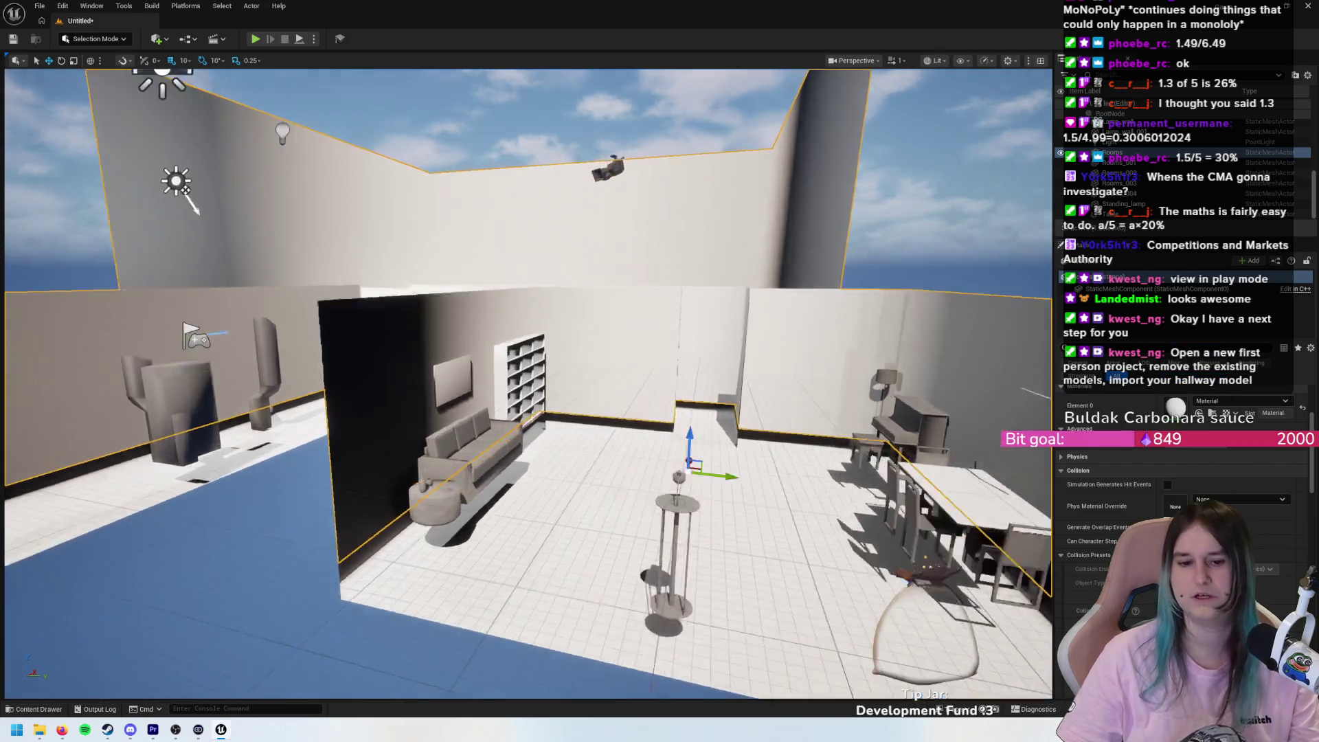
- Play-test the level again, then stop and frame the ceiling mesh
key("alt+p")
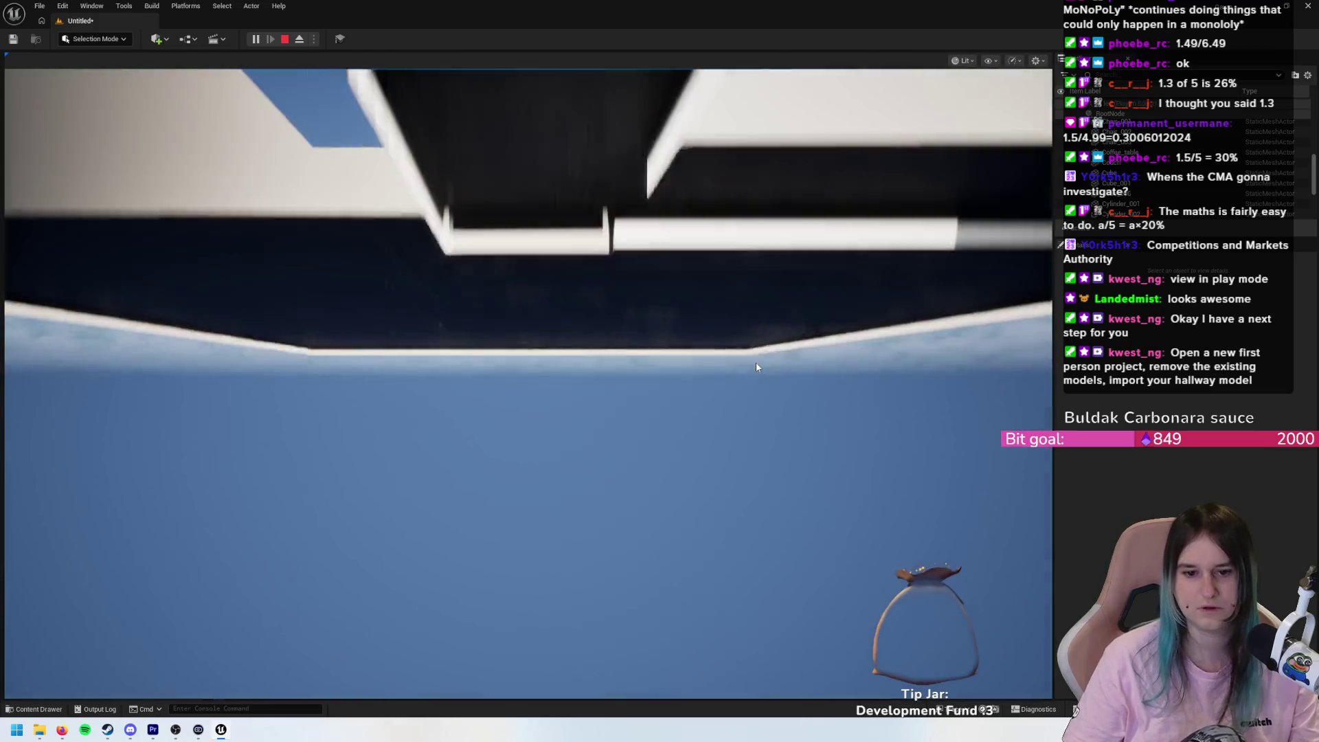
left_click(756, 362)
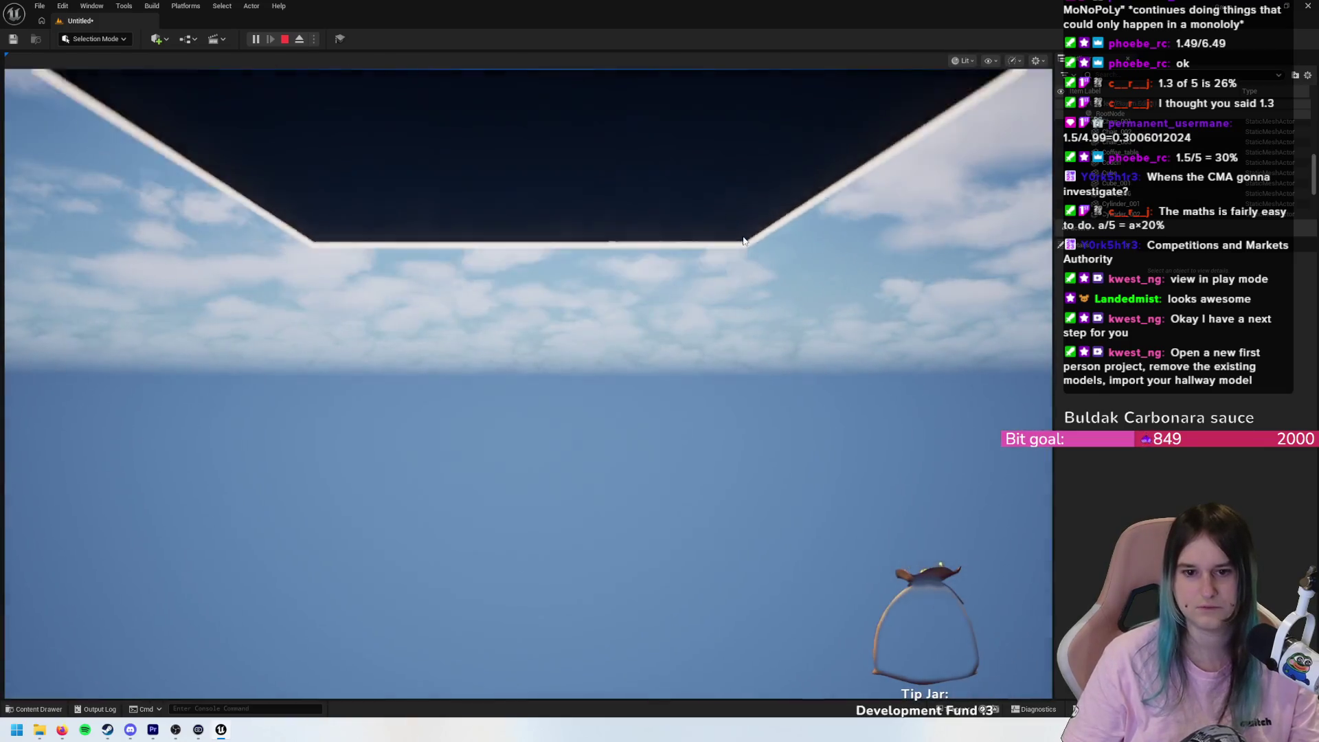
key("Escape")
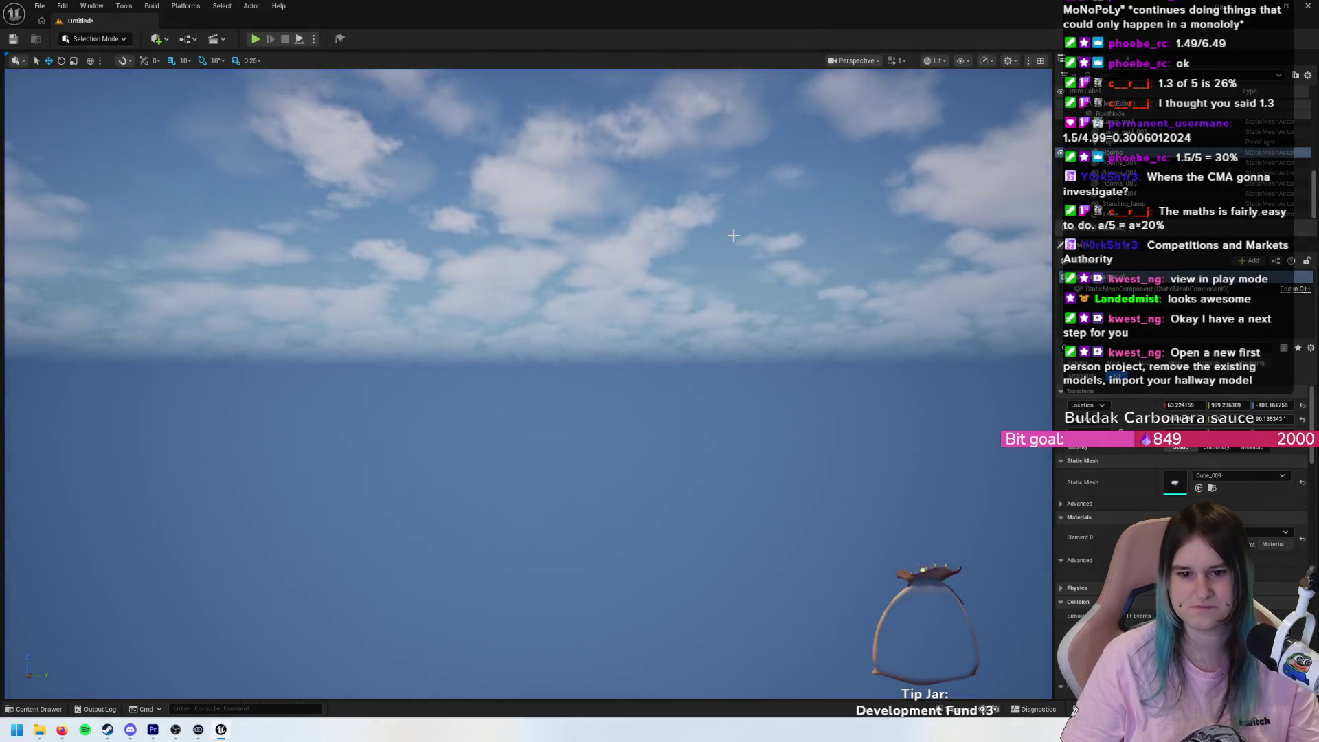
key("f")
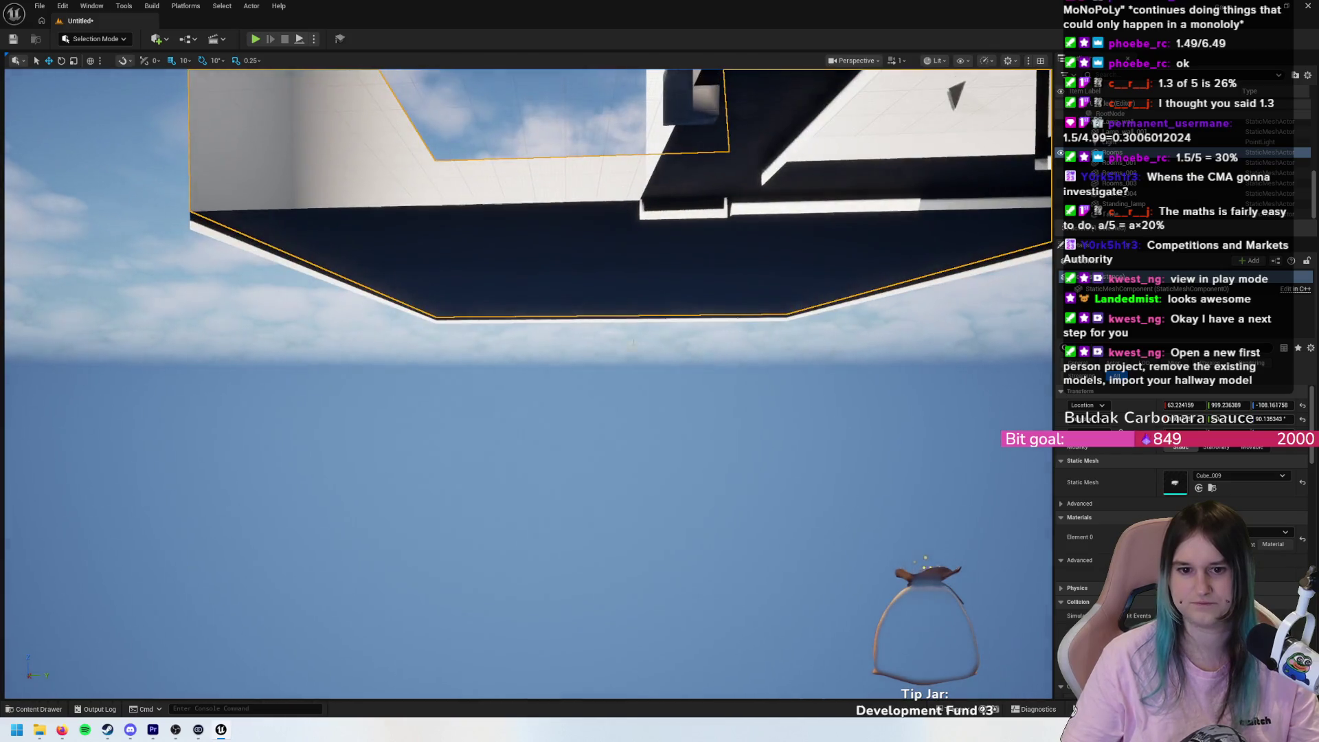
left_click(639, 220)
key("f")
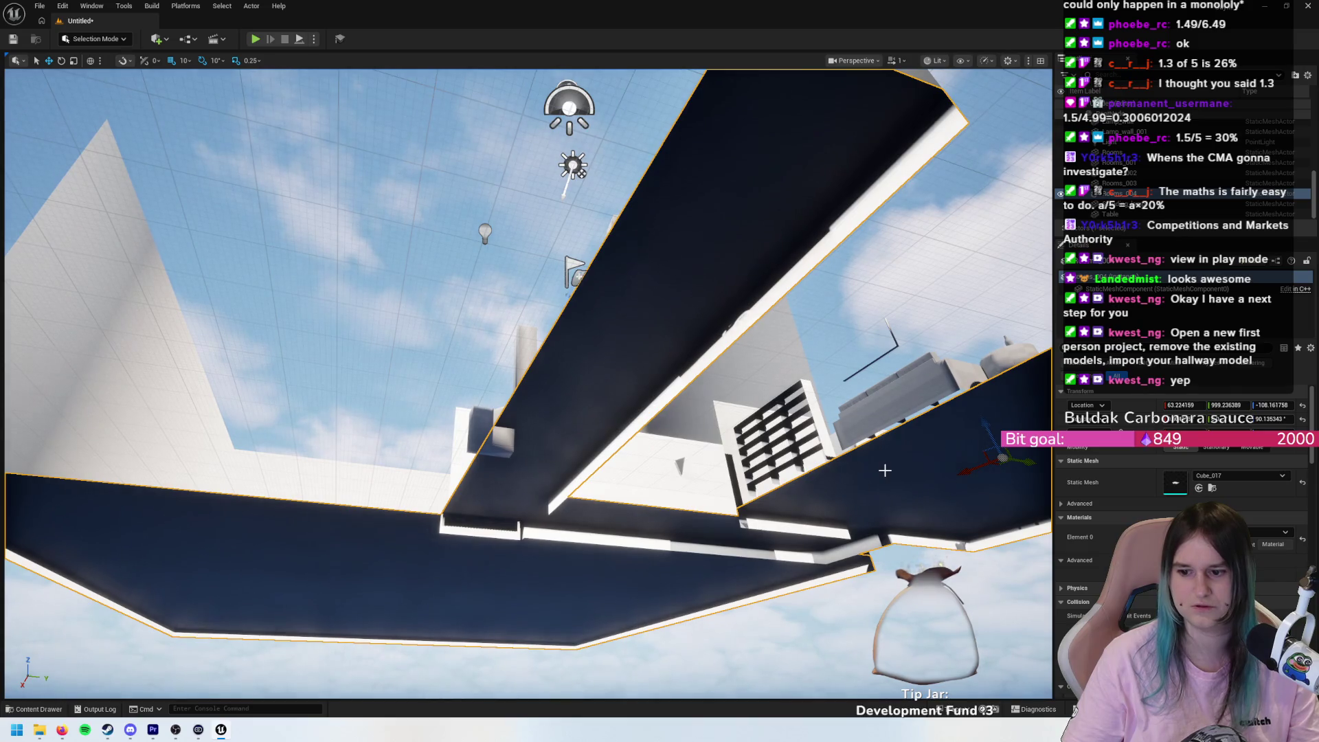
scroll(1182, 481, "down", 4)
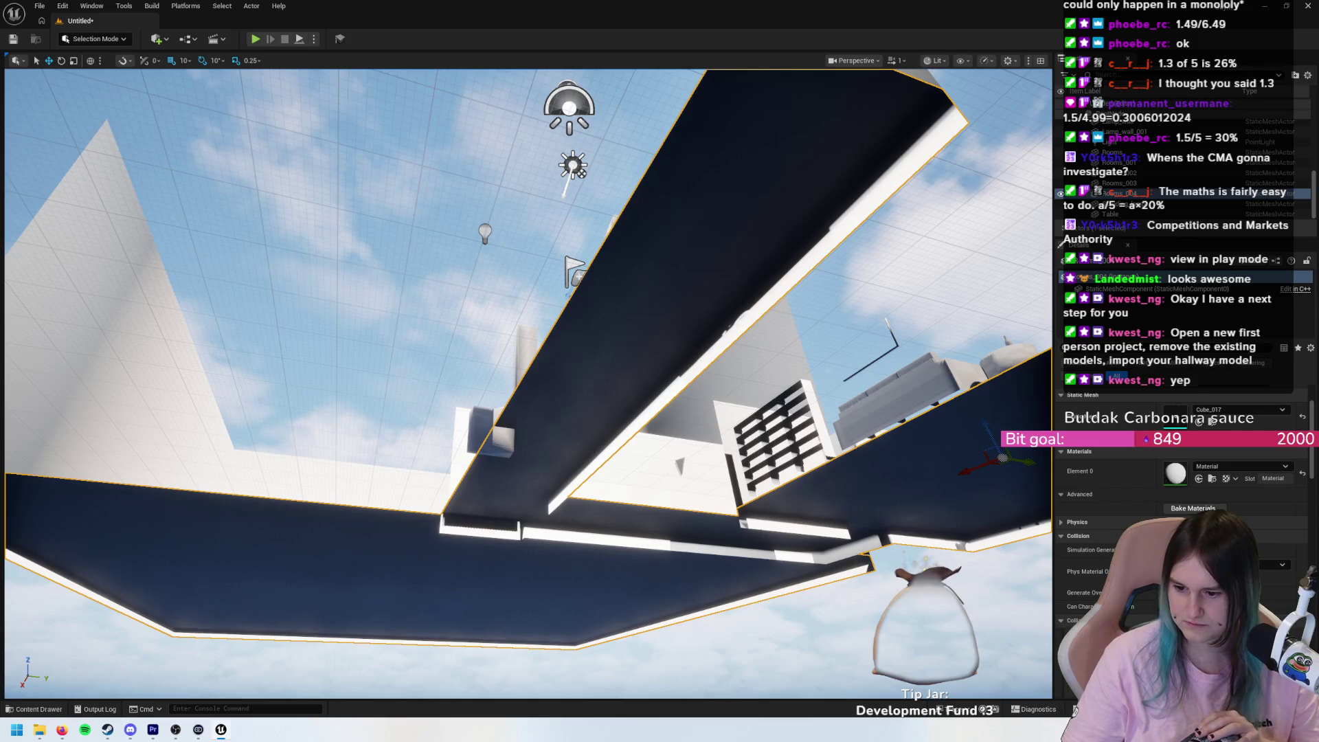
left_click(1196, 621)
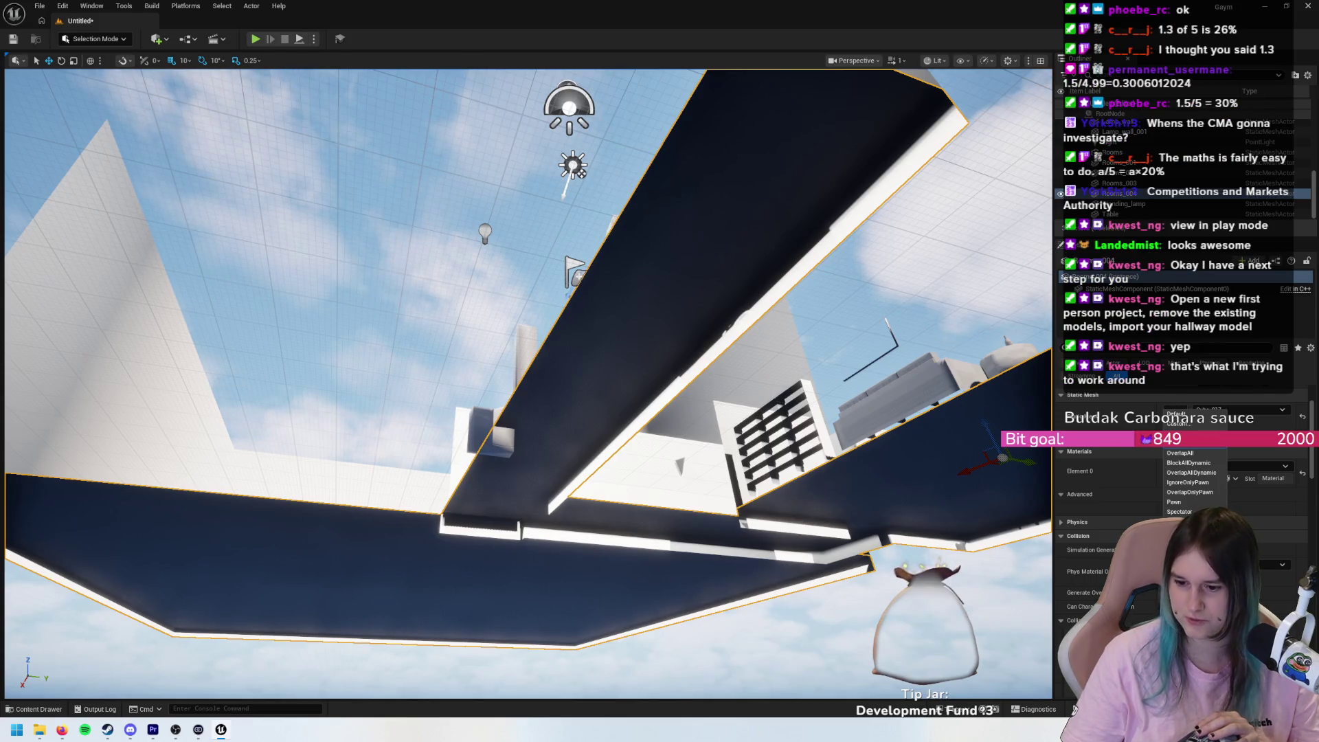
key("Escape")
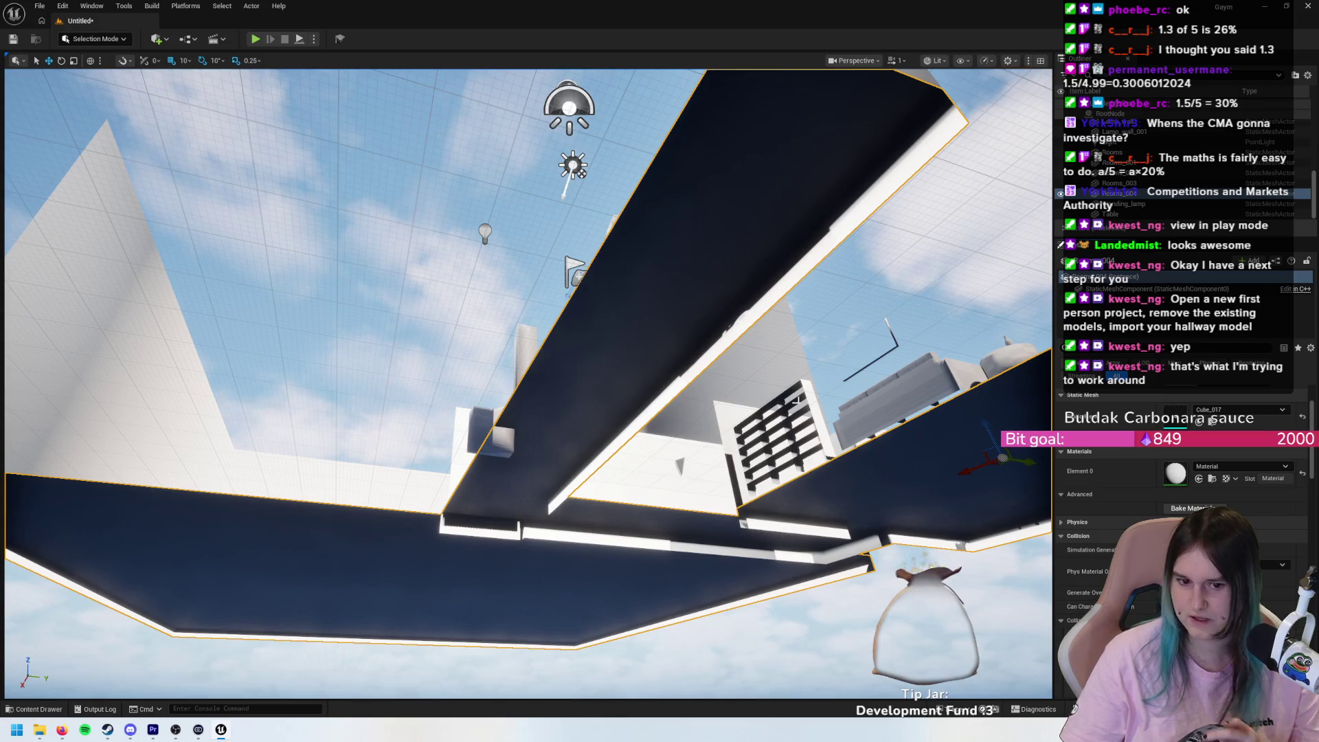
mouse_move(659, 274)
left_mouse_down()
mouse_move(678, 256)
mouse_move(697, 508)
mouse_move(670, 605)
mouse_move(584, 460)
mouse_move(441, 680)
left_mouse_up()
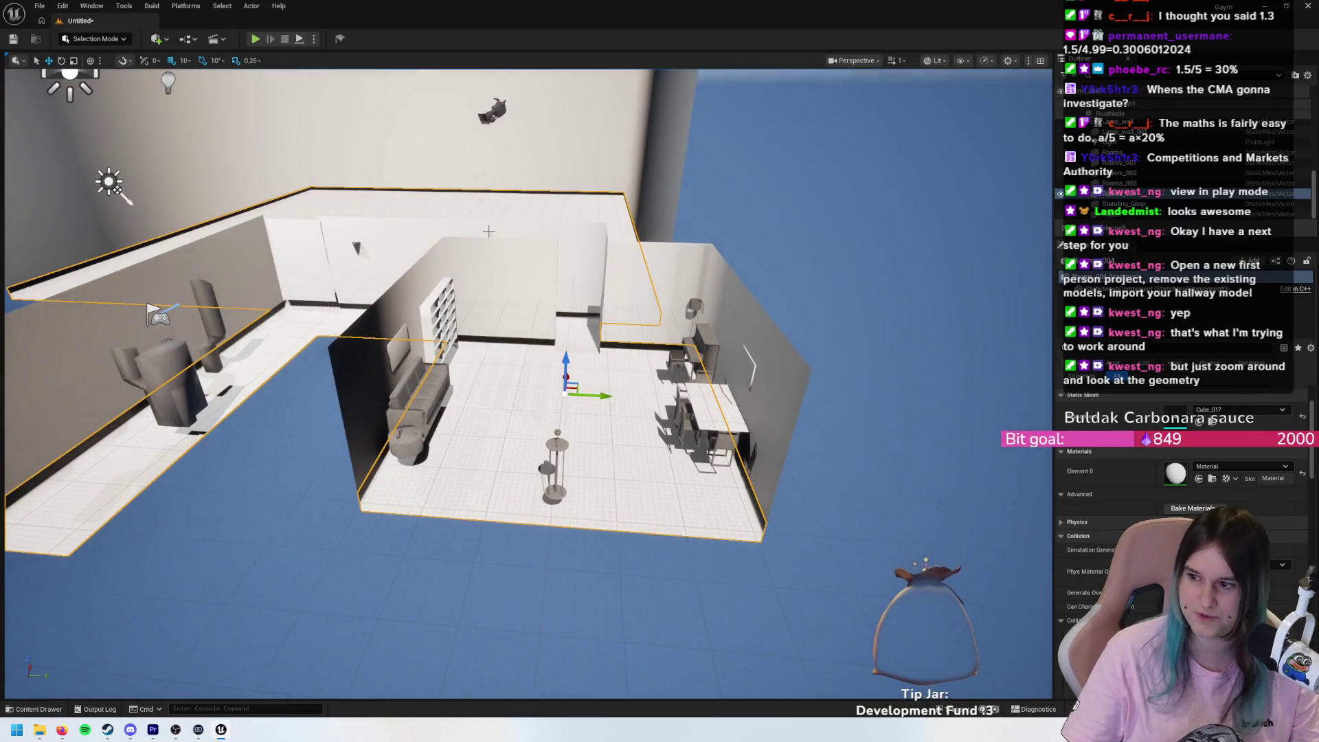
- Orbit around the imported rooms to inspect the tiled floor, piano corner, floor lamp and ceiling
left_click_drag(471, 368, 481, 375)
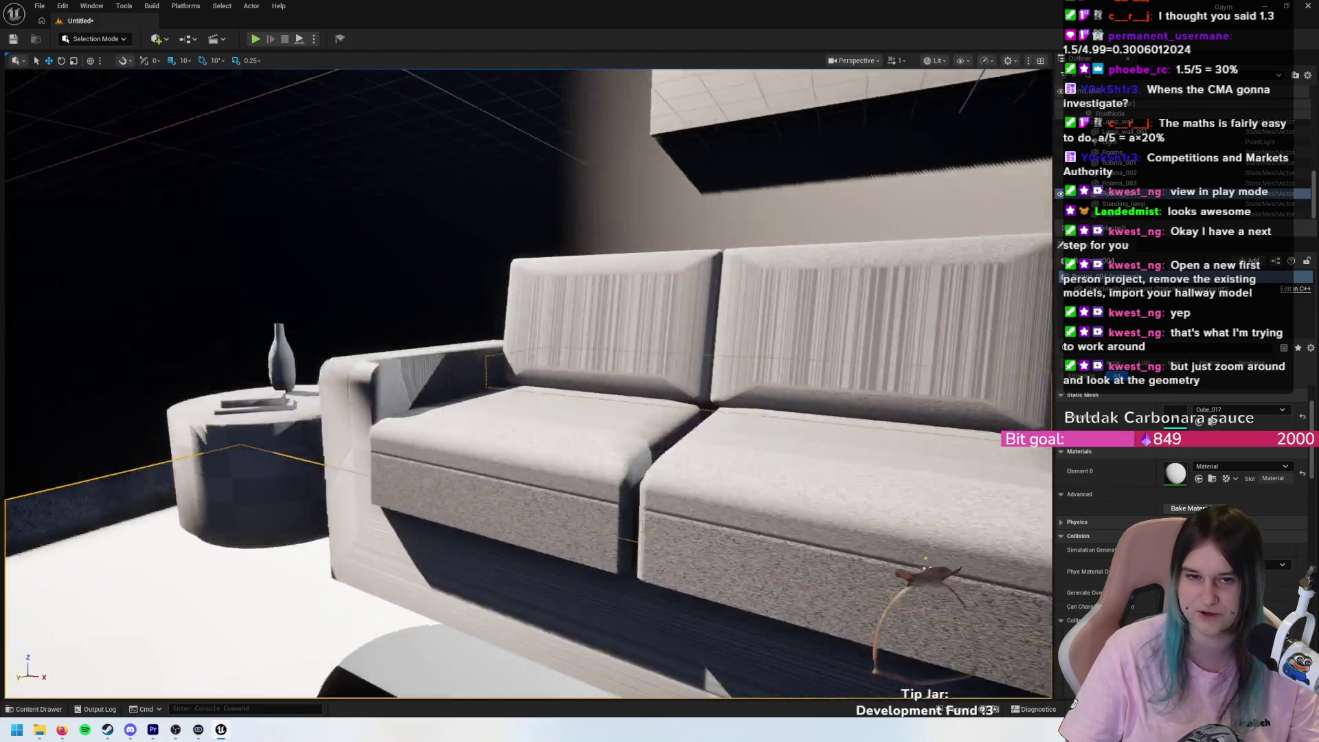
left_click_drag(528, 371, 527, 522)
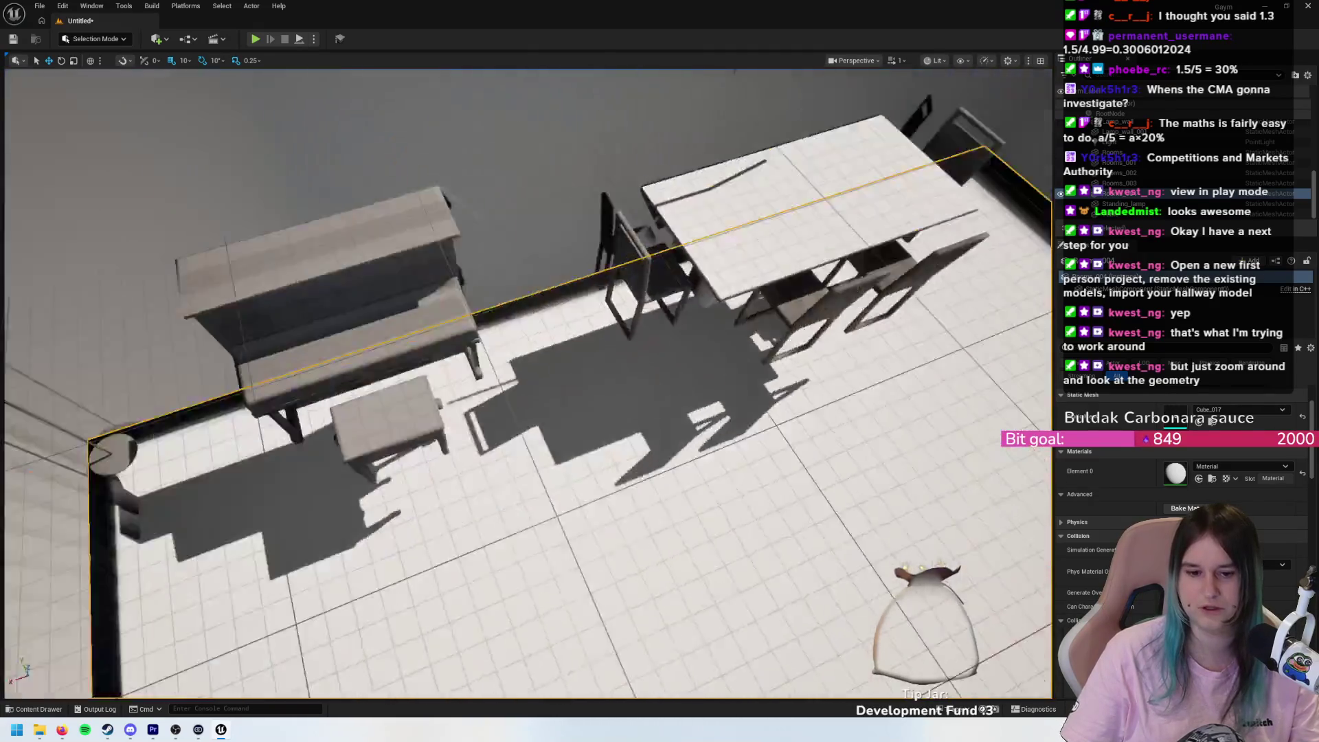
left_click_drag(527, 371, 480, 412)
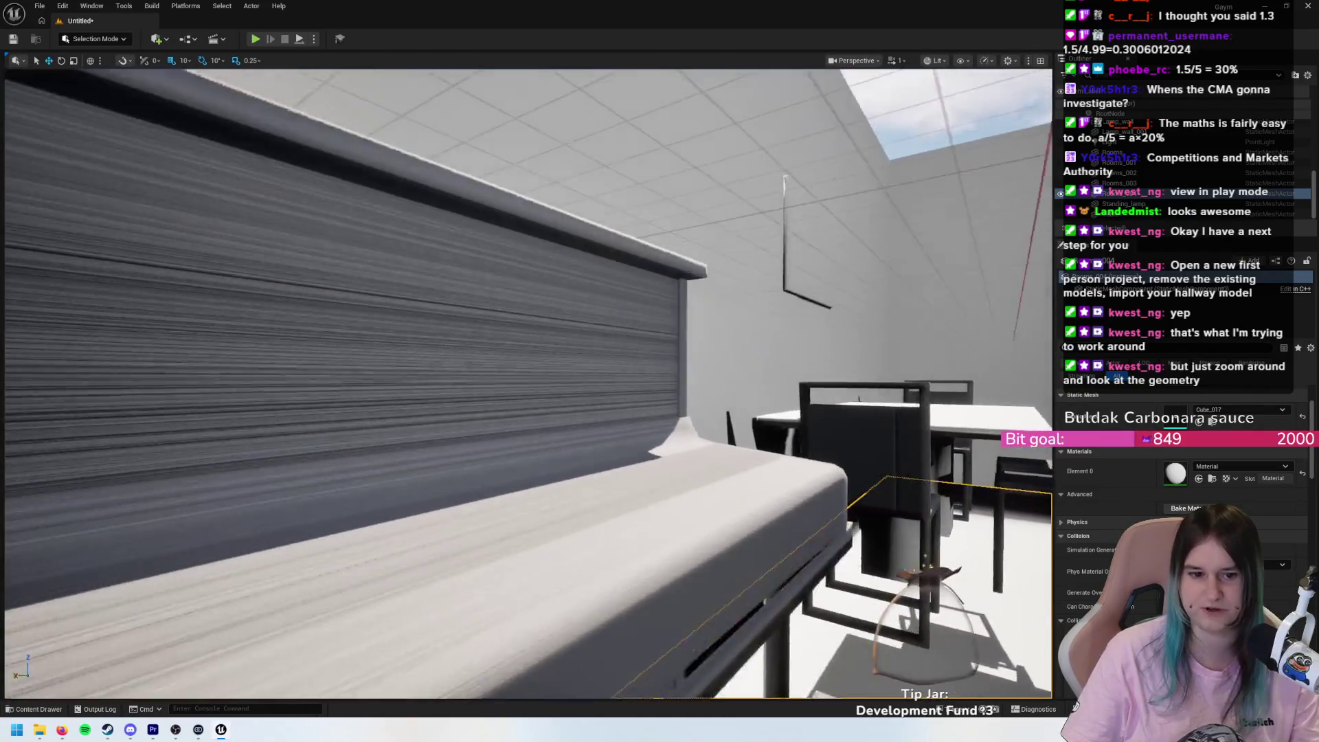
left_click_drag(528, 371, 481, 316)
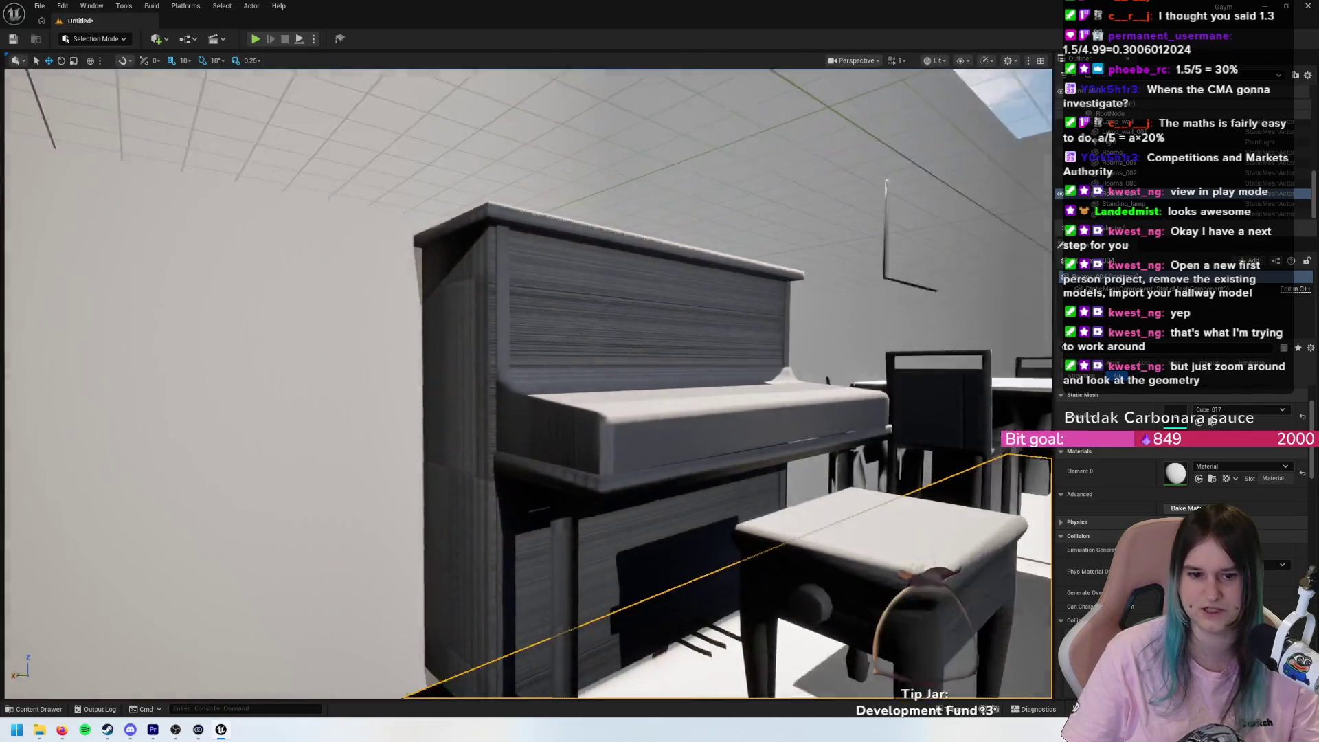
left_click_drag(528, 371, 522, 316)
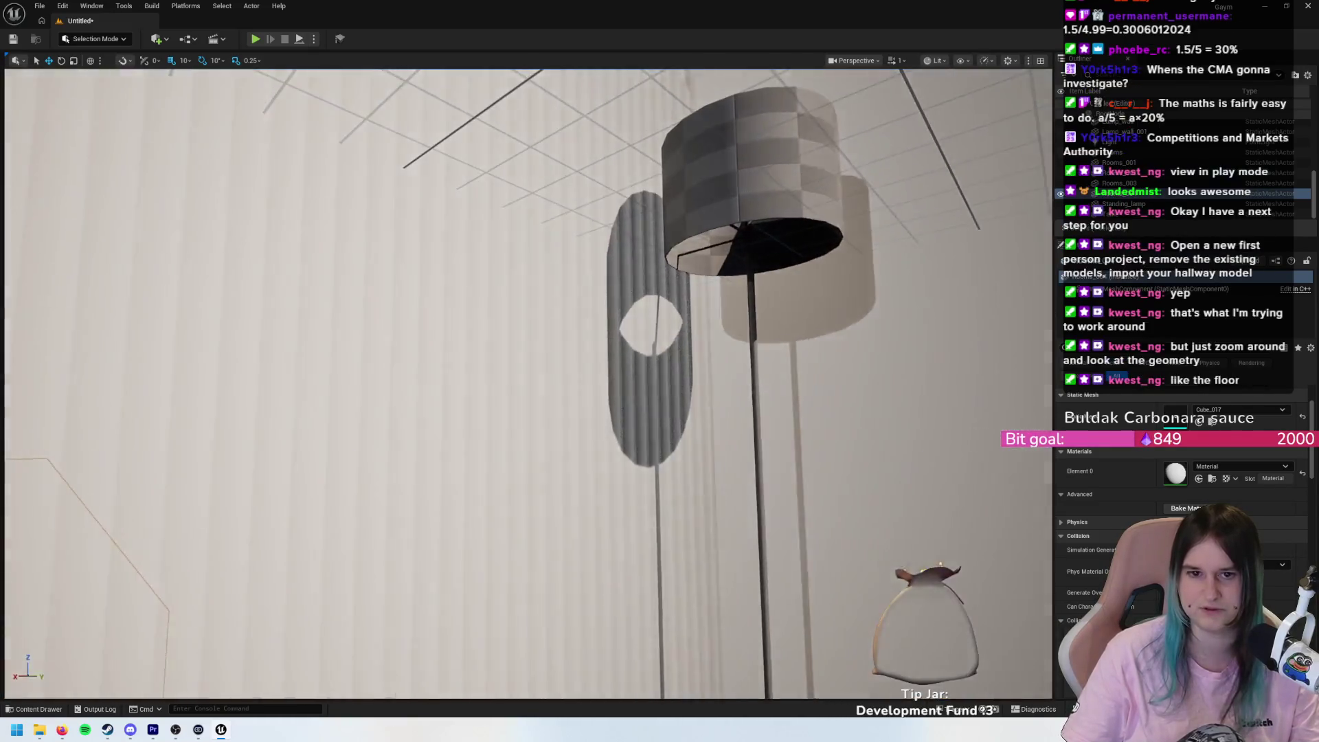
left_click_drag(528, 371, 522, 440)
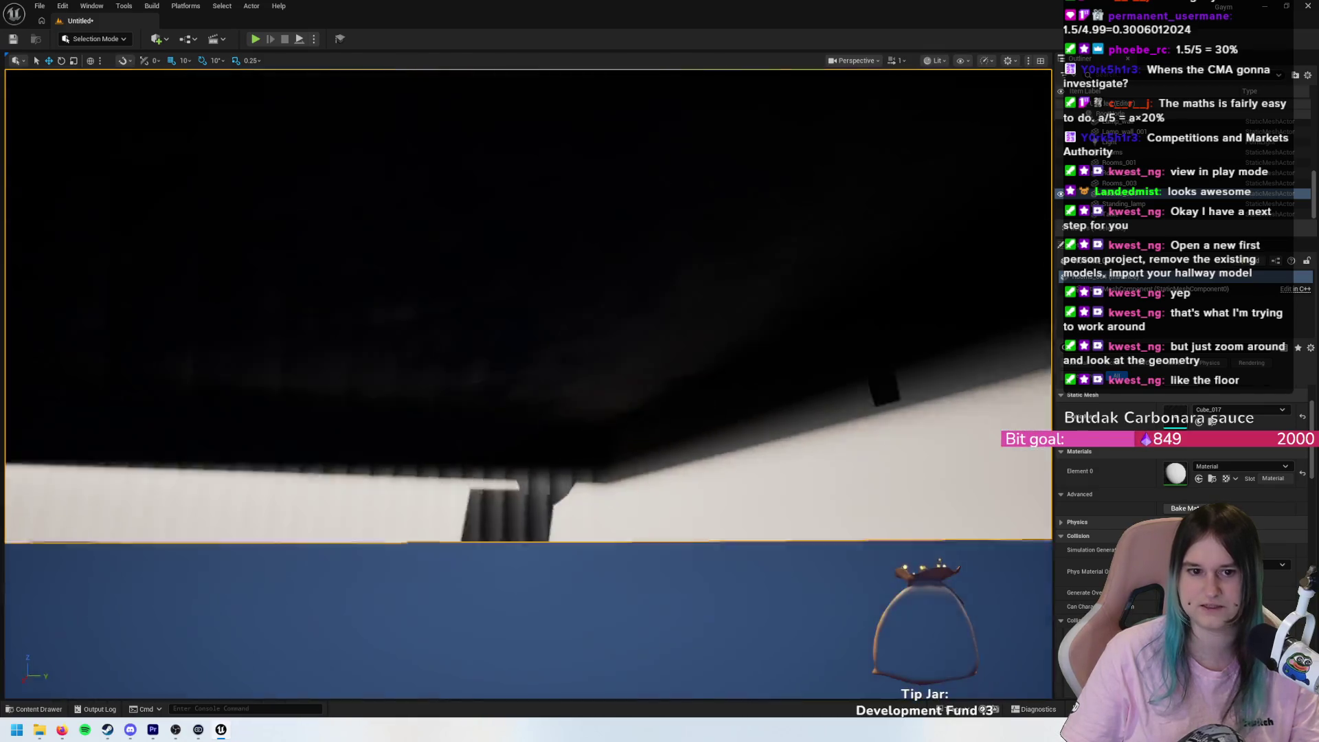
left_click_drag(527, 371, 494, 357)
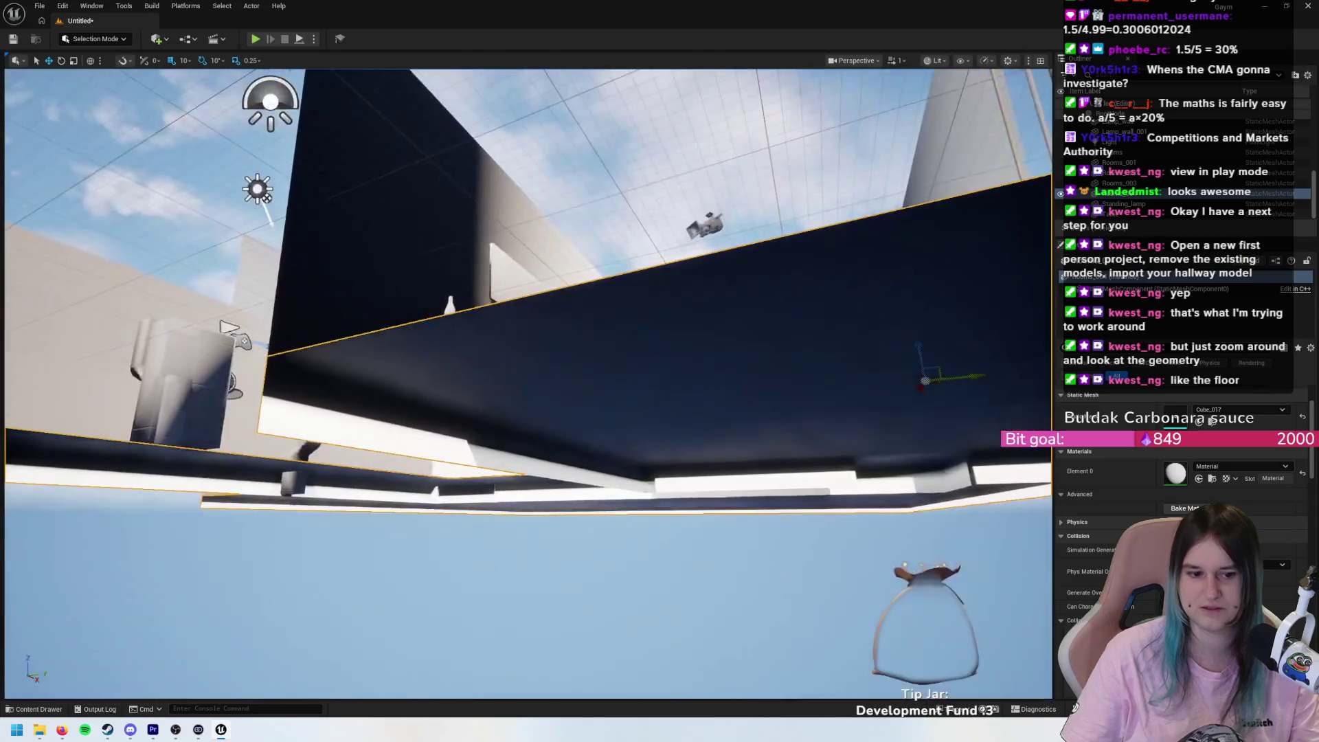
mouse_move(527, 371)
left_mouse_down()
mouse_move(516, 364)
mouse_move(563, 337)
mouse_move(529, 358)
mouse_move(536, 296)
mouse_move(543, 347)
mouse_move(570, 303)
mouse_move(539, 333)
left_mouse_up()
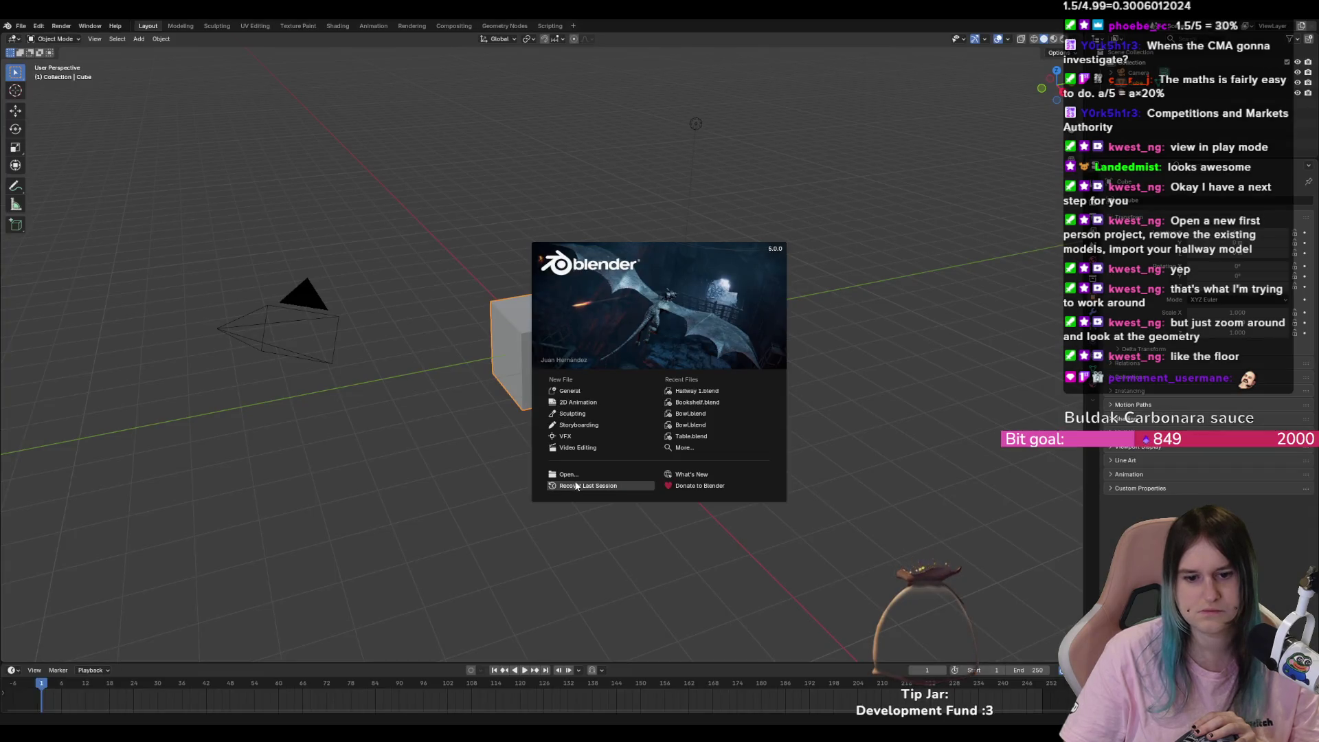
- Recover the last hallway session, edit Rooms.004 and select a floor face's linked geometry
left_click(589, 485)
scroll(547, 474, "down", 5)
left_click(510, 477)
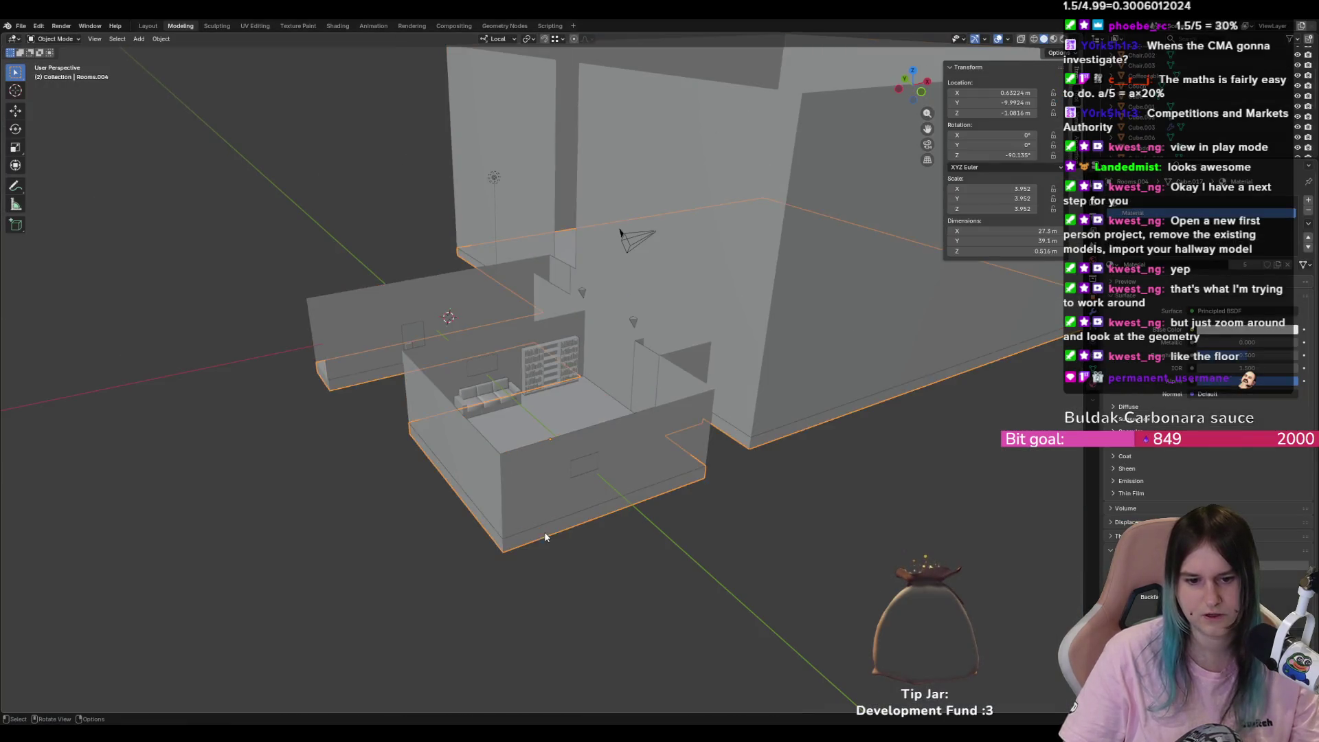
mouse_move(576, 508)
left_mouse_down()
mouse_move(695, 400)
mouse_move(595, 513)
mouse_move(583, 572)
left_mouse_up()
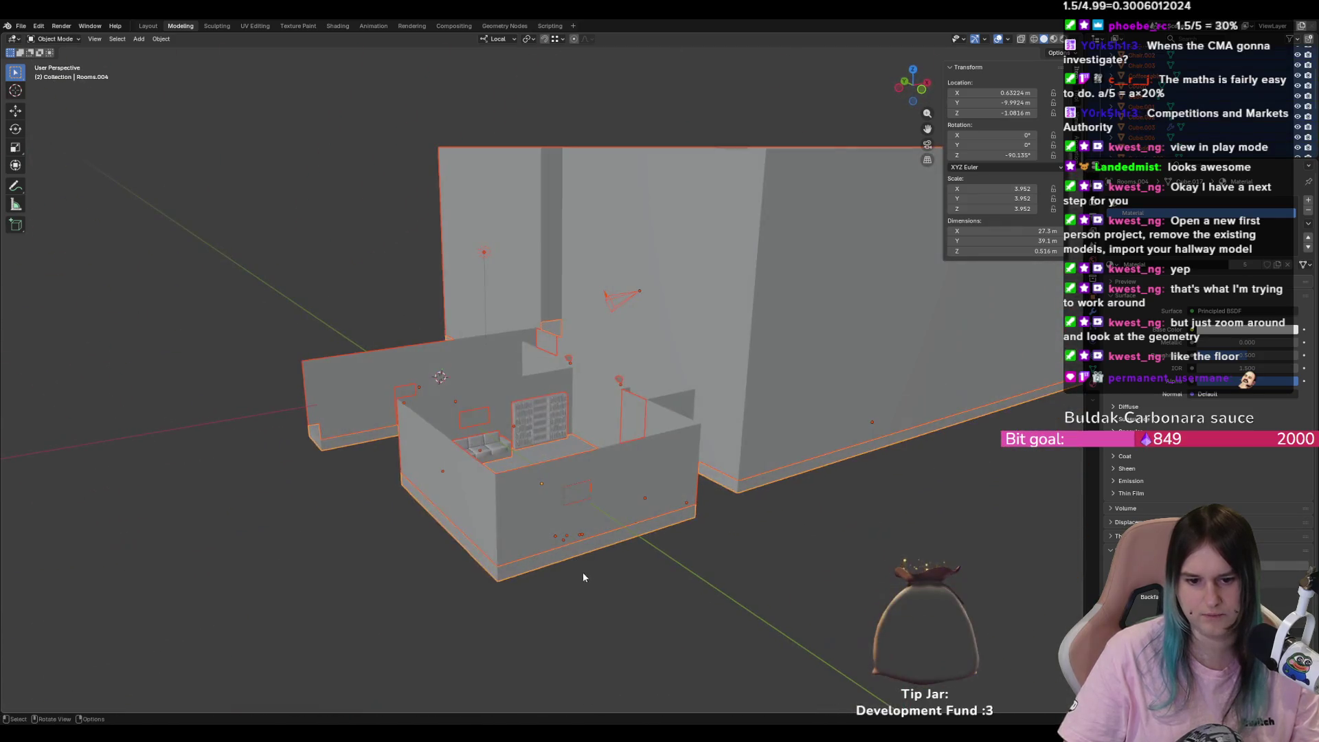
key("Tab")
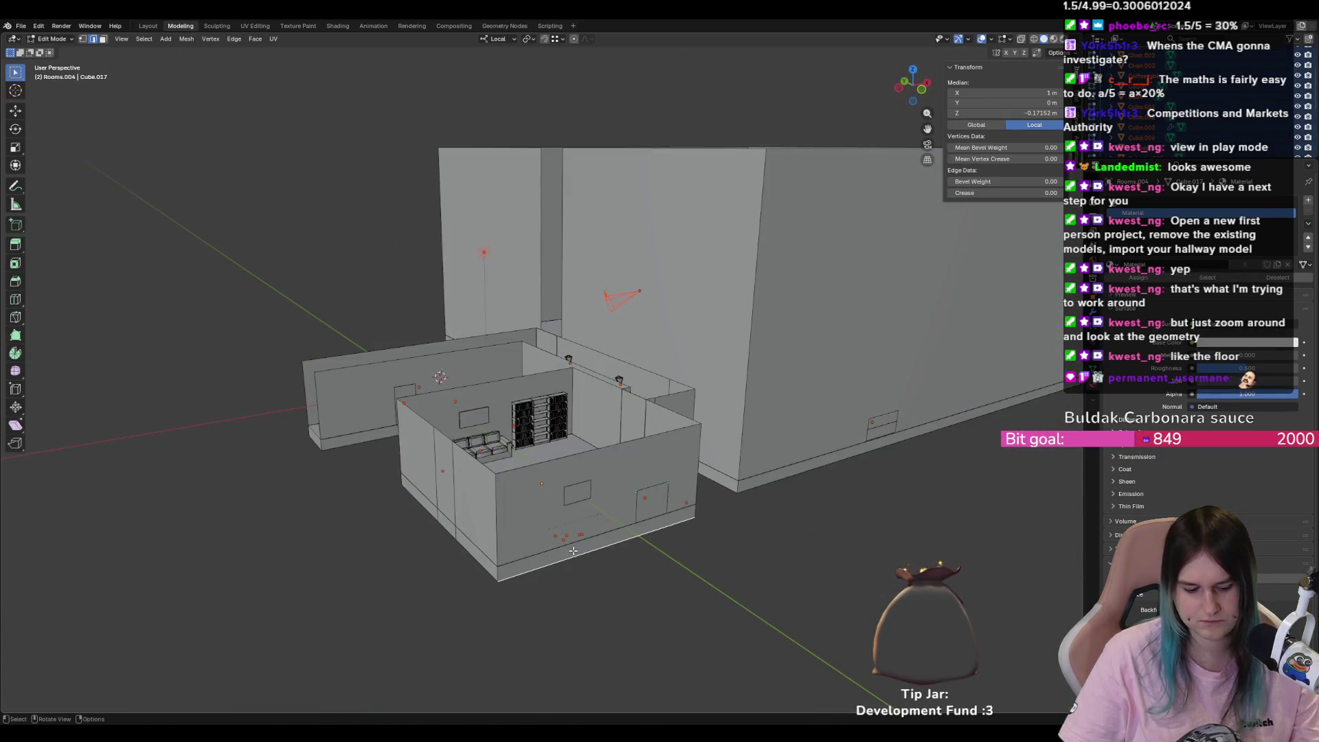
left_click(573, 552)
key("ctrl+l")
- Orbit around the room and select the whole connected floor from a single floor strip
scroll(587, 578, "up", 1)
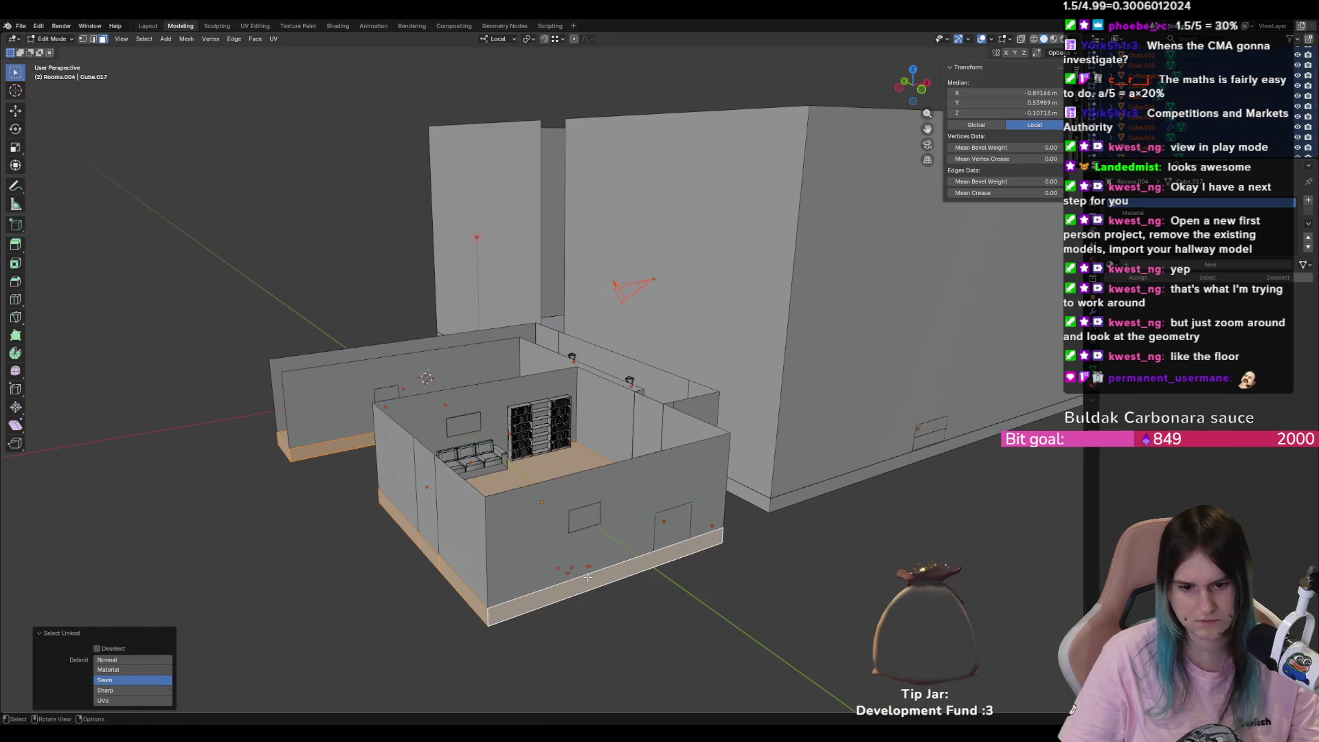
scroll(587, 577, "up", 3)
scroll(687, 481, "down", 4)
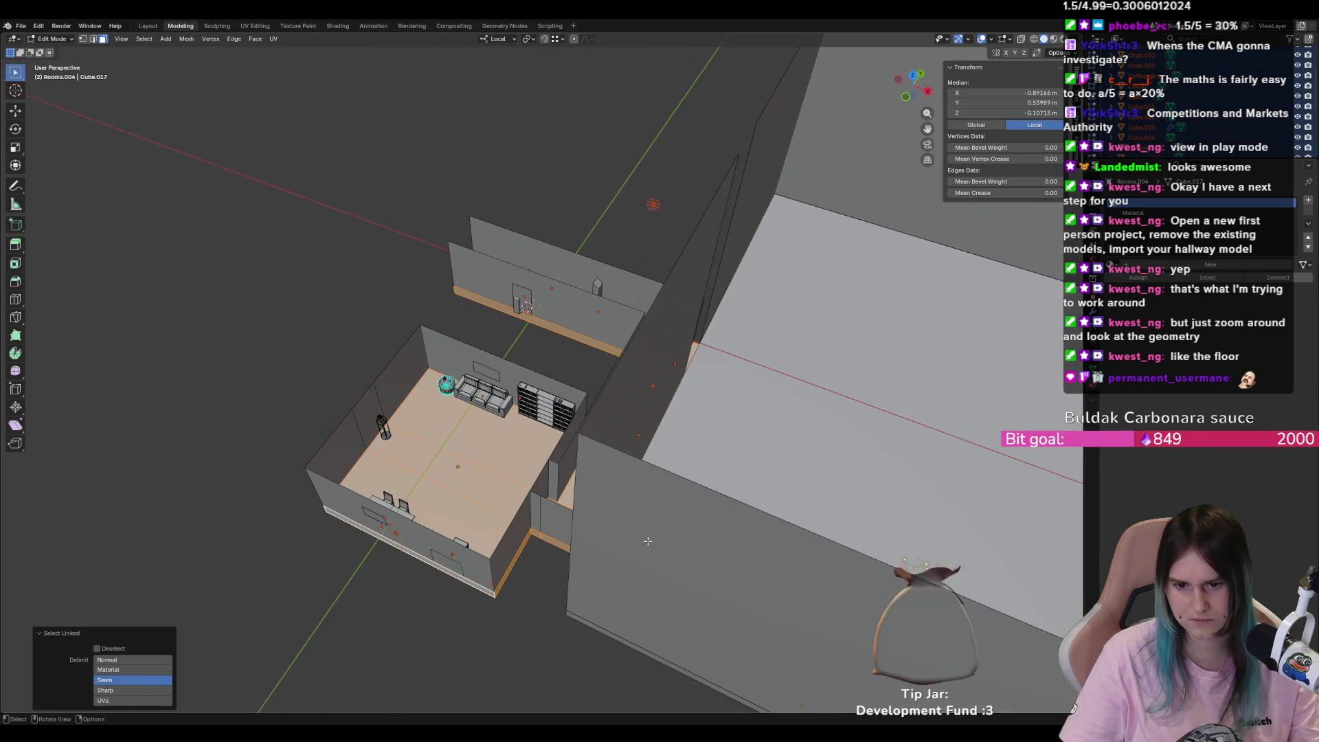
left_click(744, 442, "shift")
mouse_move(743, 442)
left_mouse_down()
mouse_move(701, 459)
mouse_move(507, 621)
left_mouse_up()
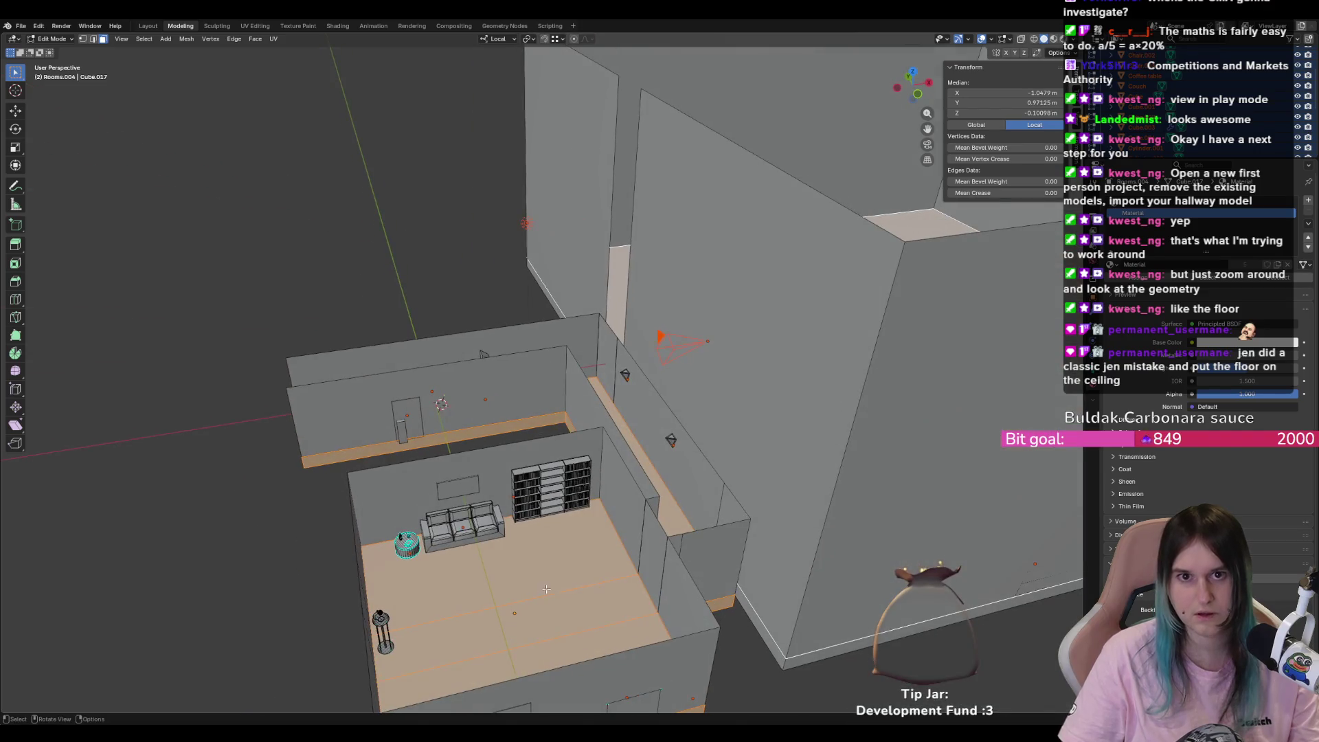
left_click(509, 621)
key("ctrl+l")
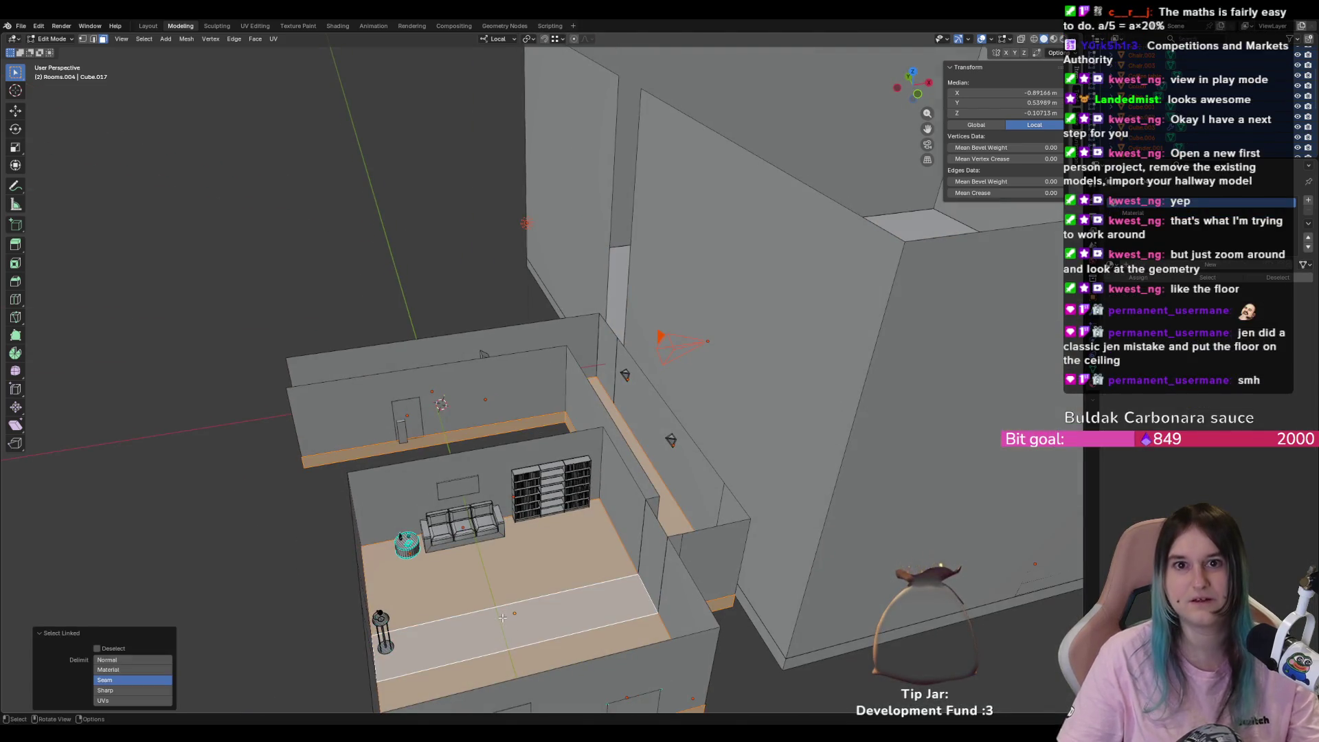
scroll(605, 523, "up", 3)
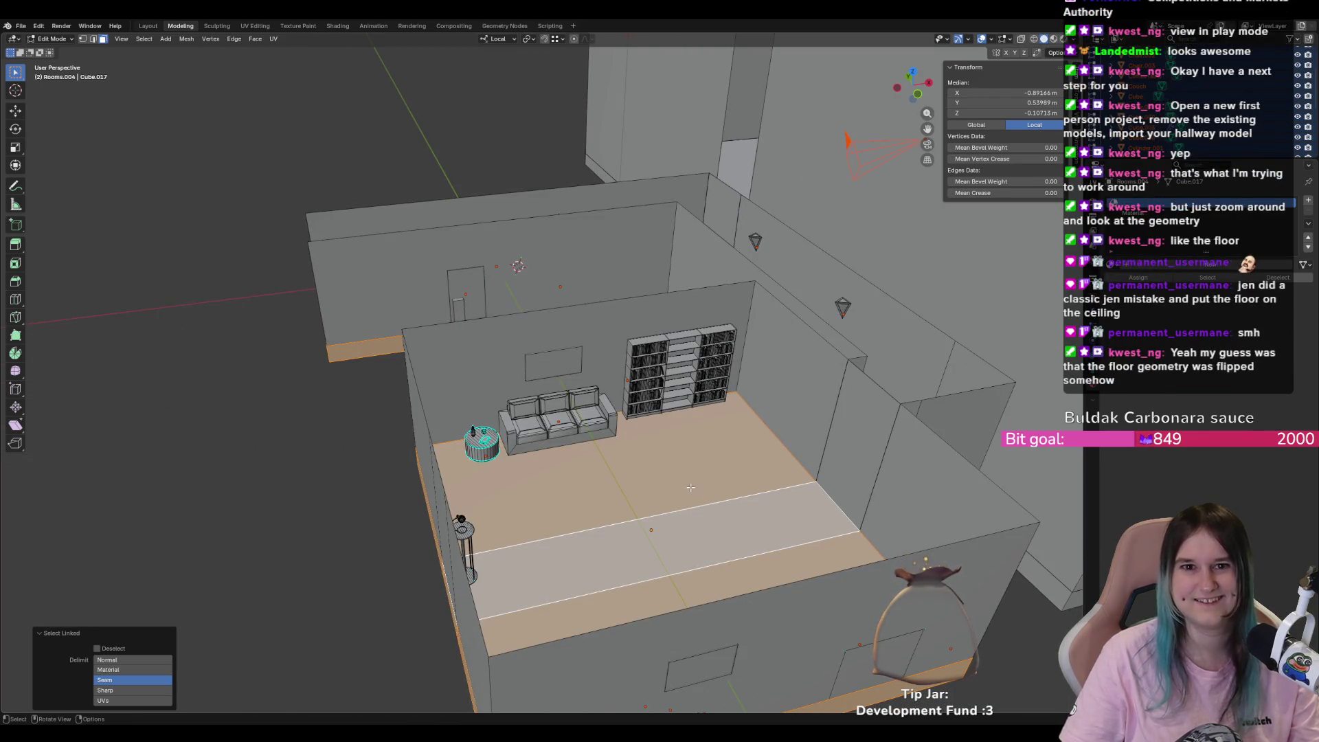
- Try Separate and Mirror on the selected floor, then reselect all linked floor faces
key("p")
key("Escape")
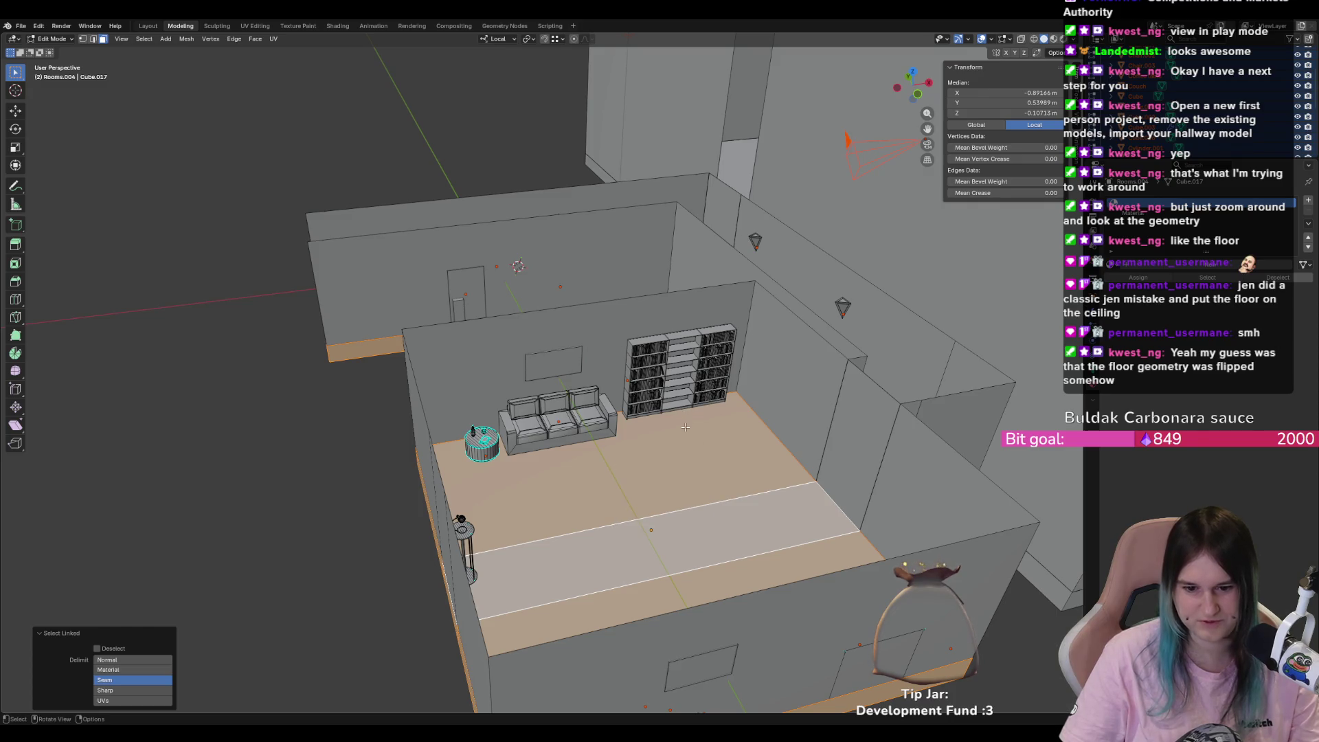
key("p")
key("Escape")
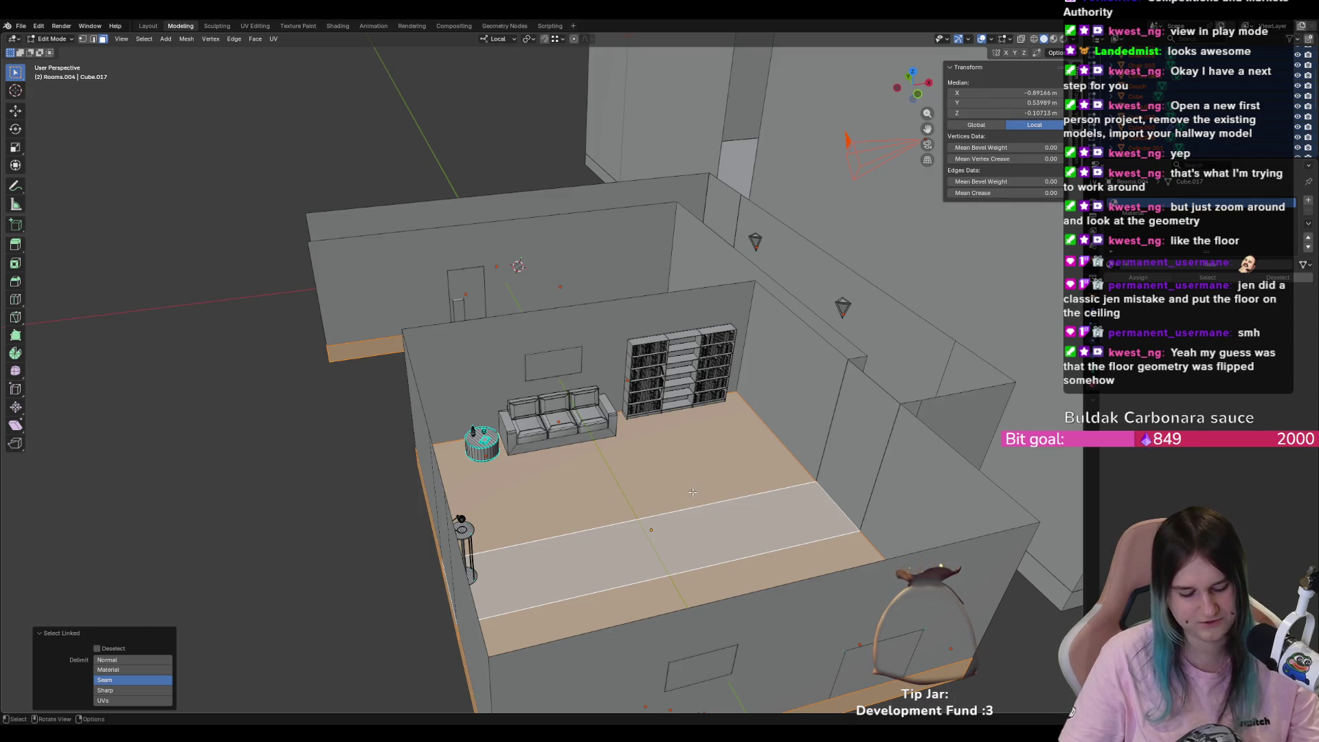
key("n")
key("n")
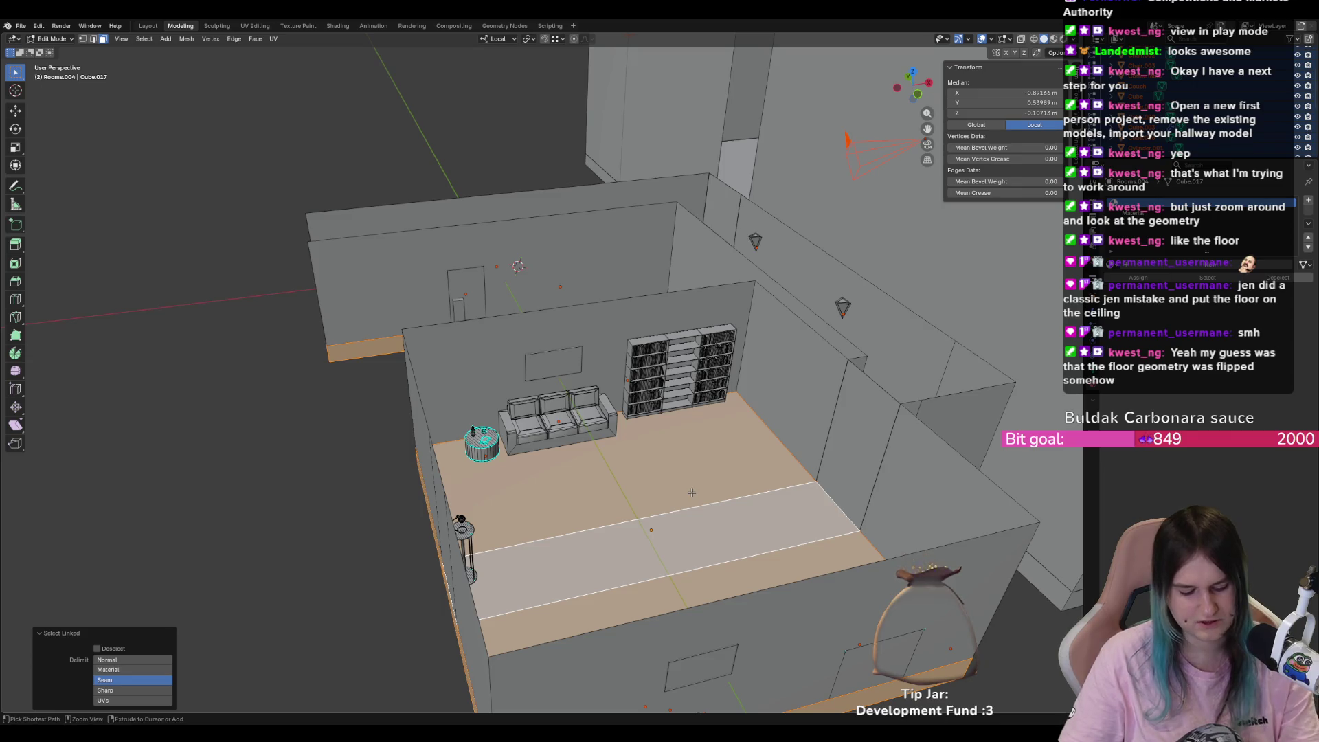
key("ctrl+m")
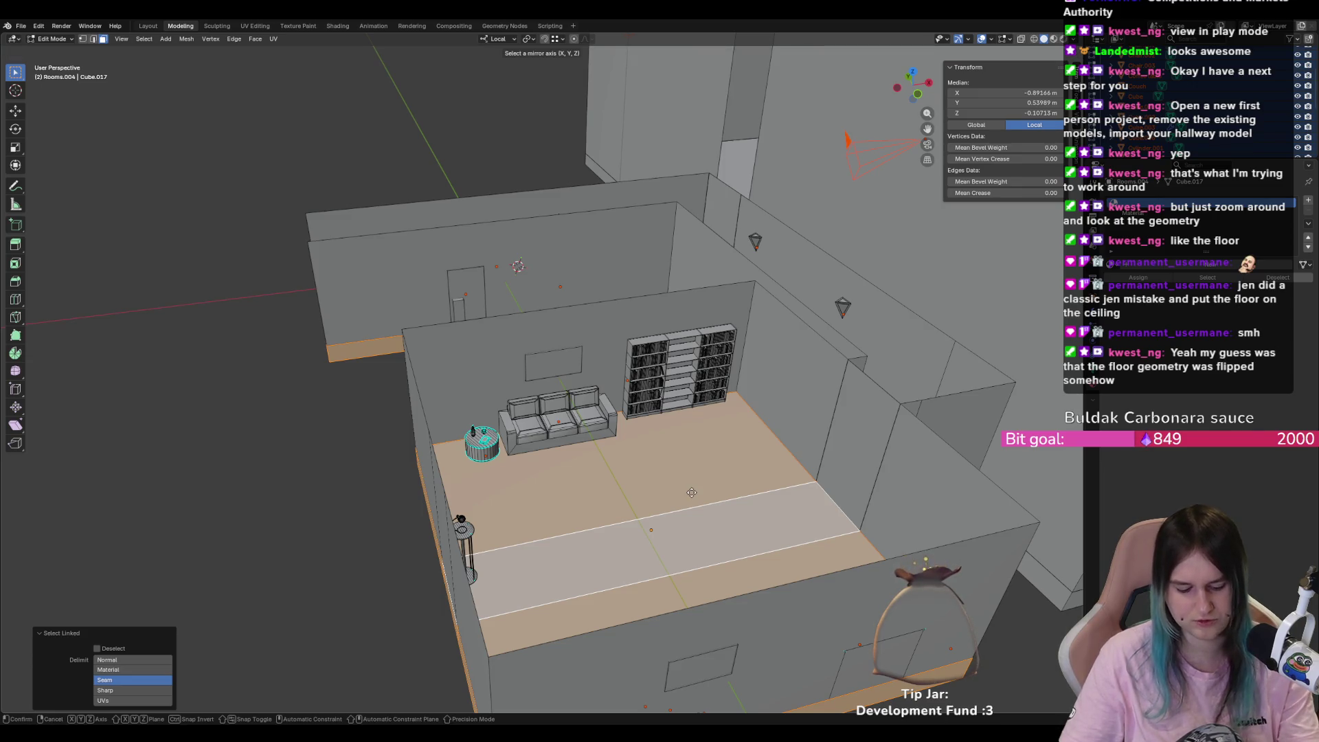
left_click(688, 515)
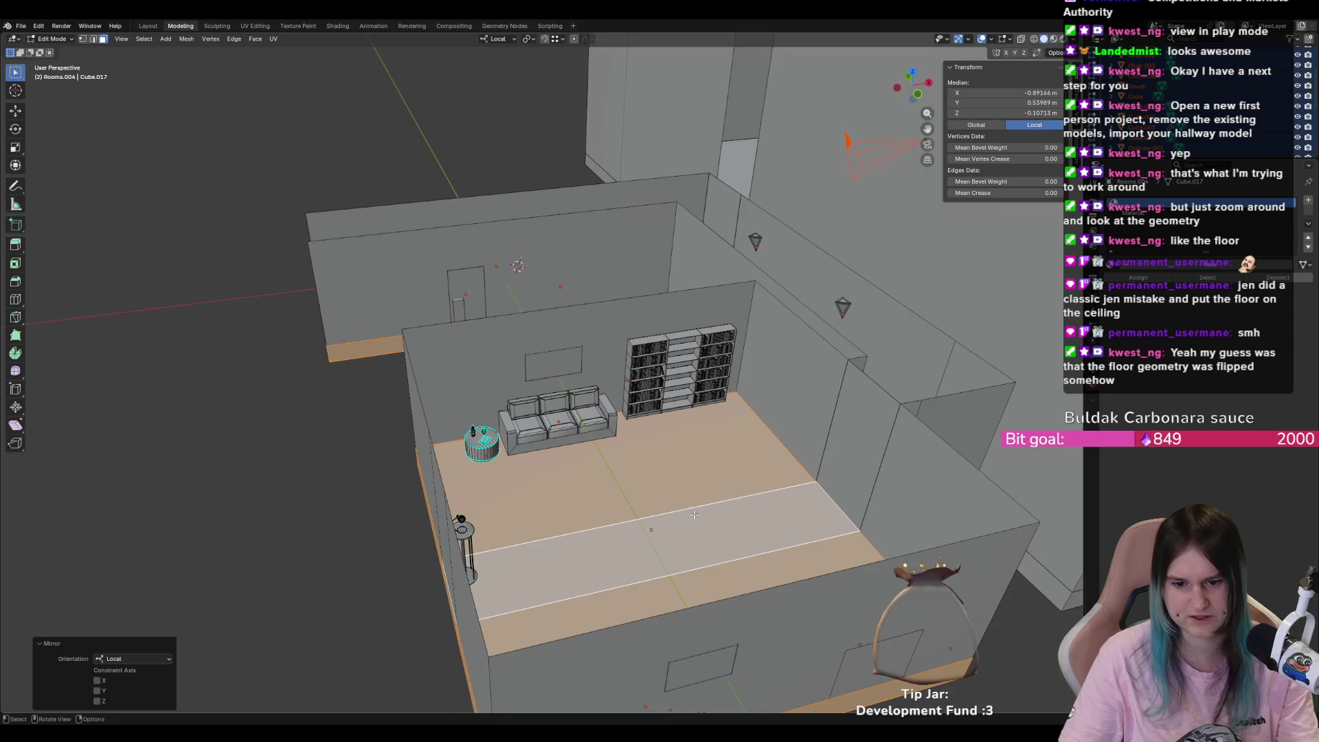
key("ctrl+p")
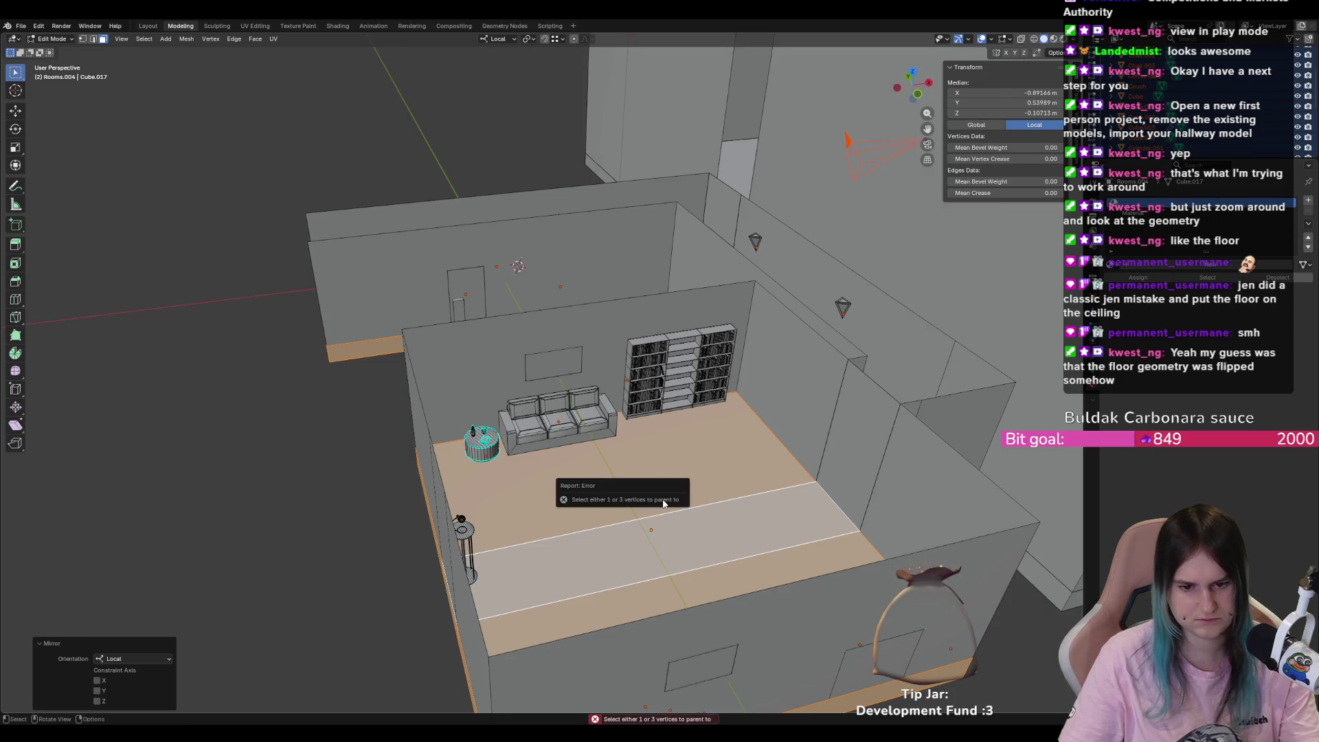
key("ctrl+l")
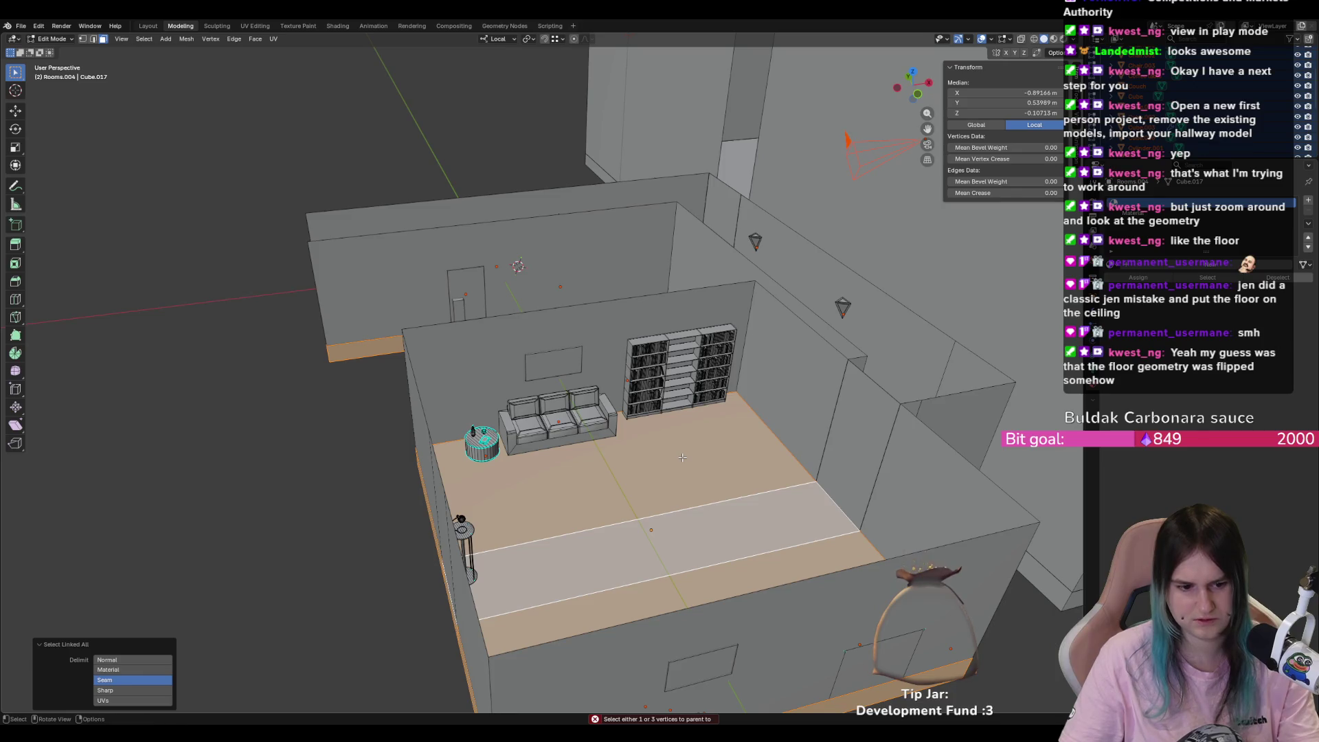
- Flip the selected floor faces' normals using the F3 operator search for 'fl'
right_click(683, 460)
right_click(700, 477)
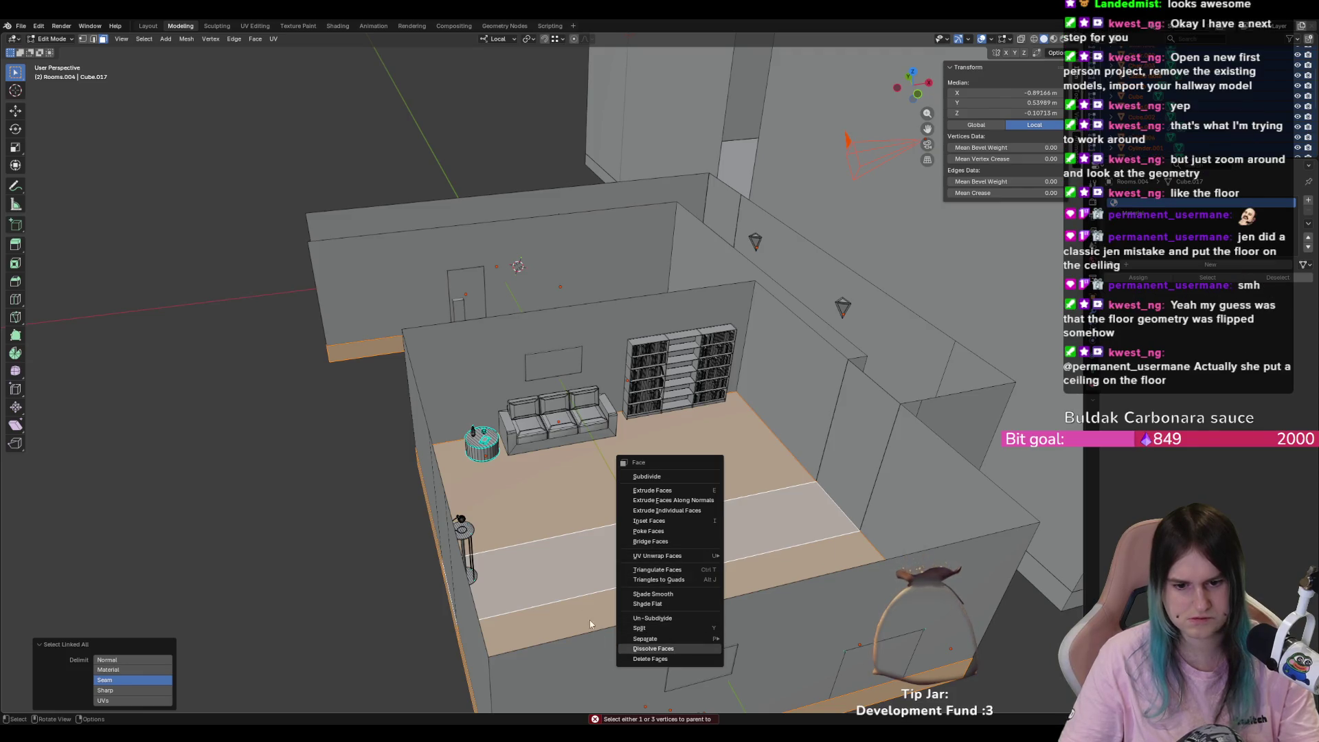
key("Escape")
key("F3")
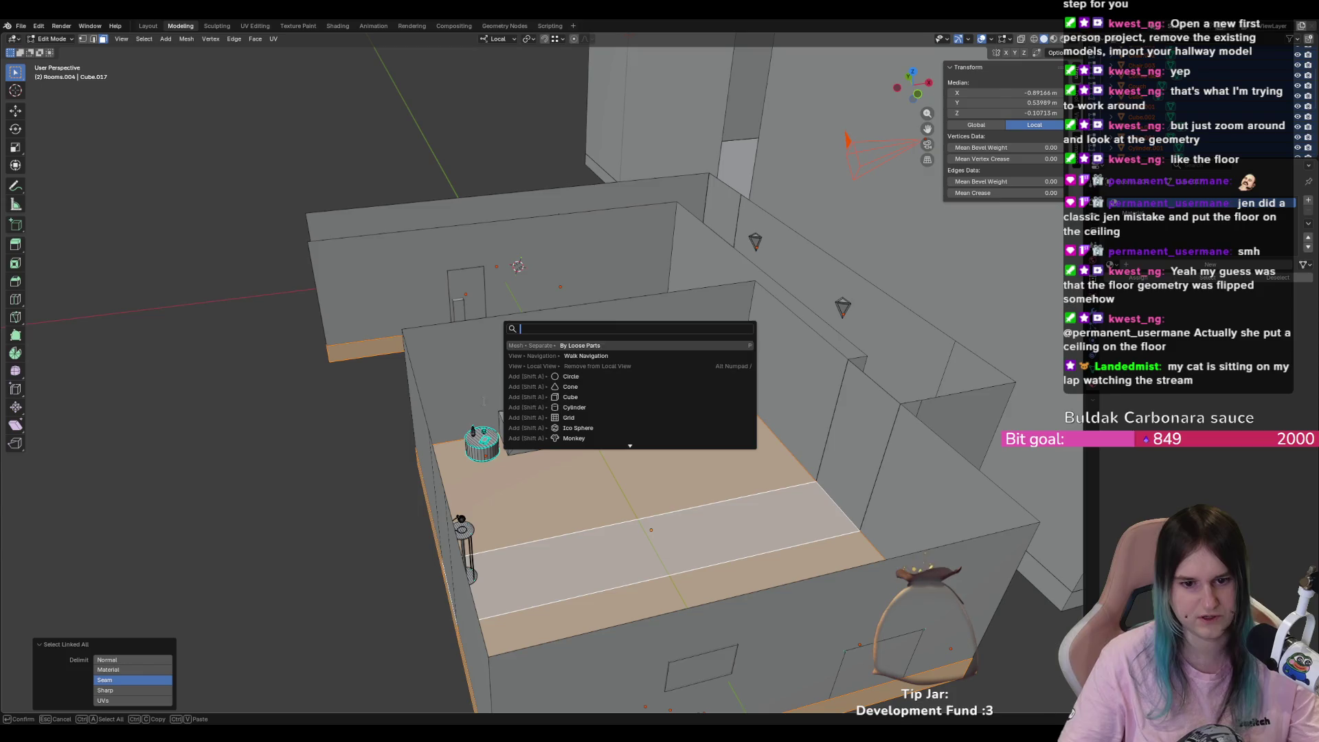
type("flip")
key("Return")
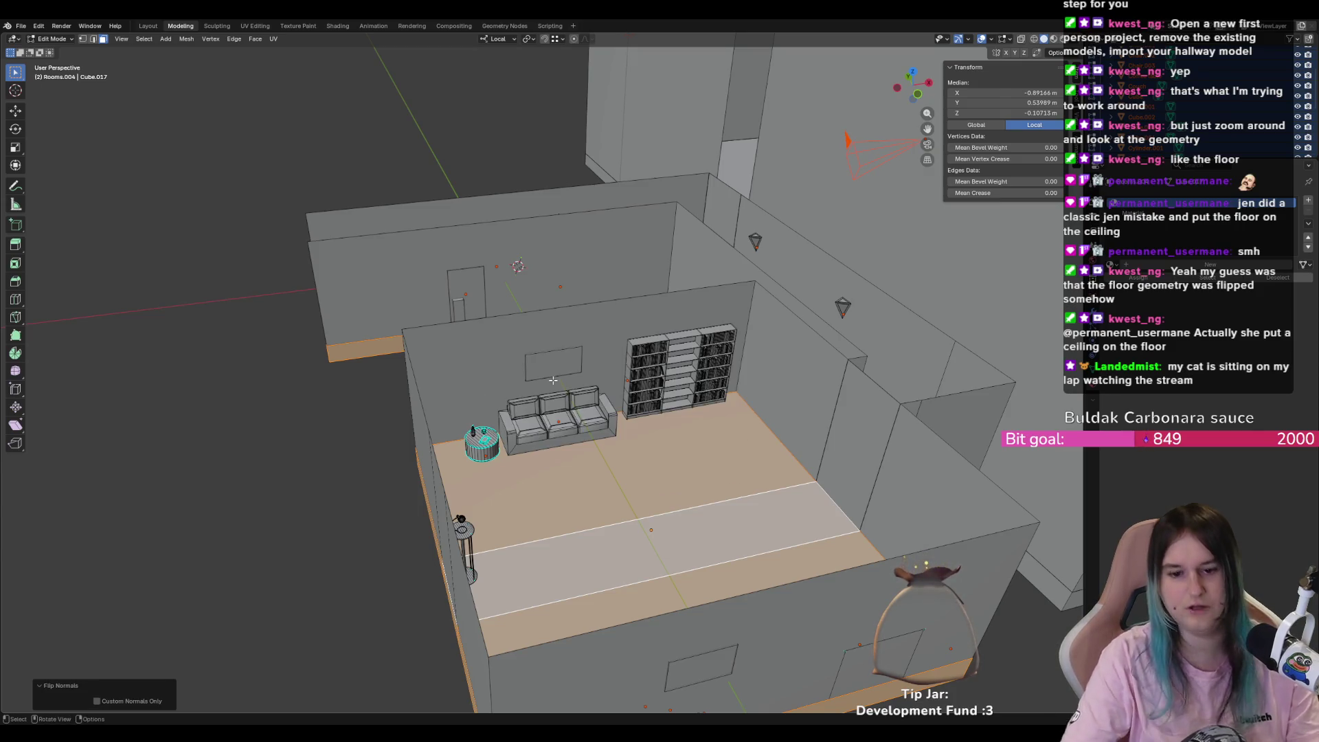
- Select the middle floor strip and back floor face, then flip their normals
left_click(619, 564)
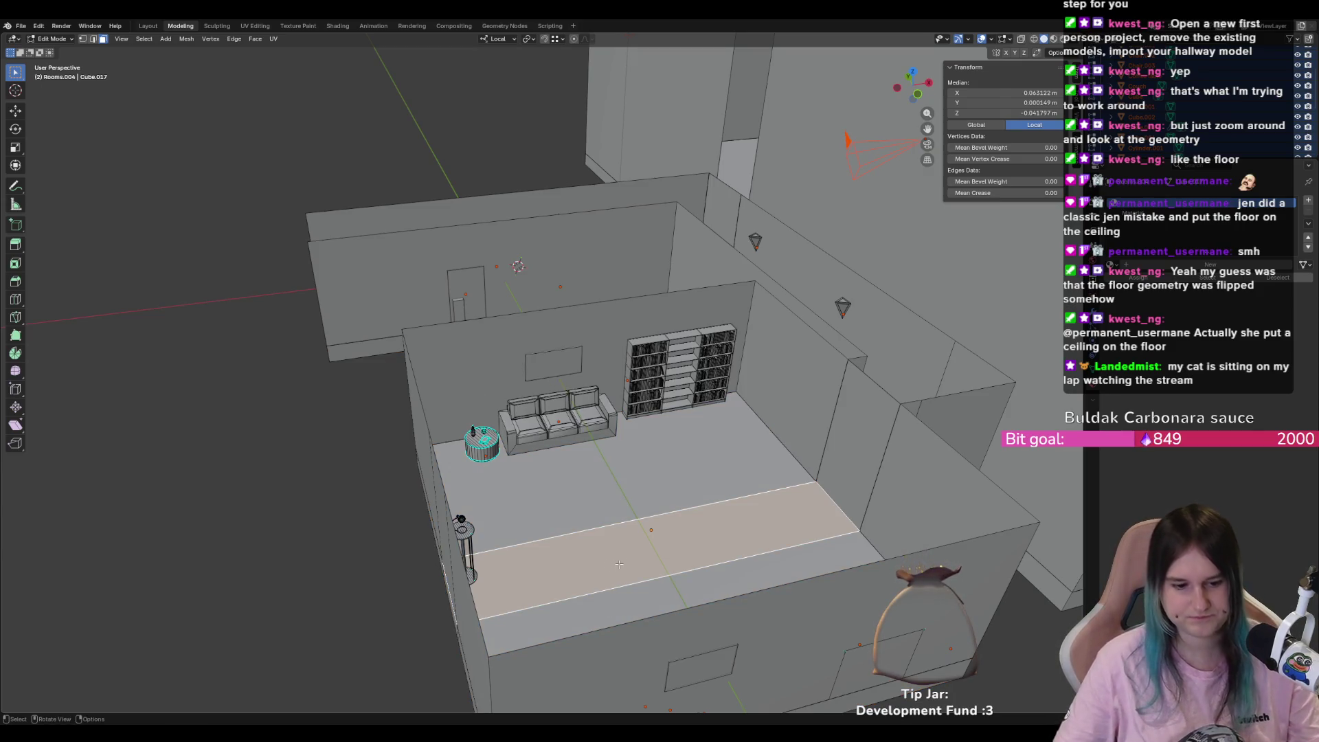
left_click(663, 508)
key("alt+z")
key("alt+z")
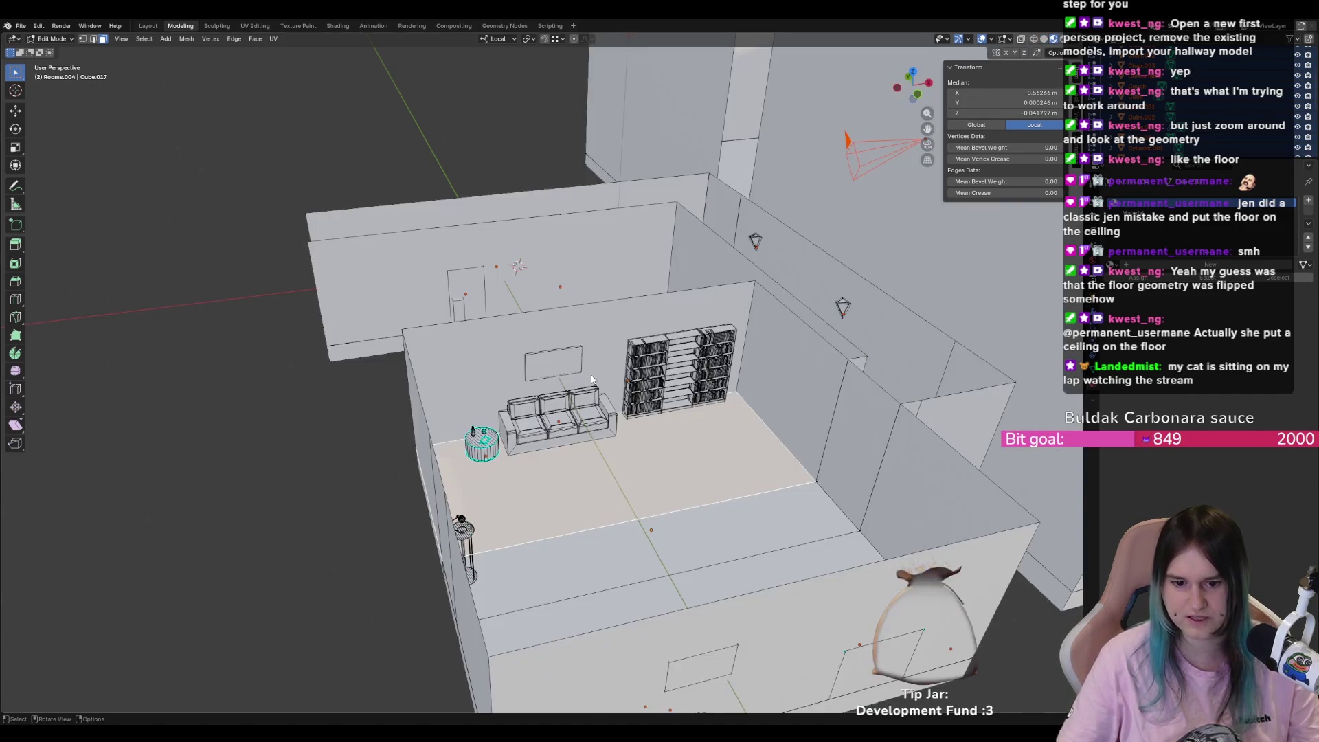
left_click_drag(592, 379, 672, 477)
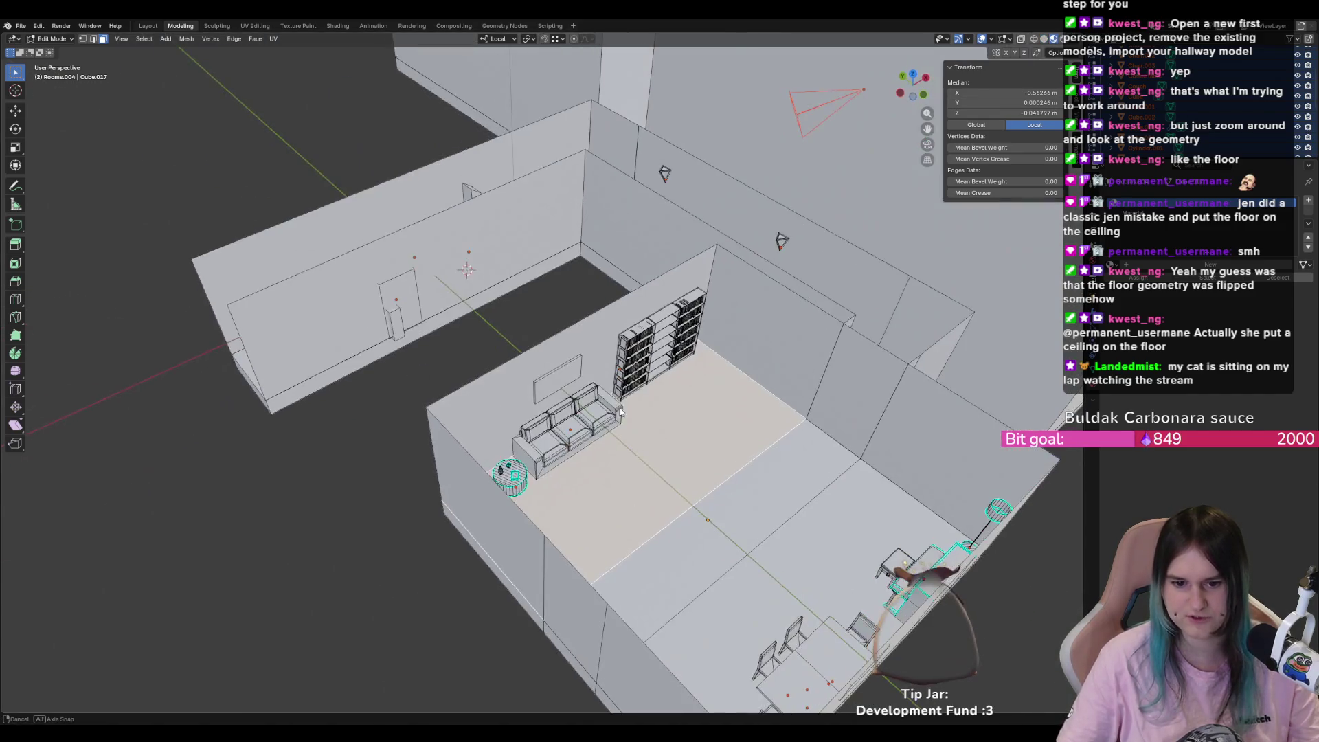
key("alt+n")
left_click(674, 465)
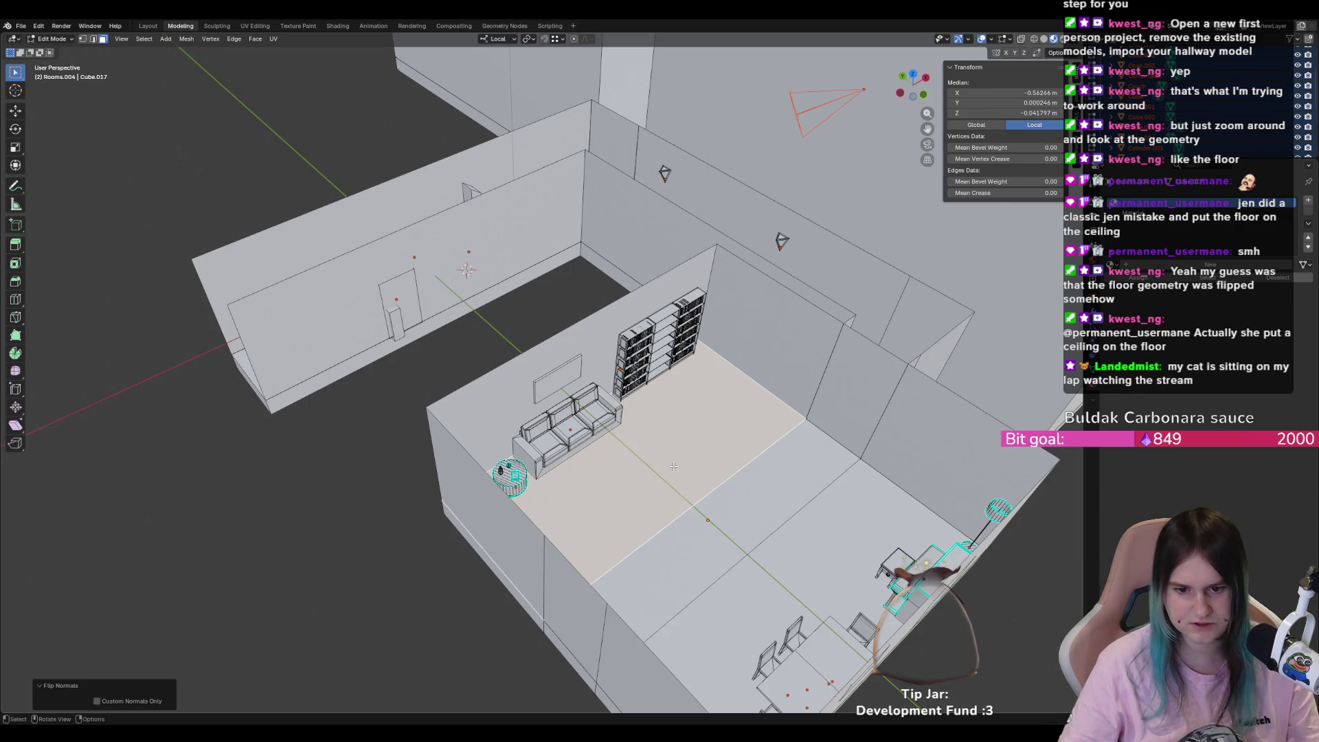
key("ctrl+z")
key("alt+n")
left_click(666, 466)
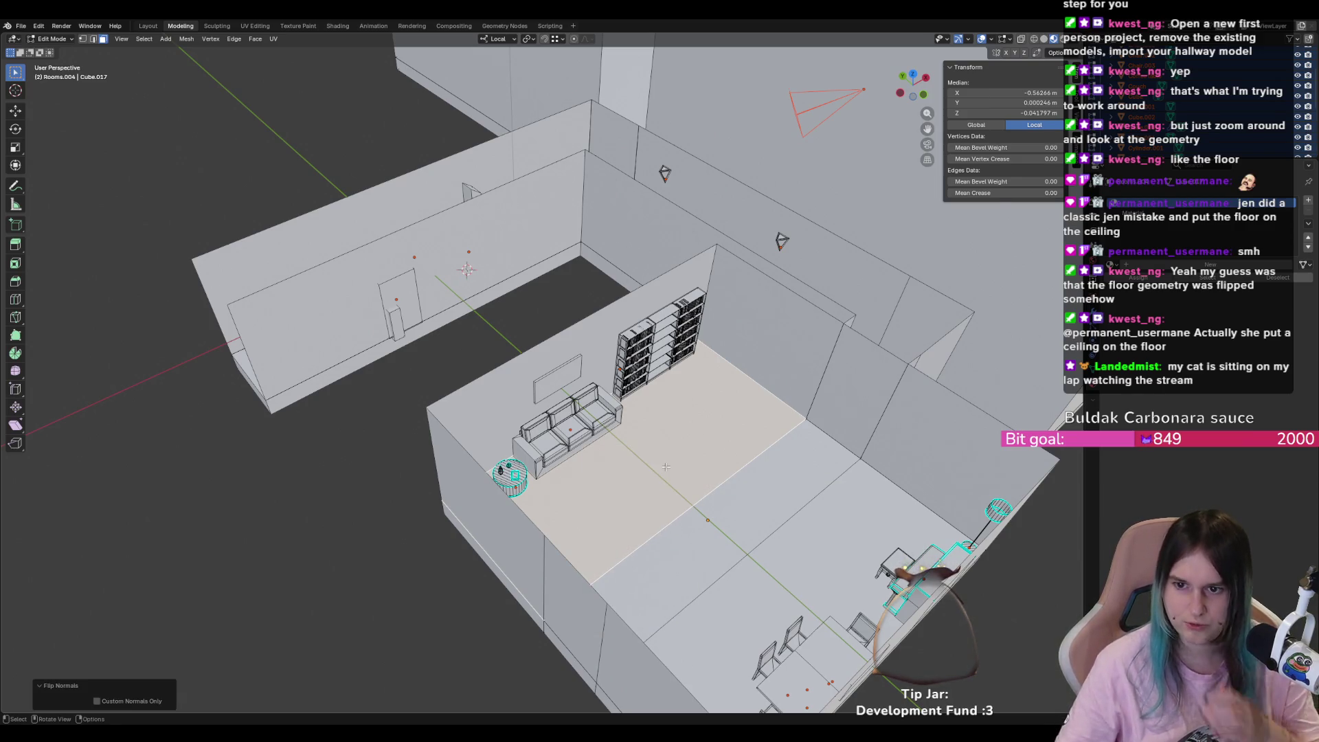
- Switch the viewport to solid shading and orbit around the room
left_click(1044, 39)
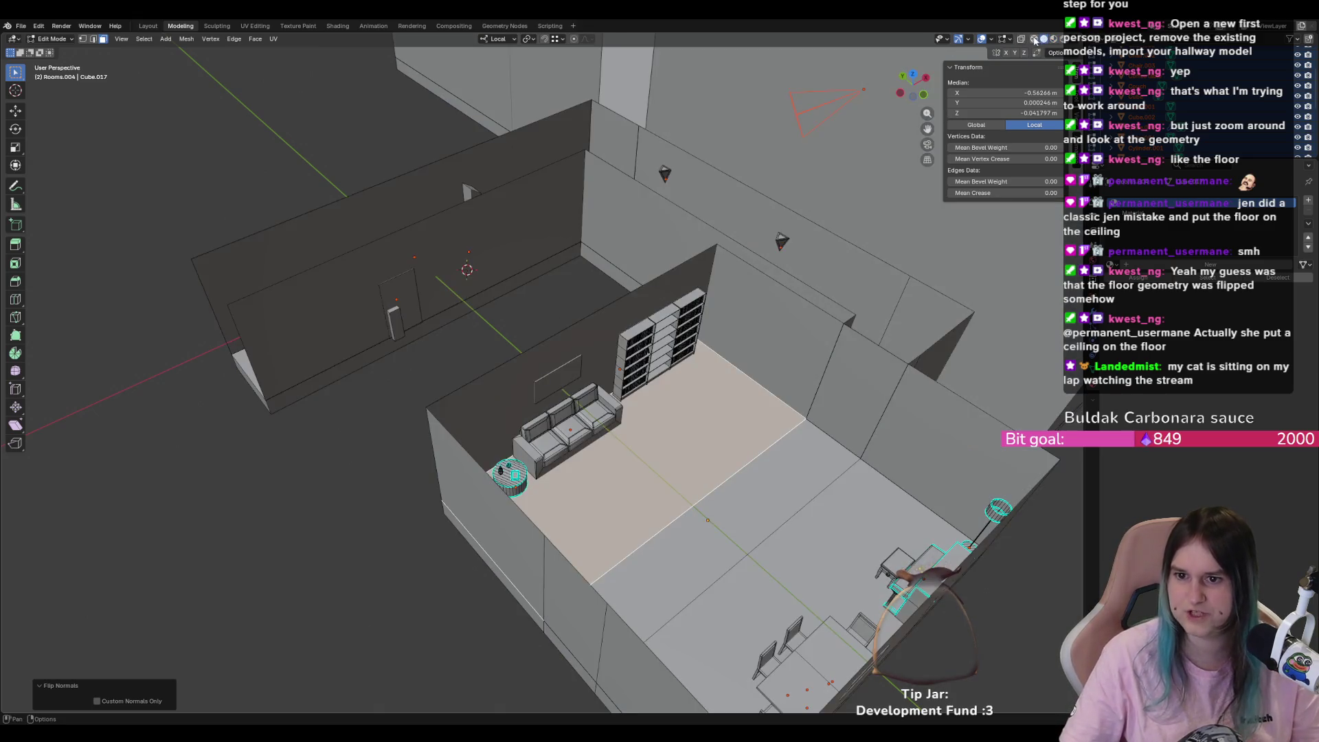
left_click(1059, 53)
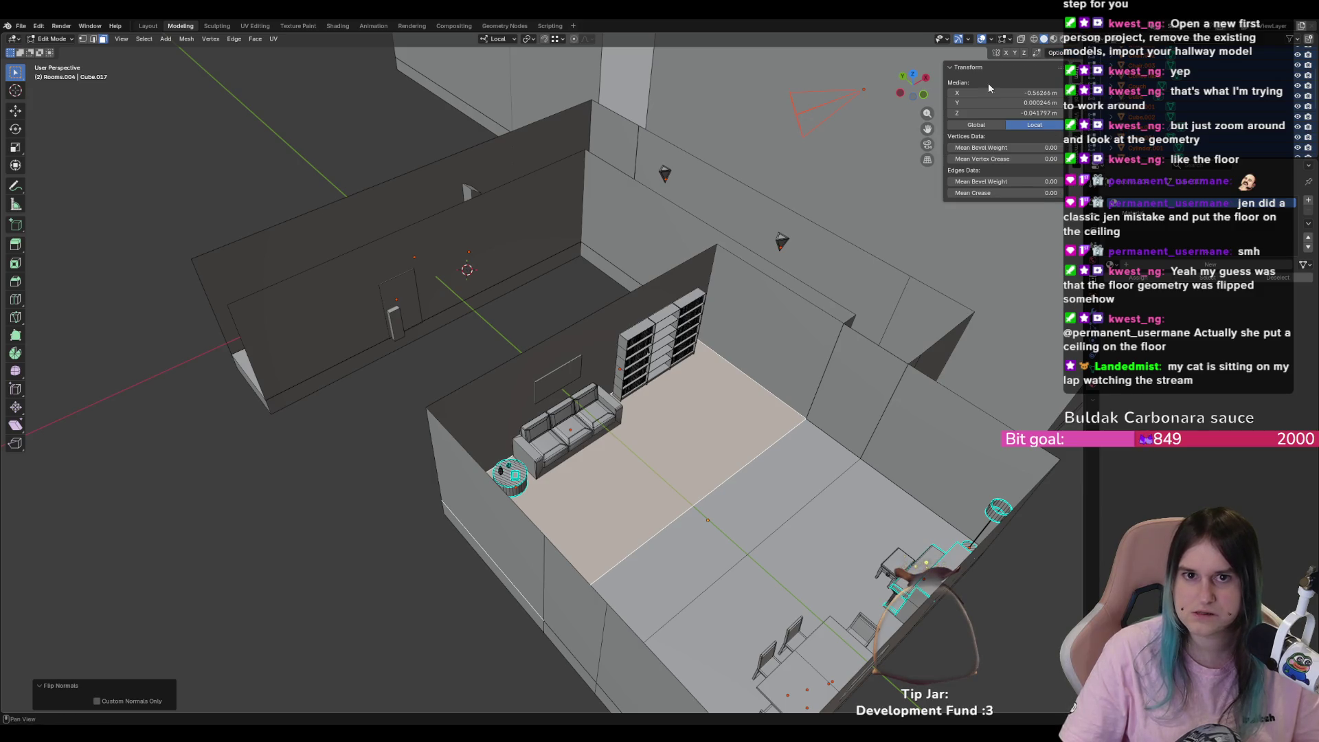
middle_click(781, 274)
- Look down on the room and select the whole connected large floor piece
left_click_drag(782, 275, 804, 247)
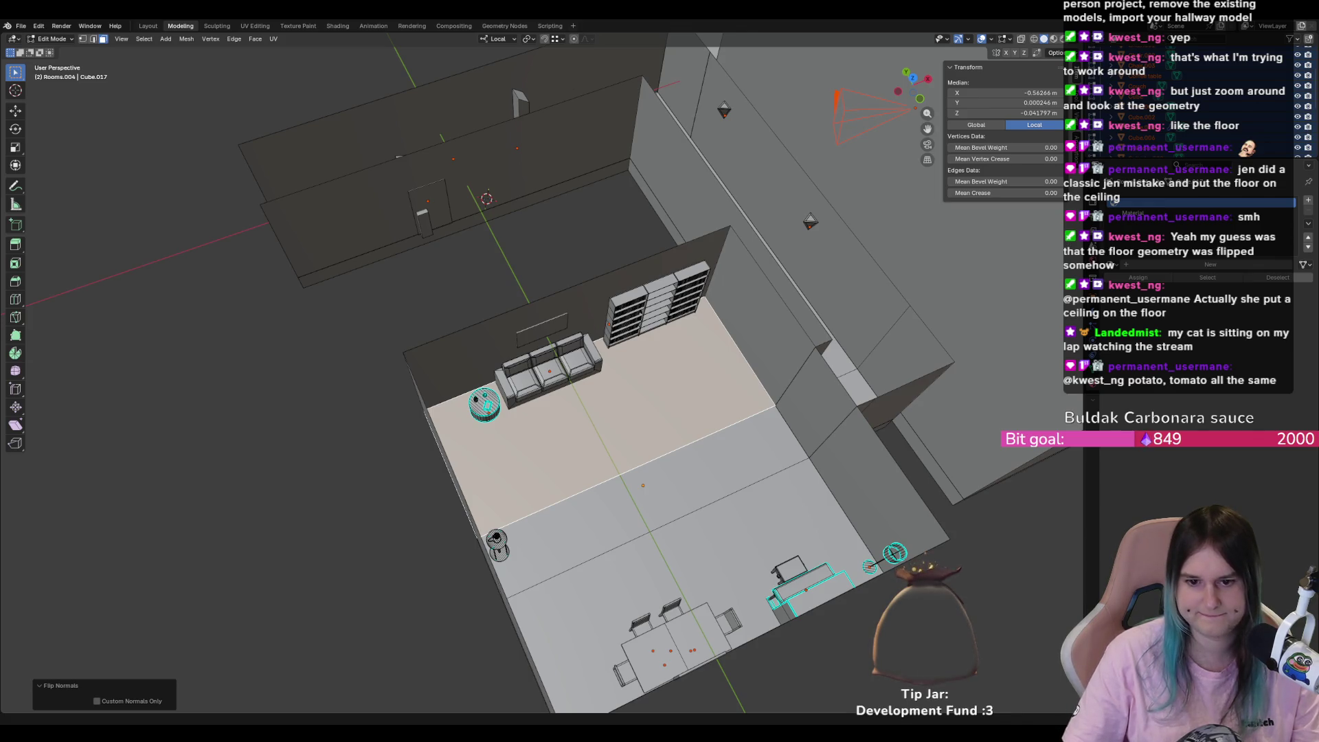
scroll(623, 357, "down", 5)
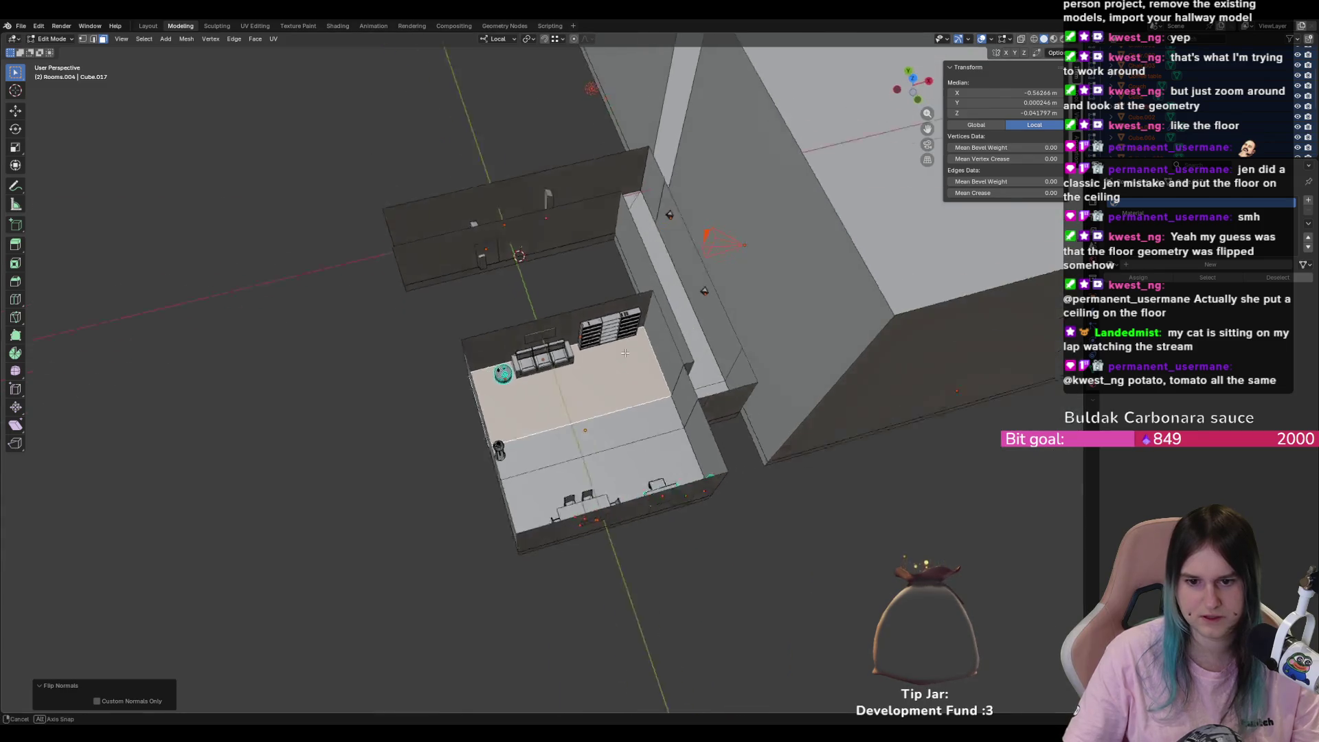
key("ctrl+l")
key("g")
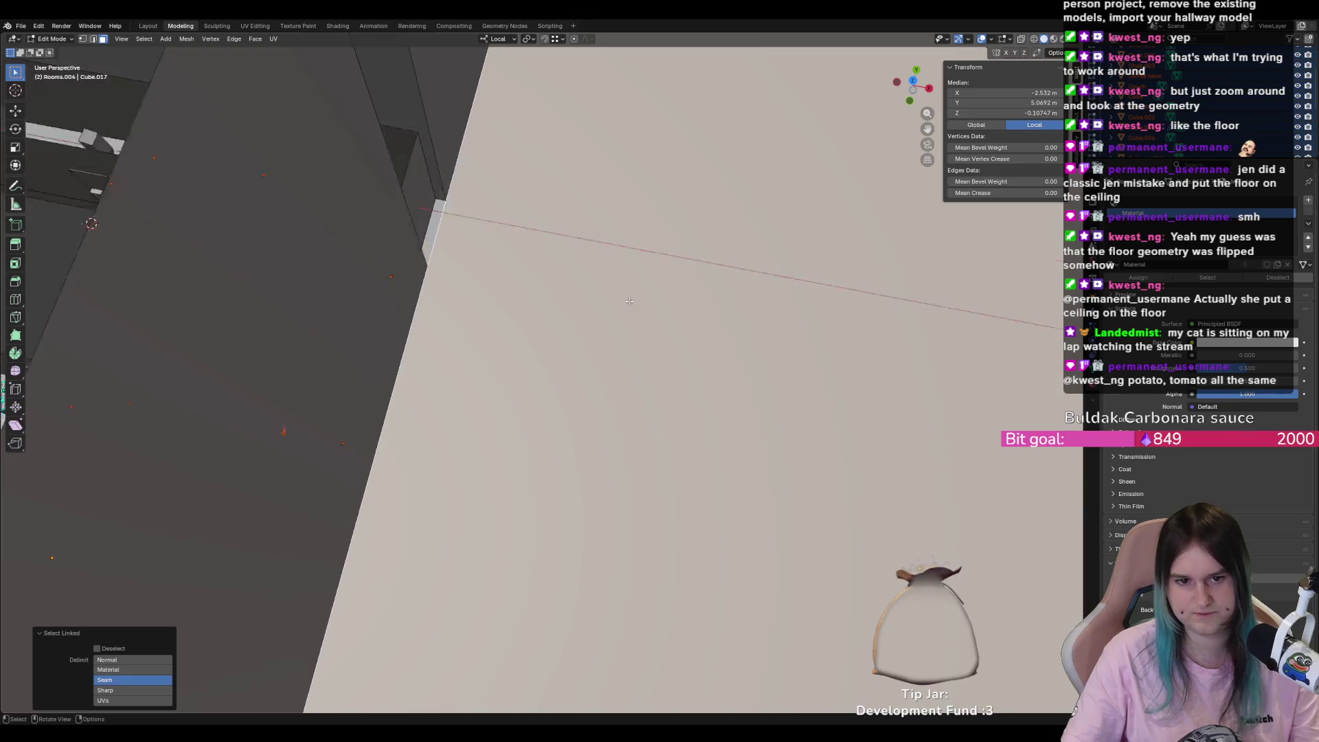
key("Escape")
key("ctrl+n")
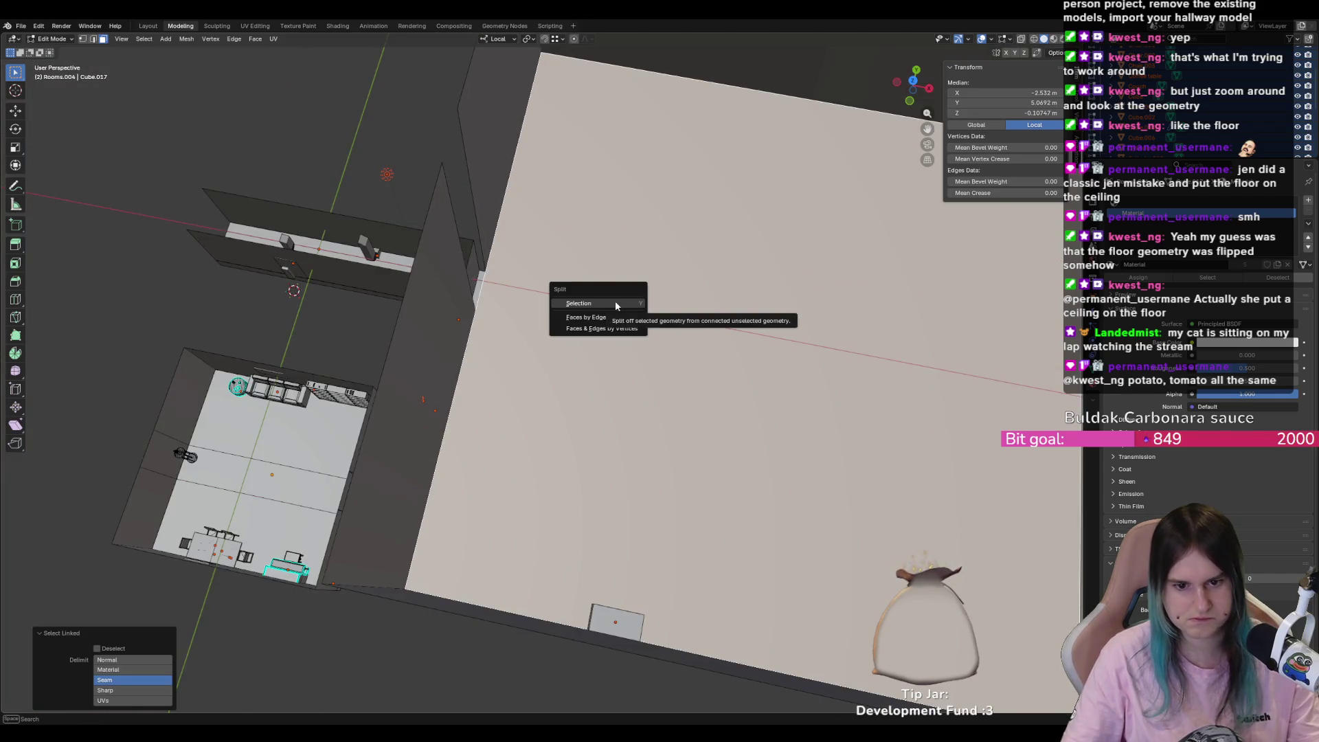
key("Escape")
- Flip the large floor's normals and save the file as Hallway 1.blend
key("alt+n")
left_click(646, 319)
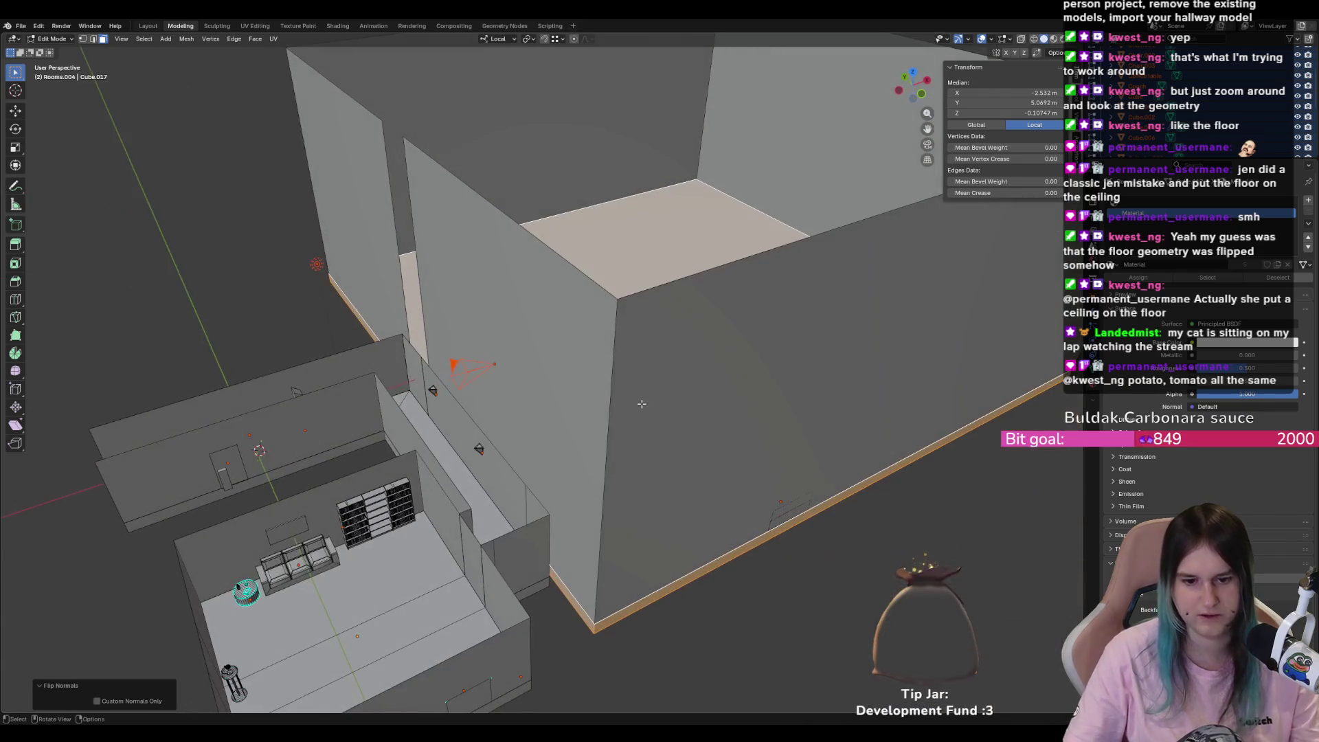
key("ctrl+s")
left_click(789, 645)
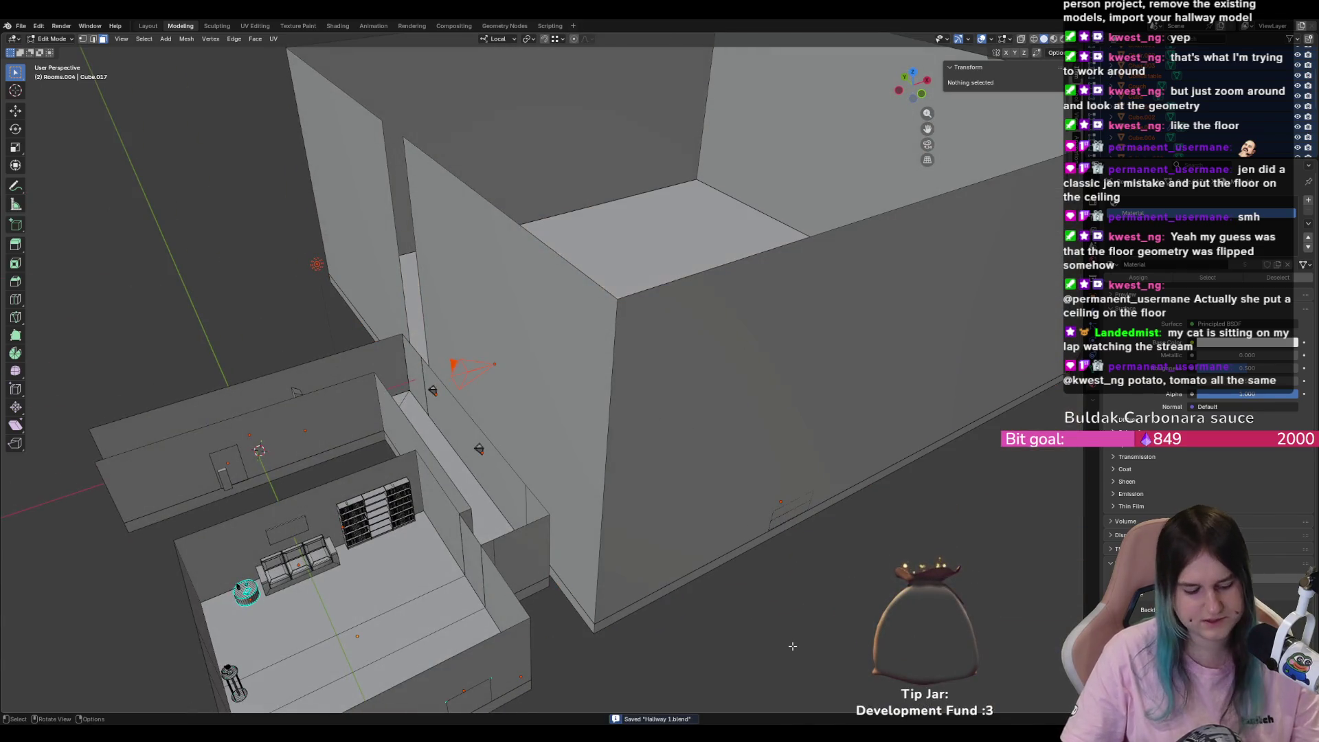
- Return to Object Mode, export the hallway scene from the File menu, and go back to Unreal
key("ctrl+e")
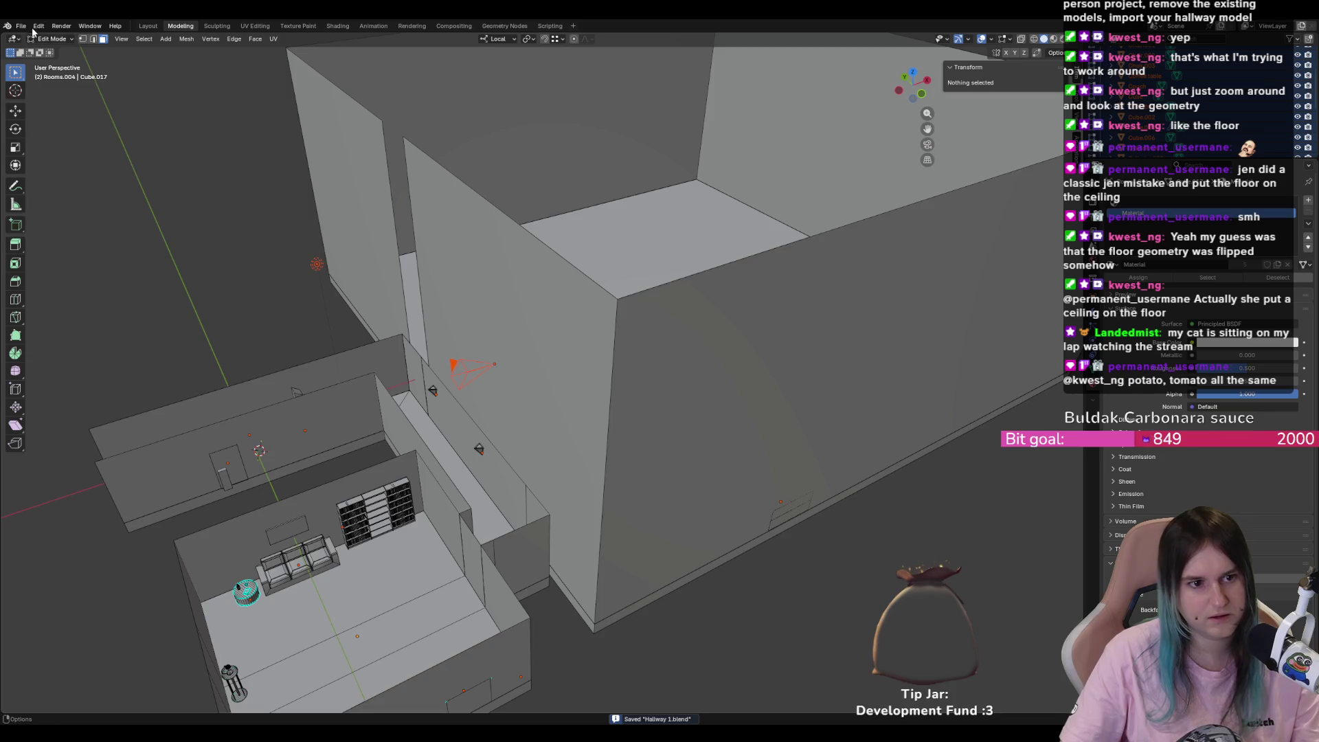
key("Tab")
left_click(38, 26)
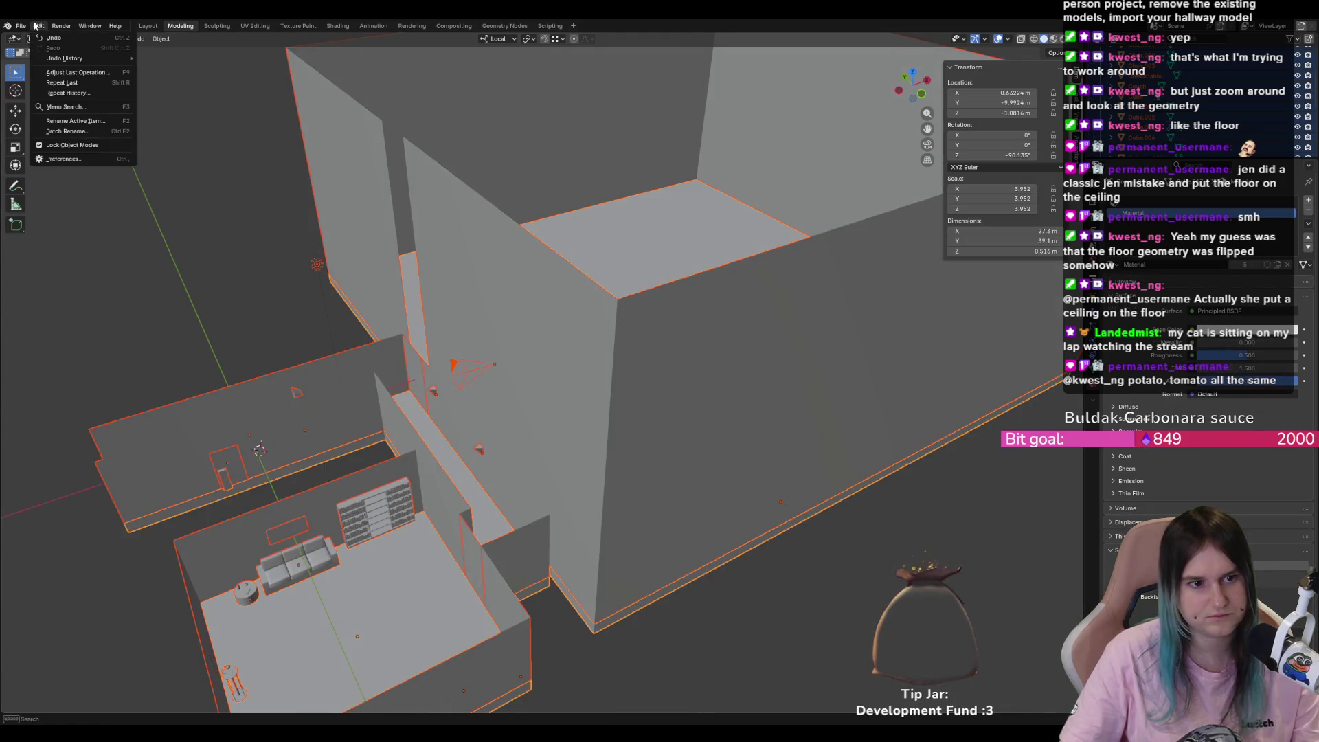
mouse_move(21, 26)
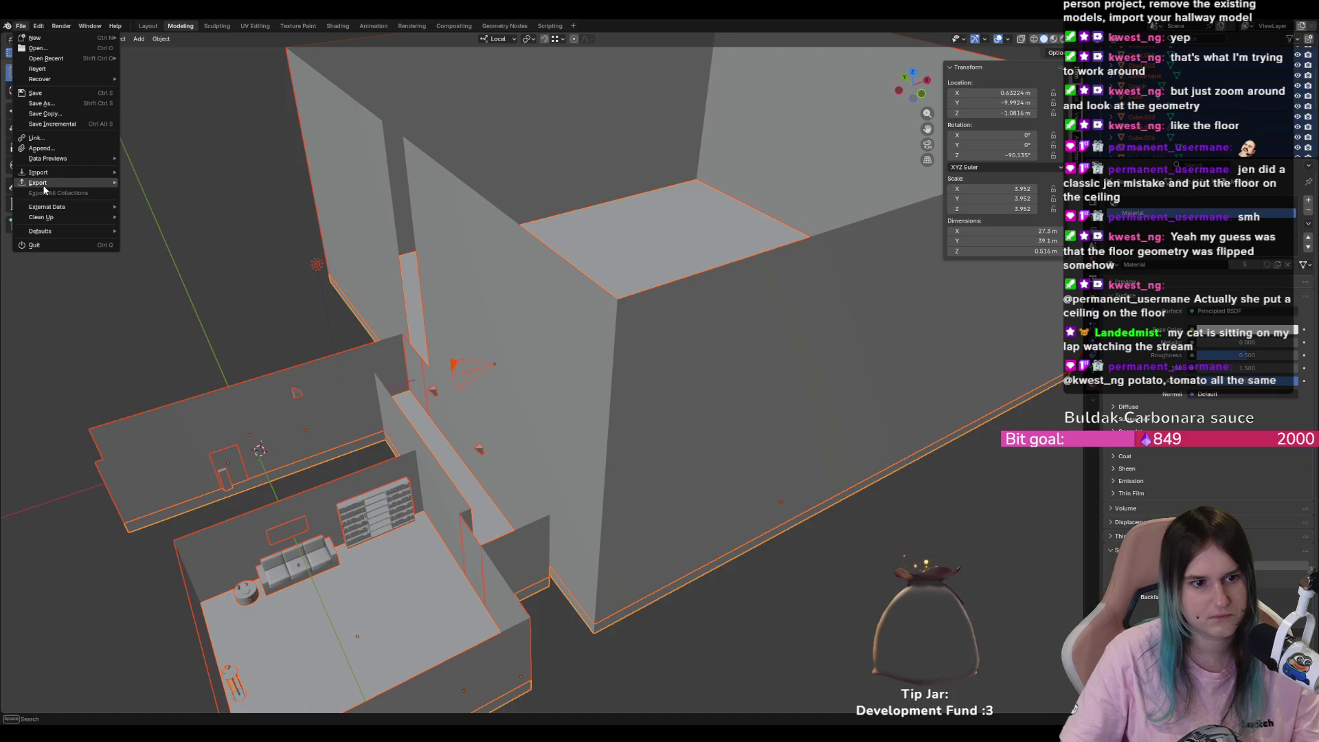
mouse_move(41, 182)
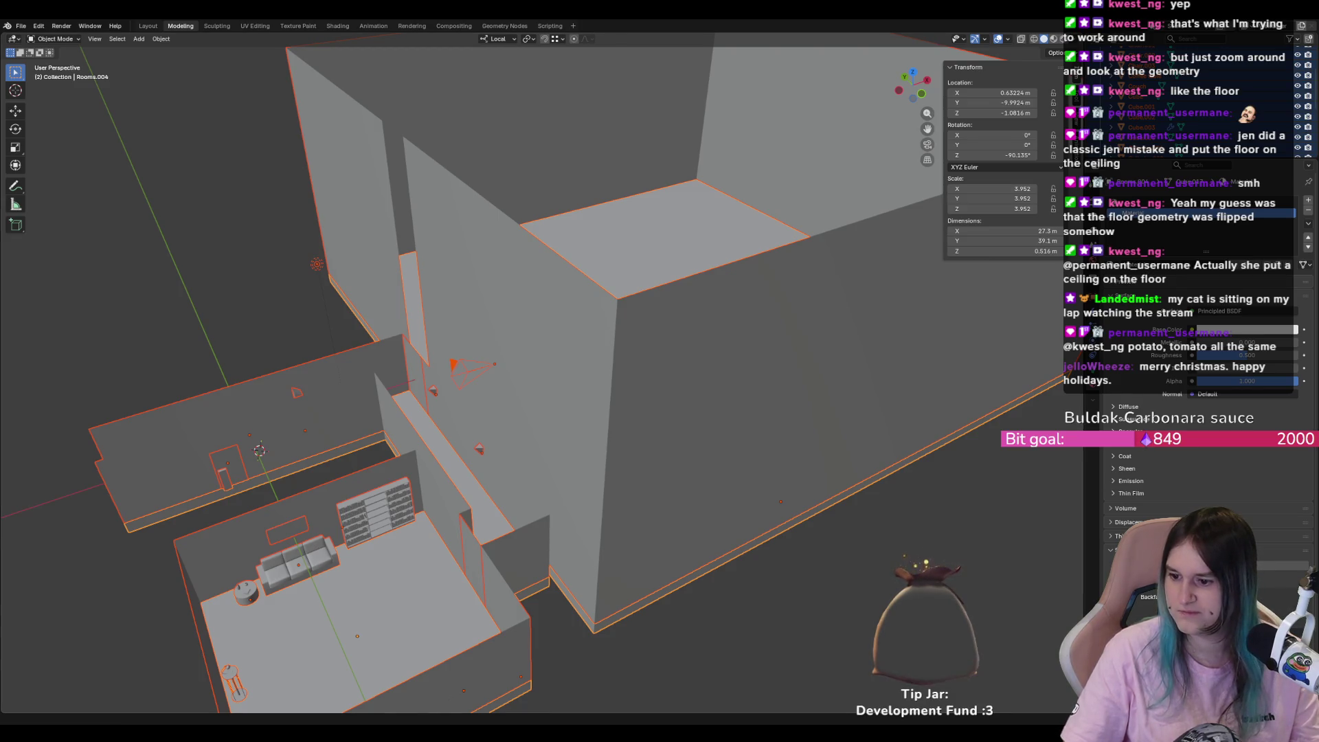
key("alt+Tab")
- Check Blender briefly, then return to Unreal's Content folder chooser for the hallway import
scroll(621, 296, "down", 5)
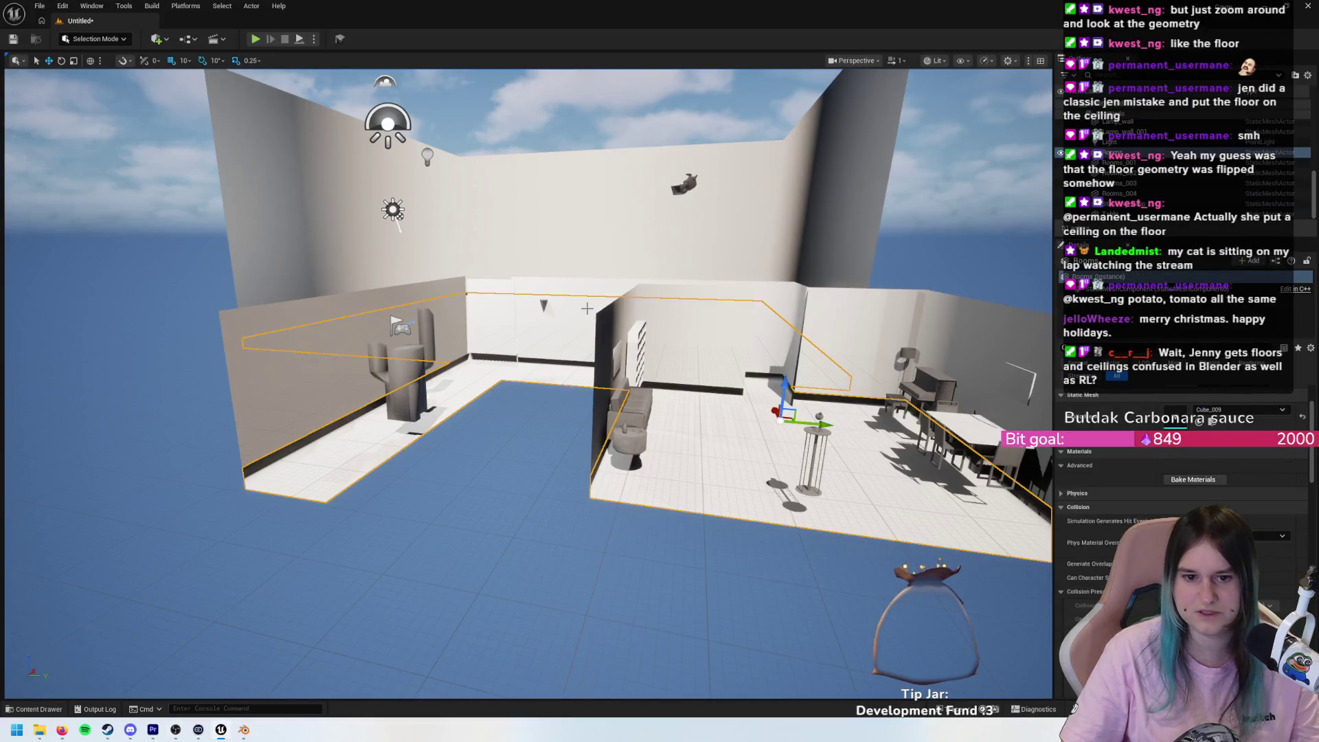
key("alt+Tab")
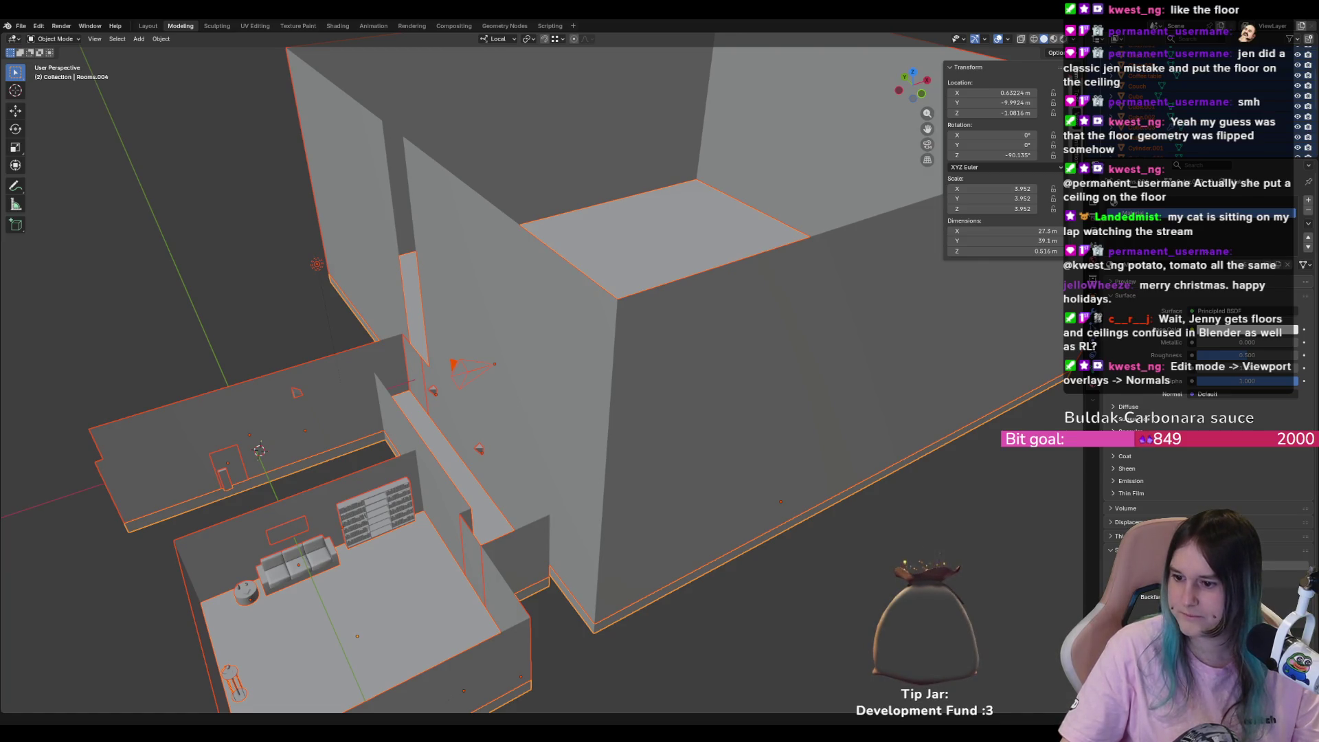
key("alt+Tab")
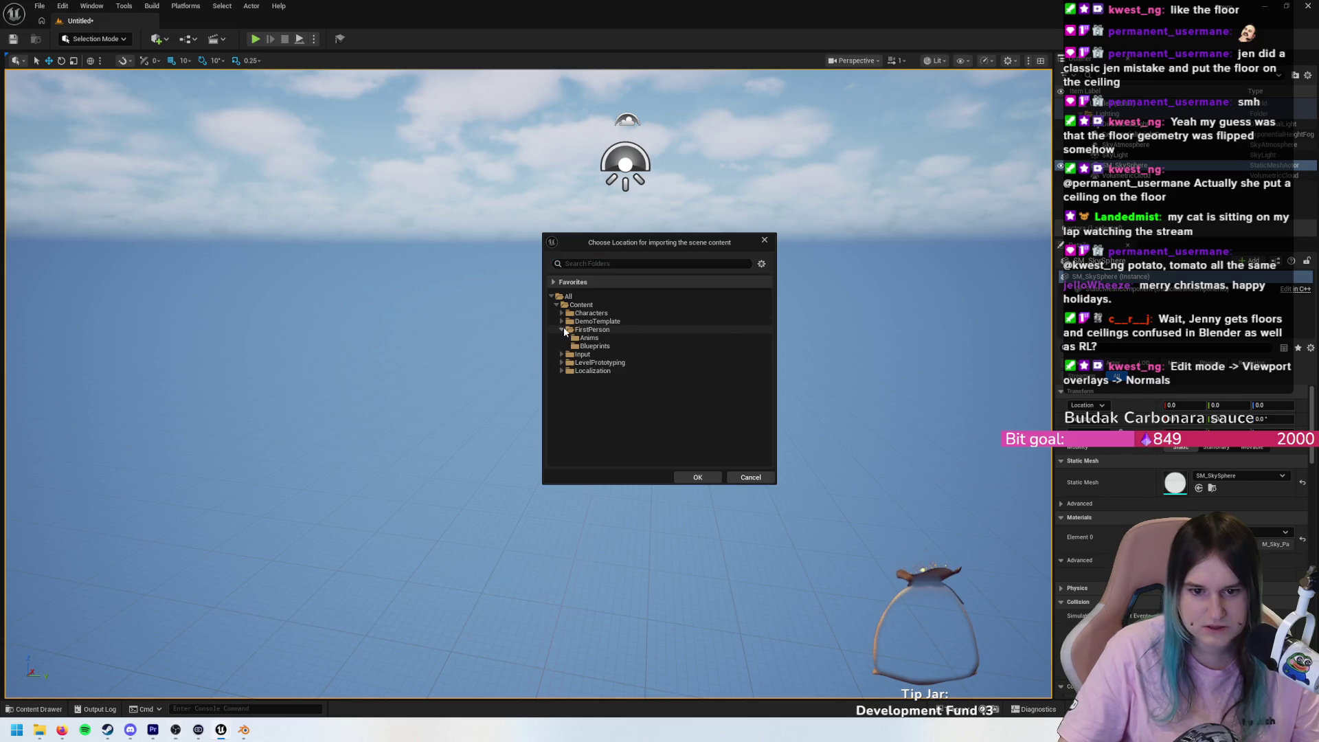
- Import the hallway into LevelPrototyping > Meshes, overwriting all existing cube meshes
left_click(562, 330)
left_click(562, 338)
left_click(561, 338)
left_click(562, 347)
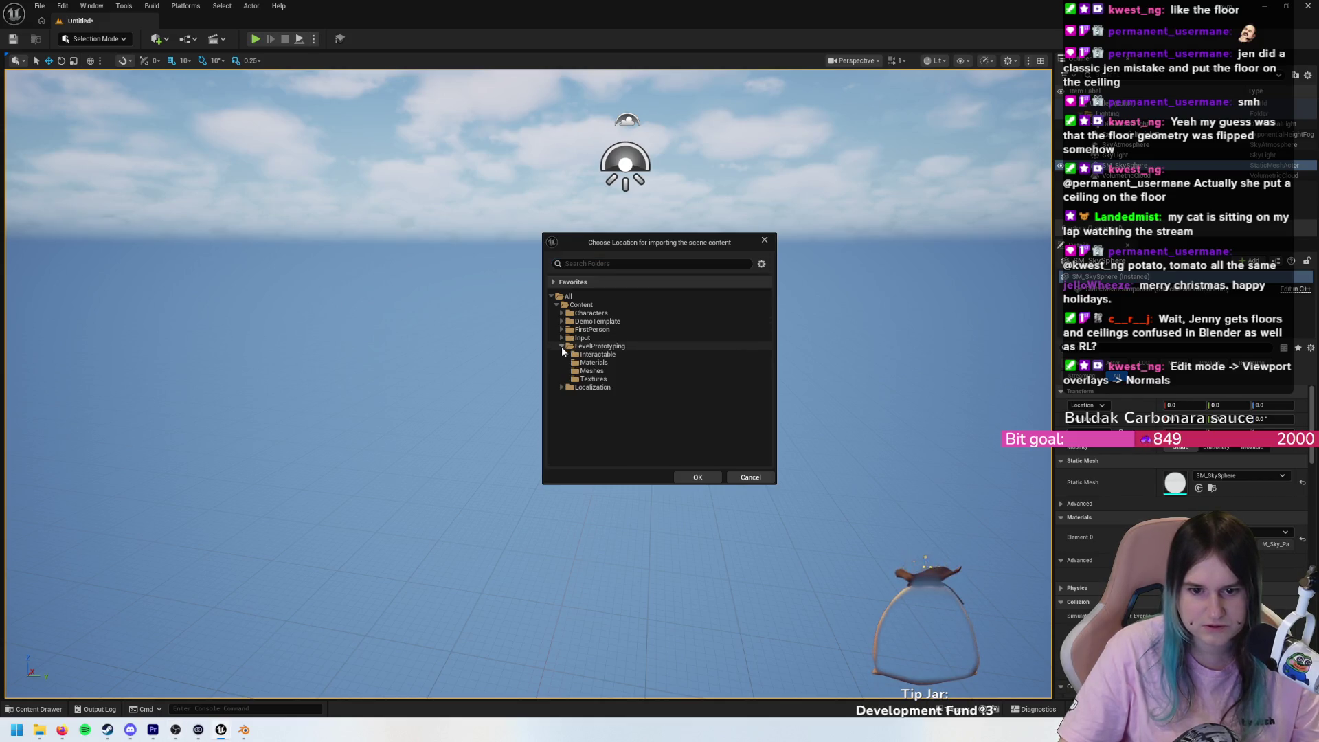
left_click(592, 371)
left_click(697, 477)
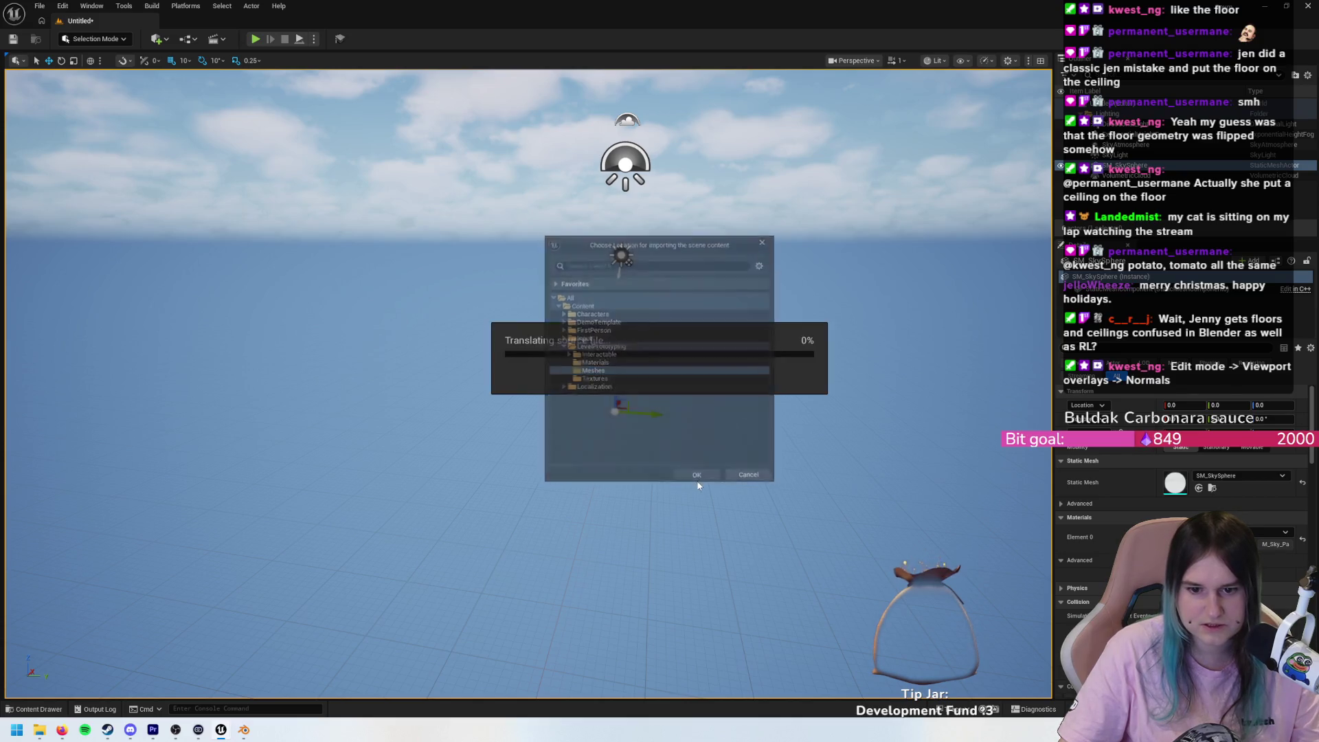
left_click(774, 521)
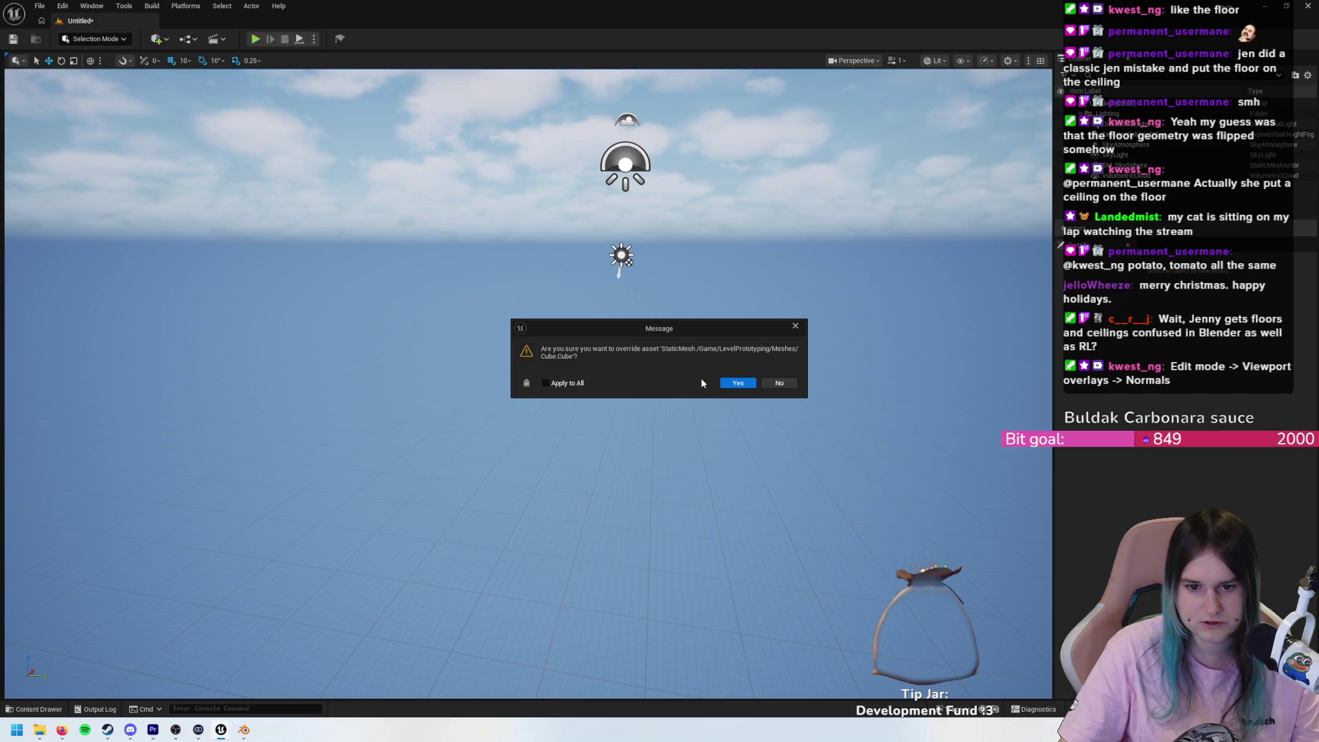
left_click(737, 384)
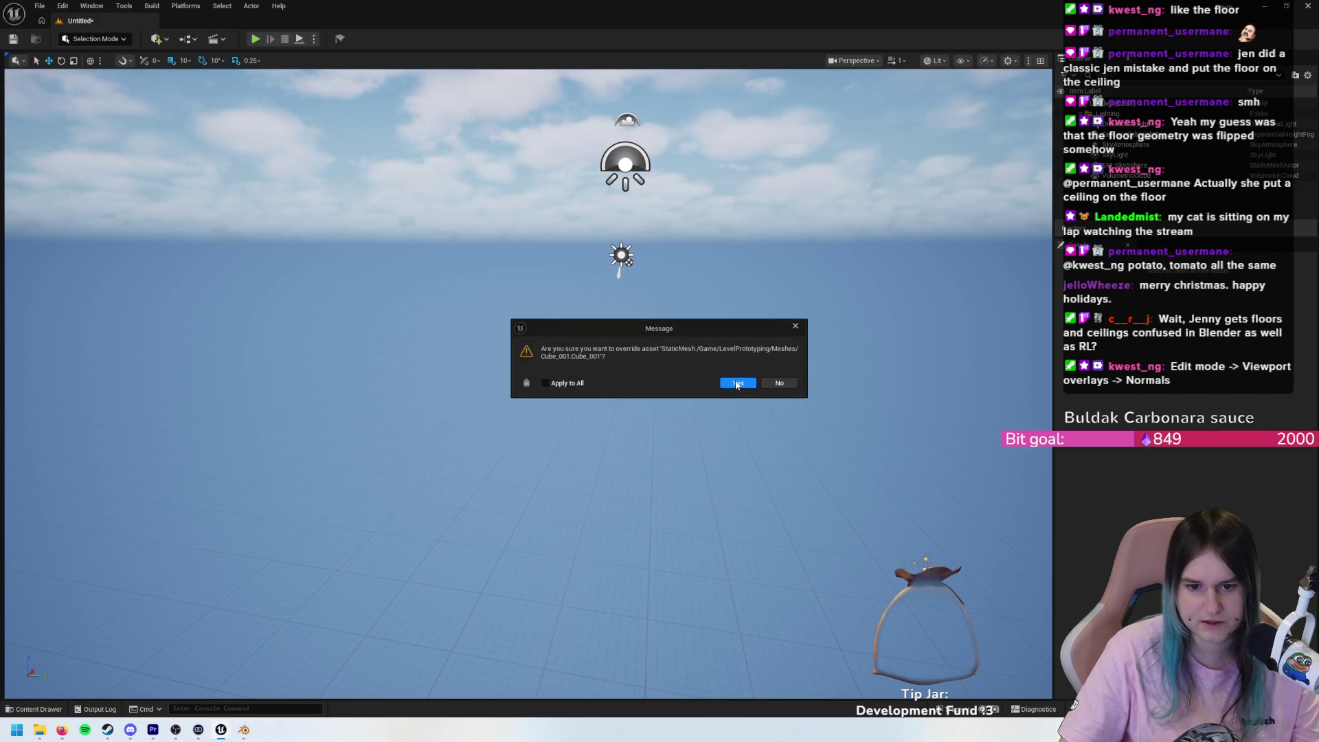
left_click(721, 382)
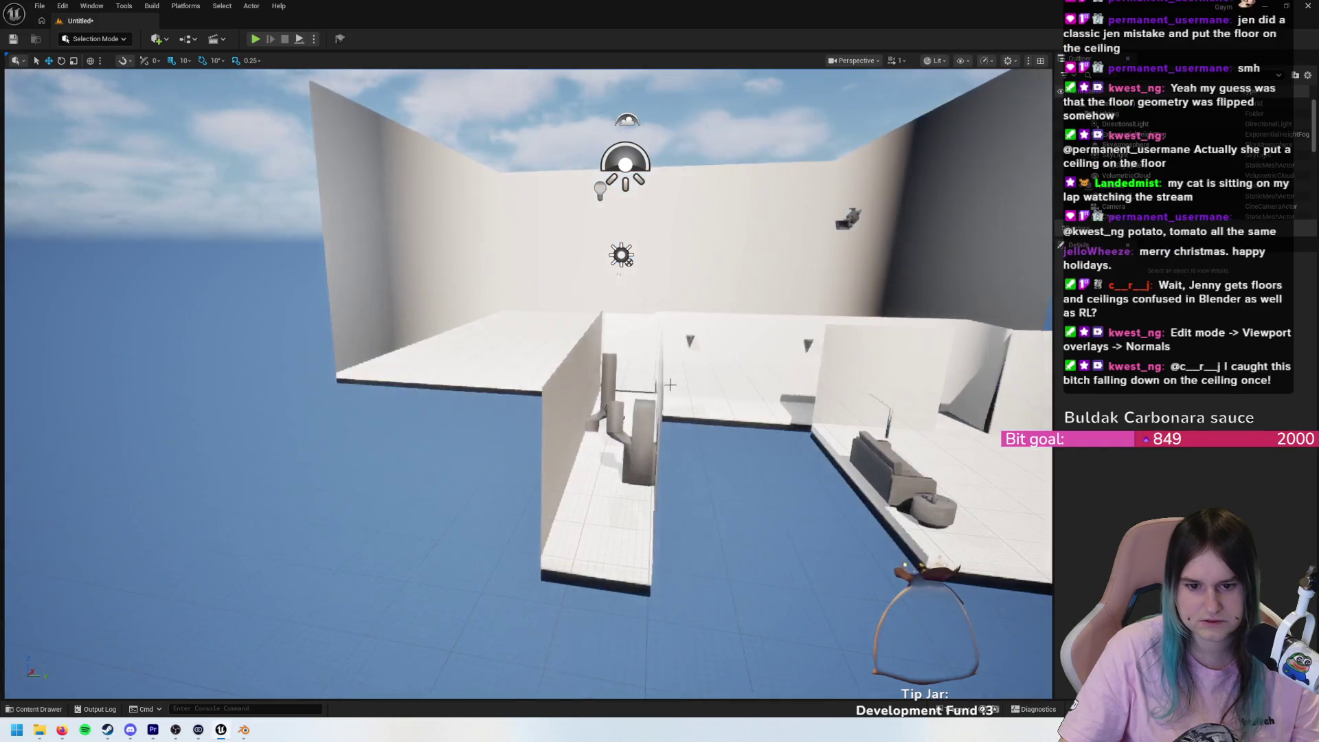
- Select and frame the imported rooms, then start a playtest
left_click(652, 407)
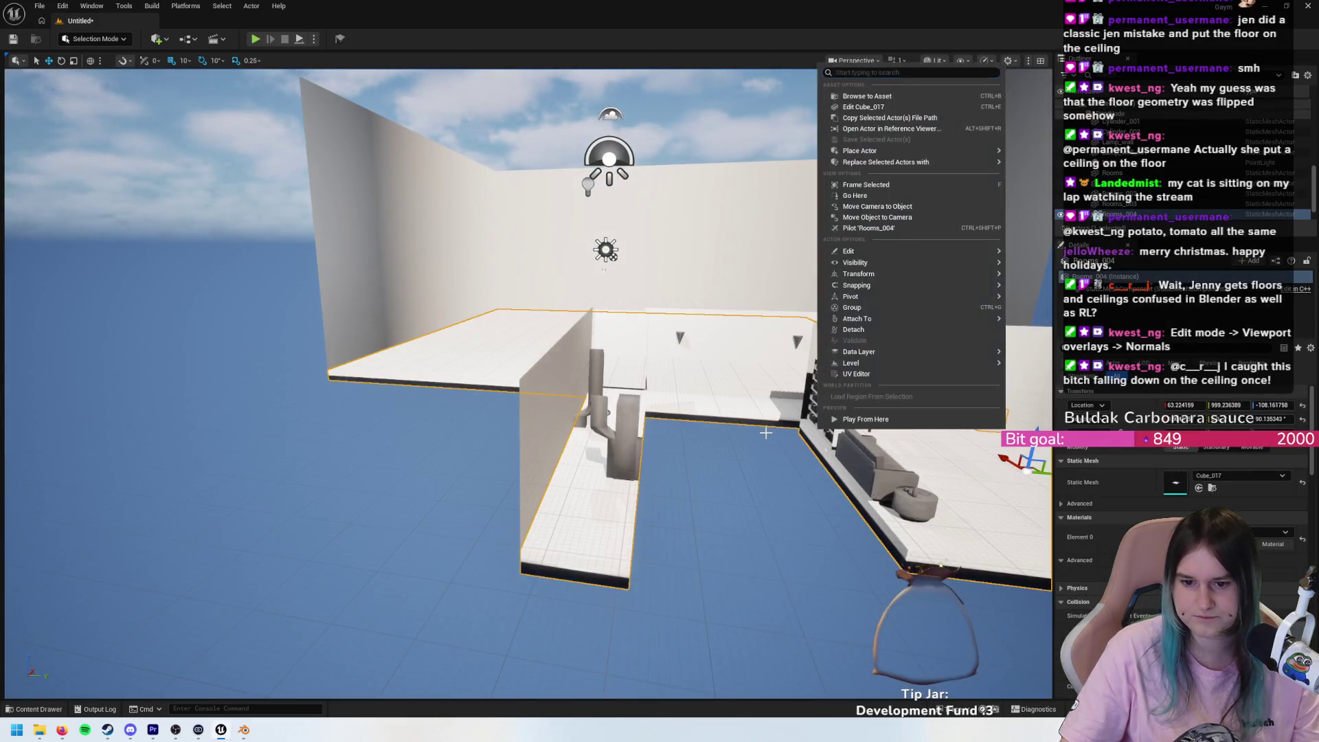
key("f")
mouse_move(440, 183)
left_mouse_down()
mouse_move(440, 248)
mouse_move(426, 254)
mouse_move(413, 248)
mouse_move(412, 203)
mouse_move(381, 203)
mouse_move(395, 258)
left_mouse_up()
key("alt+p")
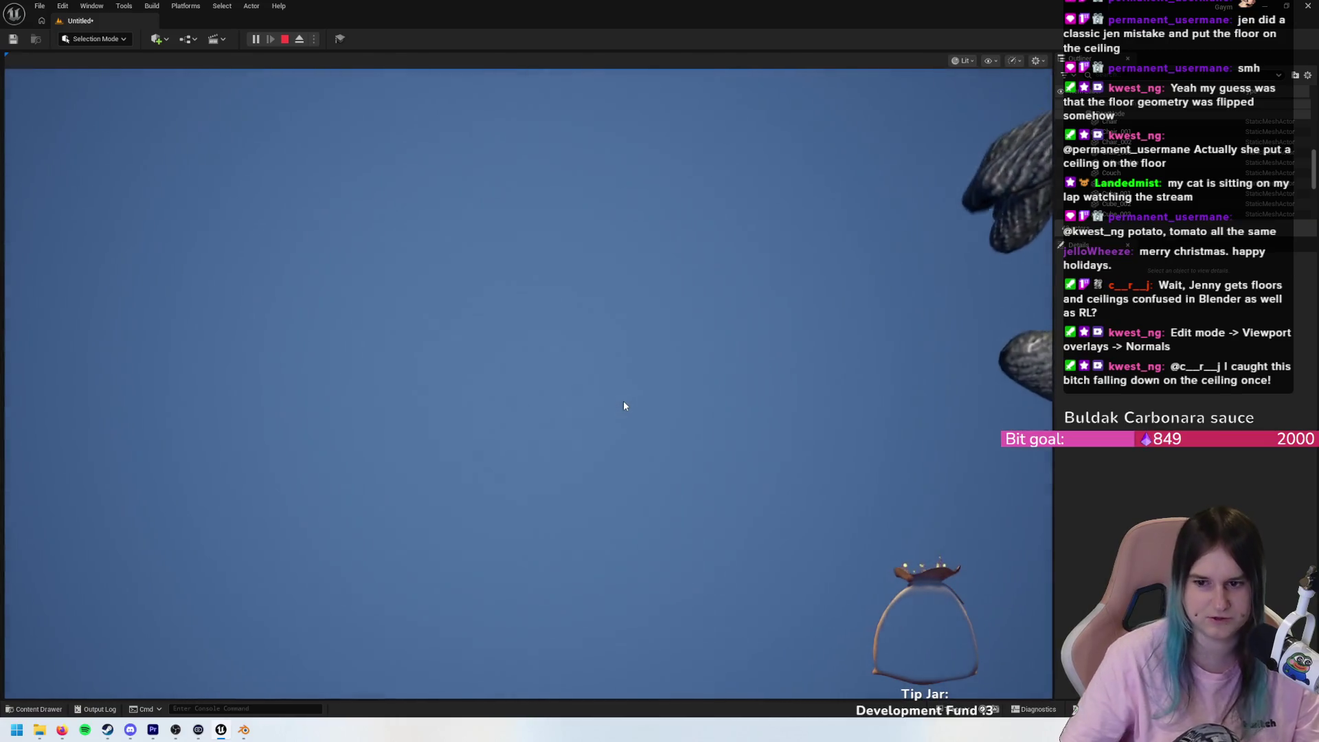
- Stop play, set the room mesh's Collision Presets to NoCollision, and playtest once more
key("Escape")
mouse_move(529, 385)
left_mouse_down()
mouse_move(501, 358)
mouse_move(549, 321)
left_mouse_up()
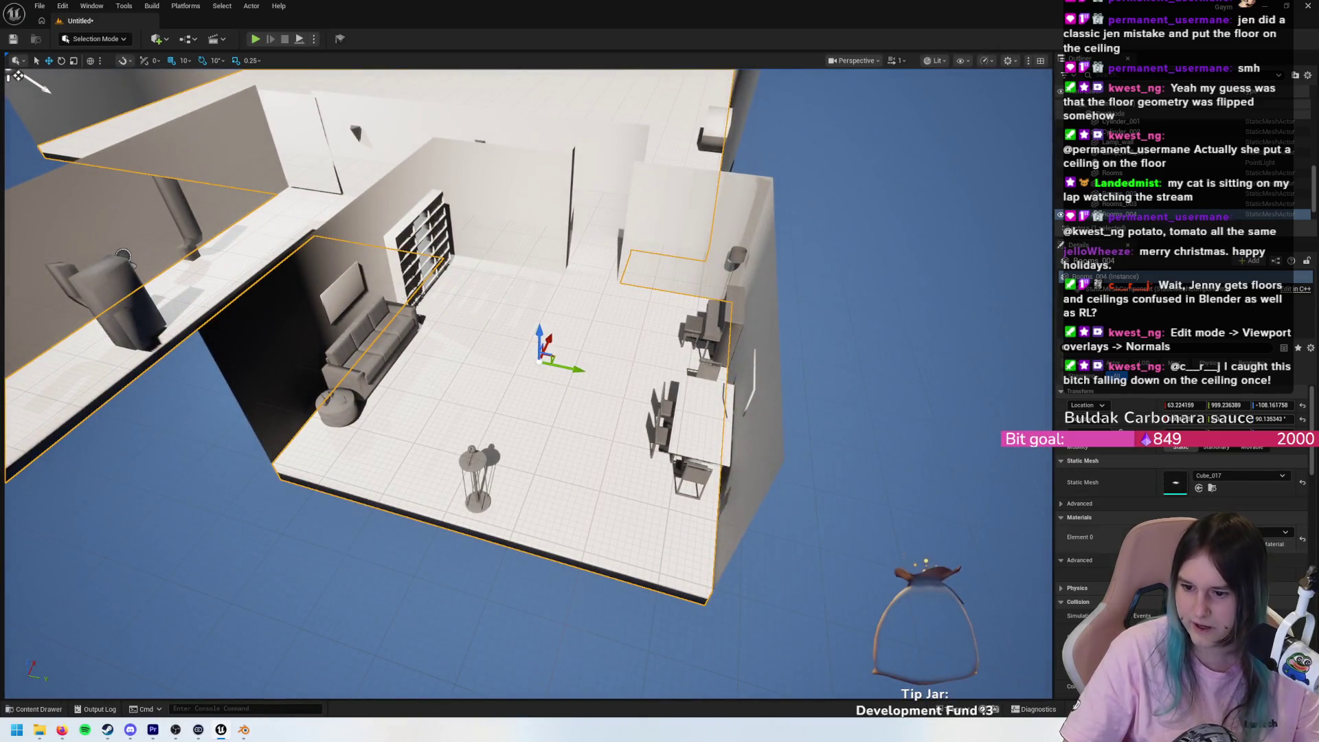
scroll(1182, 509, "down", 1)
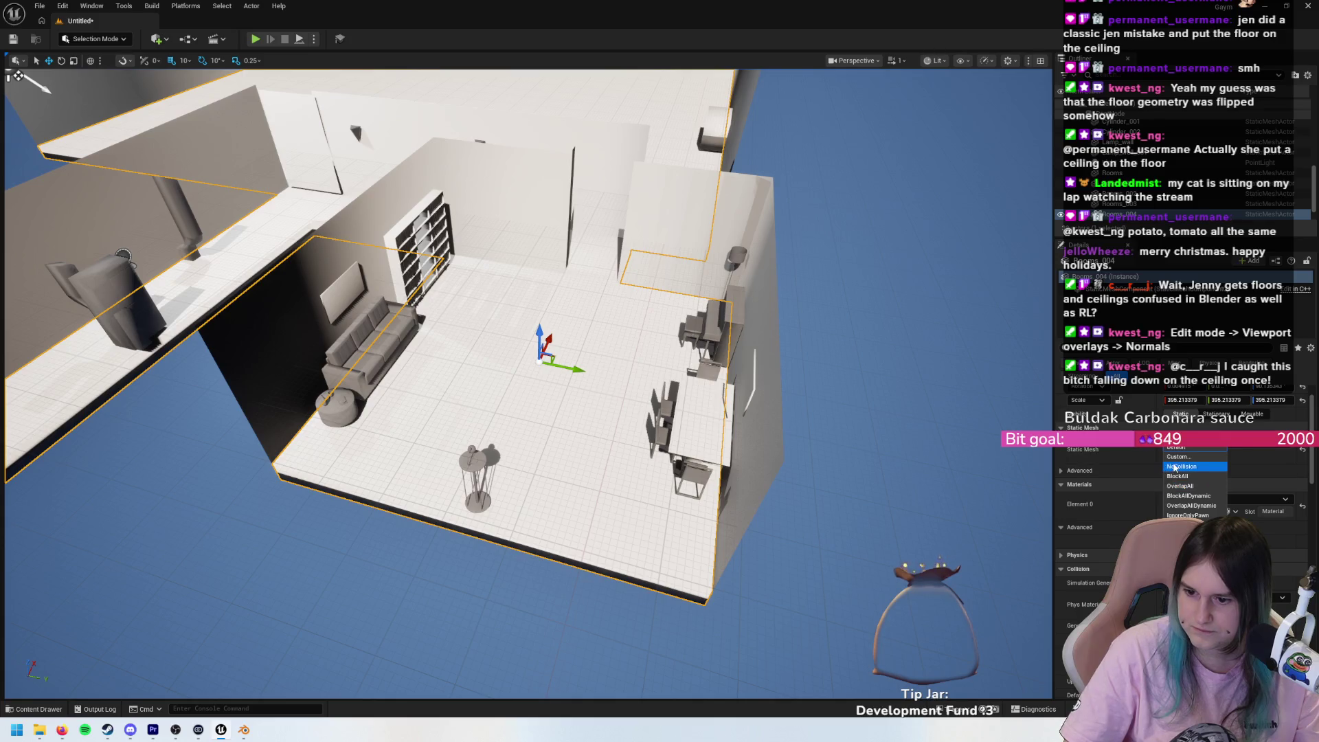
left_click(1173, 467)
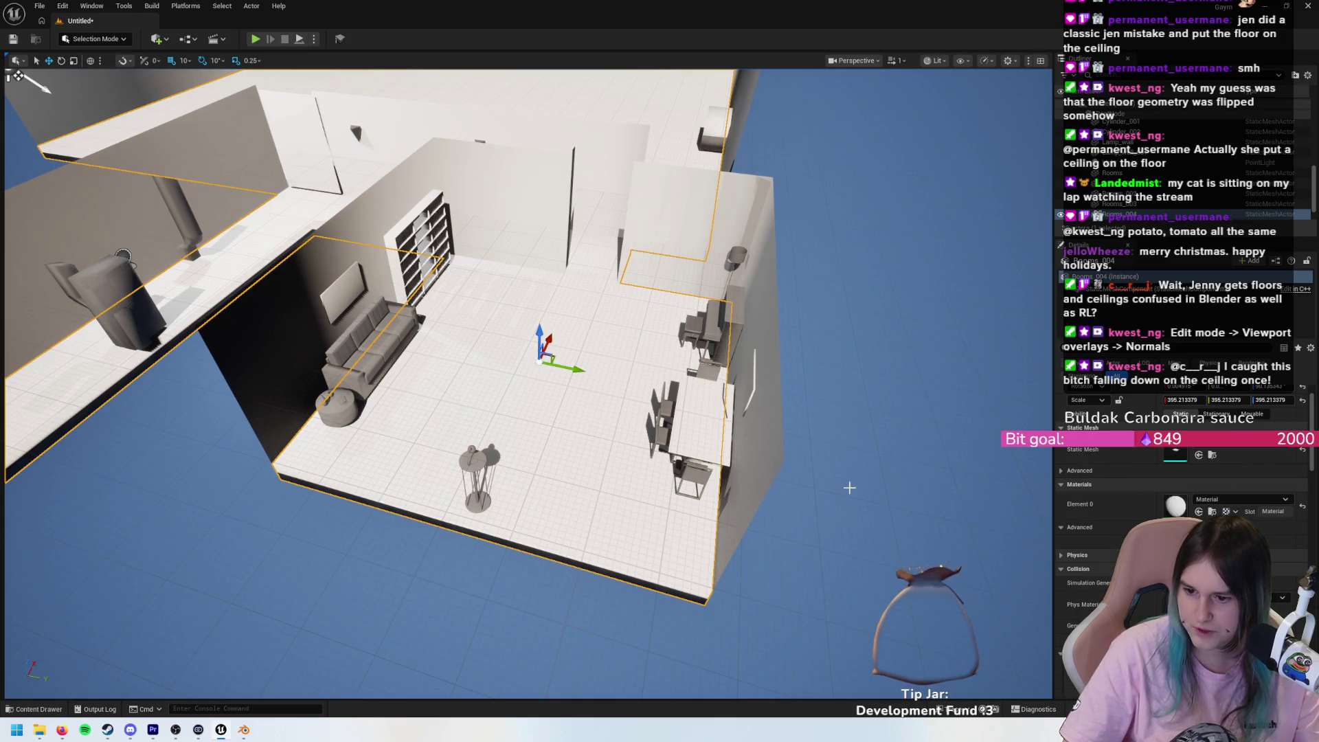
scroll(530, 412, "up", 10)
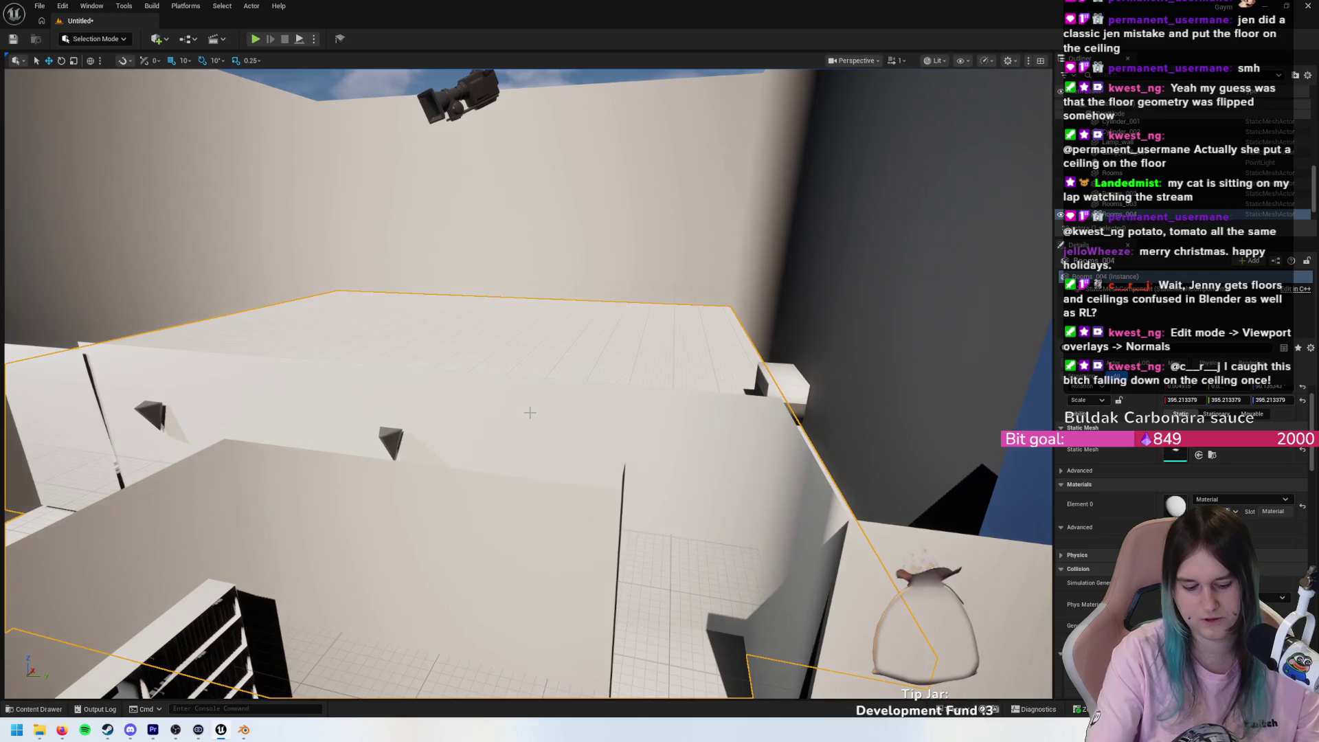
key("alt+p")
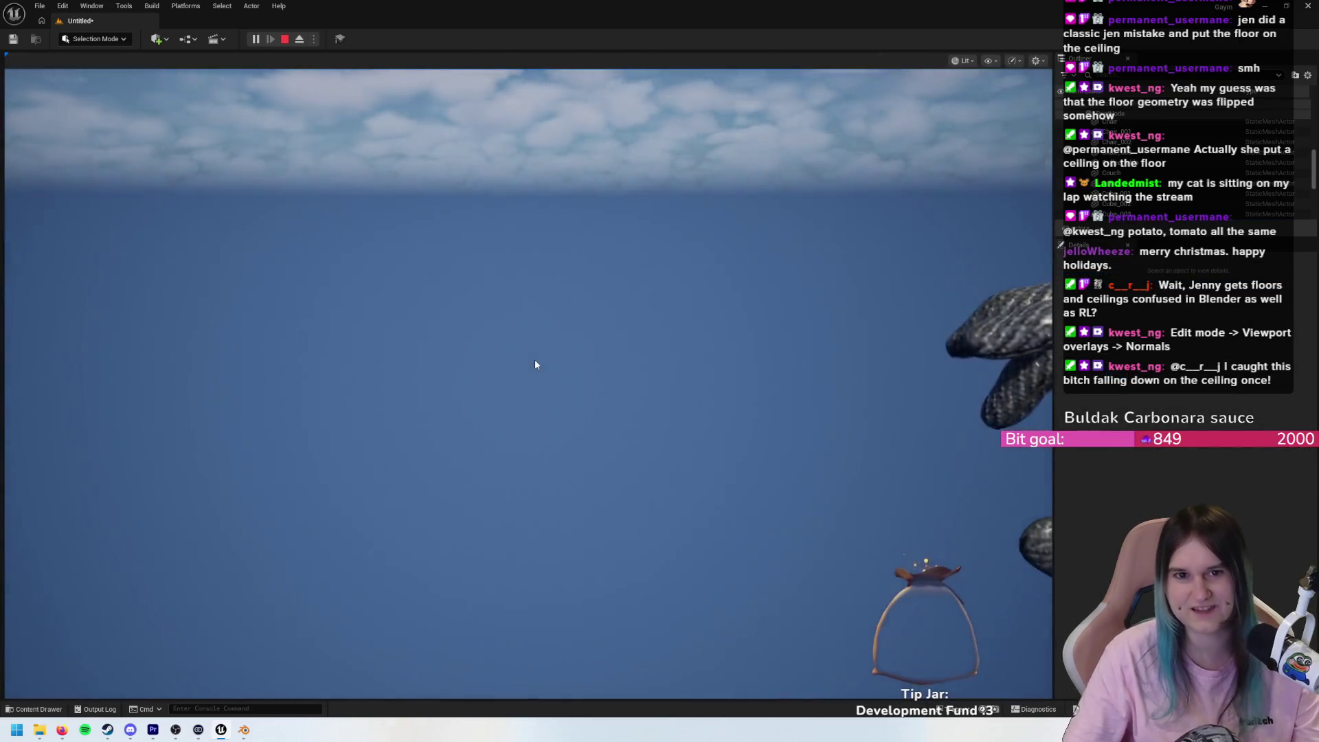
key("Escape")
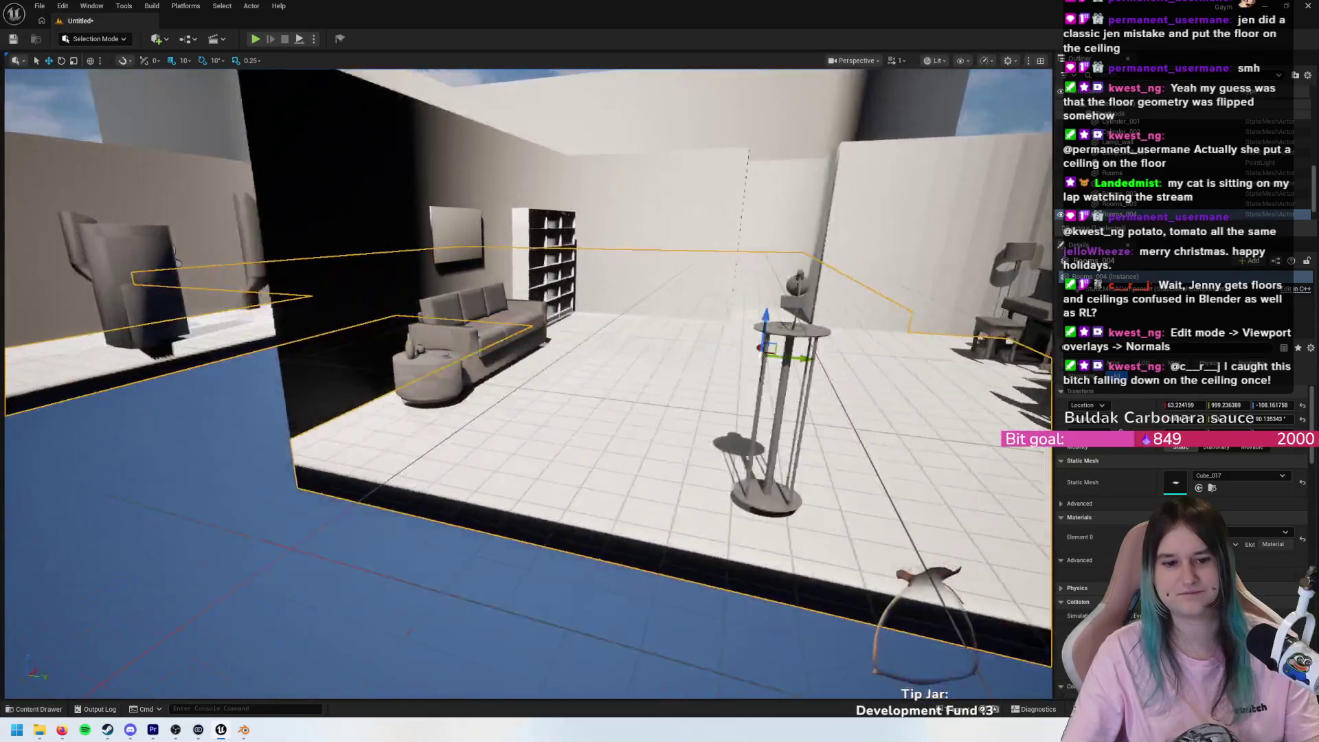
scroll(315, 152, "down", 5)
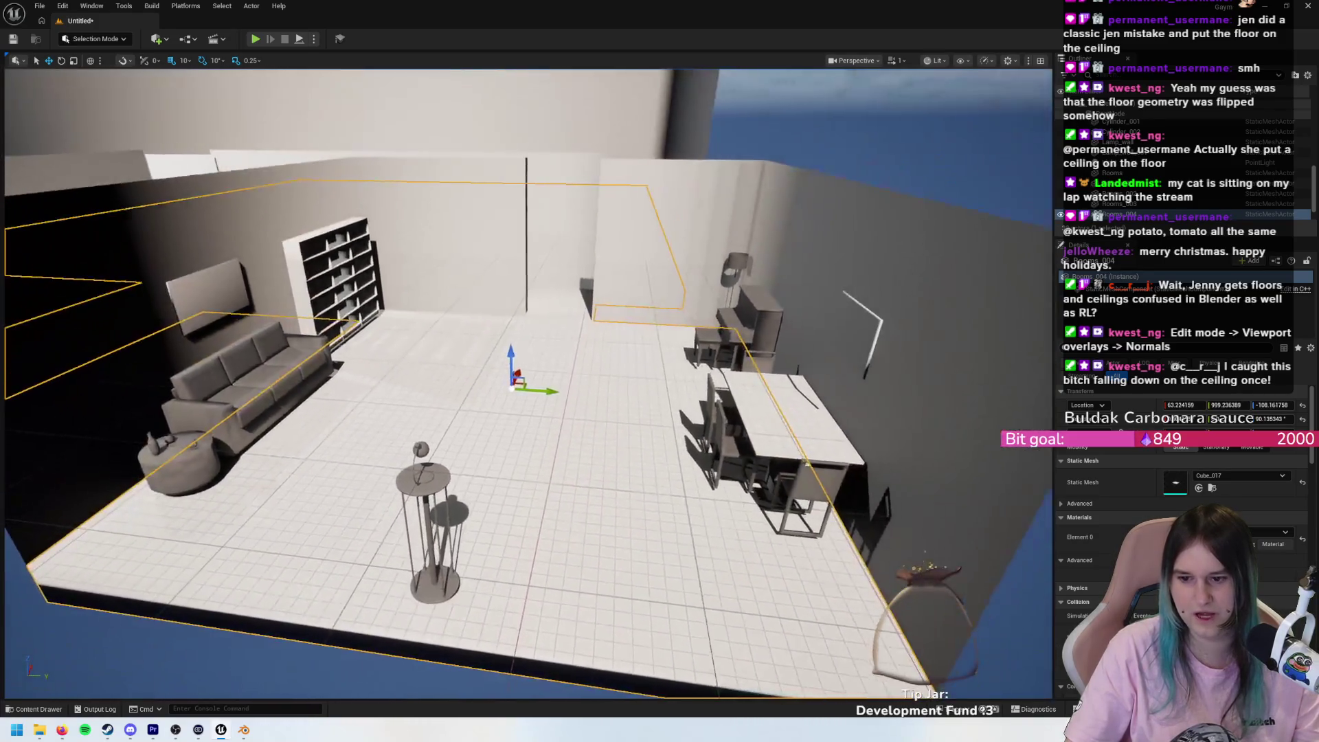
scroll(1182, 481, "down", 1)
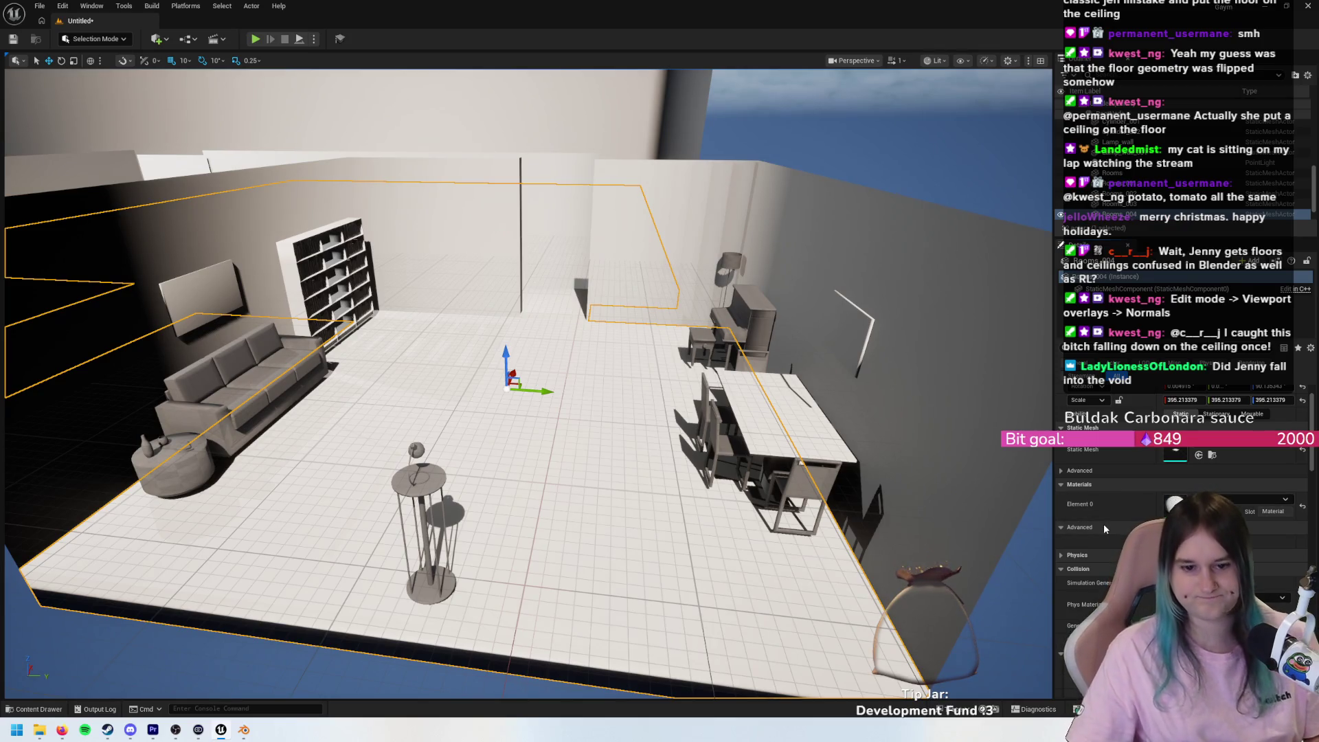
scroll(771, 372, "down", 6)
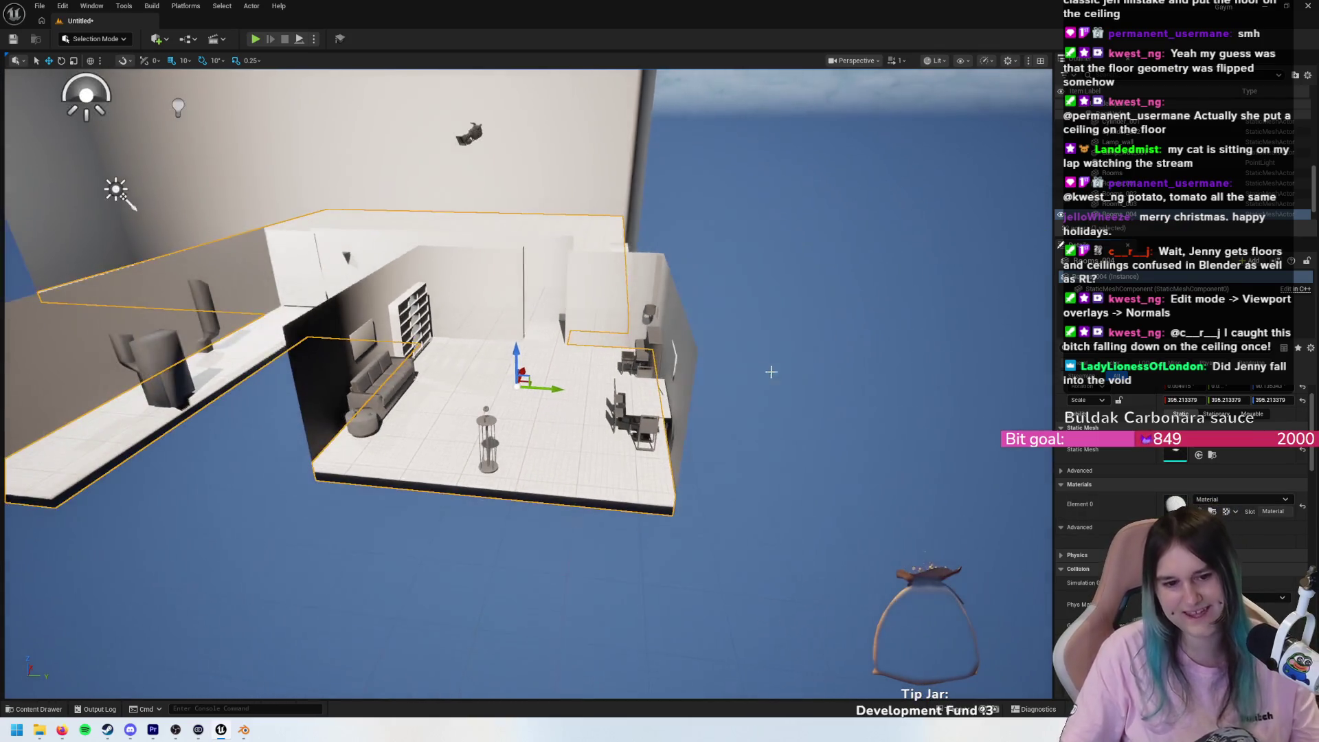
scroll(771, 372, "up", 5)
scroll(771, 372, "down", 3)
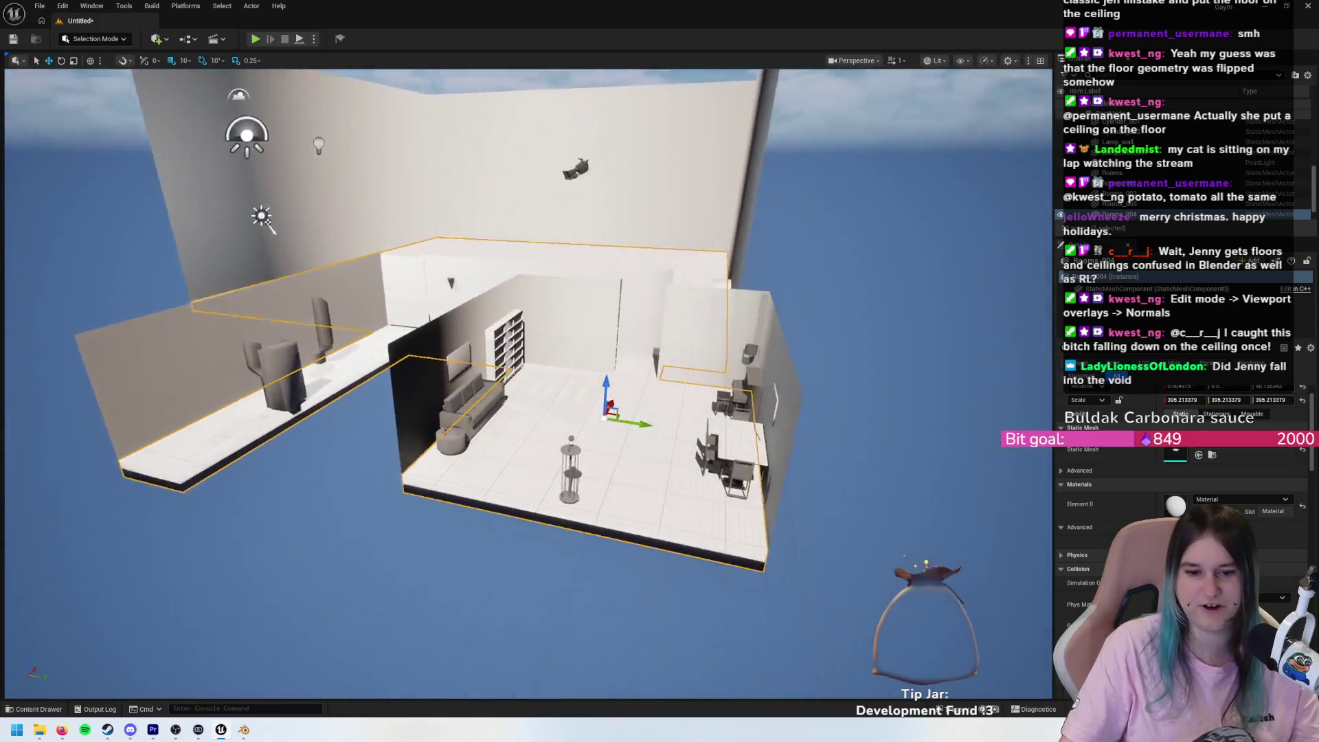
scroll(83, 71, "down", 4)
scroll(117, 73, "up", 5)
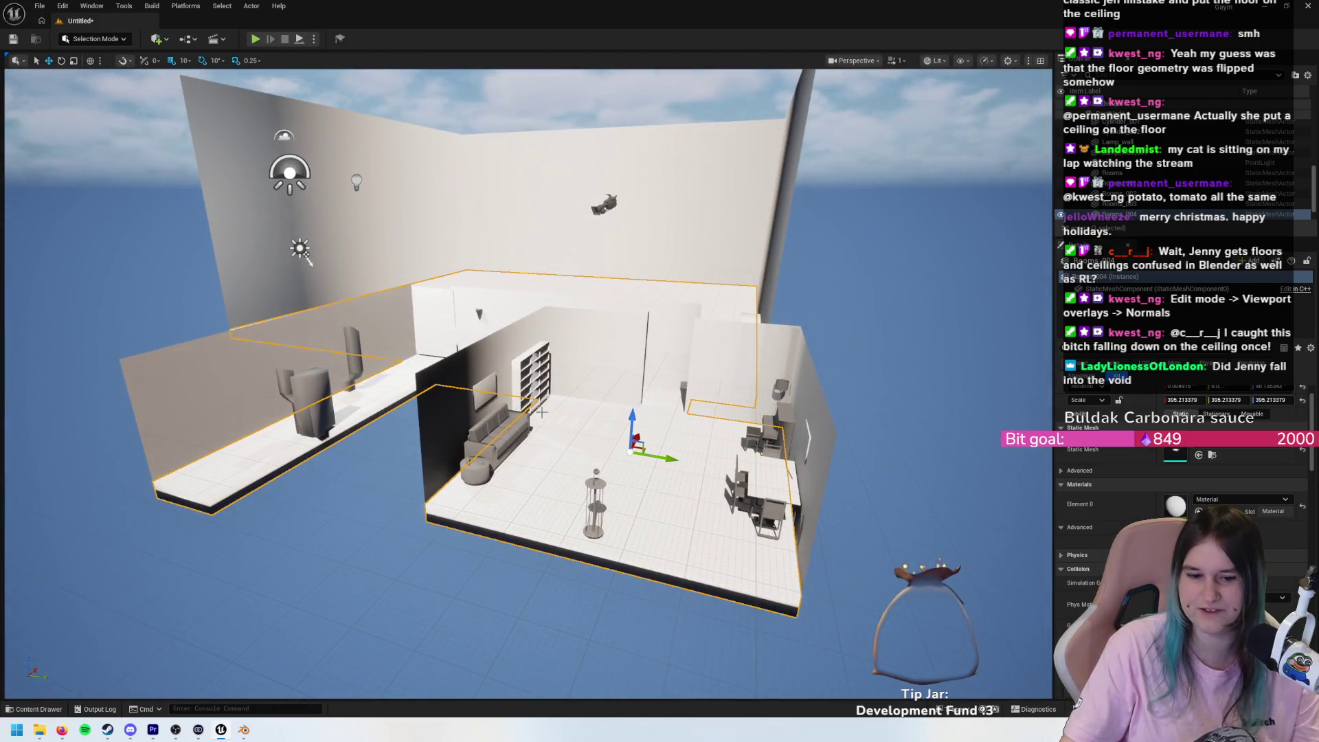
scroll(596, 431, "up", 4)
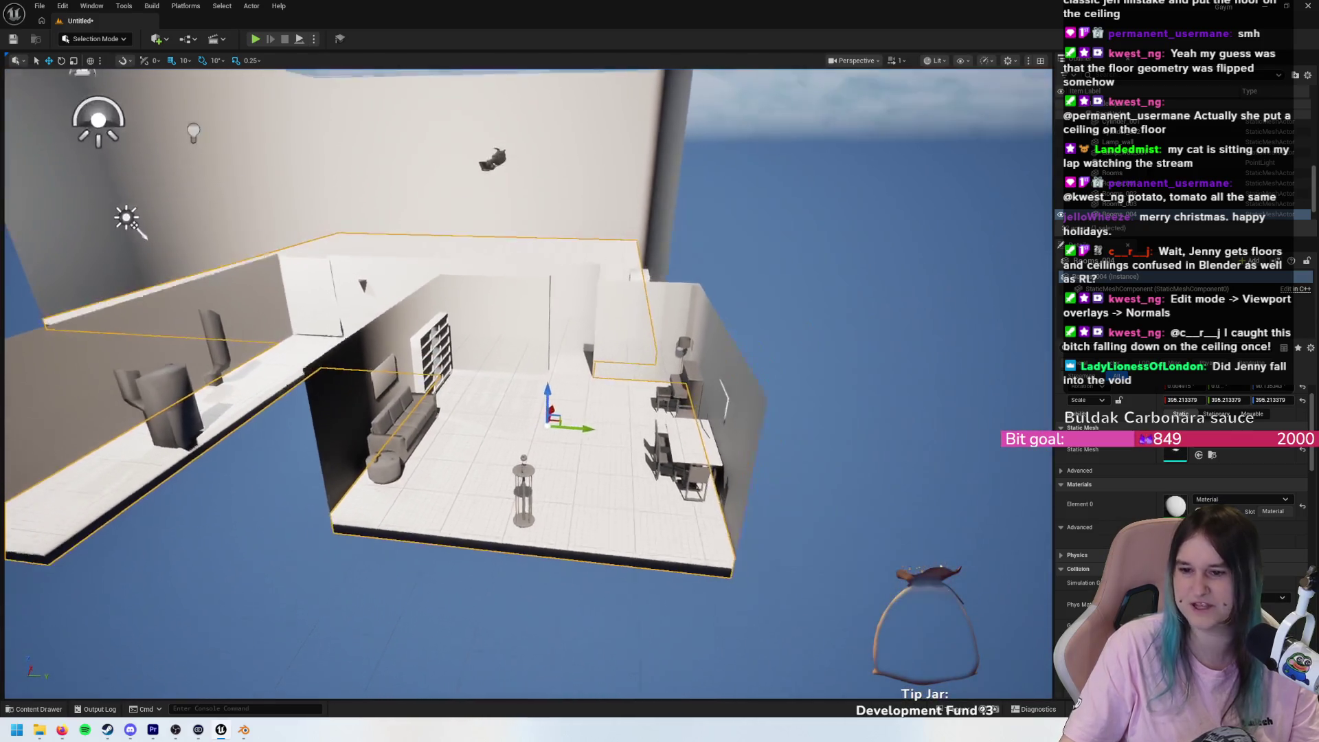
scroll(75, 255, "down", 3)
scroll(14, 150, "up", 4)
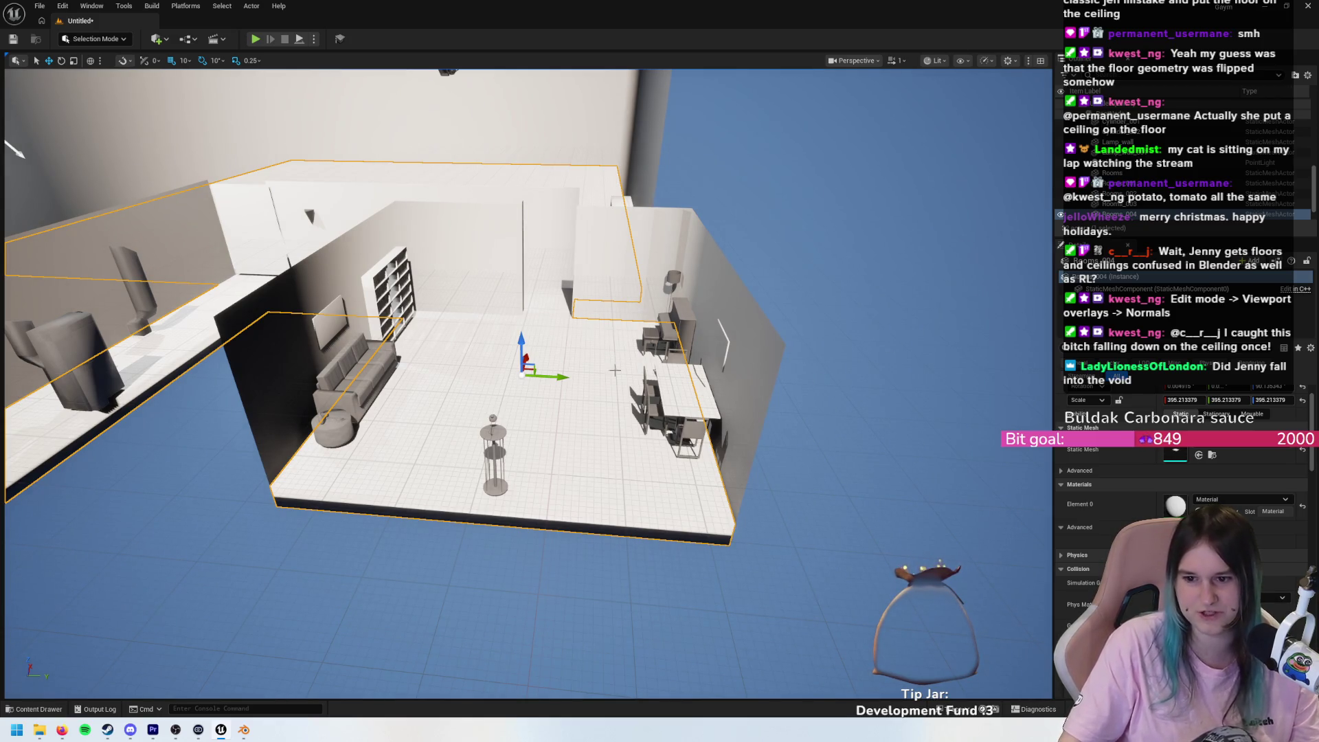
scroll(774, 432, "up", 3)
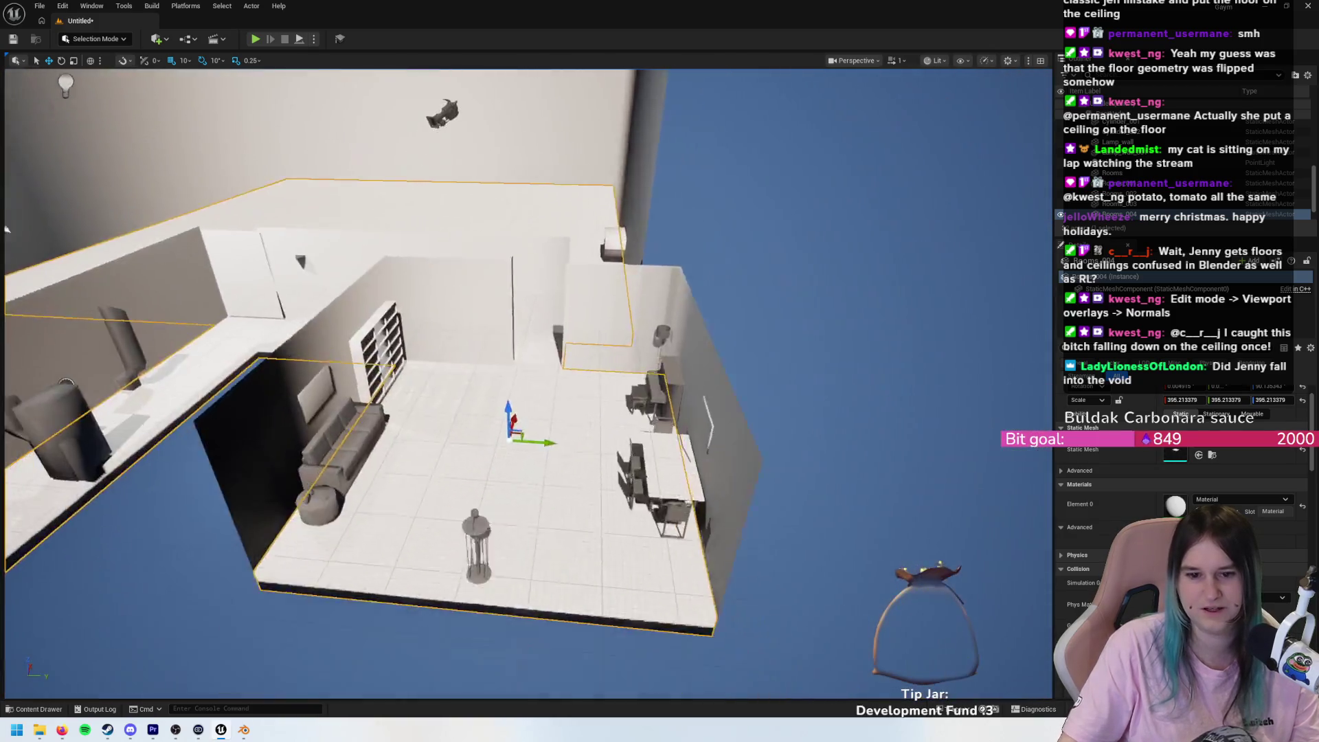
mouse_move(7, 228)
left_mouse_down()
mouse_move(202, 220)
mouse_move(202, 288)
left_mouse_up()
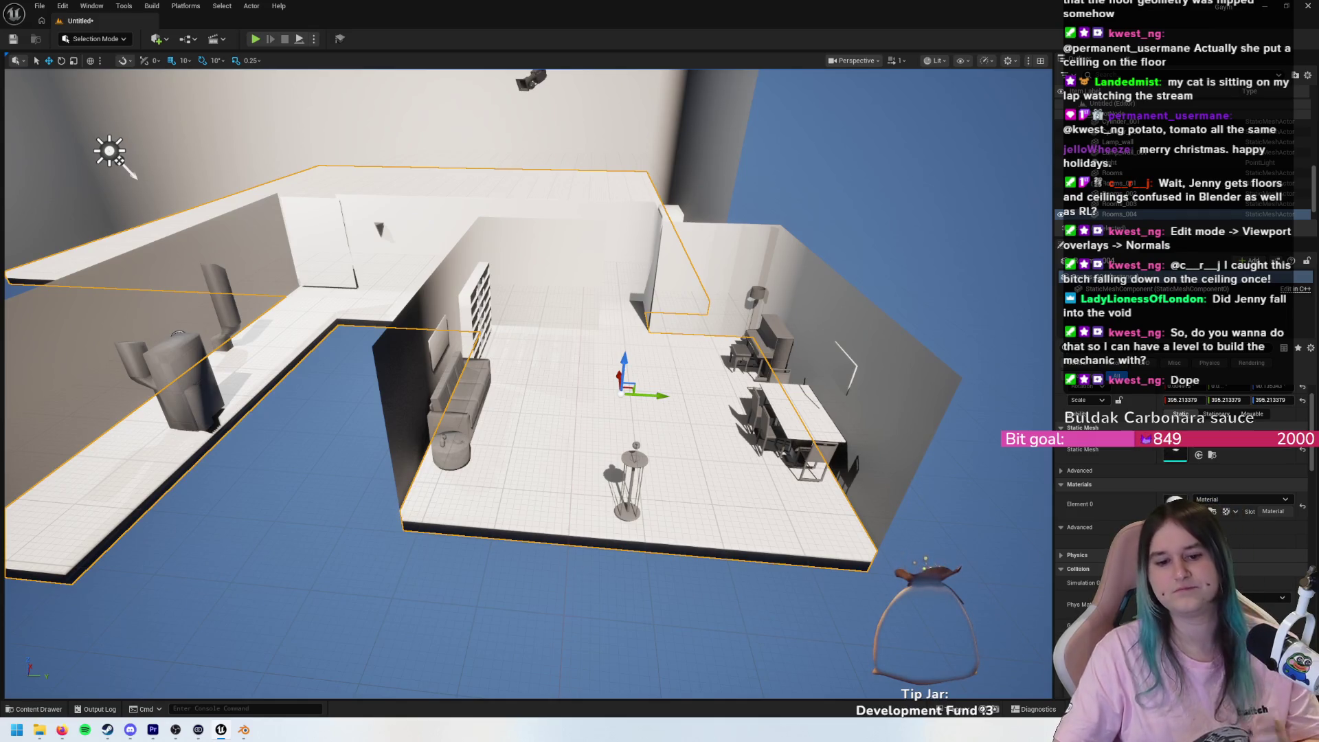
- Delete the broken floor meshes, then select the walls and zoom to frame the room
key("Delete")
left_click(558, 285)
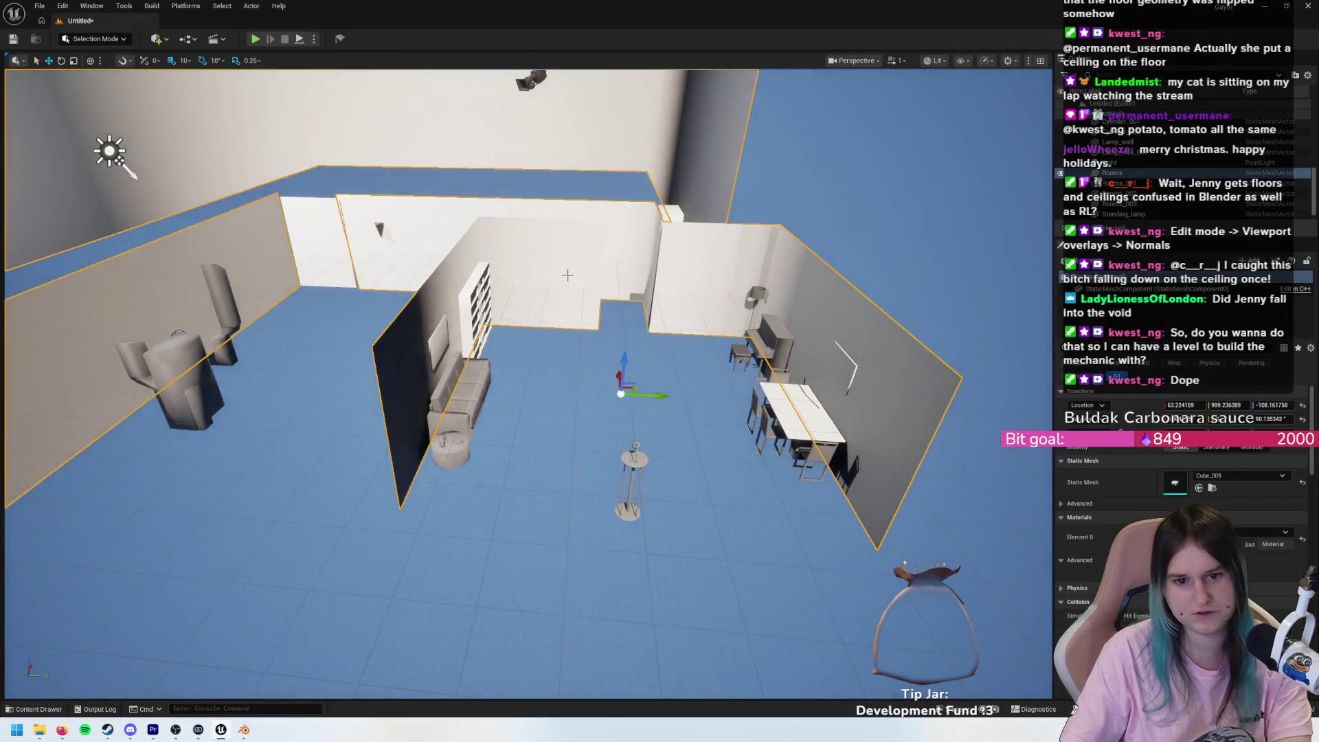
scroll(571, 271, "down", 3)
scroll(567, 208, "down", 4)
scroll(567, 207, "up", 5)
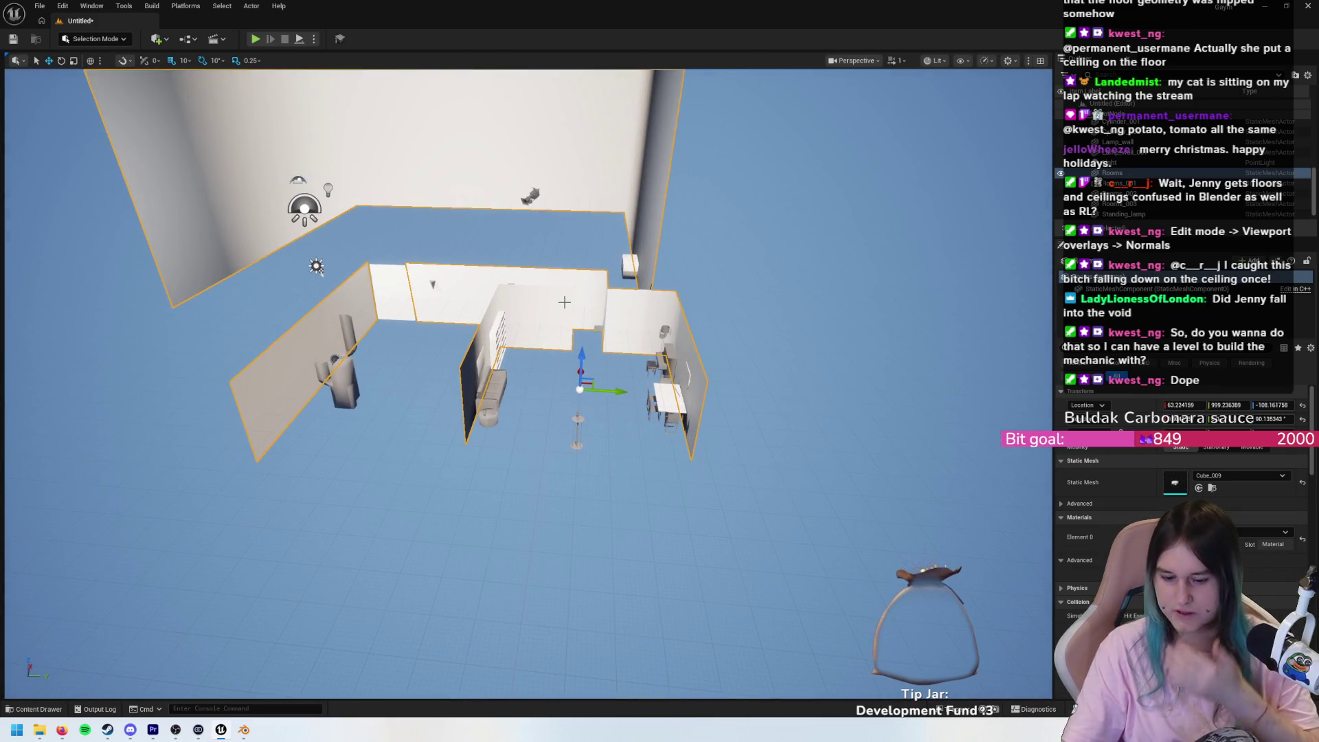
scroll(576, 321, "up", 6)
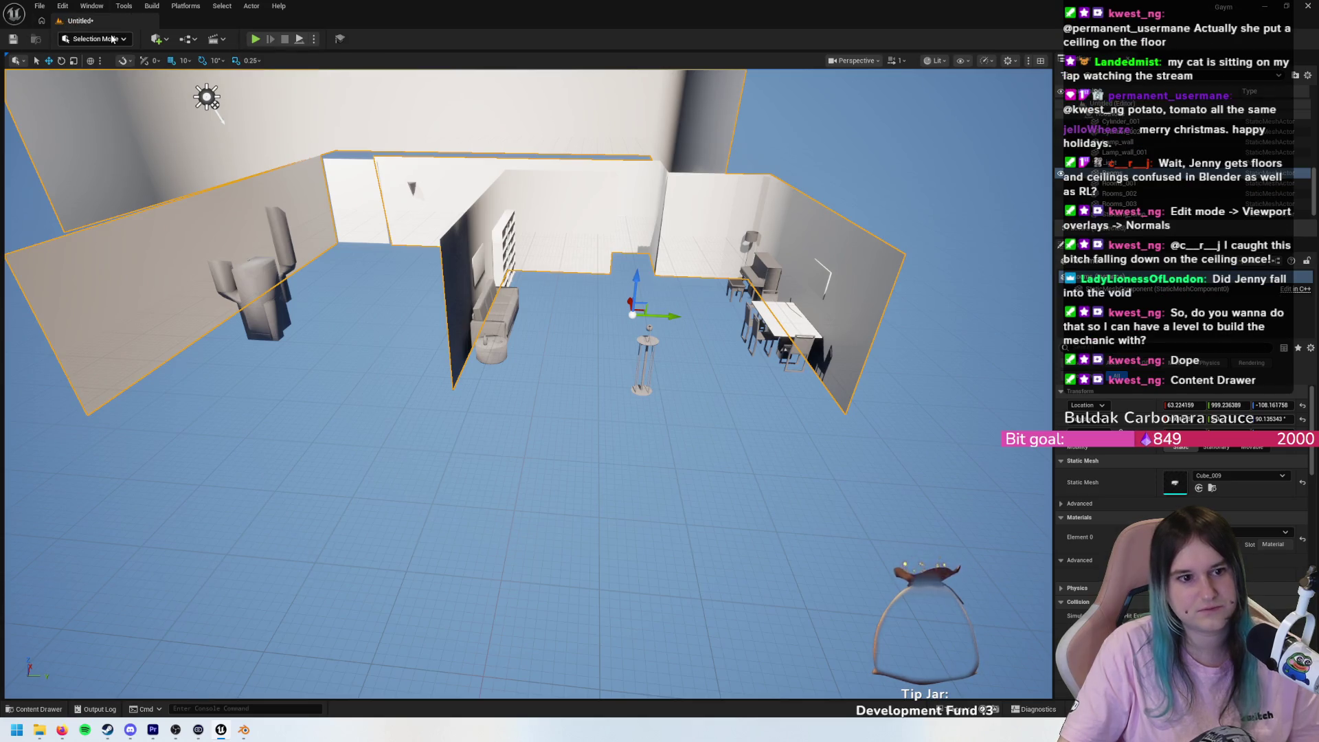
- Drag SM_Plane from LevelPrototyping > Meshes next to the sofa's side table and focus it
left_click(21, 713)
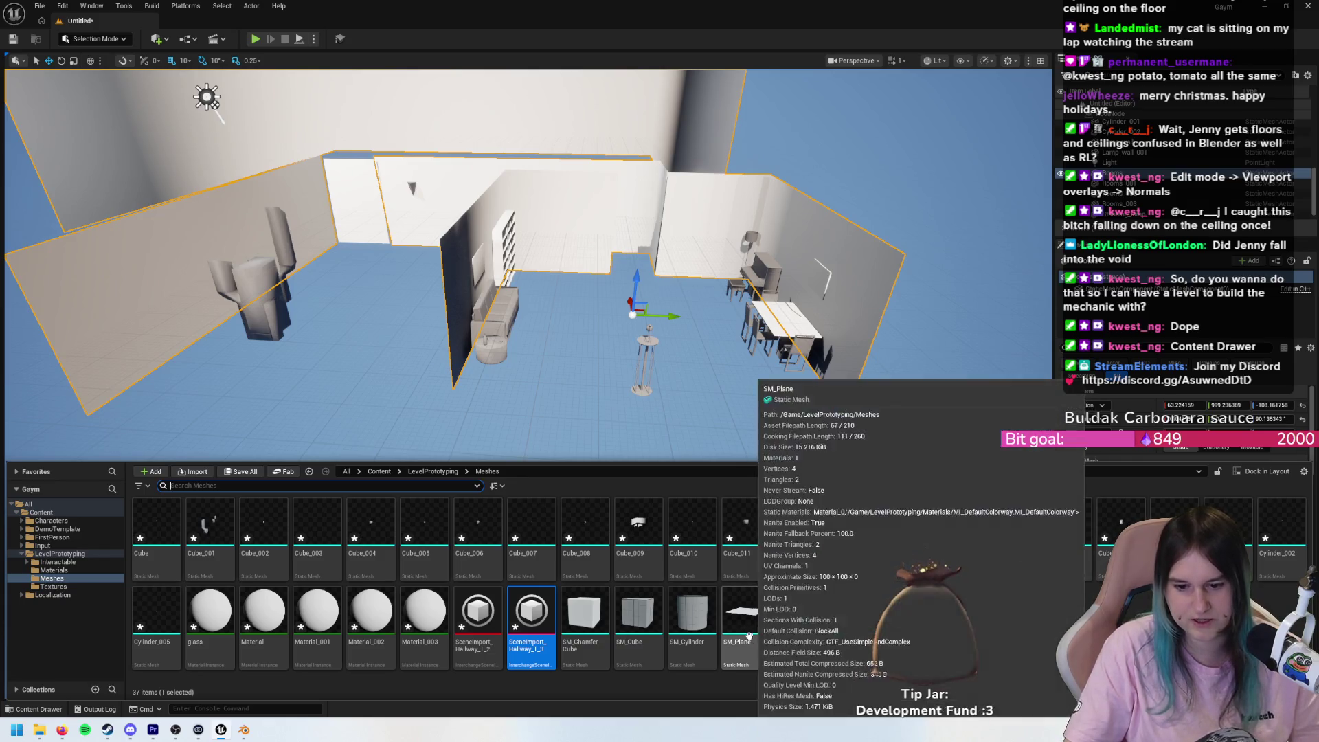
mouse_move(748, 636)
left_mouse_down()
mouse_move(591, 371)
mouse_move(491, 367)
mouse_move(472, 261)
mouse_move(477, 330)
mouse_move(521, 389)
mouse_move(481, 343)
left_mouse_up()
key("f")
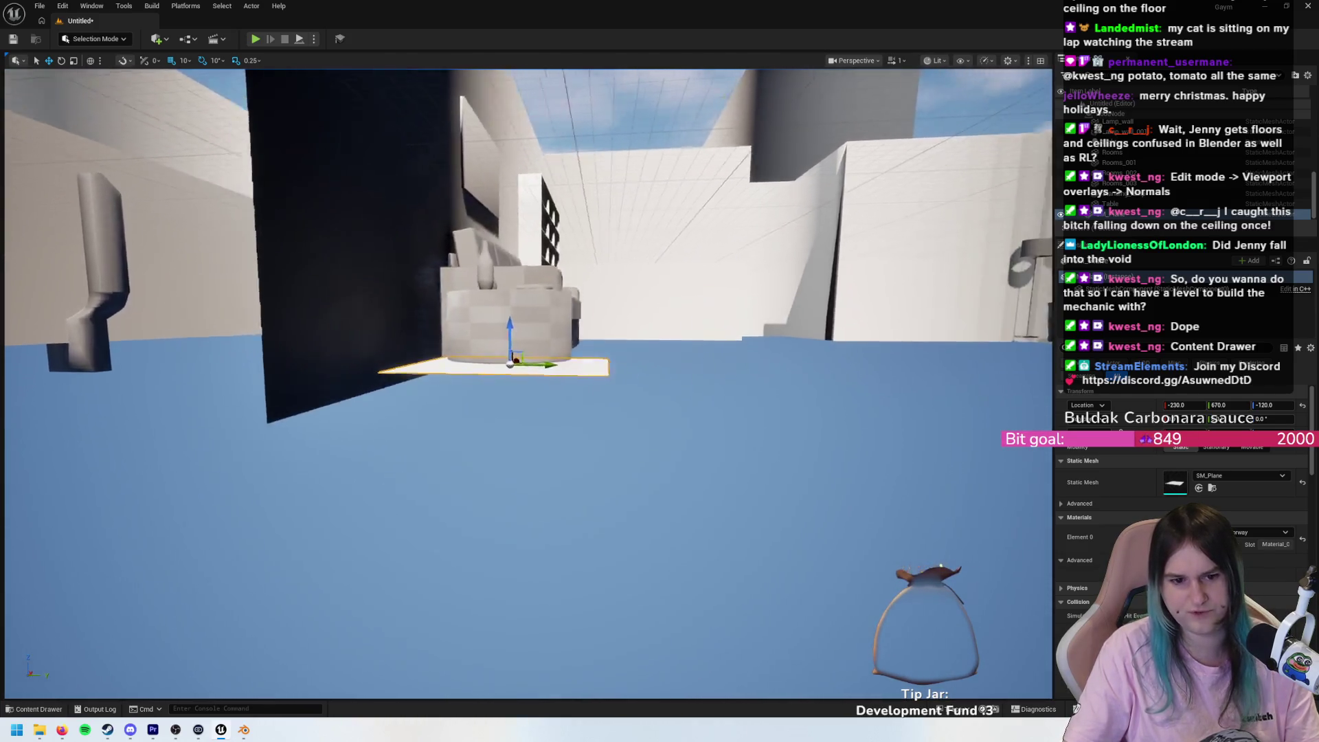
- Slide the SM_Plane along Y to Location Y 1000 inside the main room
left_click_drag(599, 345, 598, 345)
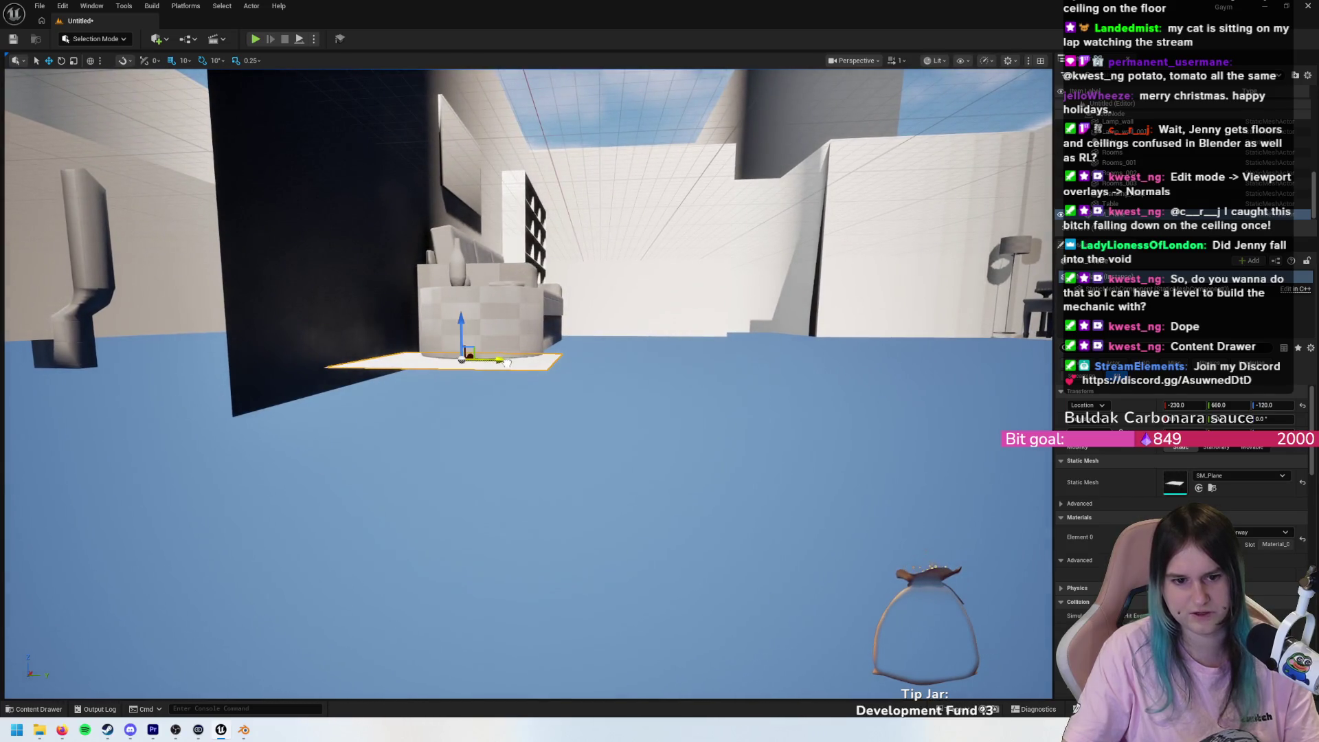
left_click_drag(472, 358, 472, 358)
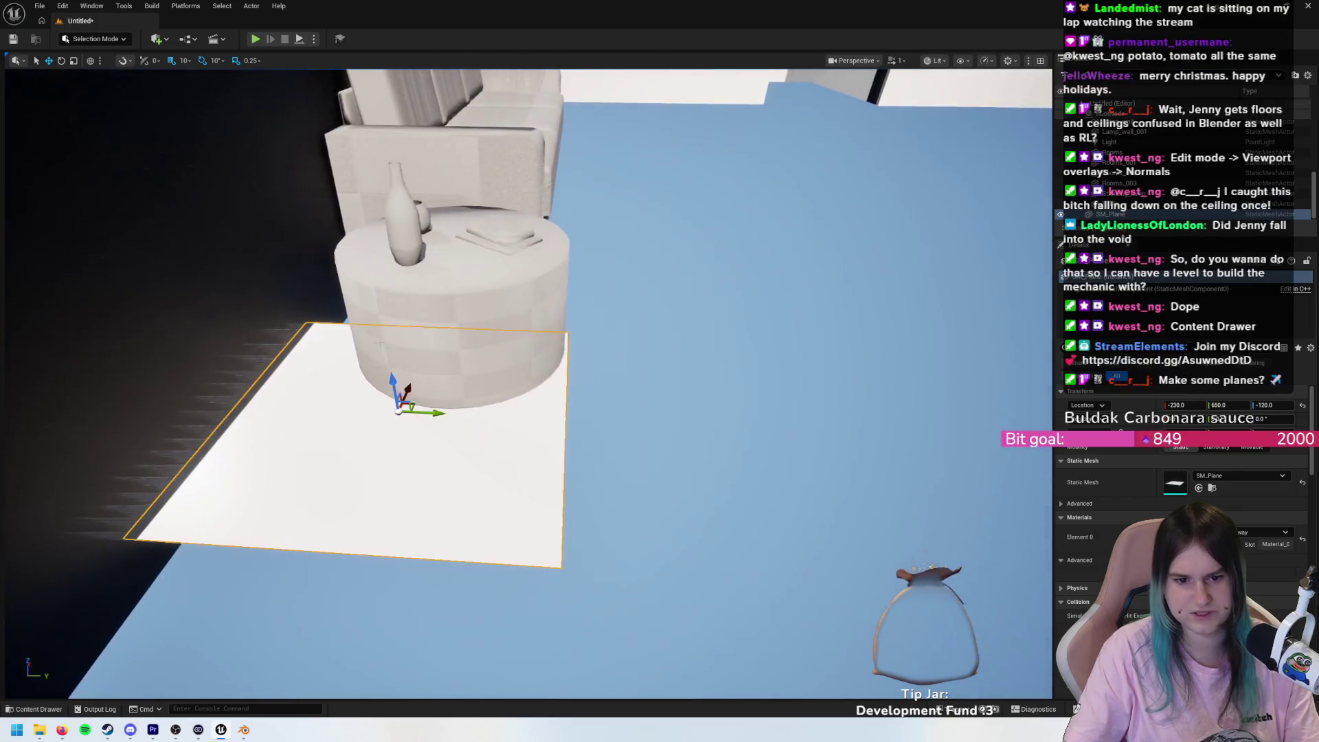
left_click_drag(429, 410, 454, 411)
right_click(295, 340)
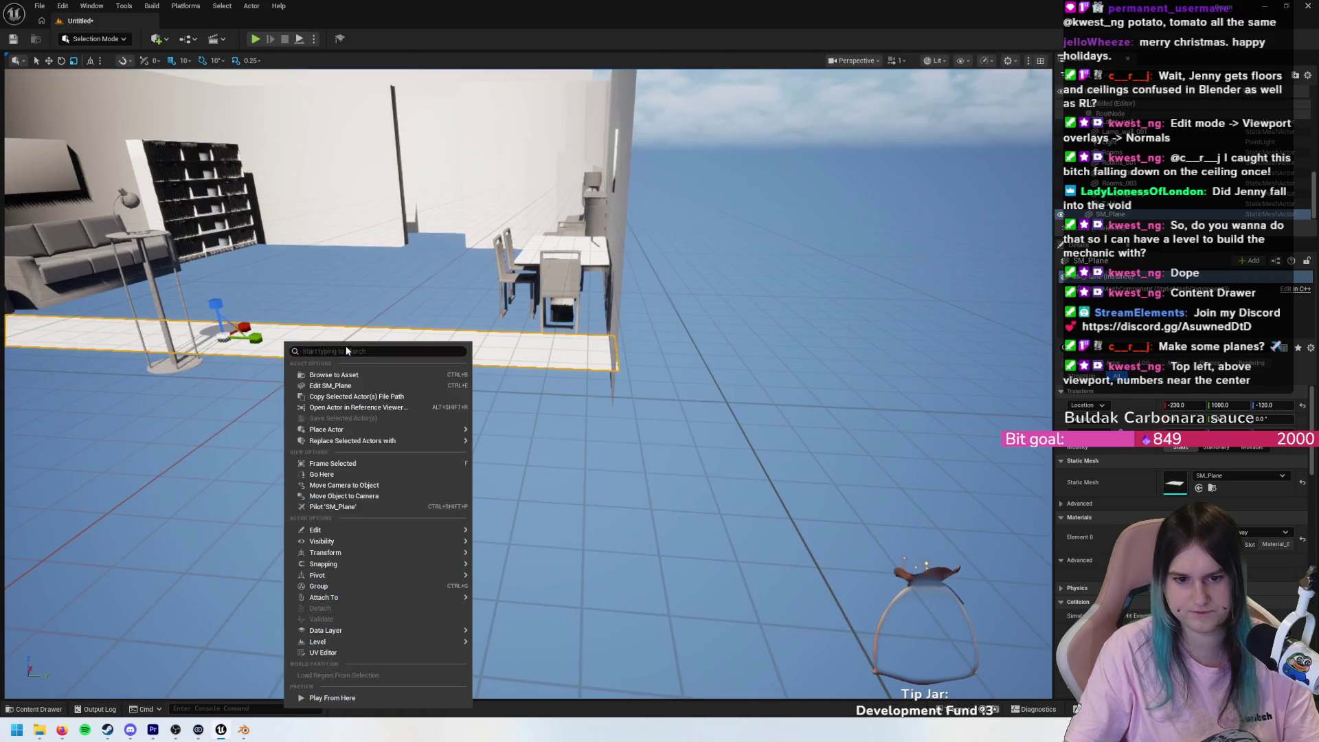
- Scale the plane to 8.0, 8.0, 1.0 so it covers the room's whole floor
left_click_drag(528, 371, 528, 371)
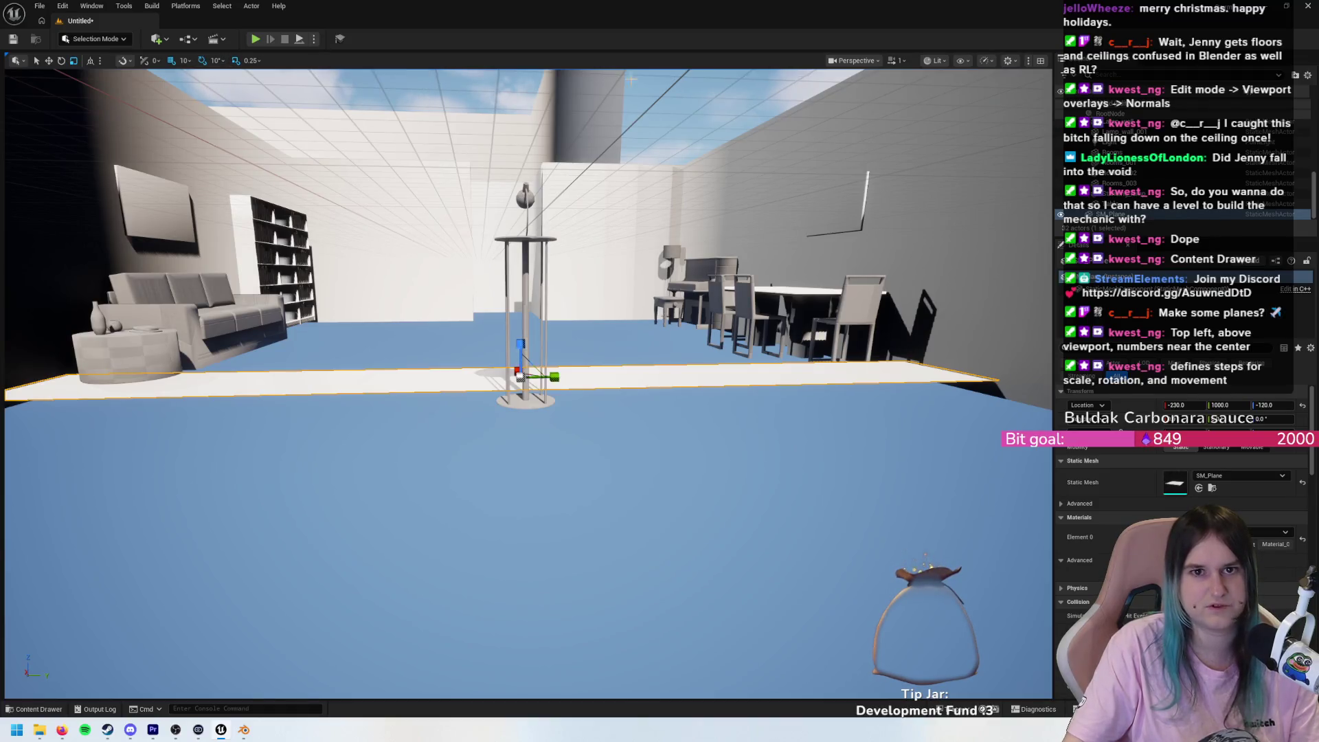
left_click_drag(628, 377, 627, 377)
key("w")
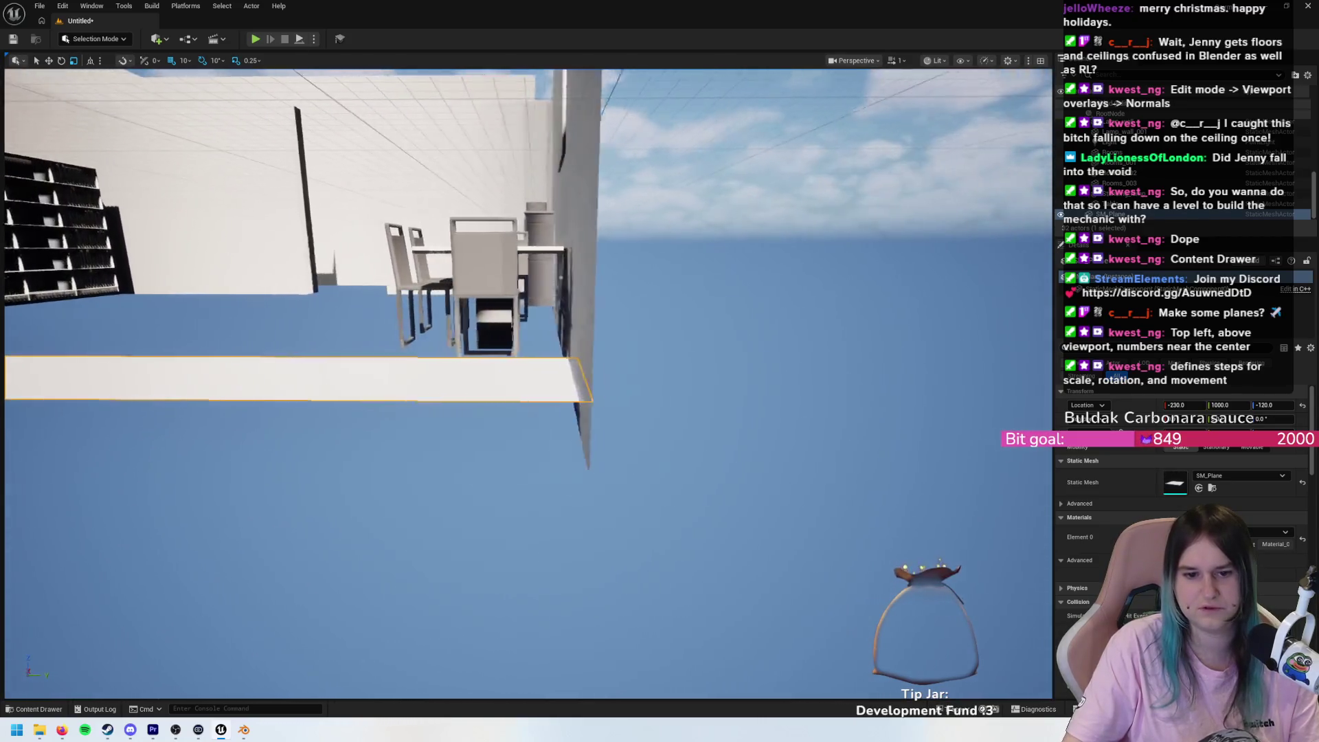
mouse_move(554, 481)
left_mouse_down()
mouse_move(522, 522)
mouse_move(495, 440)
mouse_move(555, 647)
left_mouse_up()
scroll(576, 342, "down", 5)
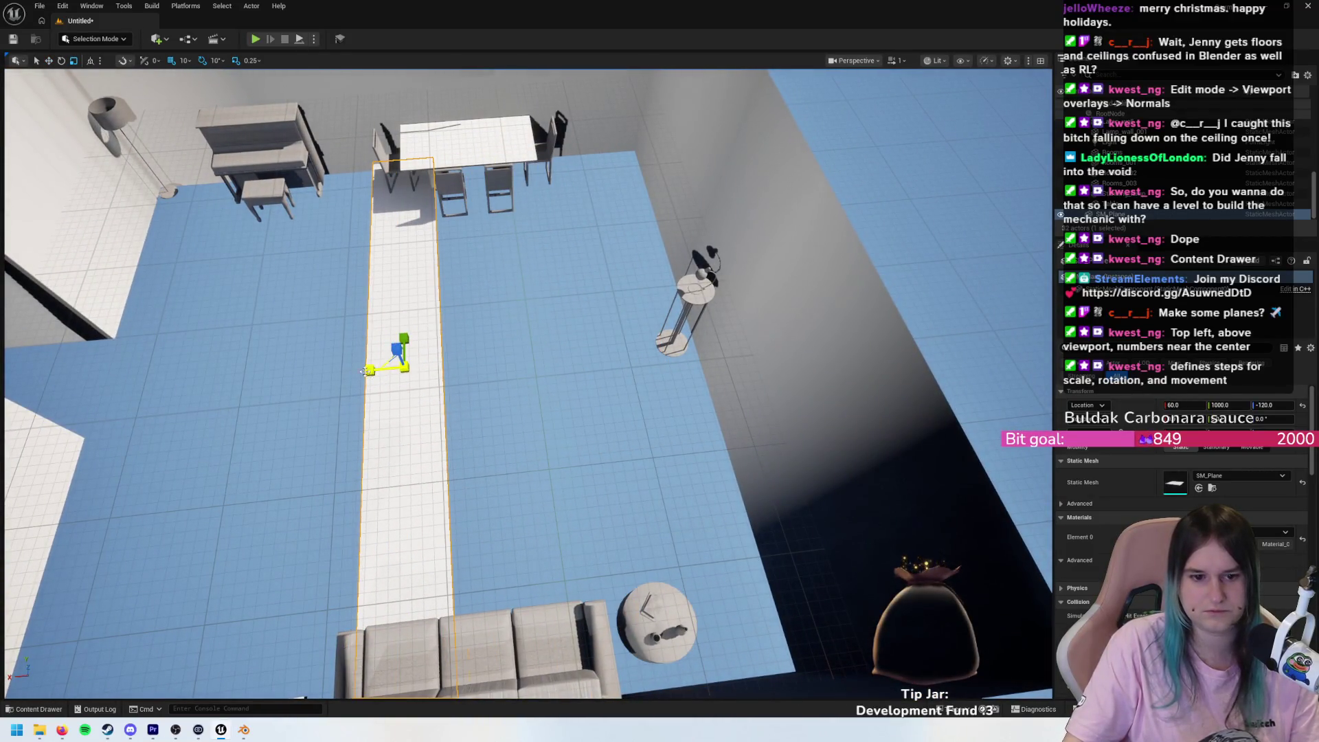
left_click_drag(364, 372, 323, 412)
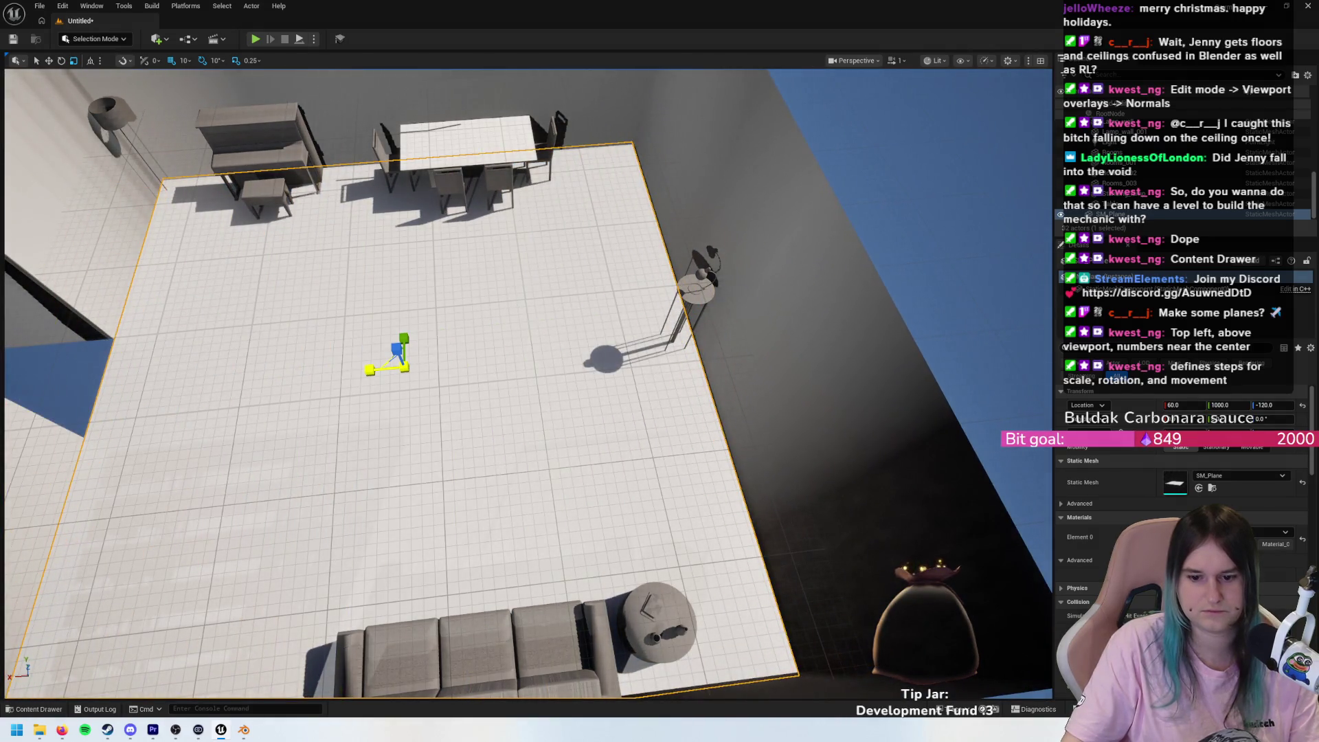
mouse_move(522, 385)
left_mouse_down()
mouse_move(556, 337)
mouse_move(560, 226)
mouse_move(481, 248)
mouse_move(467, 262)
mouse_move(467, 323)
mouse_move(481, 295)
left_mouse_up()
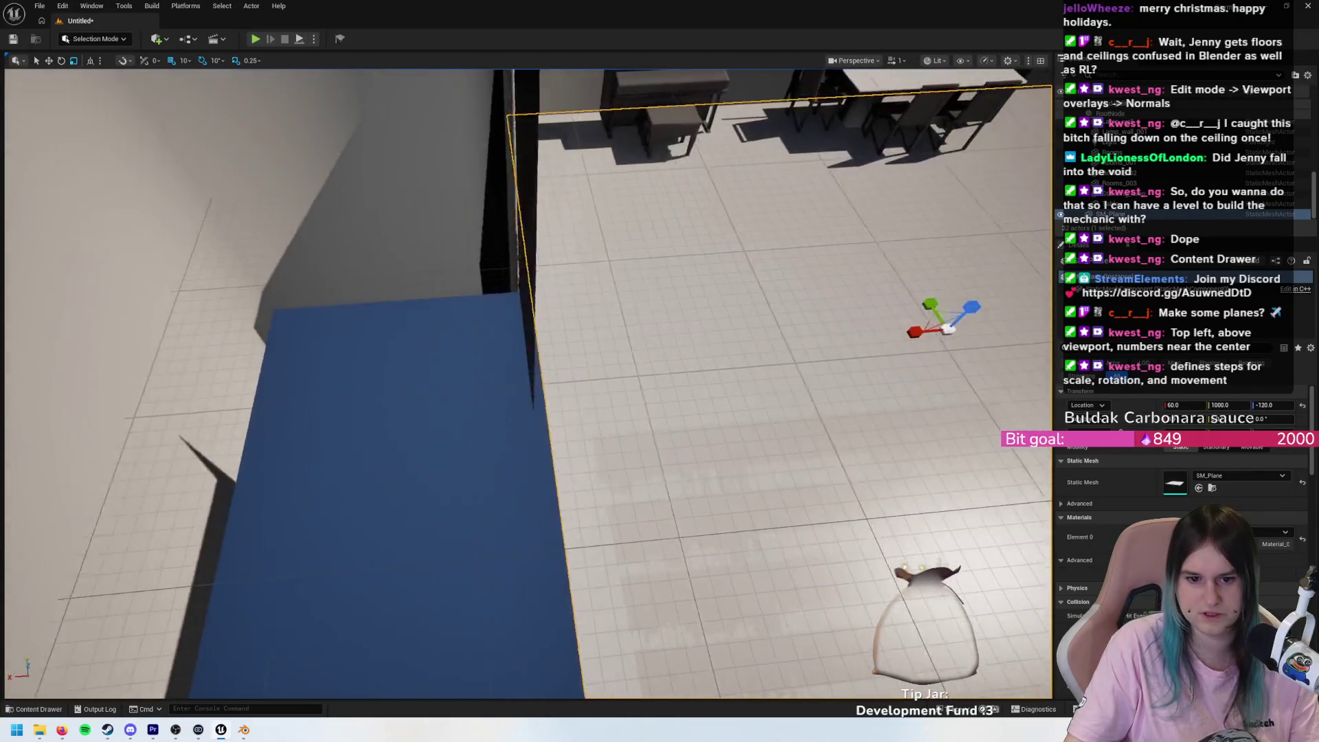
mouse_move(649, 347)
left_mouse_down()
mouse_move(684, 336)
mouse_move(670, 282)
left_mouse_up()
scroll(529, 385, "up", 5)
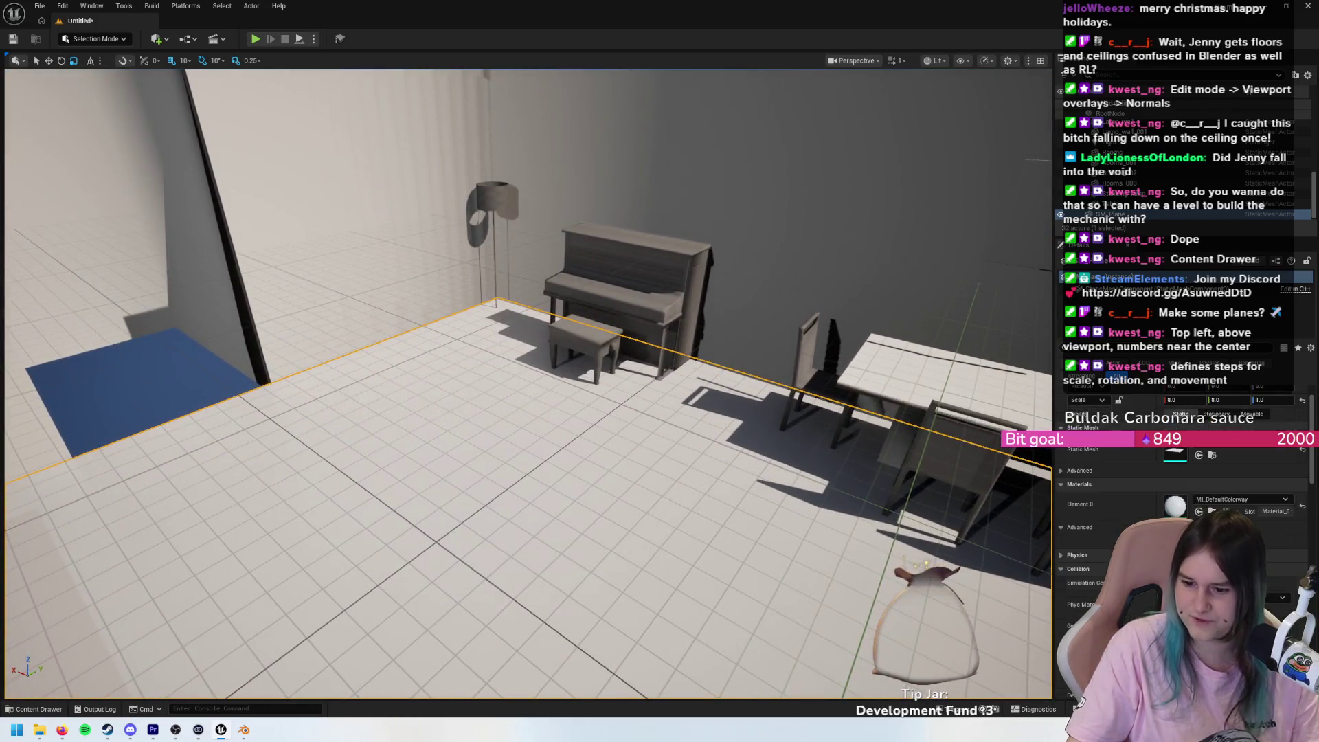
- Set the floor plane's Collision Presets to BlockAll
left_click(1192, 572)
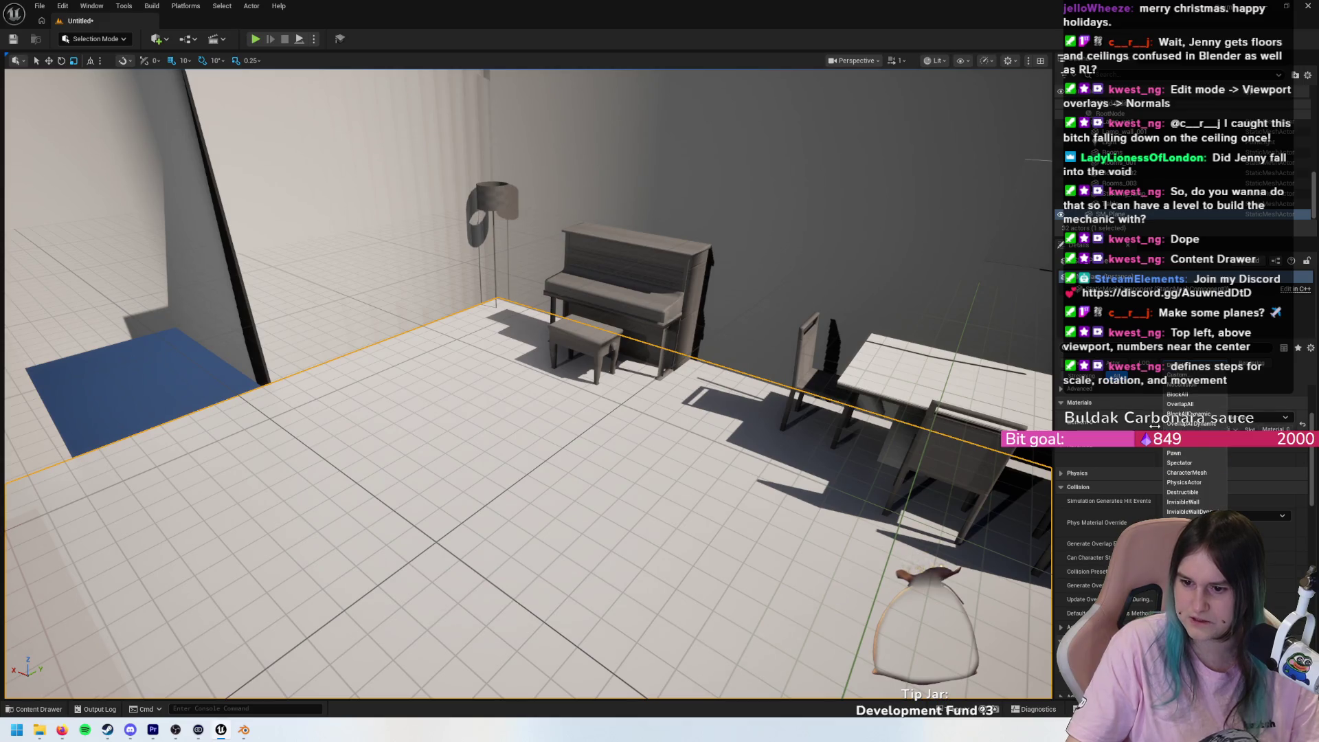
left_click(1173, 396)
key("ctrl+p")
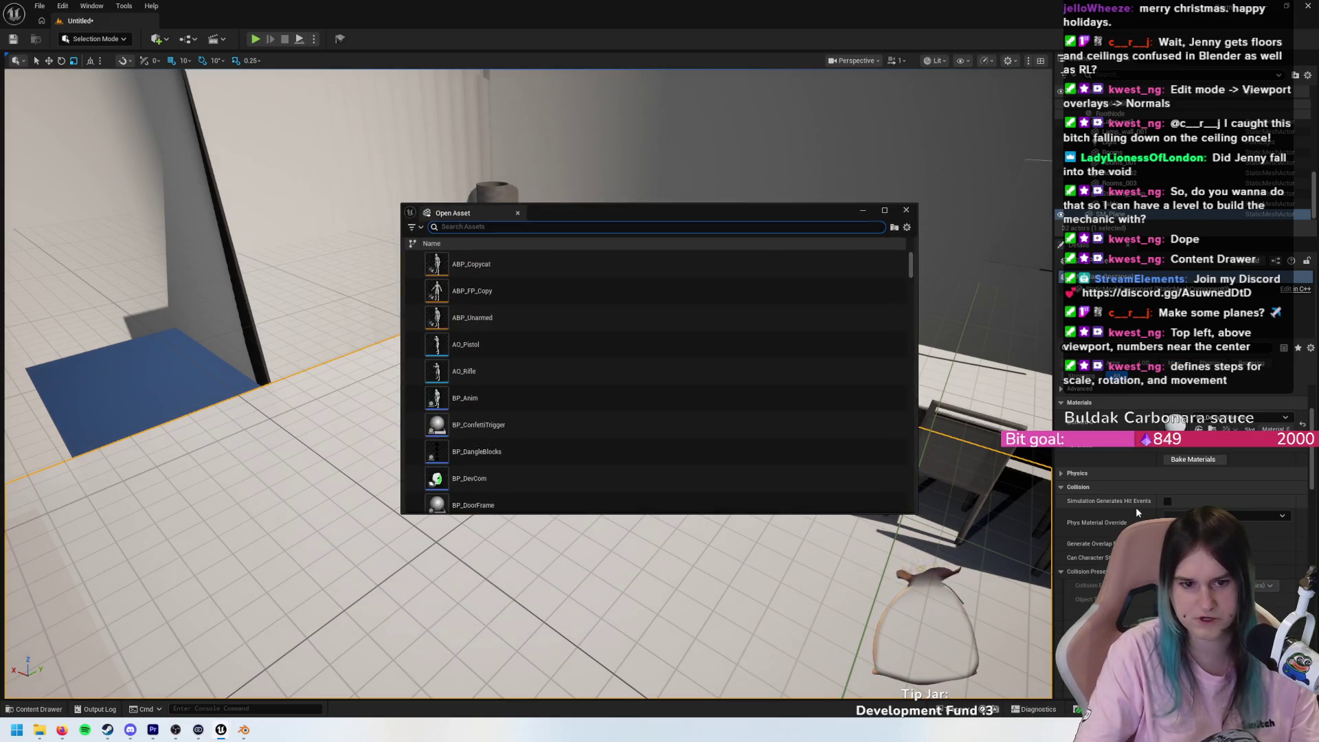
key("Escape")
- Playtest the level, walking the player across the new floor toward the piano
key("alt+p")
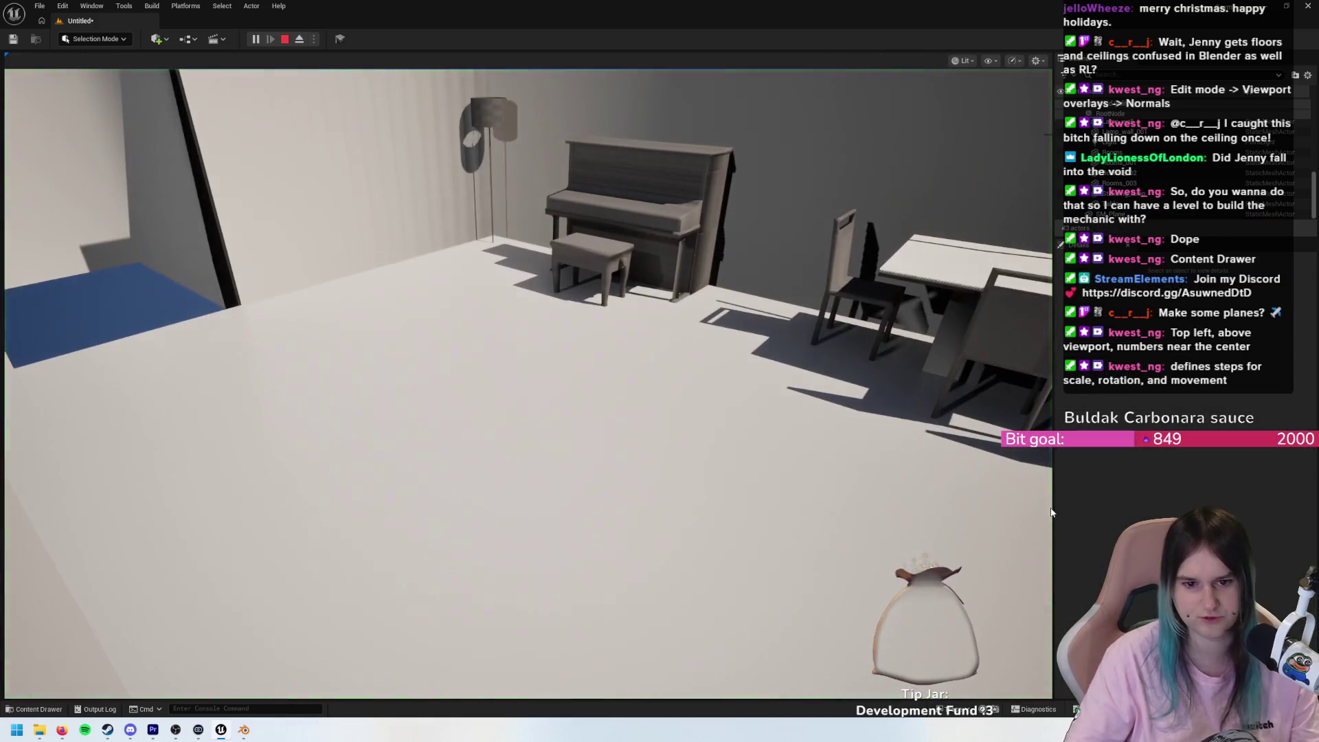
left_click(884, 469)
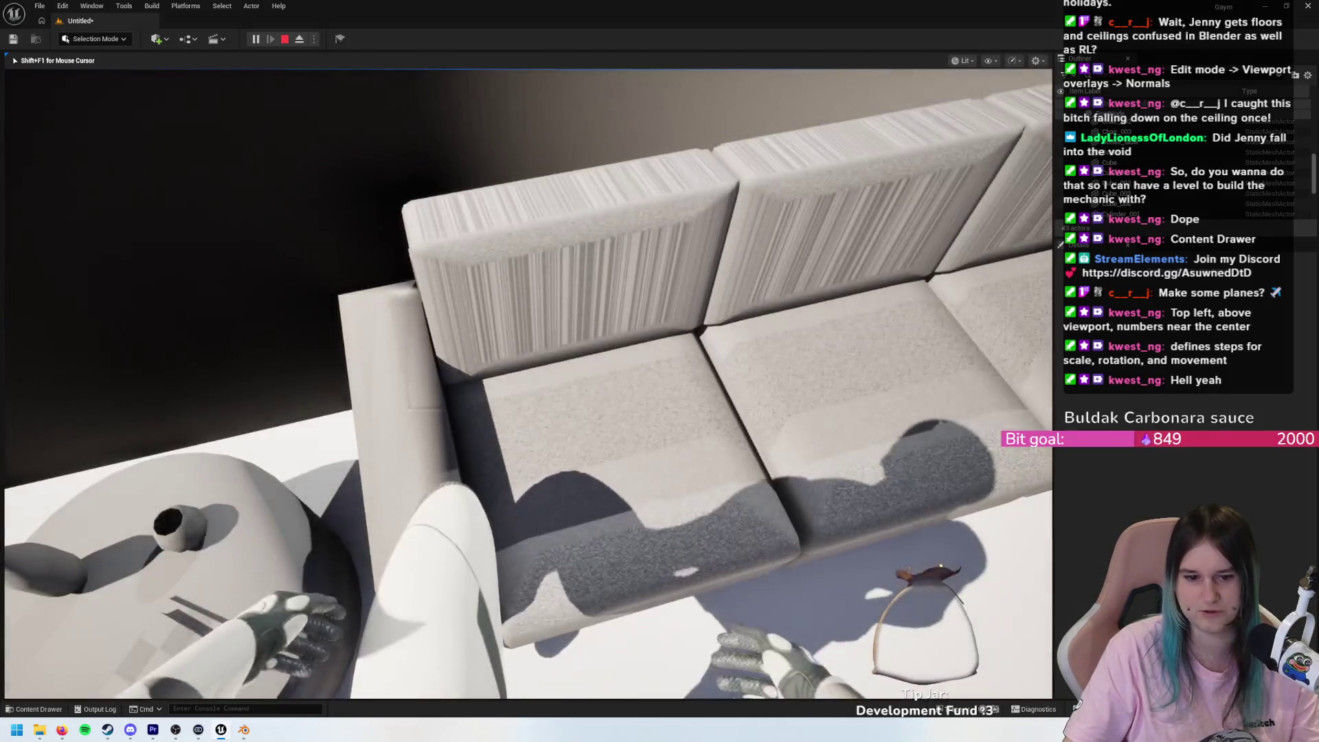
key("w")
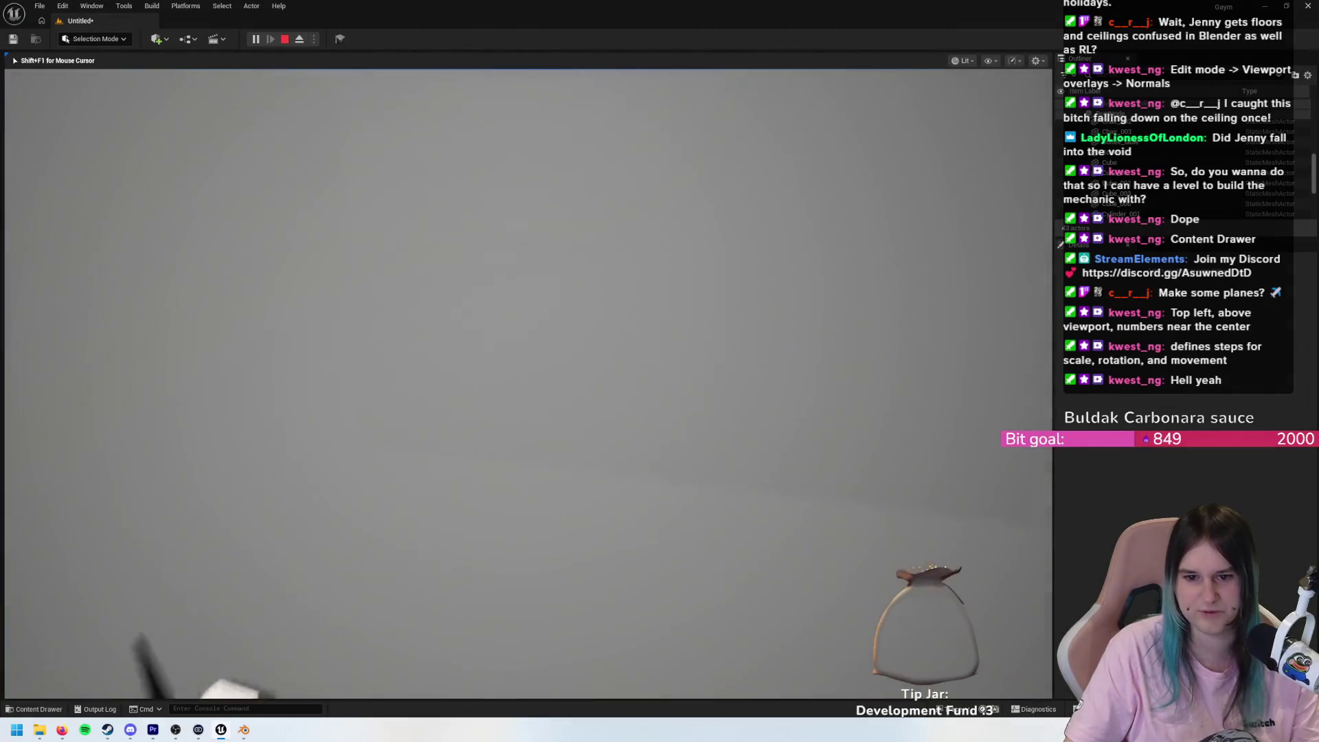
key("w")
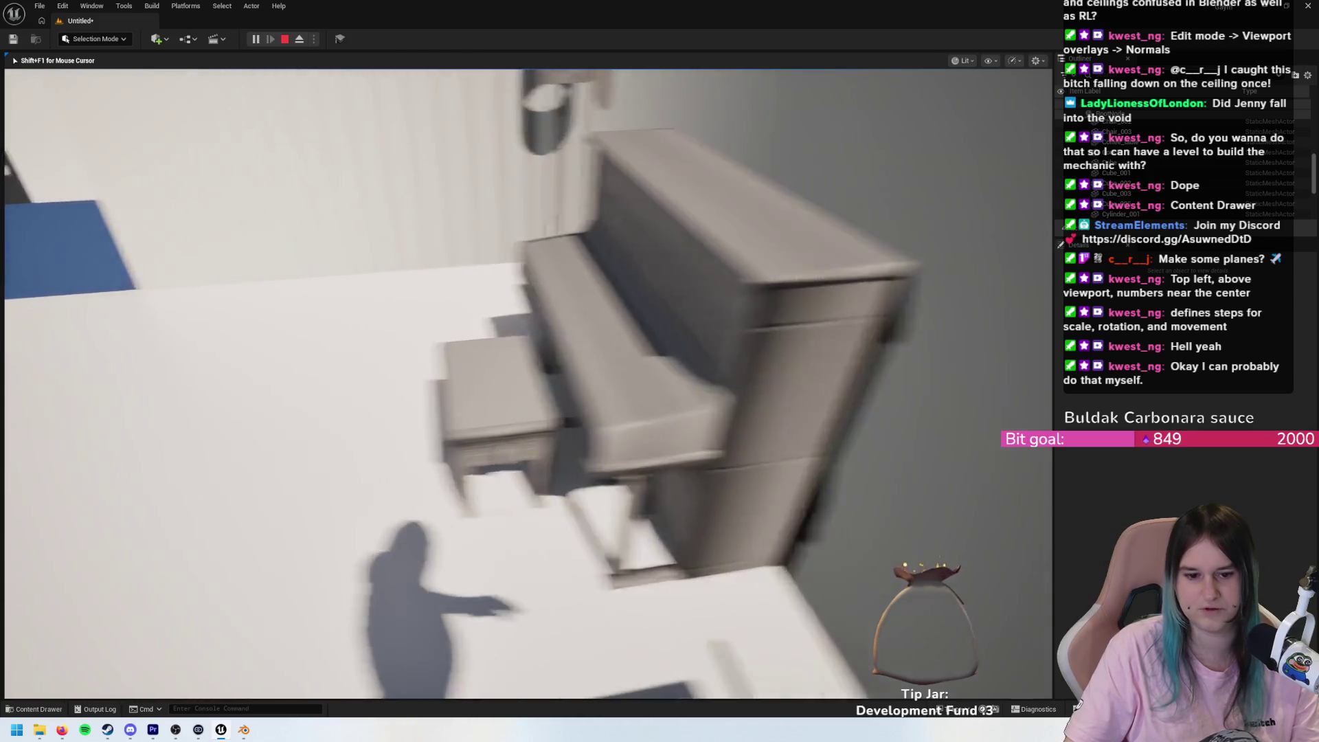
key("Escape")
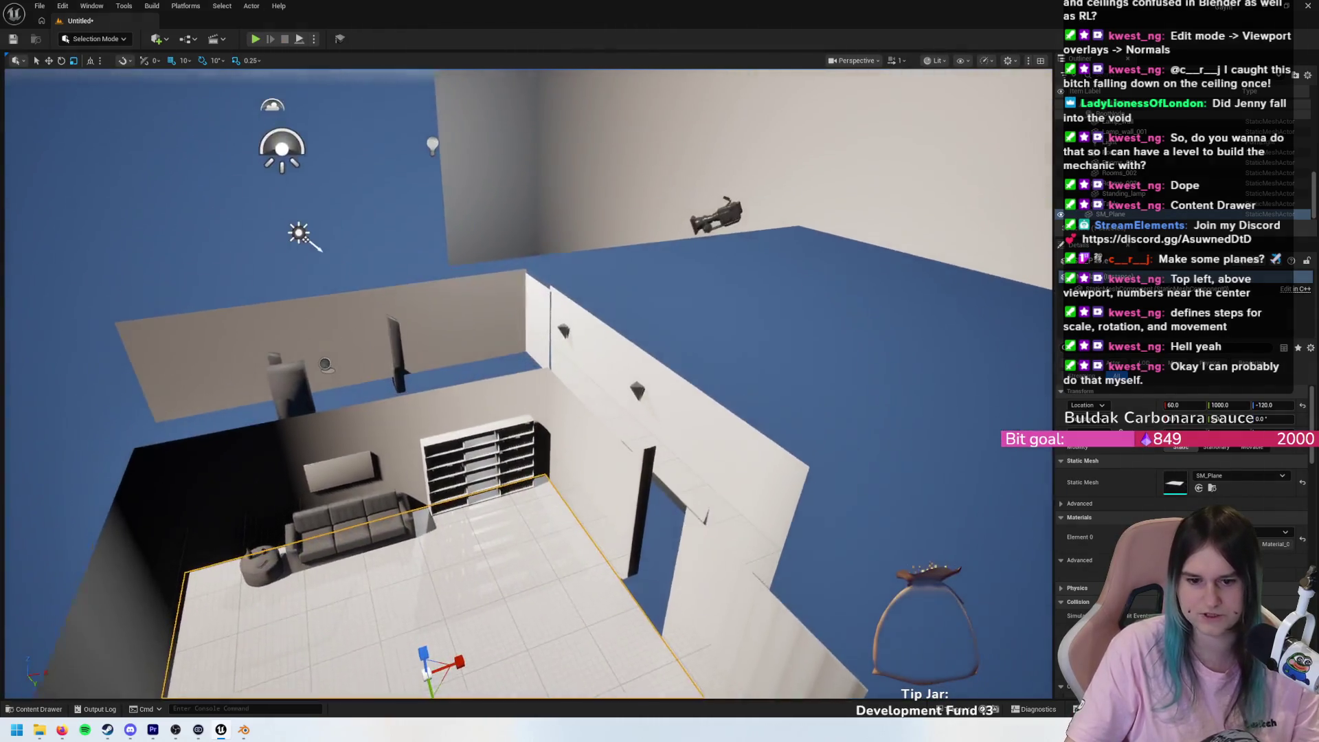
- Nudge the floor plane along X to 80 and shift it sideways along Y
key("w")
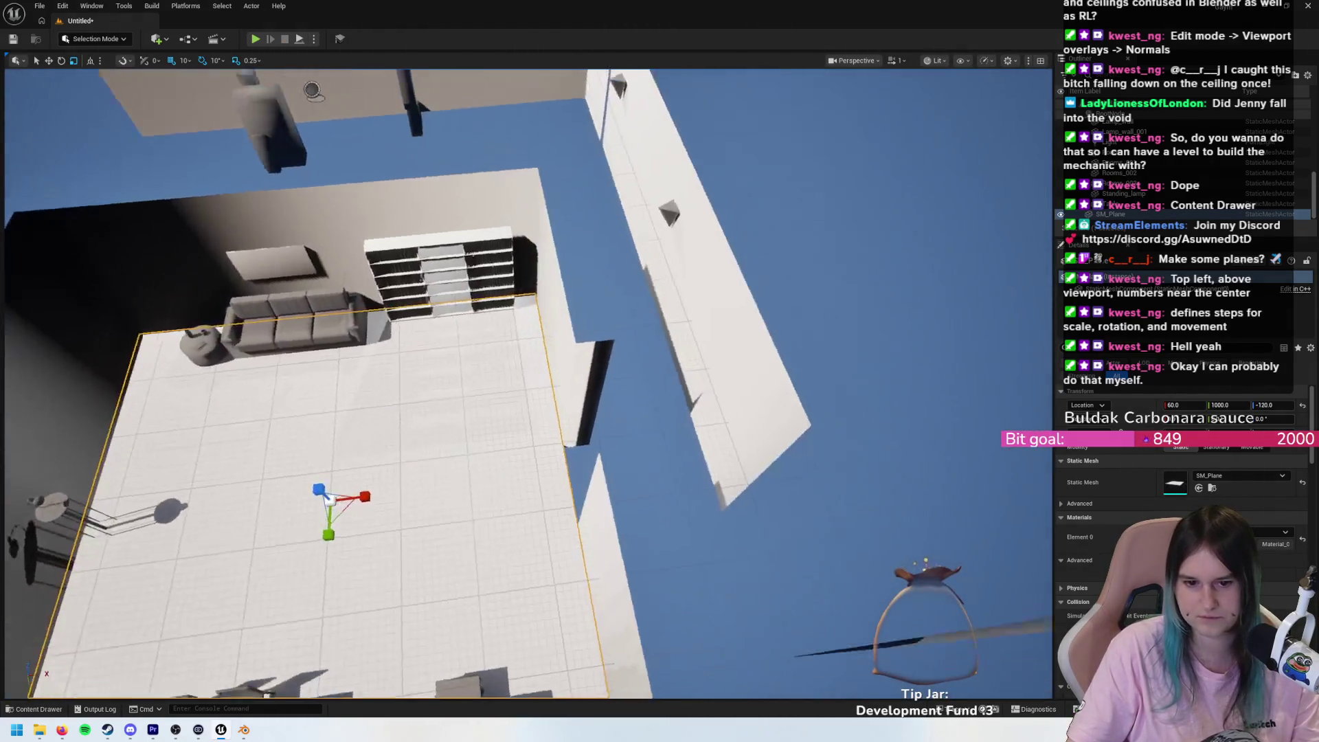
key("w")
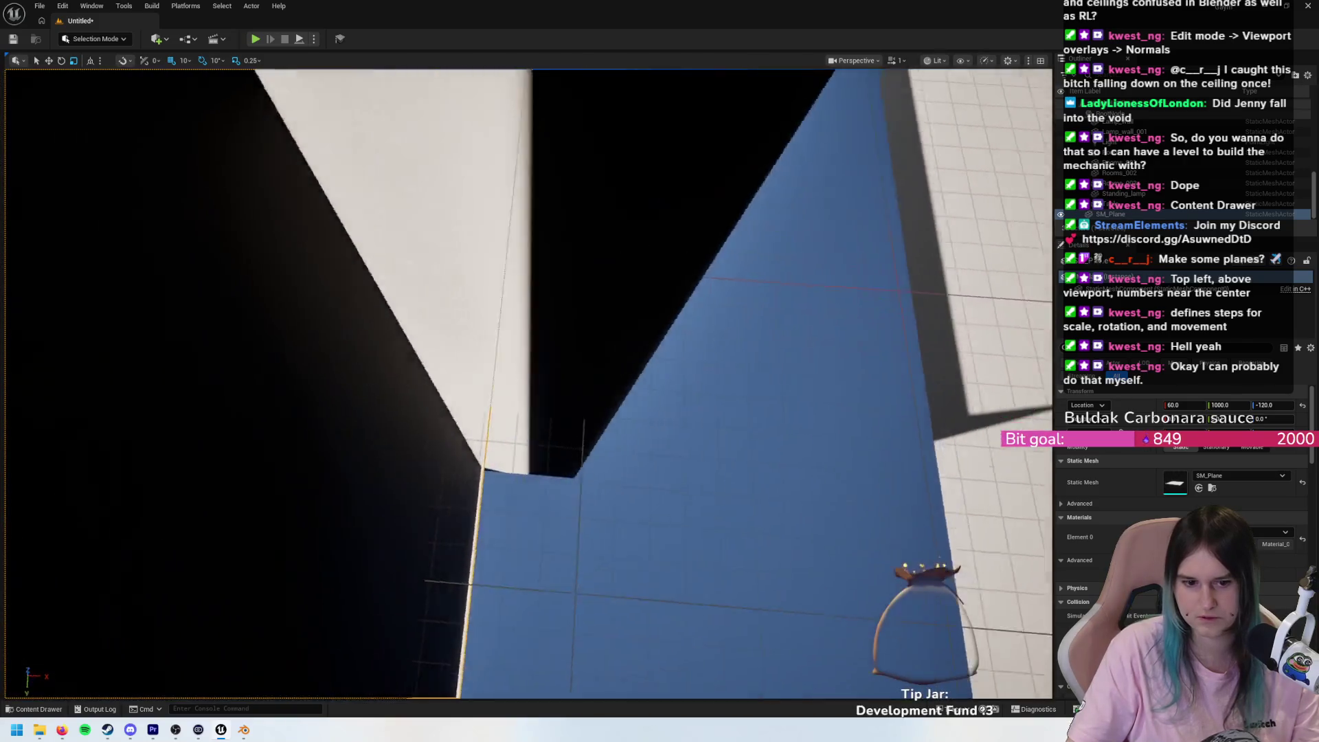
key("s")
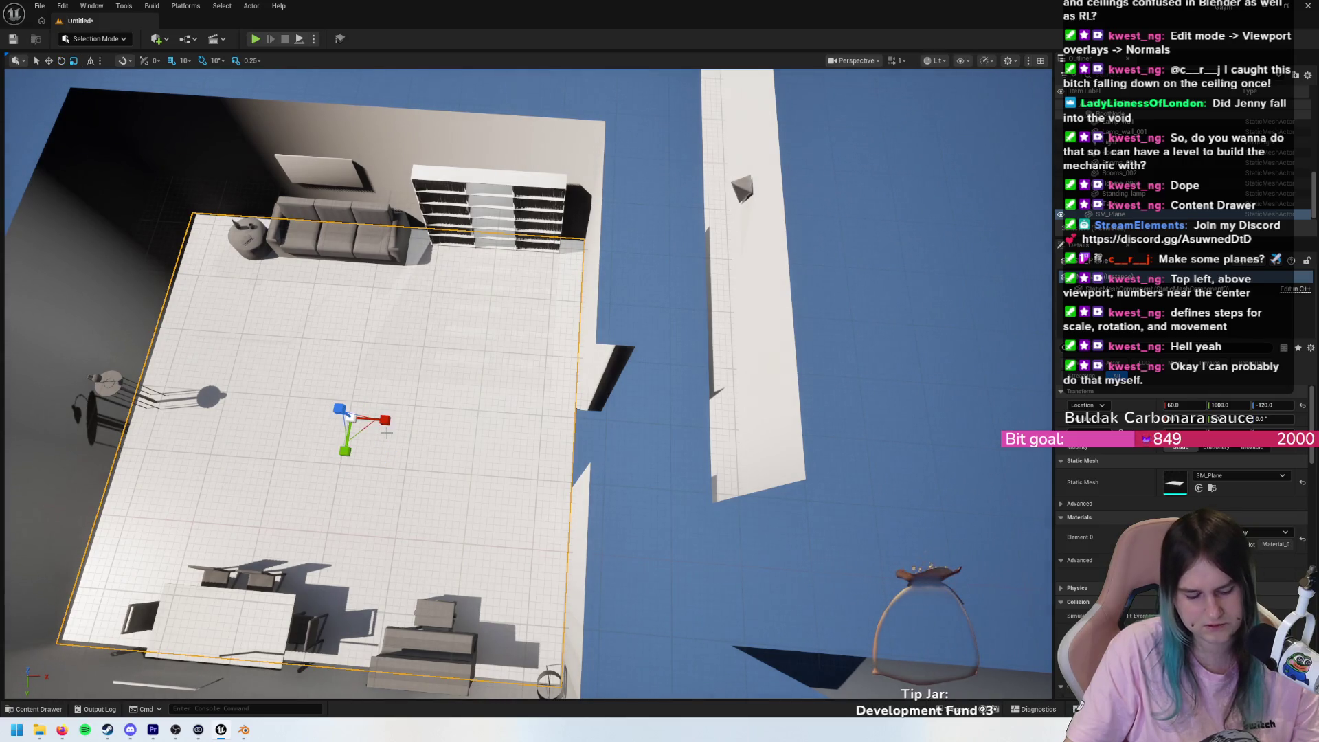
mouse_move(385, 423)
left_mouse_down()
mouse_move(900, 457)
mouse_move(619, 437)
mouse_move(583, 464)
left_mouse_up()
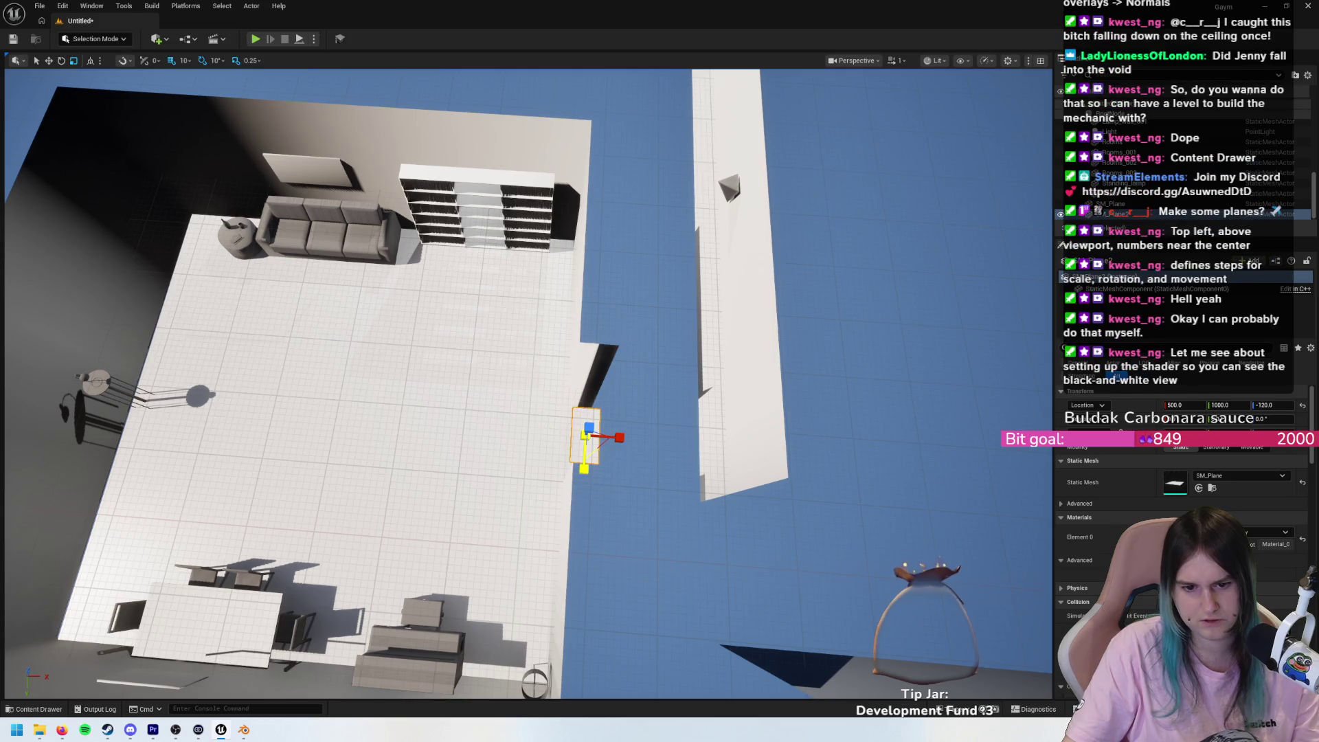
scroll(529, 383, "up", 10)
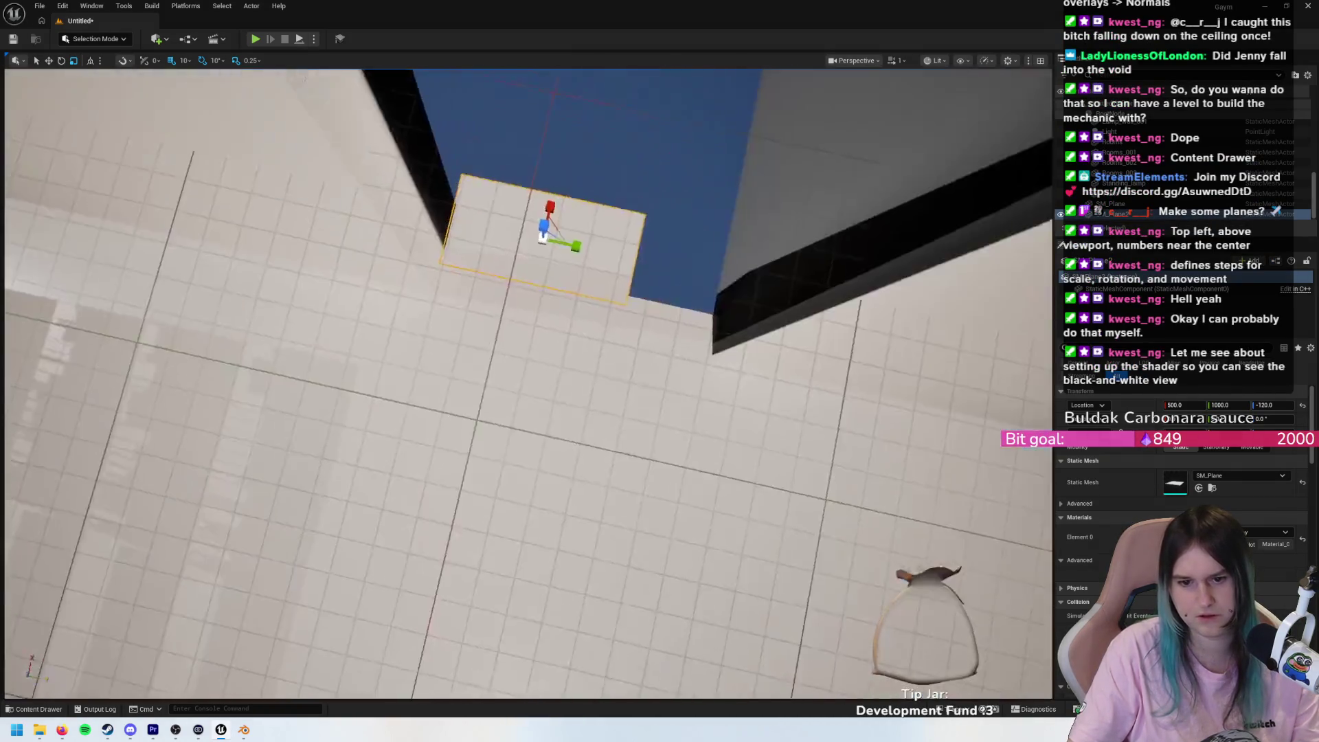
scroll(529, 384, "down", 3)
left_click_drag(509, 434, 598, 428)
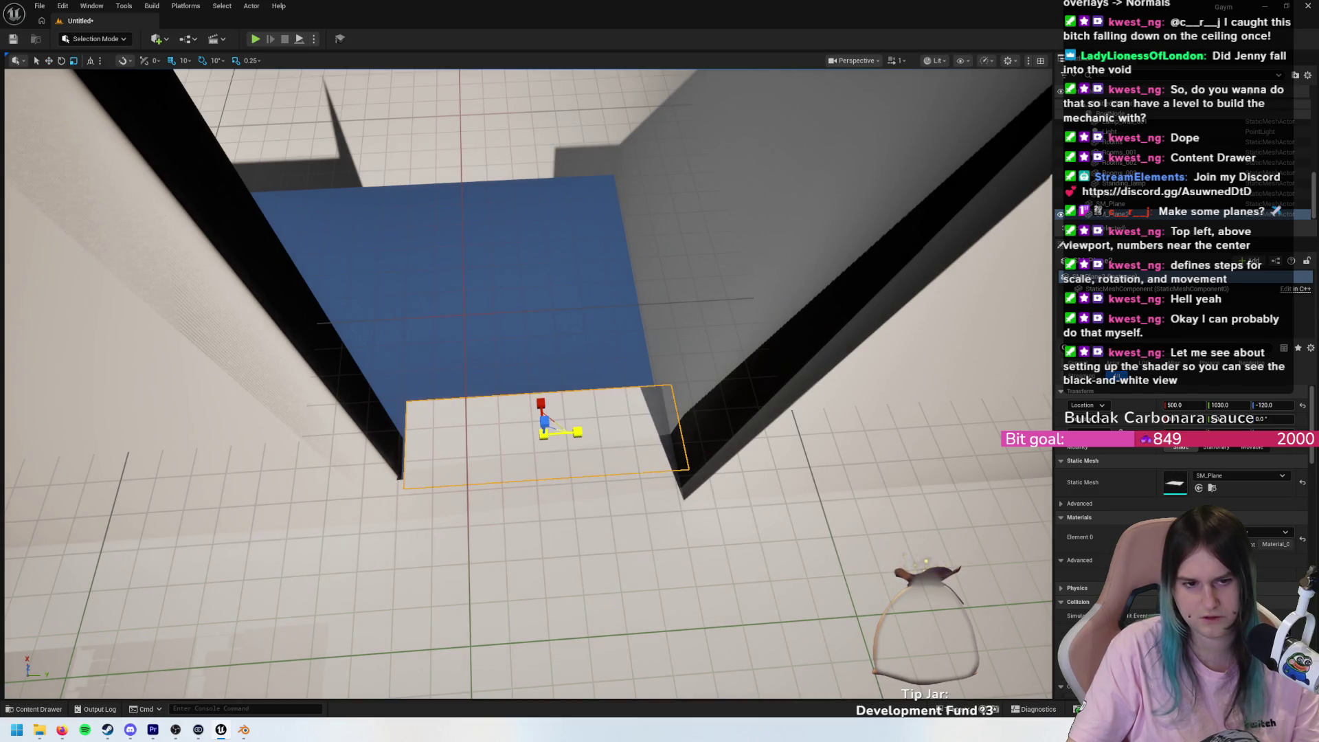
- Turn off grid snapping and nudge the plane slightly along X to close the gap
left_click(173, 61)
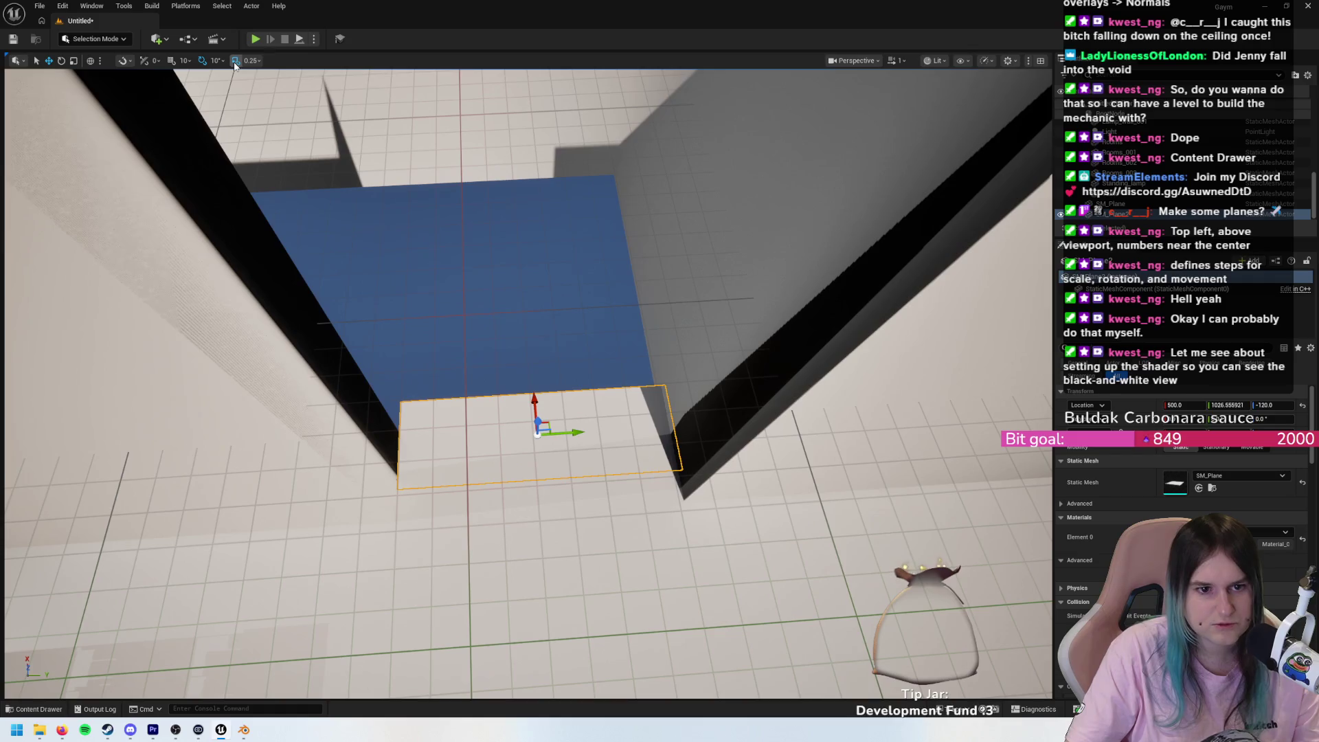
mouse_move(528, 350)
left_mouse_down()
mouse_move(537, 452)
mouse_move(475, 474)
left_mouse_up()
key("r")
key("w")
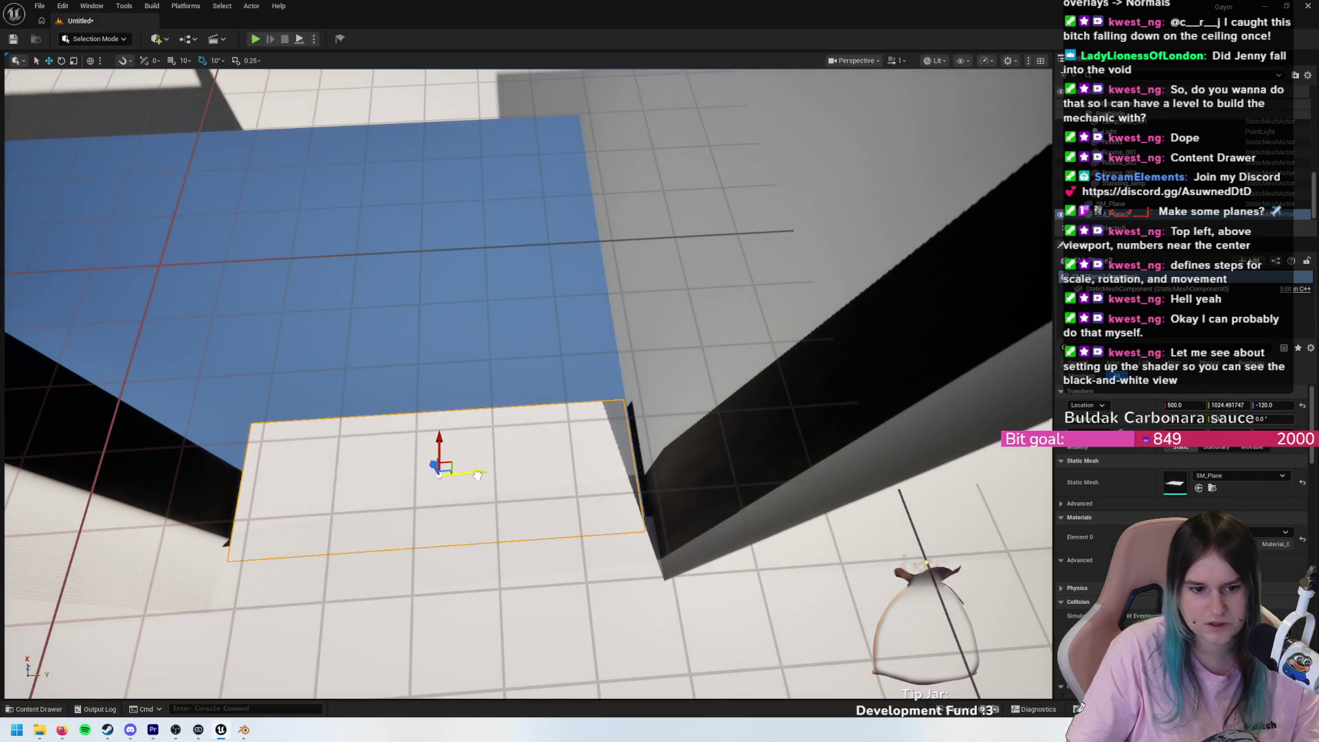
left_click_drag(451, 465, 440, 434)
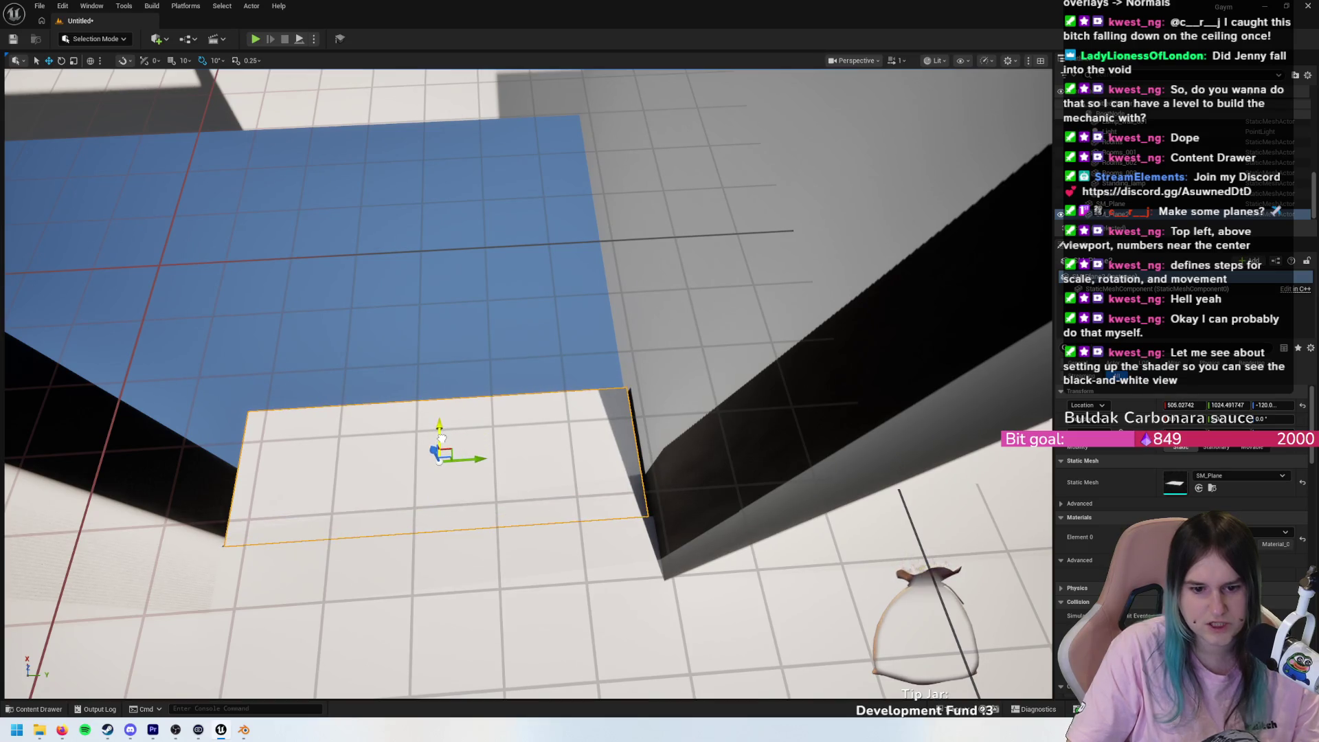
- Inspect the hallway floor gaps, undoing a stray floor-plane selection
mouse_move(474, 483)
left_mouse_down()
mouse_move(474, 453)
mouse_move(522, 447)
mouse_move(508, 426)
mouse_move(494, 453)
mouse_move(547, 560)
mouse_move(515, 474)
mouse_move(550, 495)
mouse_move(519, 492)
mouse_move(474, 608)
left_mouse_up()
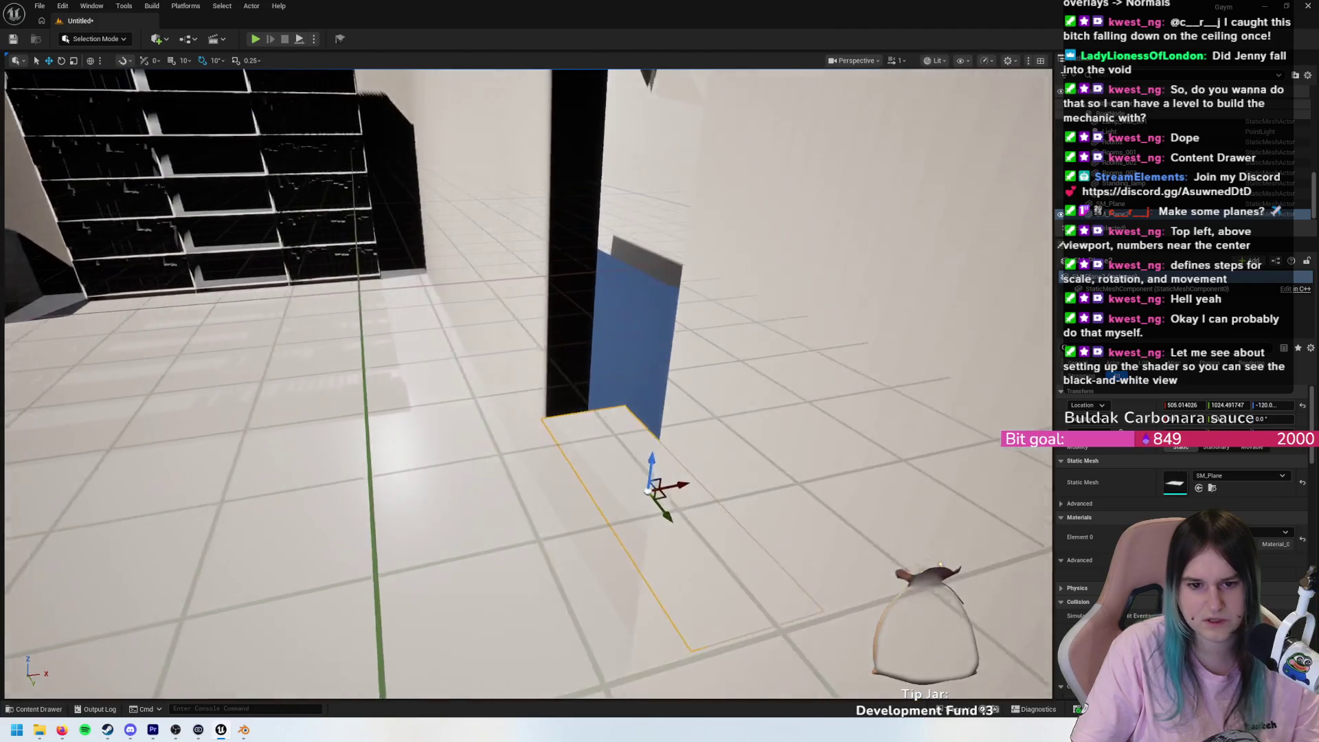
left_click(648, 491)
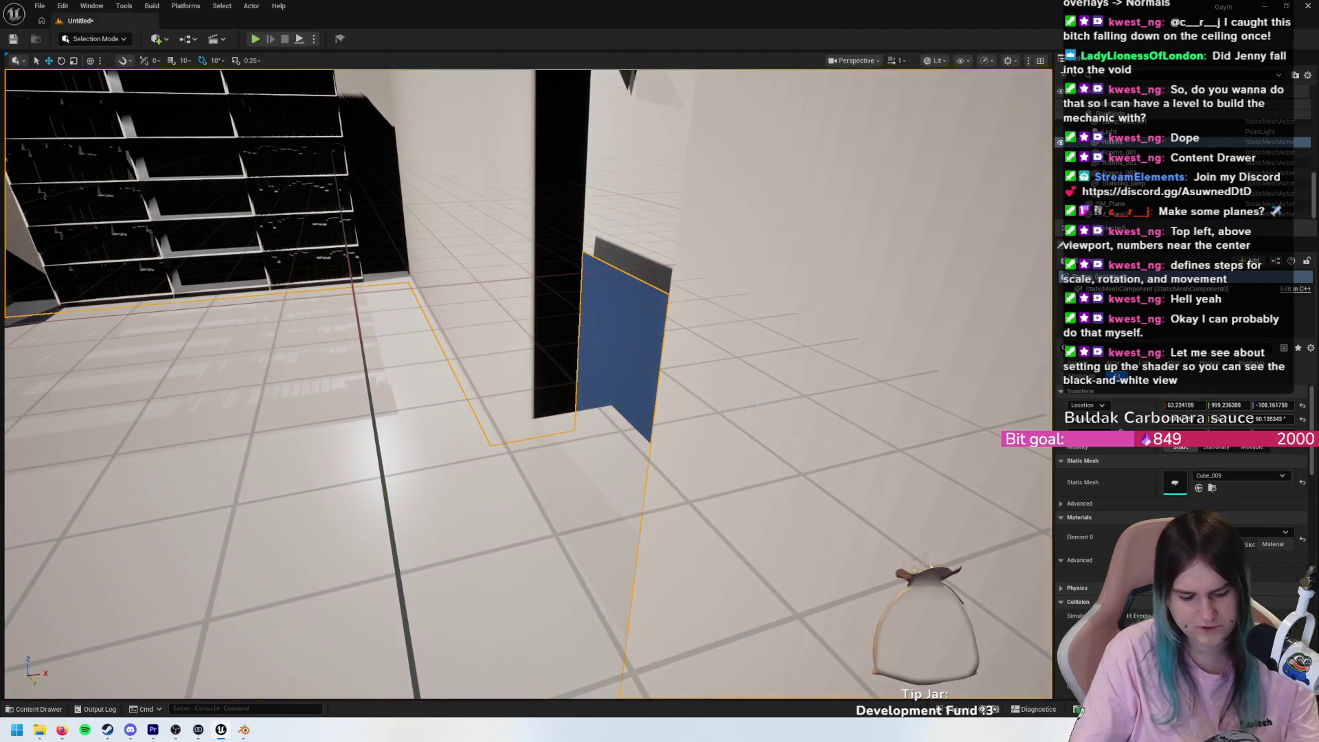
left_click_drag(648, 491, 618, 447)
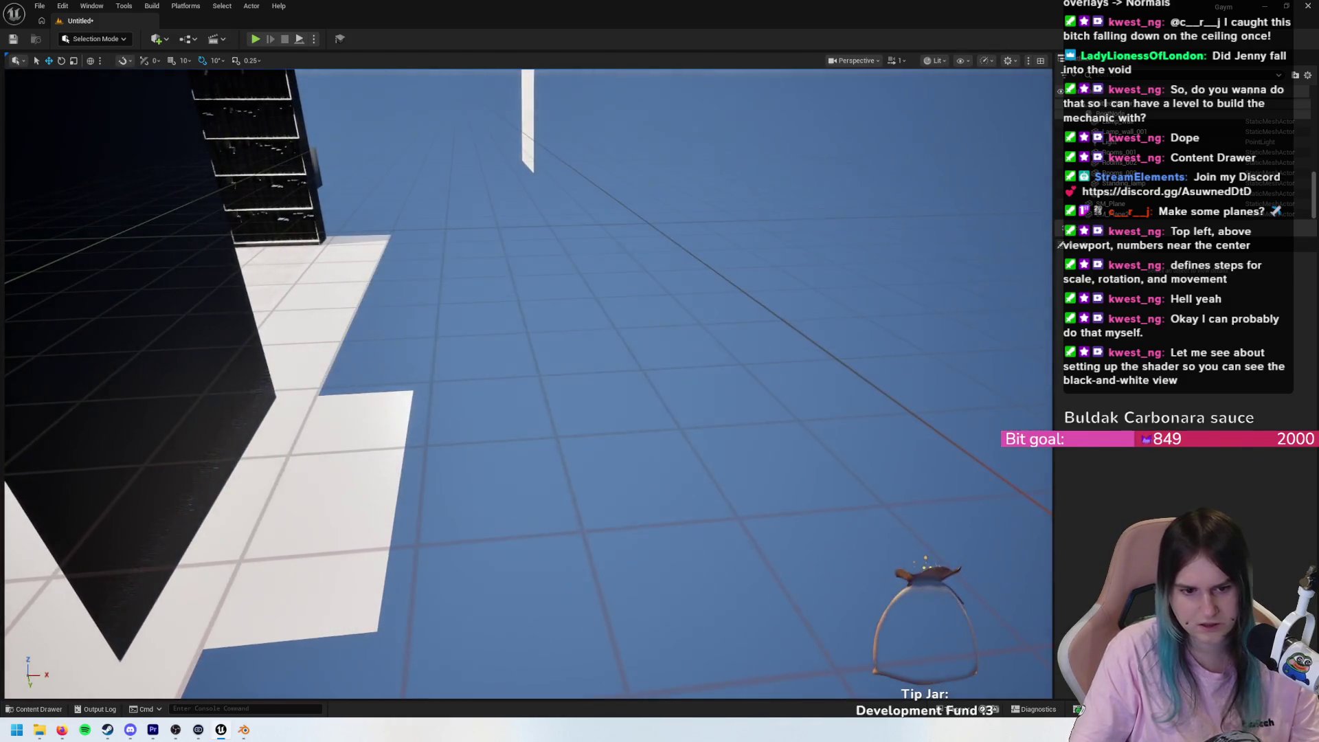
left_click(280, 456)
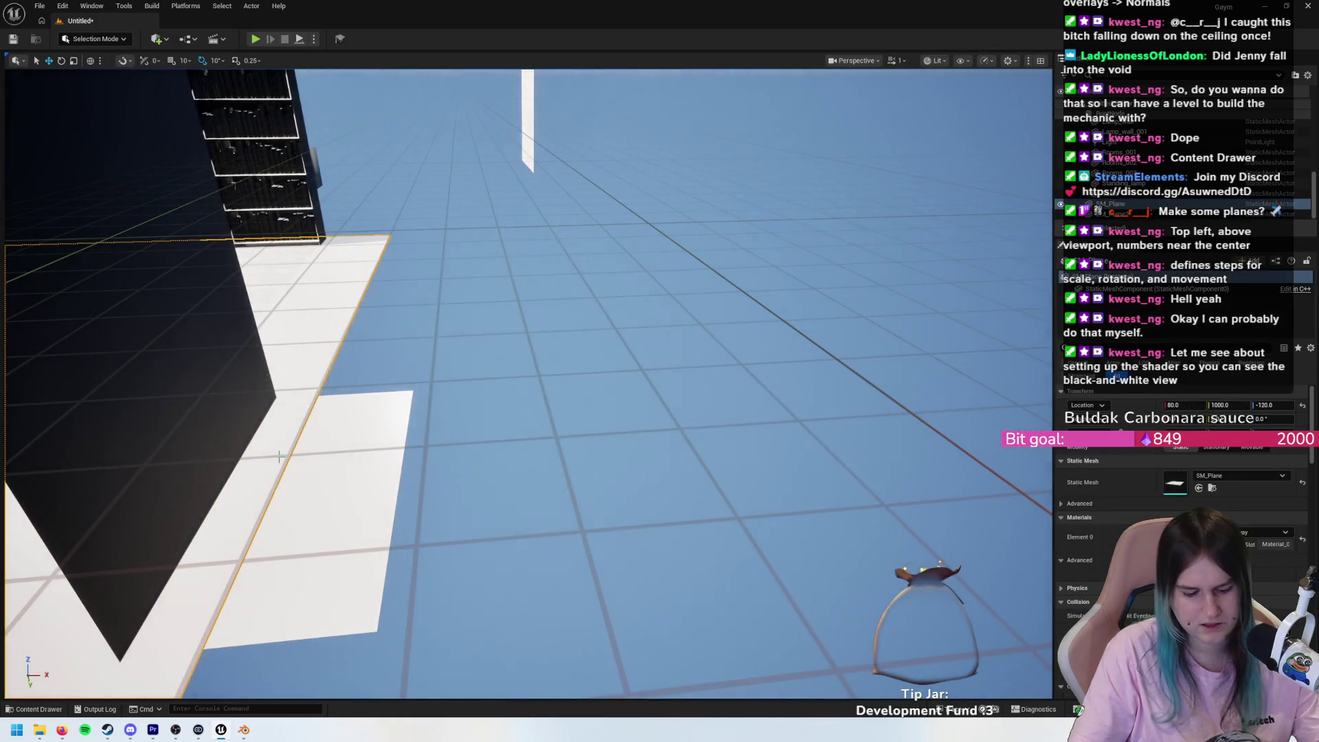
key("ctrl+z")
key("ctrl+z")
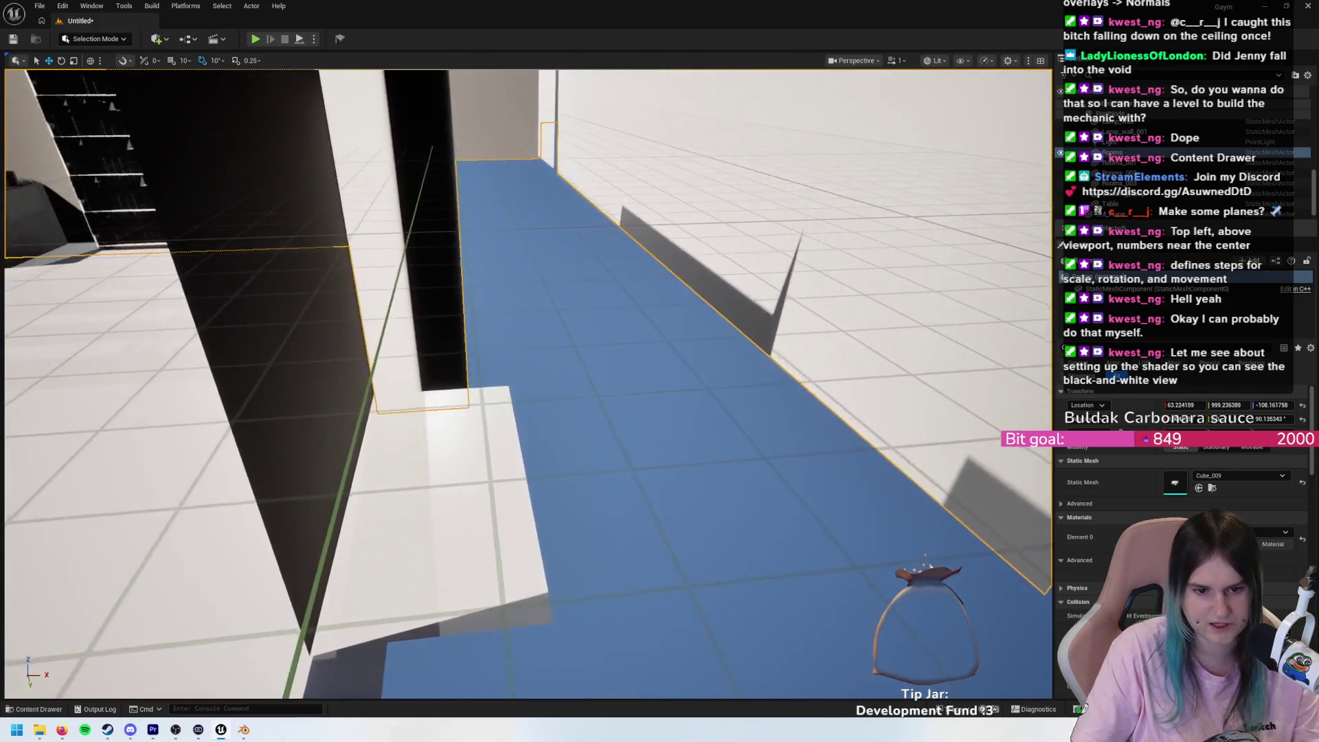
- Nudge the doorway floor plane piece slightly along X and check it from above
mouse_move(528, 384)
left_mouse_down()
mouse_move(527, 330)
mouse_move(528, 619)
left_mouse_up()
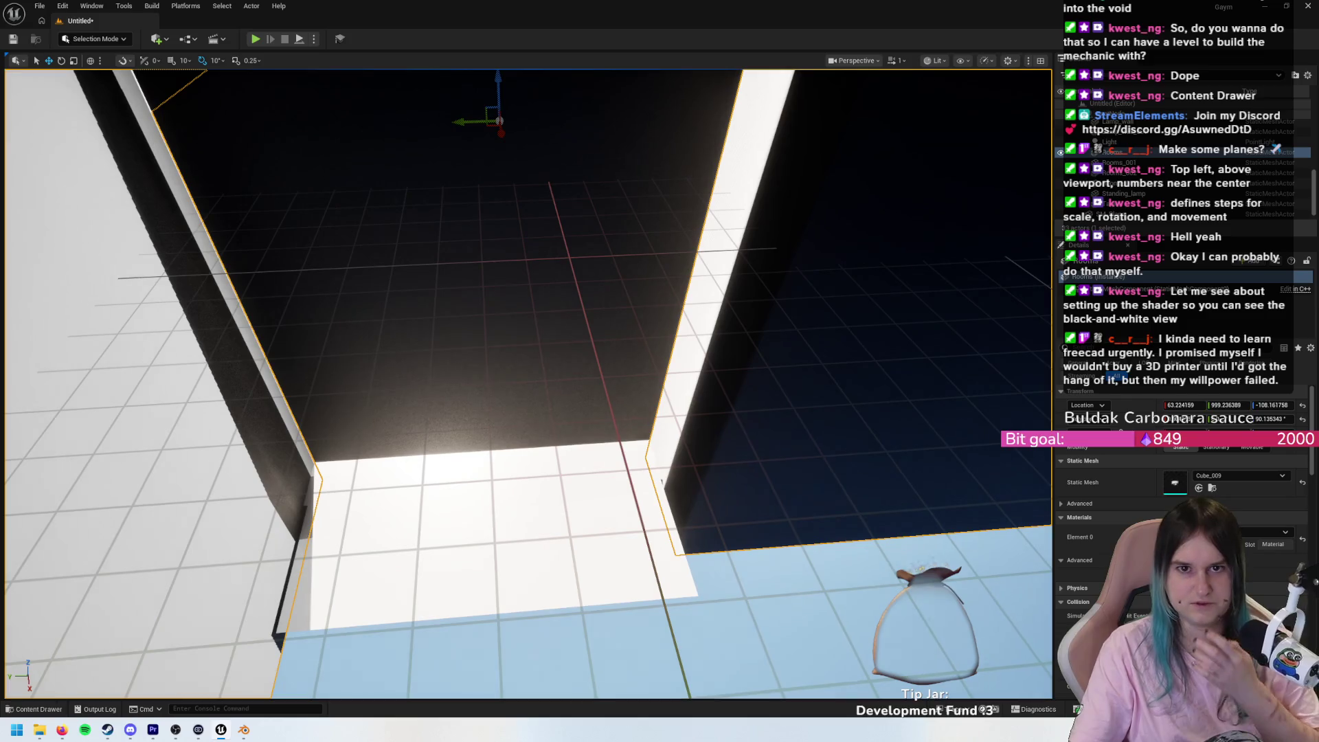
left_click_drag(528, 385, 528, 440)
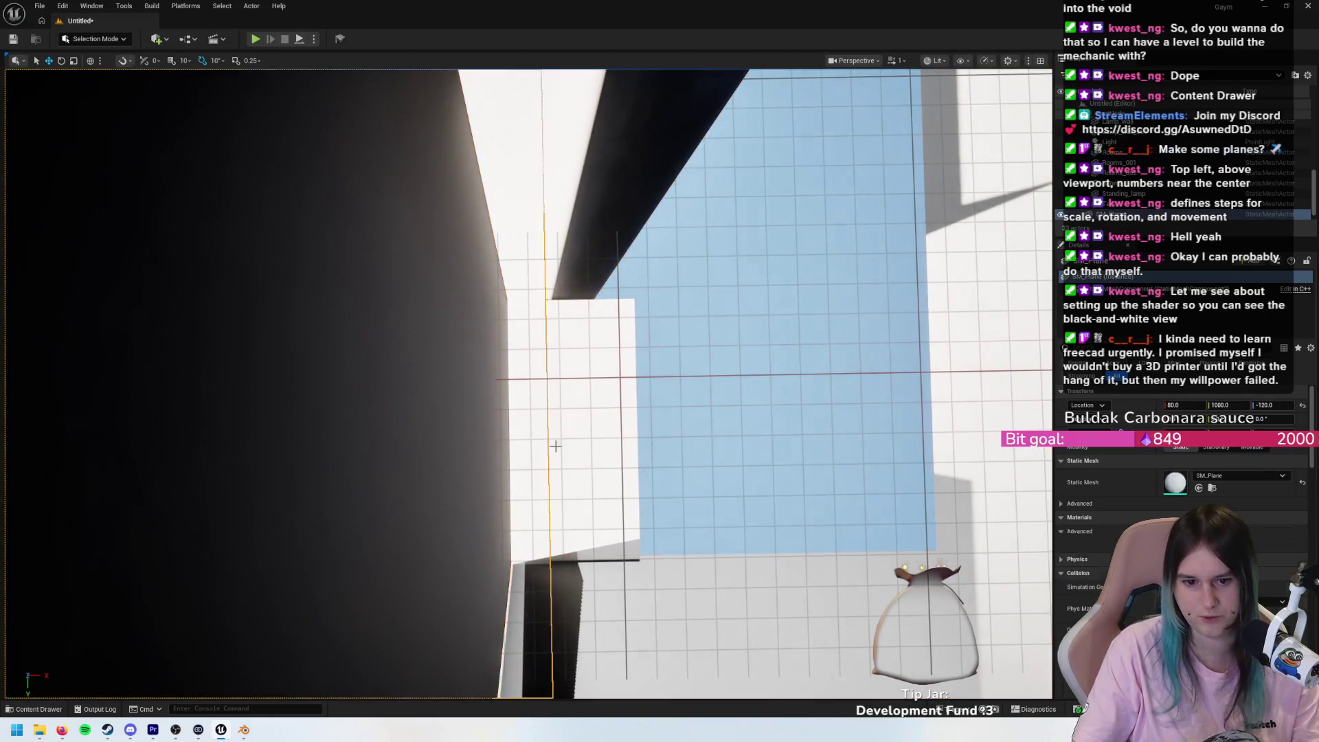
left_click(585, 455)
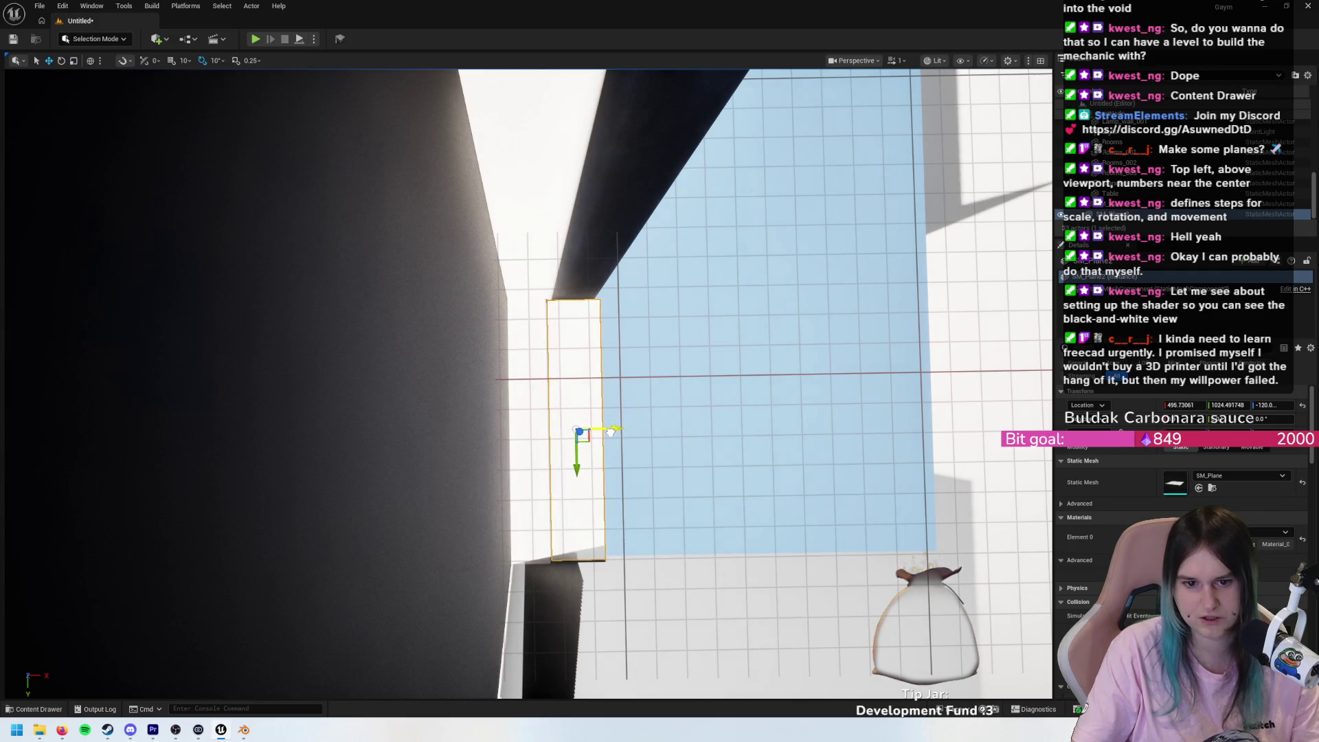
mouse_move(609, 433)
left_mouse_down()
mouse_move(630, 436)
mouse_move(477, 311)
mouse_move(413, 310)
mouse_move(539, 482)
left_mouse_up()
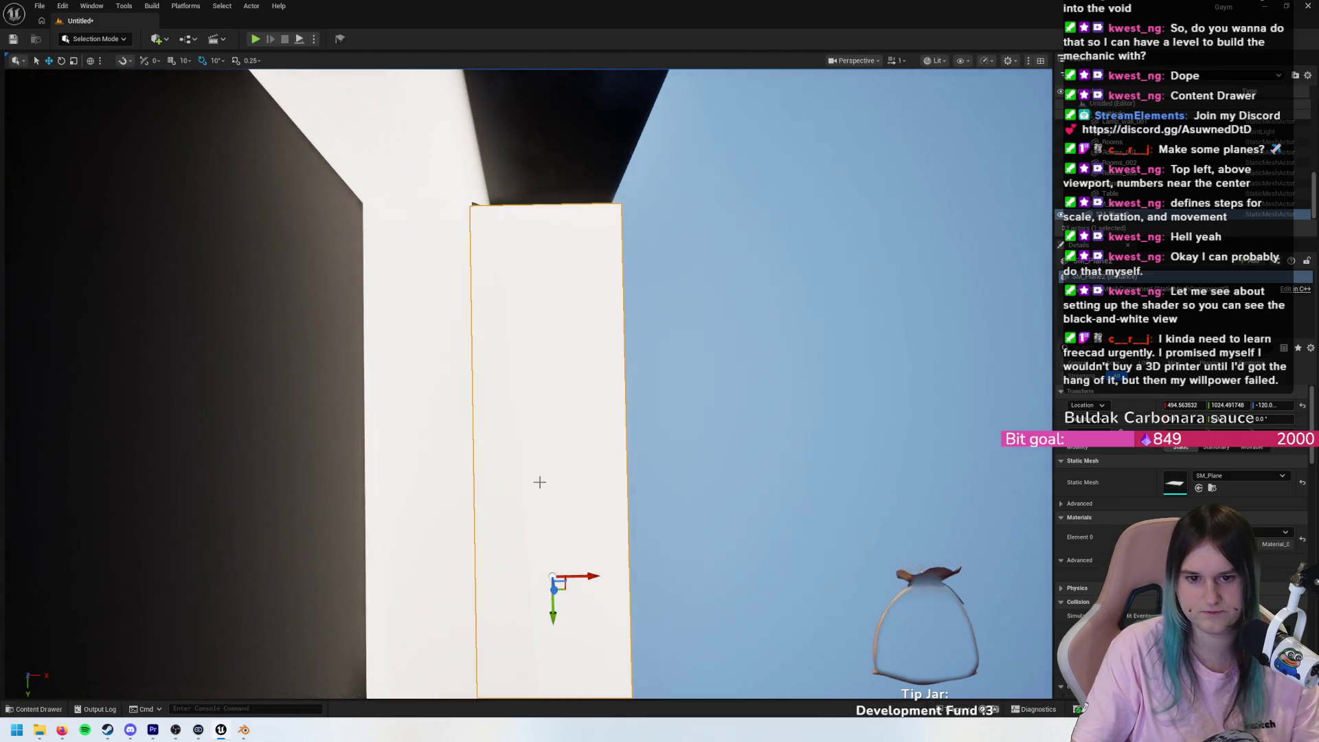
left_click_drag(579, 575, 582, 576)
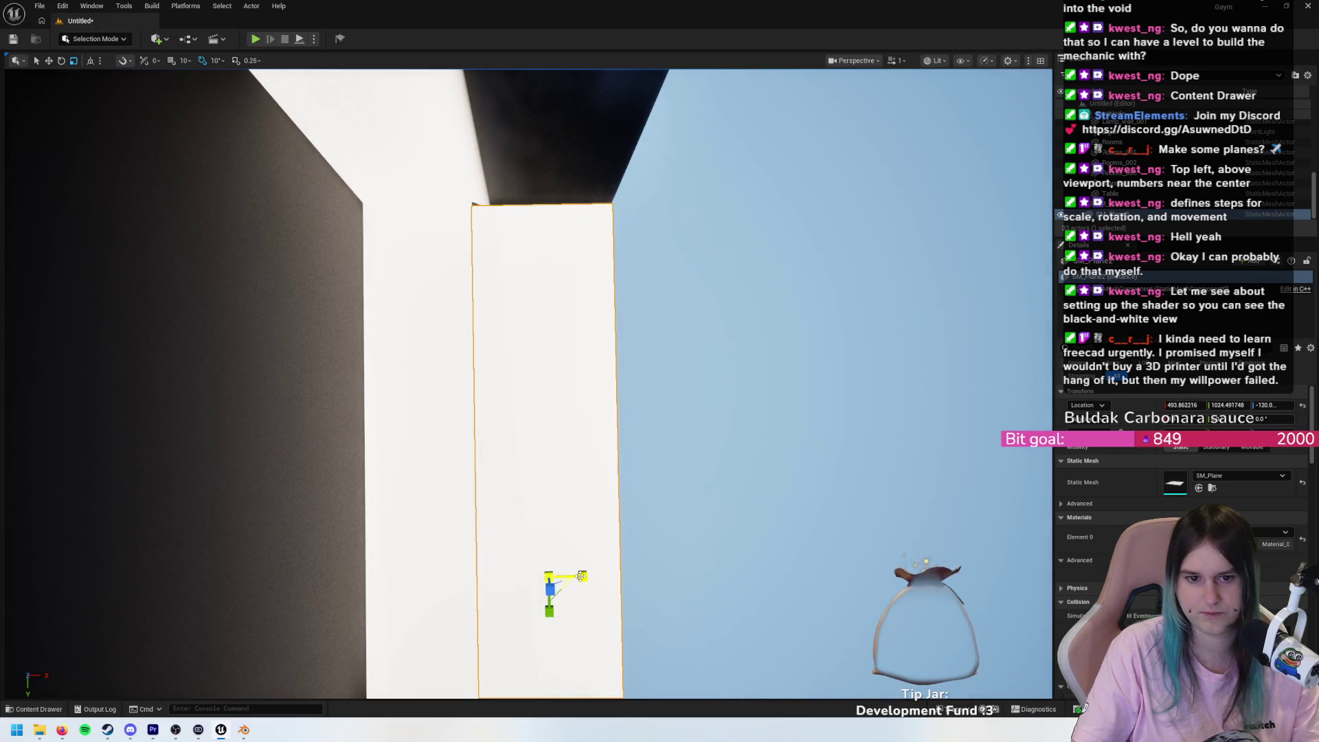
left_click(659, 550)
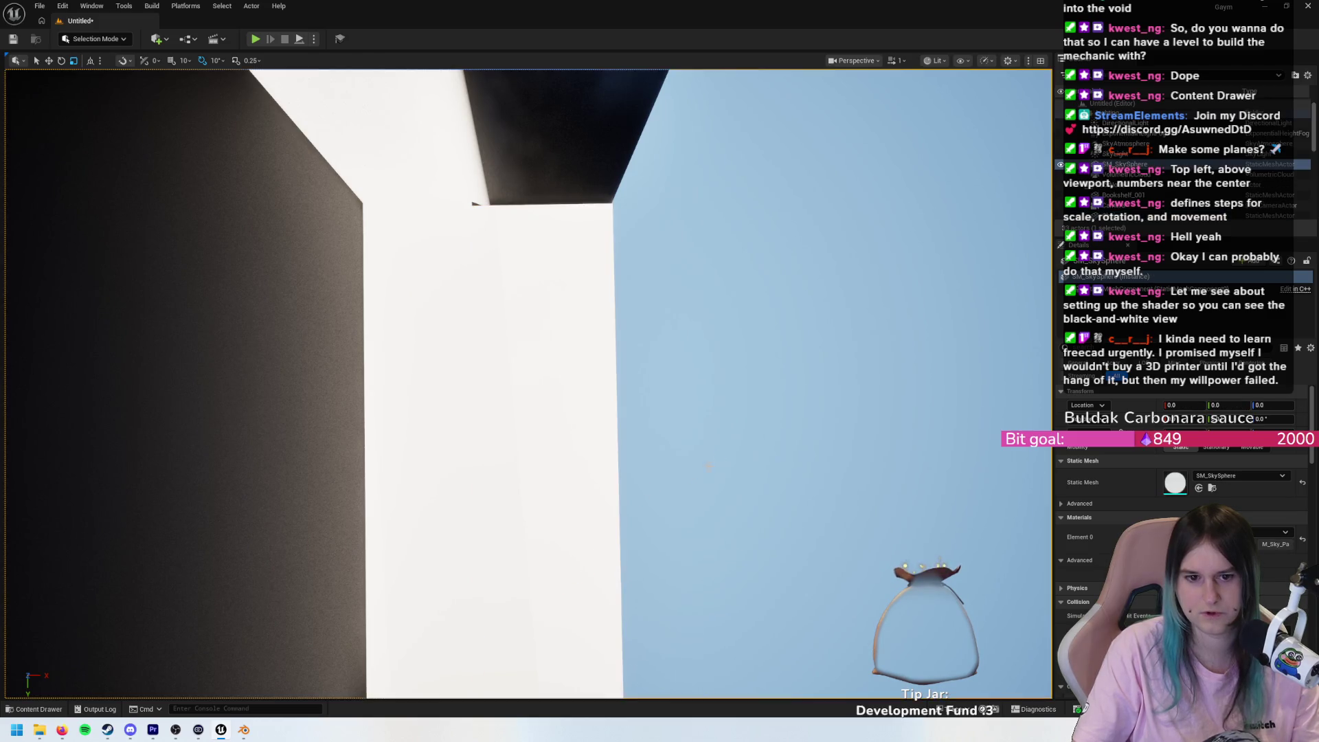
left_click_drag(660, 550, 659, 378)
mouse_move(404, 530)
left_mouse_down()
mouse_move(426, 509)
mouse_move(404, 530)
left_mouse_up()
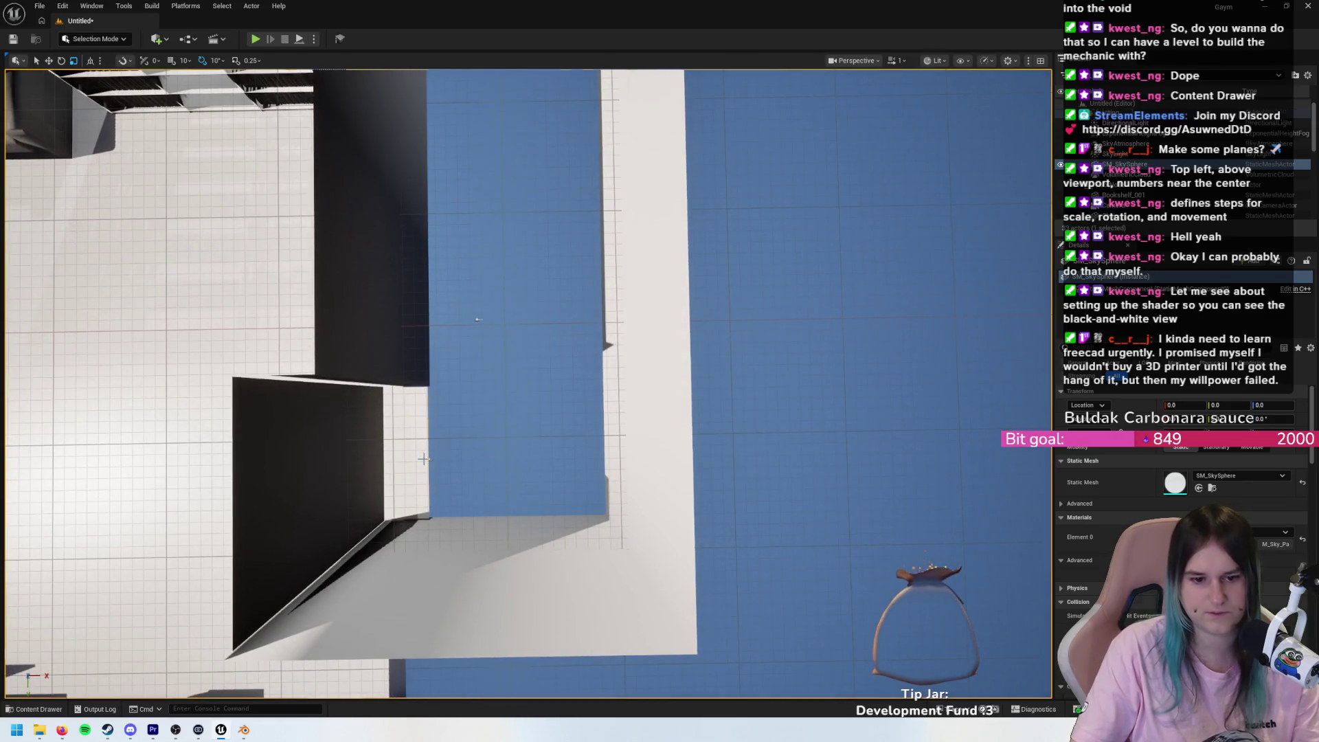
- Slide the thin SM_Plane2 strip right over the gap and scale it wider along X
left_click(423, 459)
left_click_drag(440, 454, 544, 451)
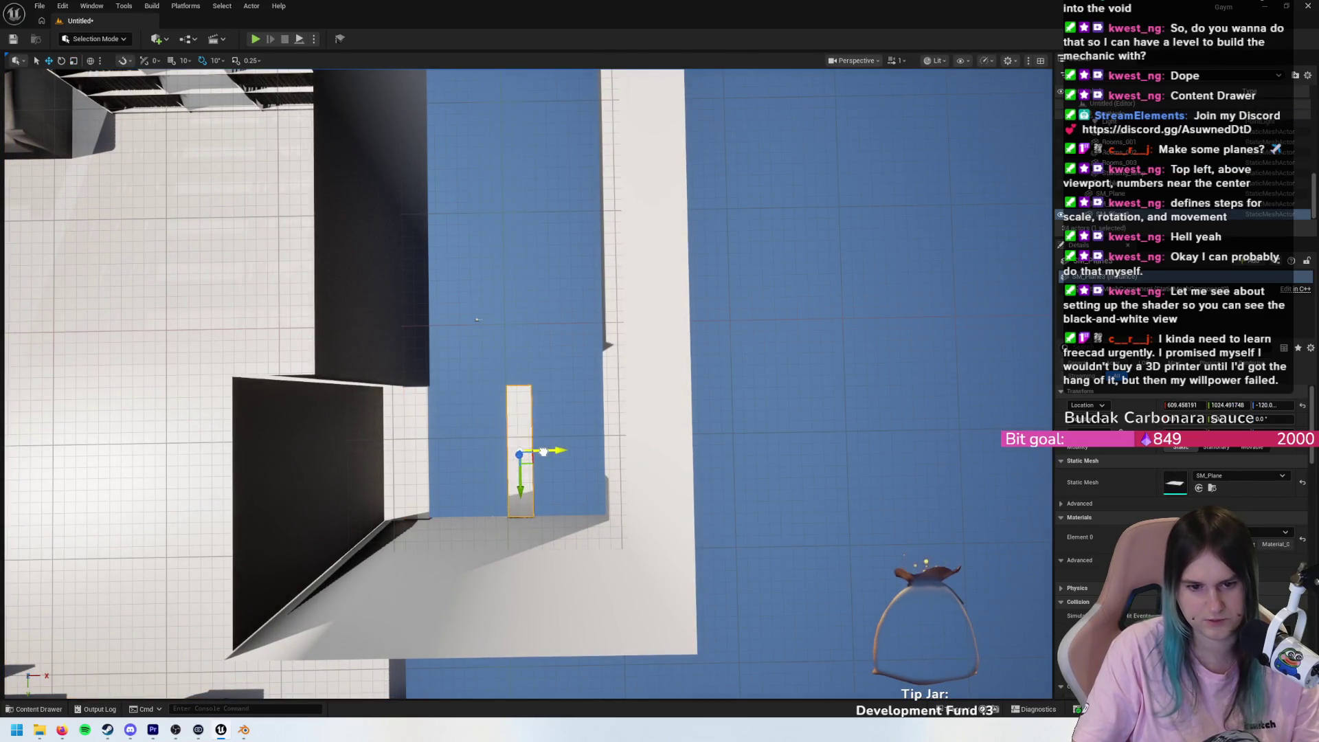
key("f")
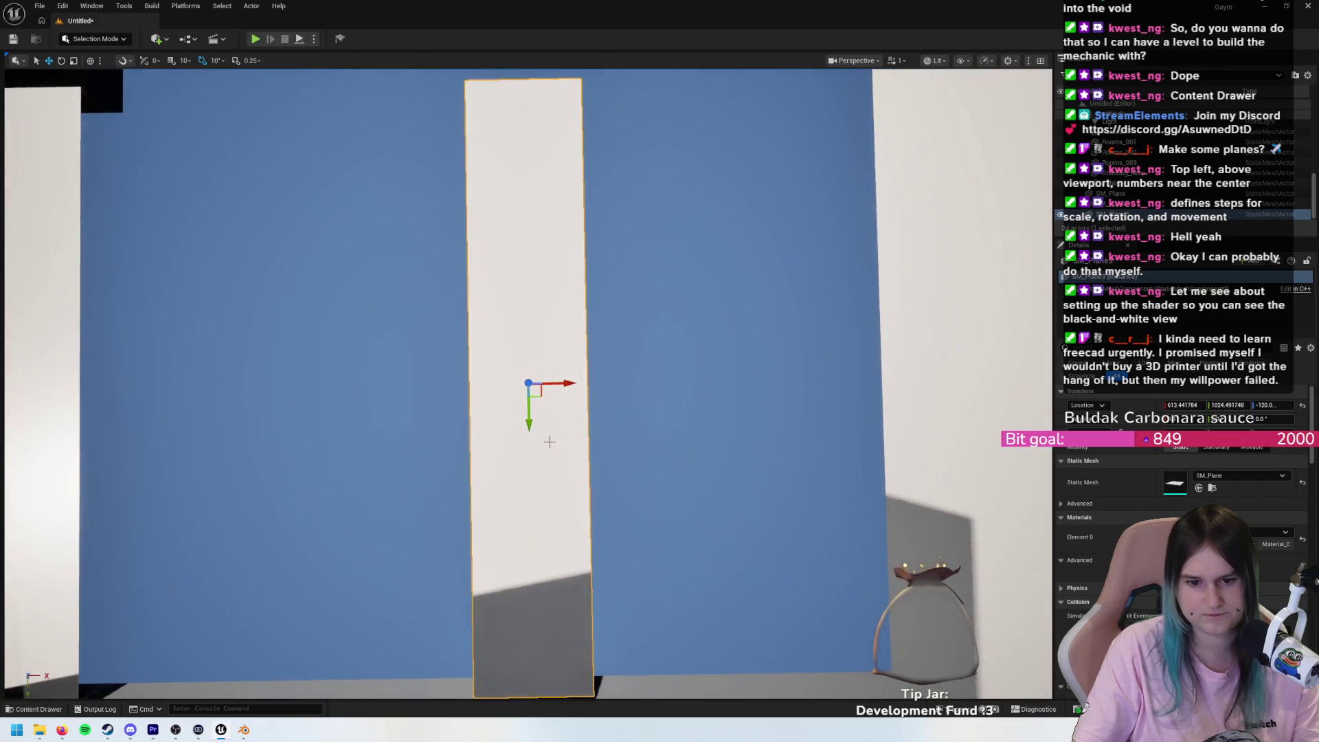
key("r")
left_click_drag(550, 399, 694, 385)
left_click_drag(462, 305, 459, 436)
mouse_move(425, 385)
left_mouse_down()
mouse_move(433, 374)
mouse_move(406, 377)
mouse_move(395, 323)
left_mouse_up()
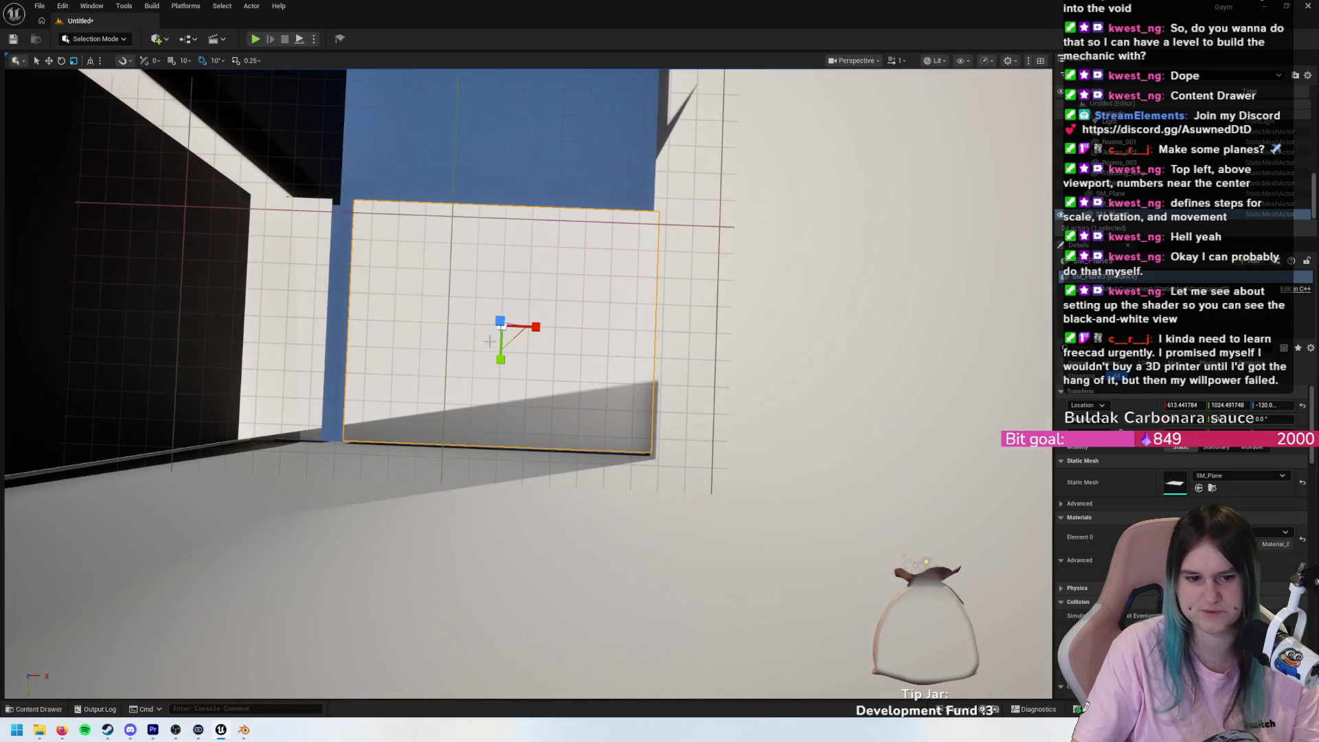
mouse_move(489, 341)
left_mouse_down()
mouse_move(501, 289)
mouse_move(491, 302)
mouse_move(385, 320)
mouse_move(354, 307)
left_mouse_up()
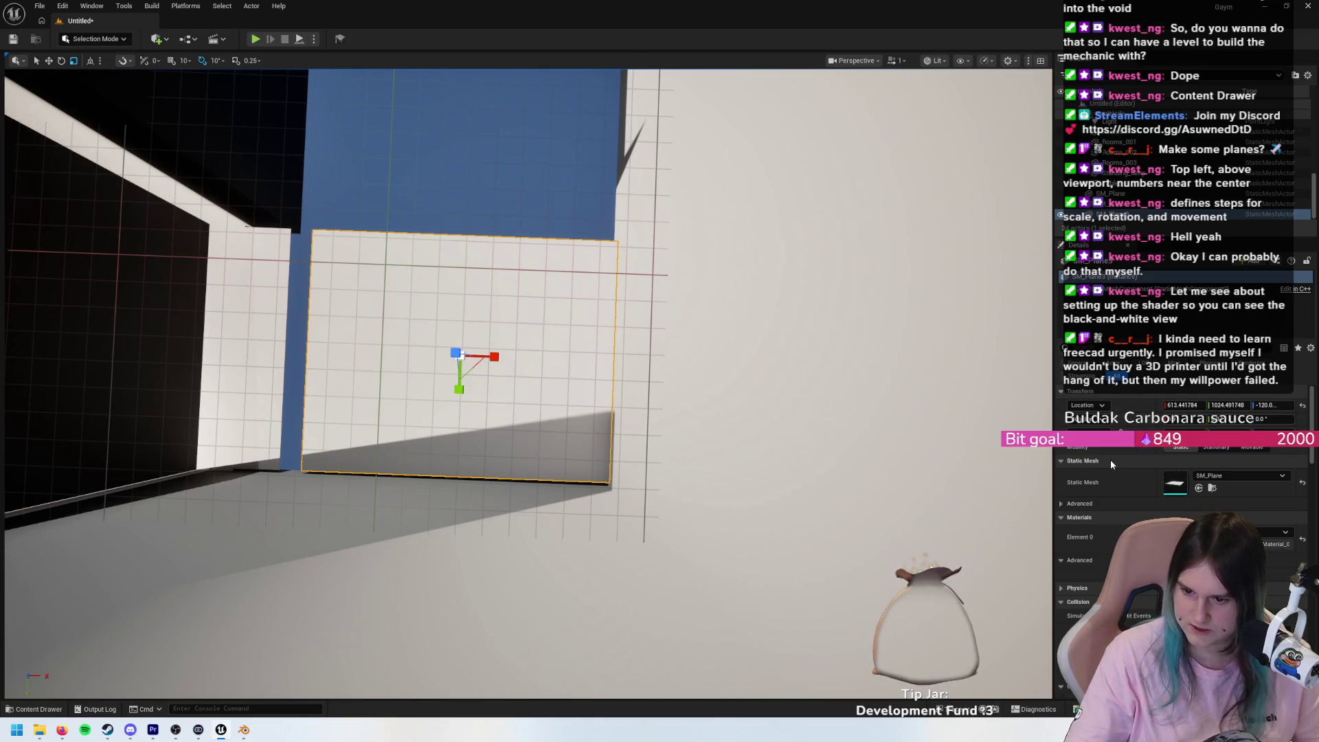
scroll(1182, 481, "down", 5)
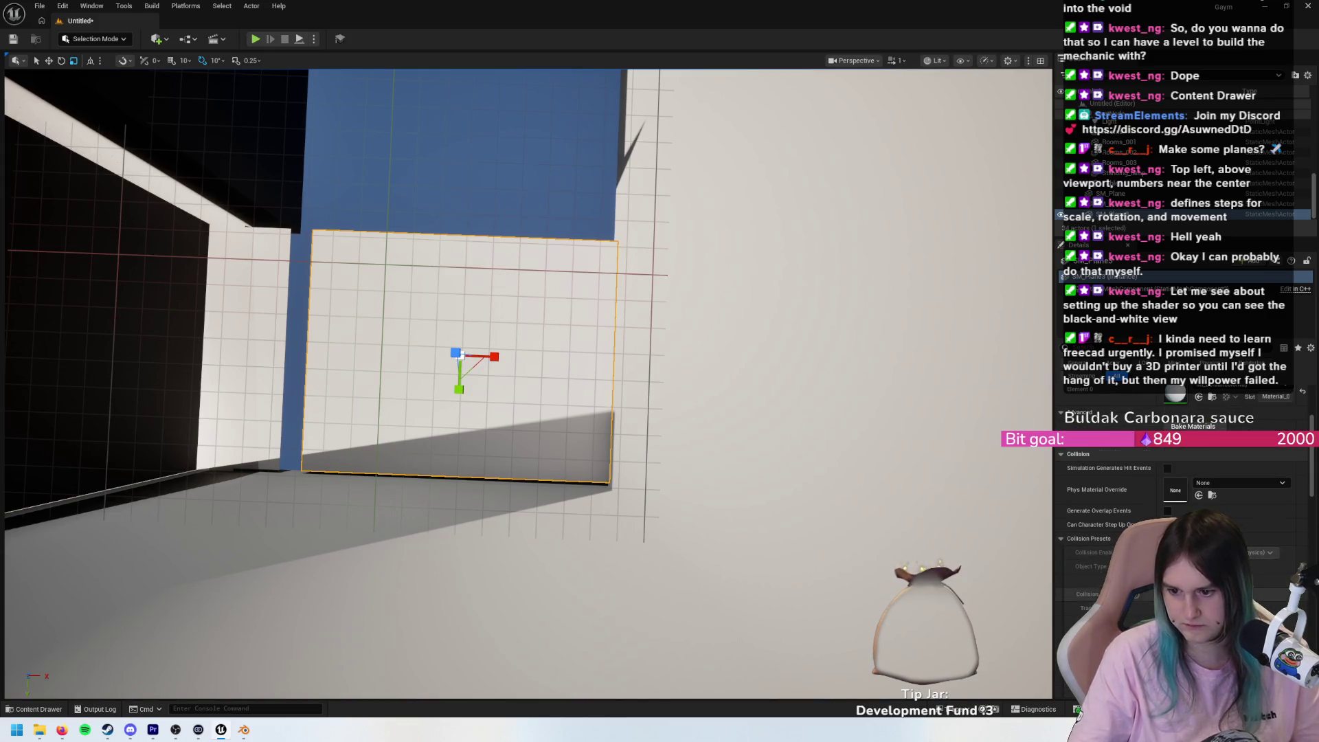
scroll(1181, 481, "down", 5)
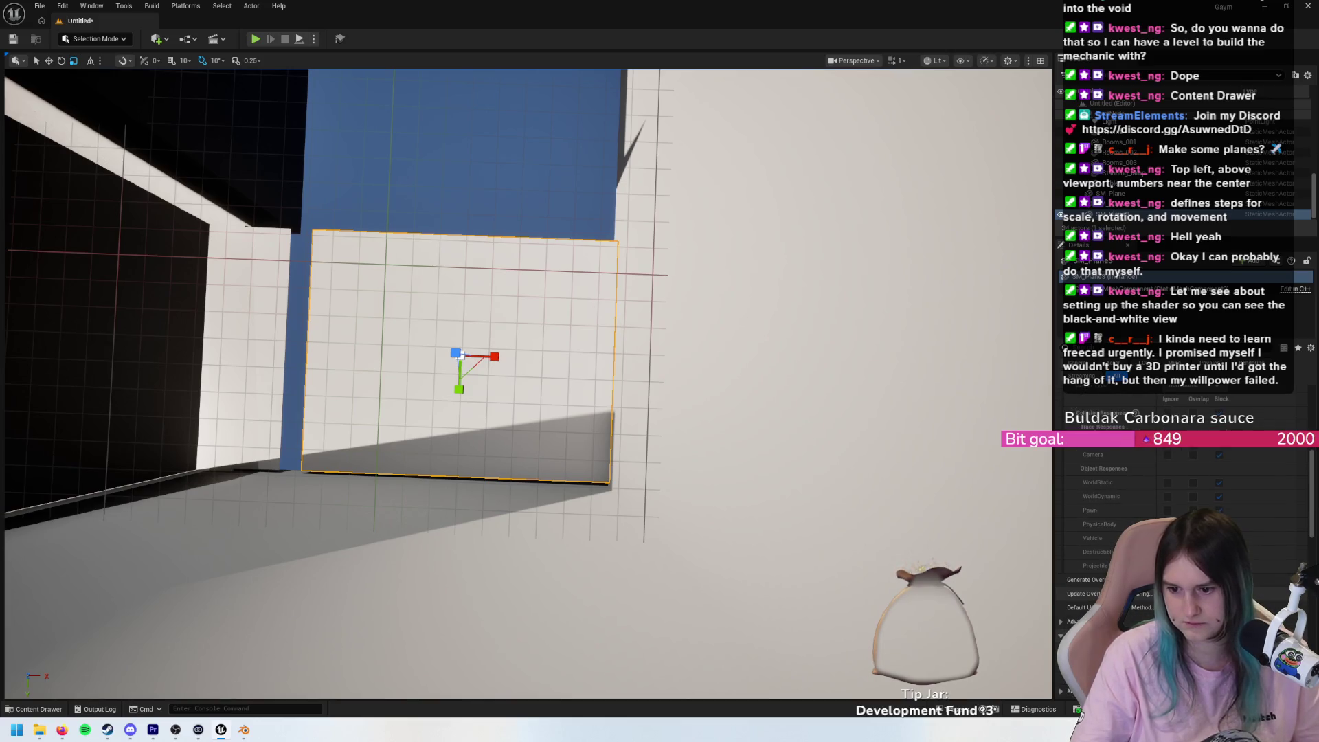
scroll(1182, 481, "down", 5)
scroll(1182, 481, "down", 5)
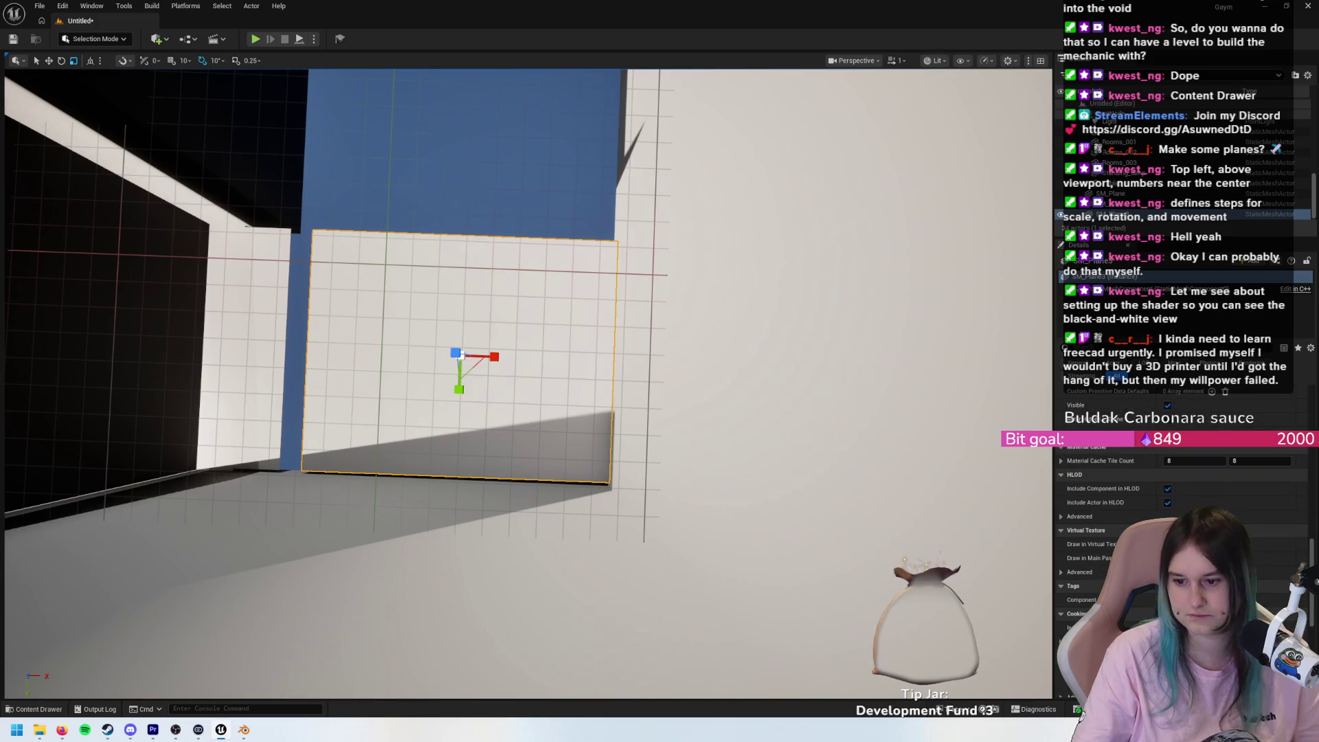
scroll(1182, 481, "down", 5)
scroll(1182, 481, "up", 5)
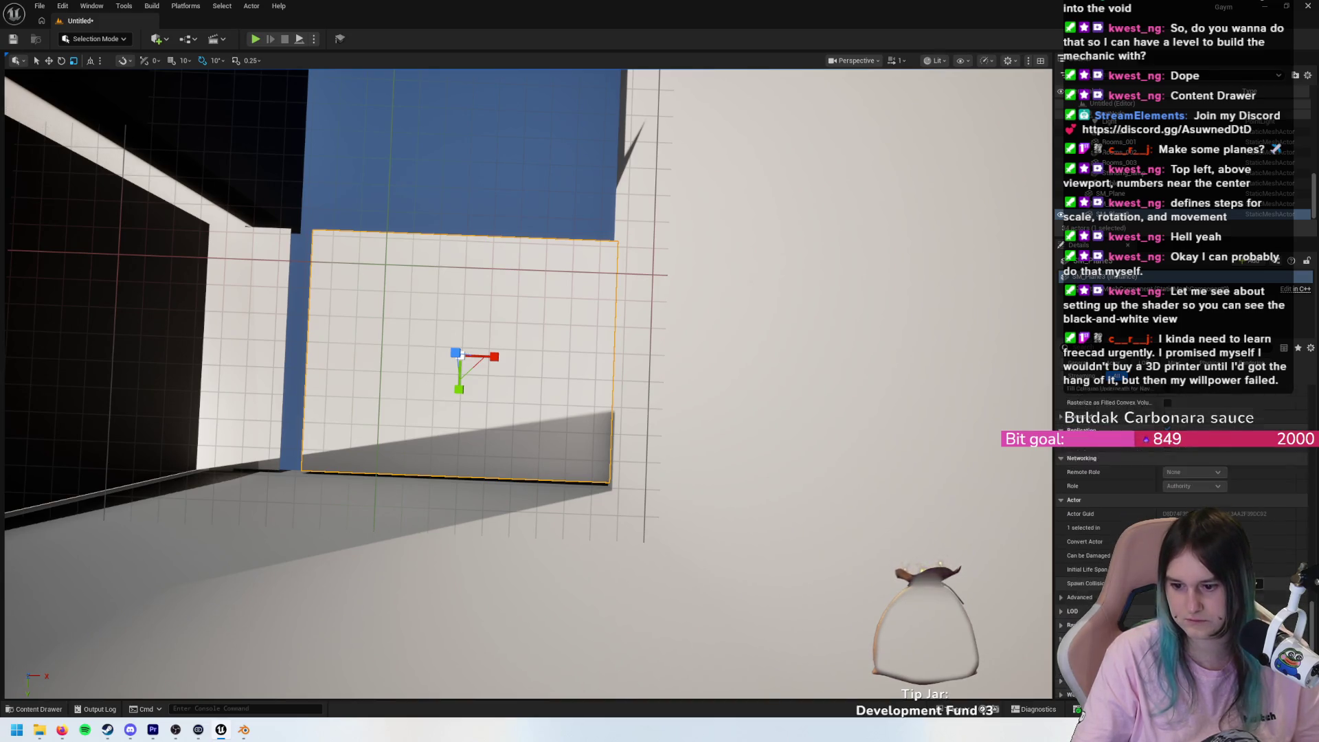
scroll(1182, 481, "up", 5)
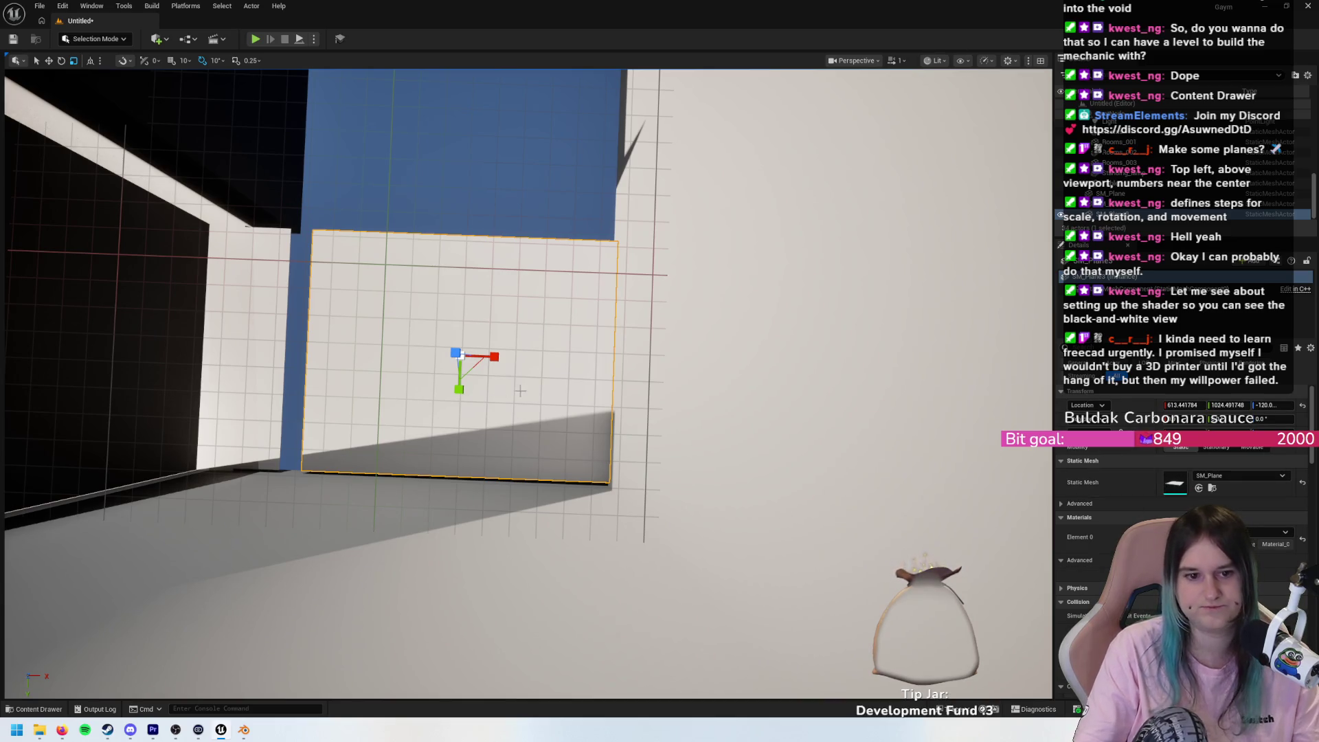
mouse_move(437, 411)
left_mouse_down()
mouse_move(572, 390)
mouse_move(522, 361)
left_mouse_up()
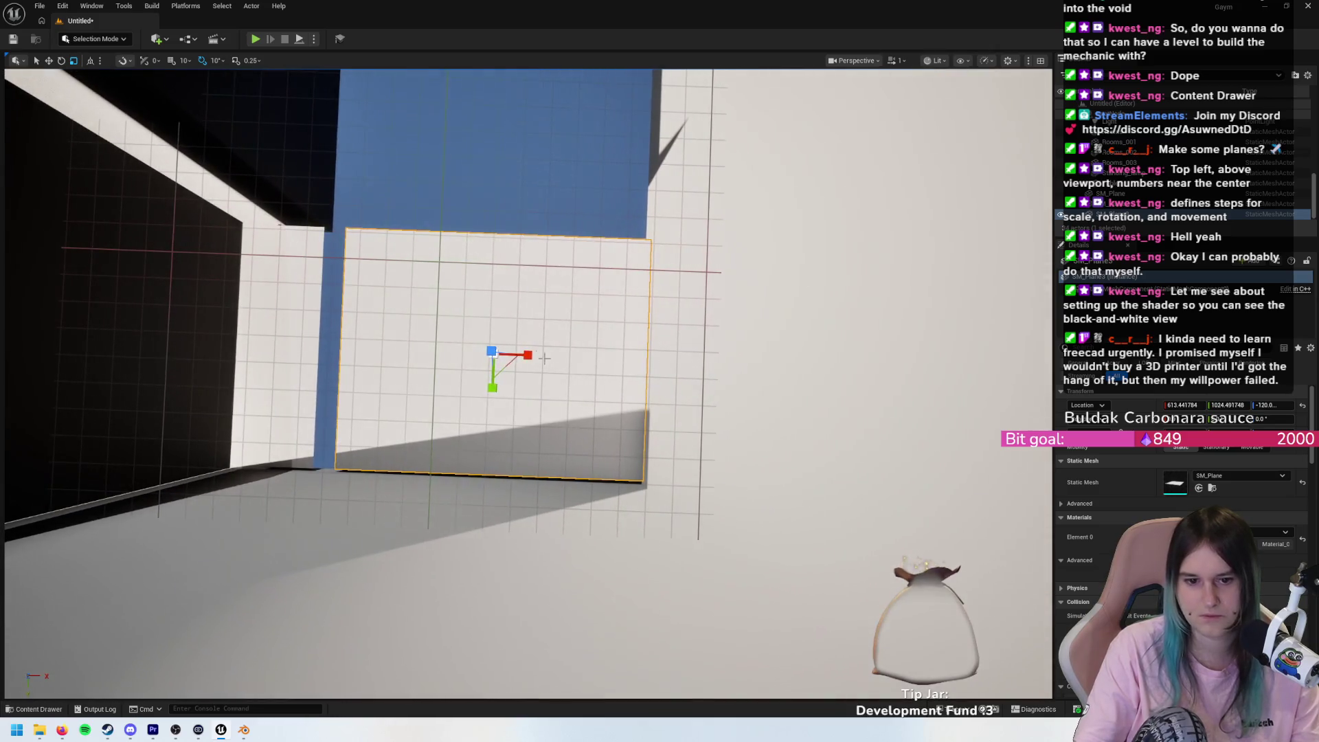
key("w")
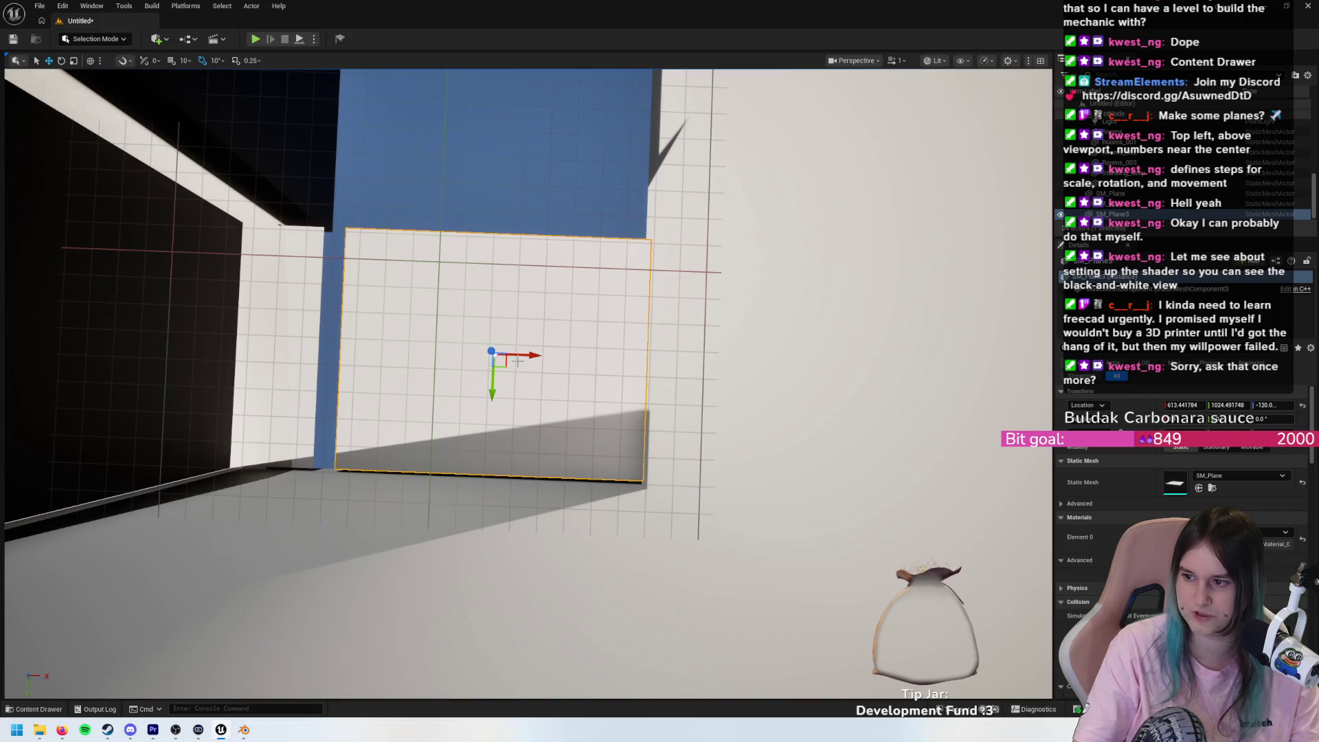
key("r")
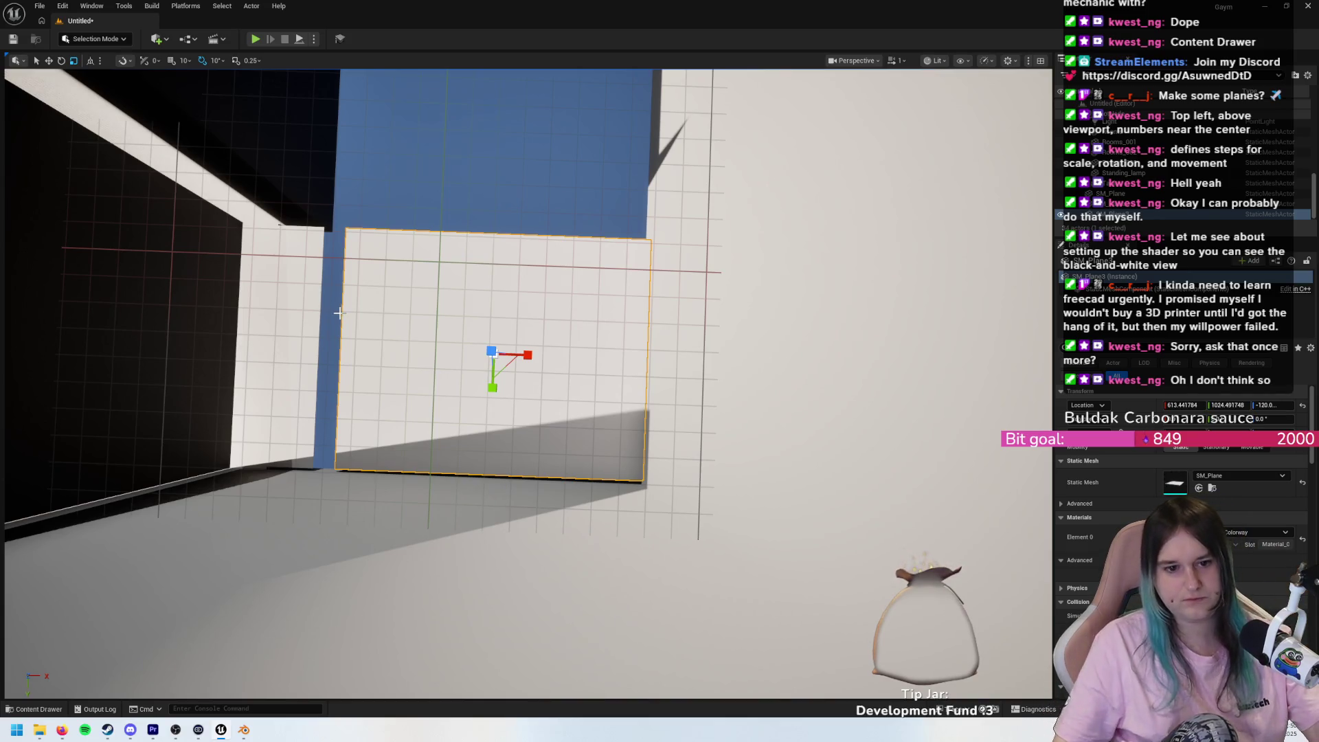
key("w")
left_click_drag(523, 355, 513, 354)
key("r")
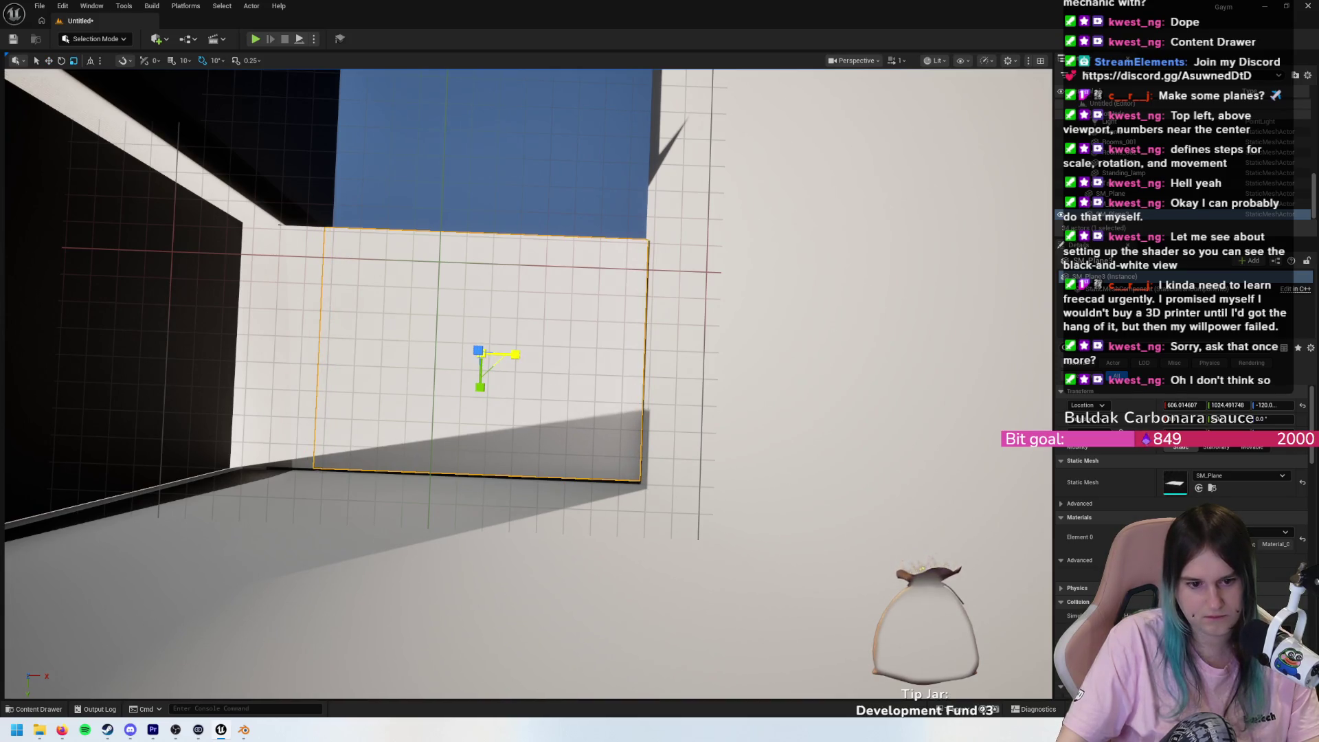
key("w")
scroll(515, 354, "up", 3)
scroll(575, 343, "down", 4)
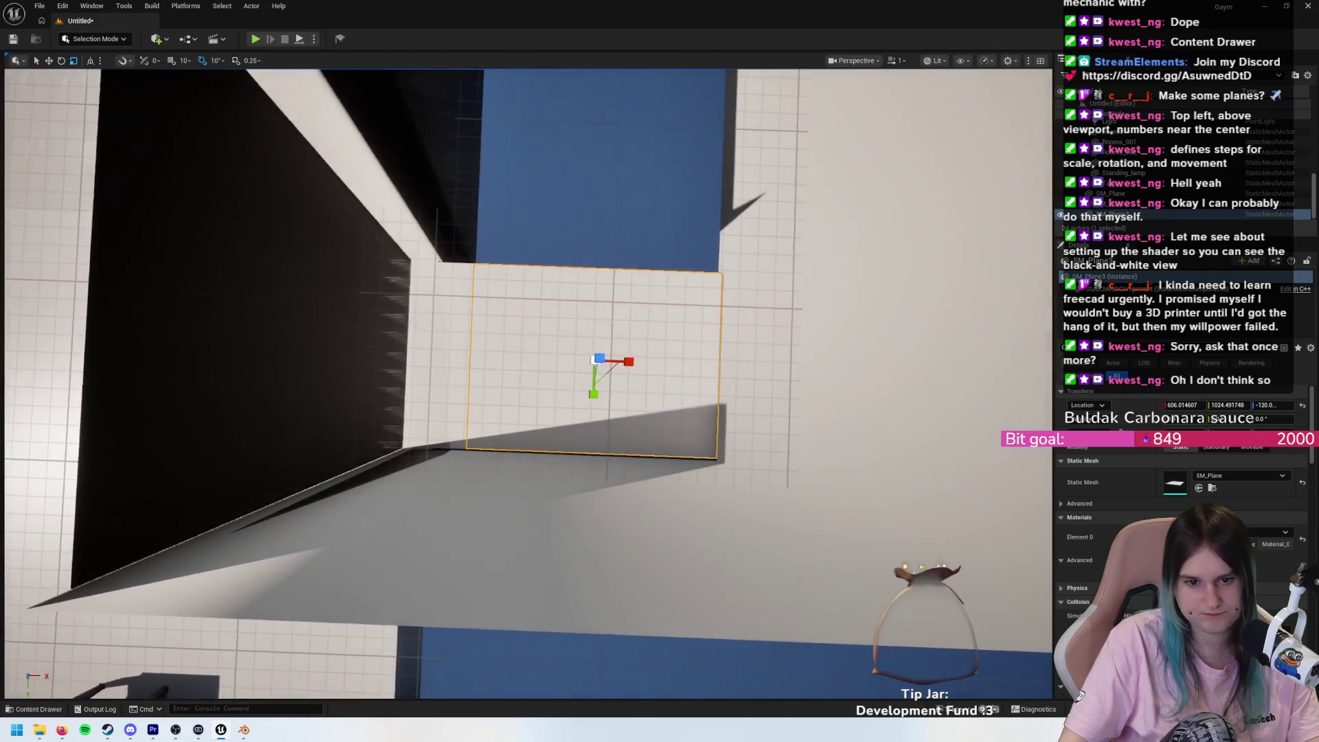
left_click(579, 262)
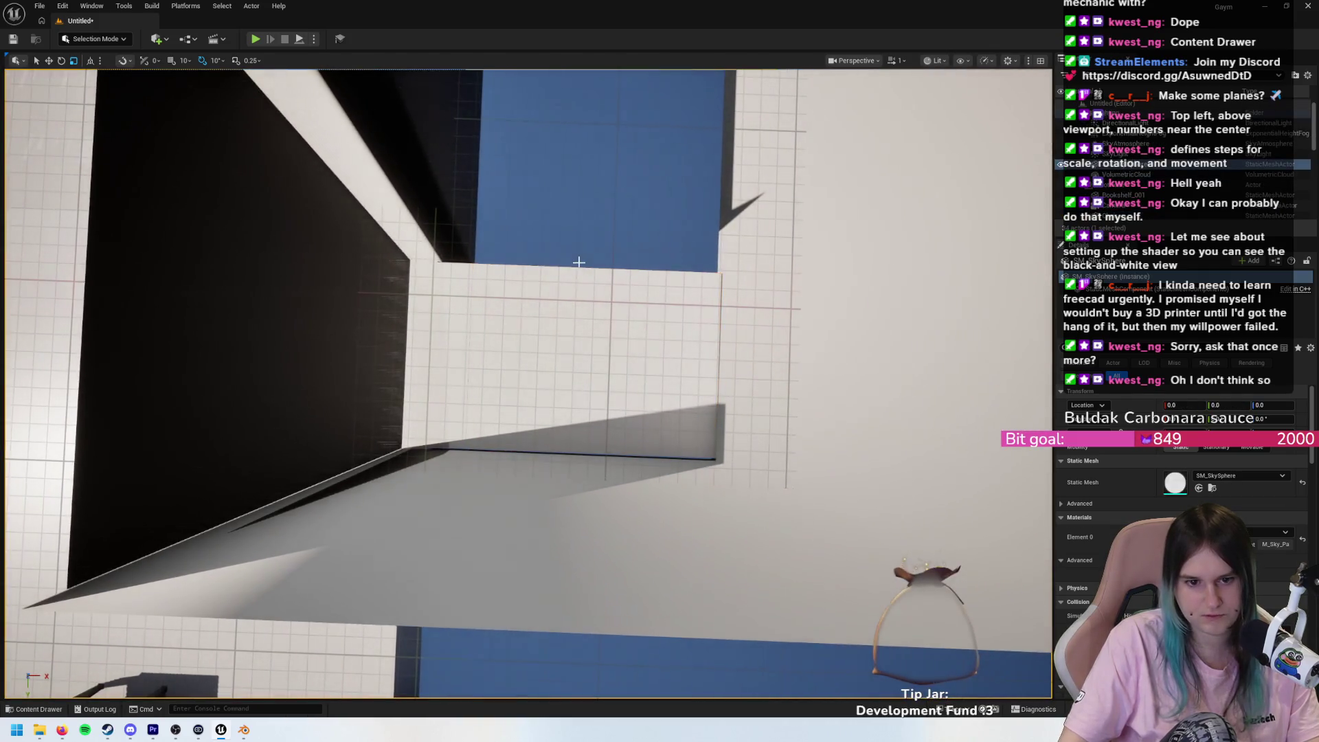
scroll(579, 262, "up", 5)
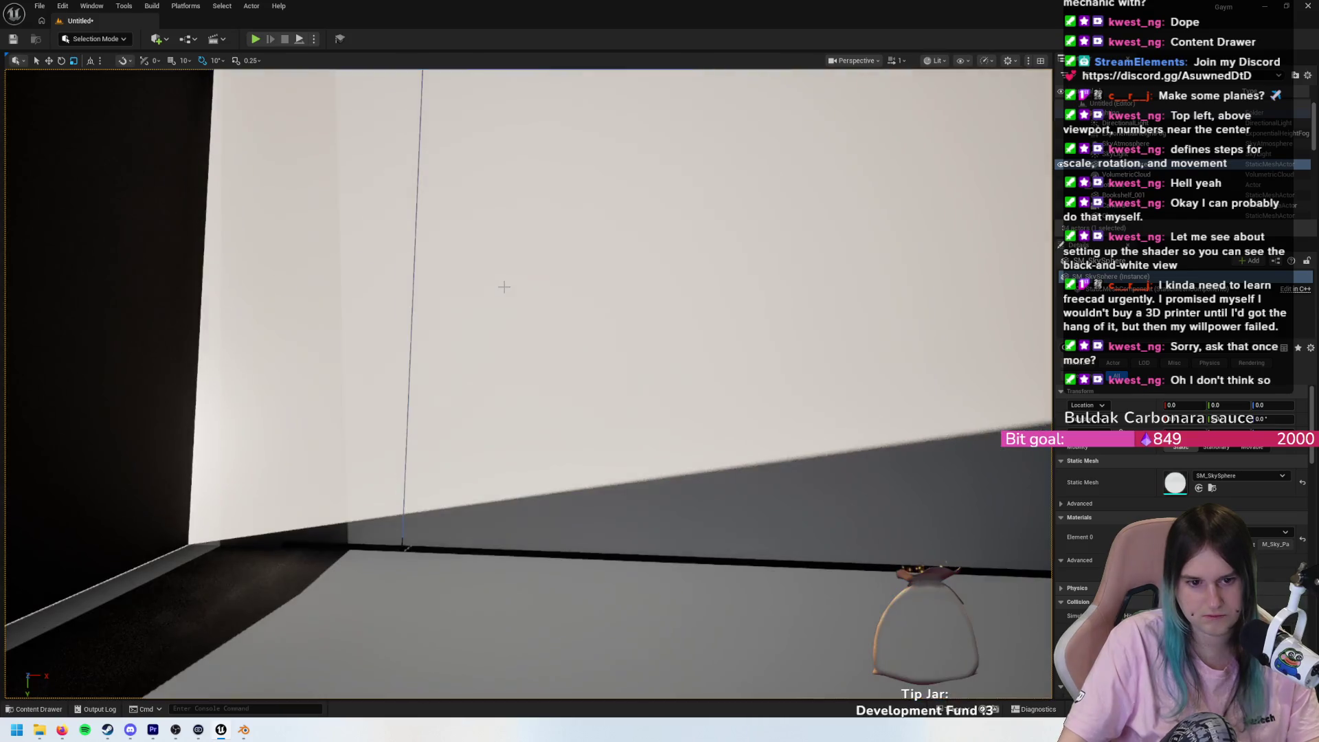
left_click(554, 294)
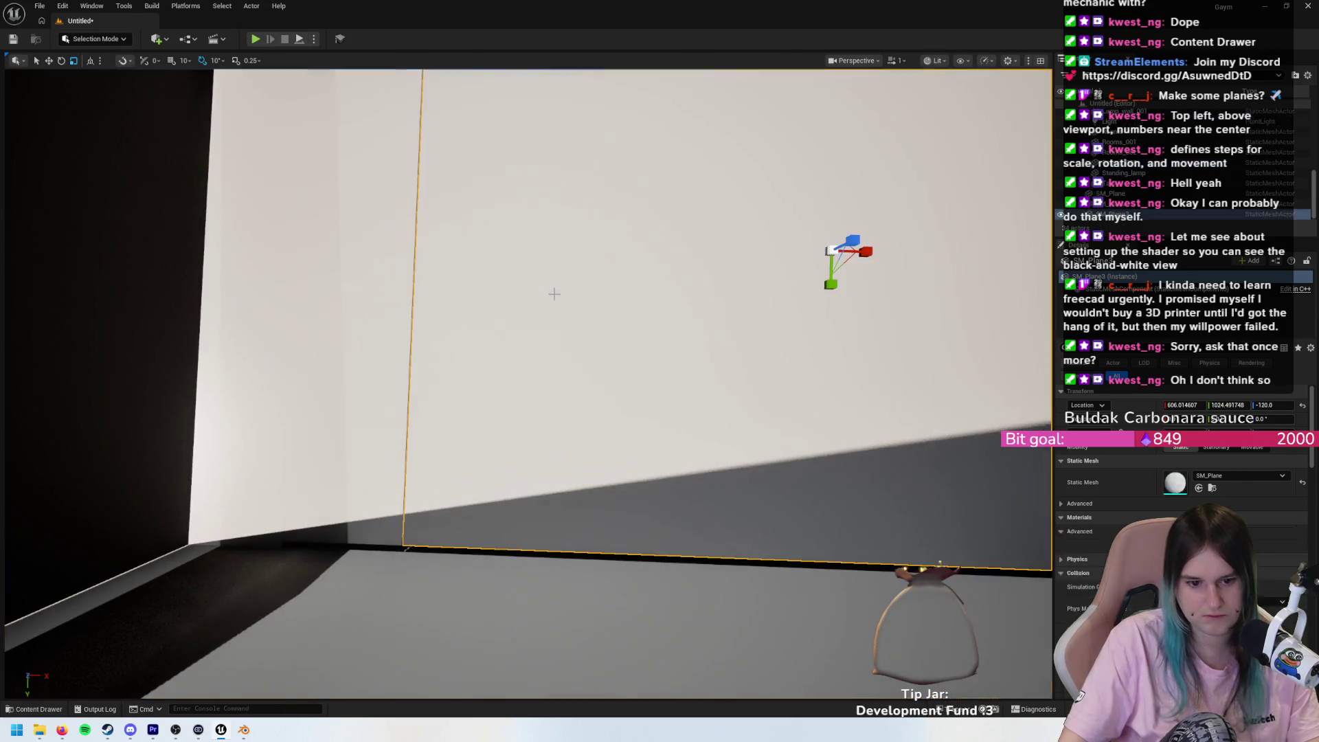
key("w")
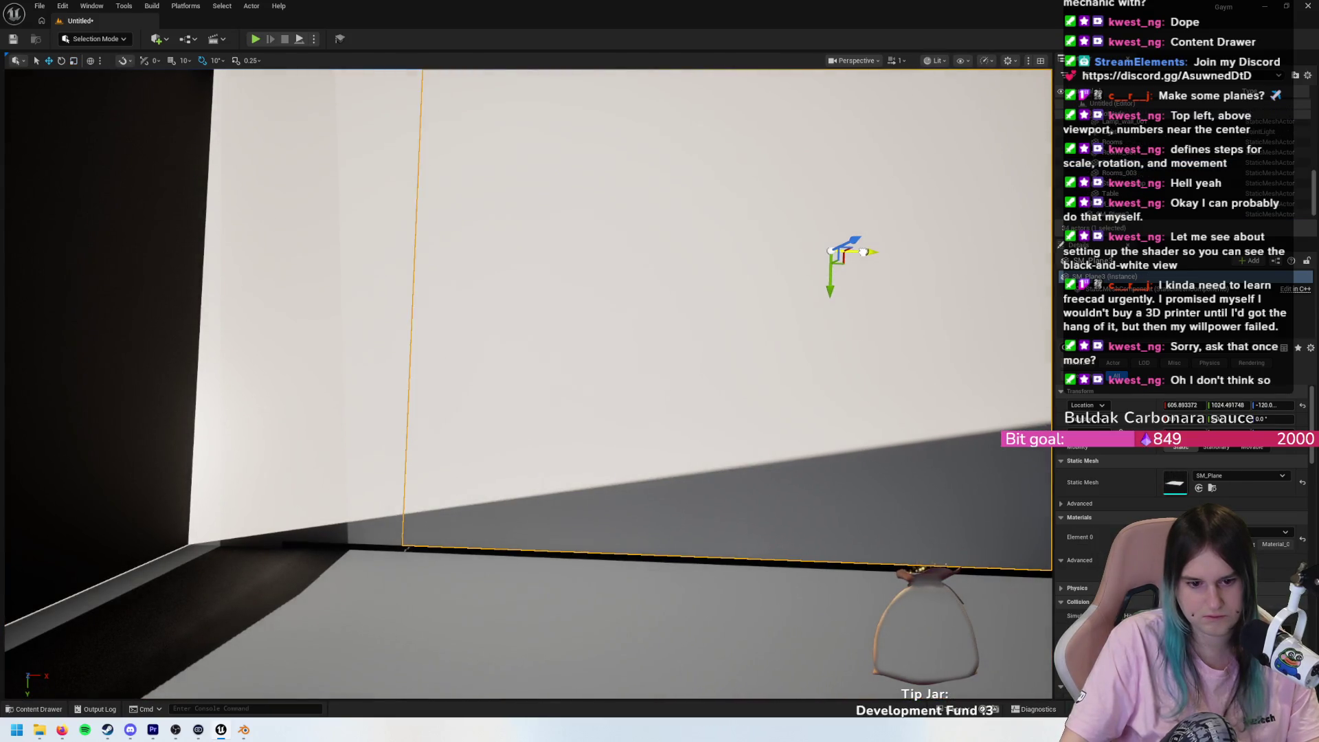
key("f")
left_click(629, 249)
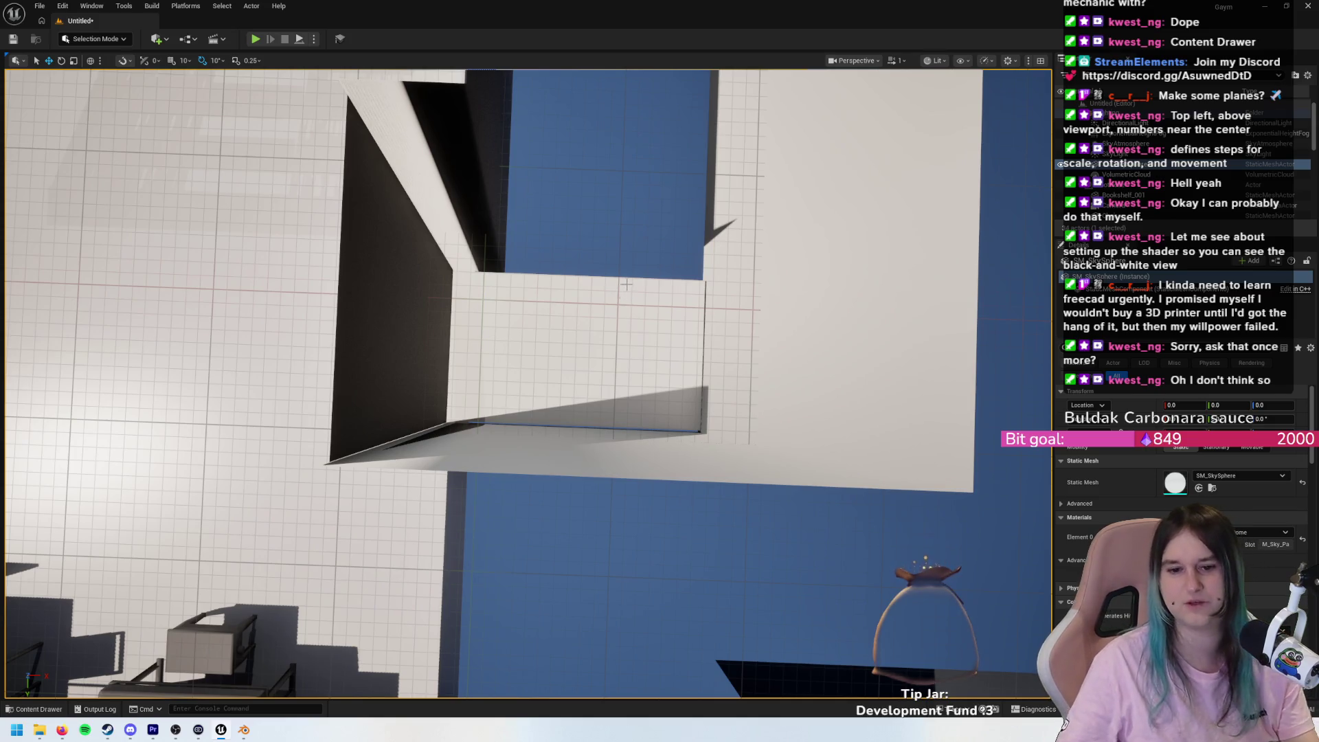
scroll(629, 297, "down", 5)
scroll(777, 205, "up", 6)
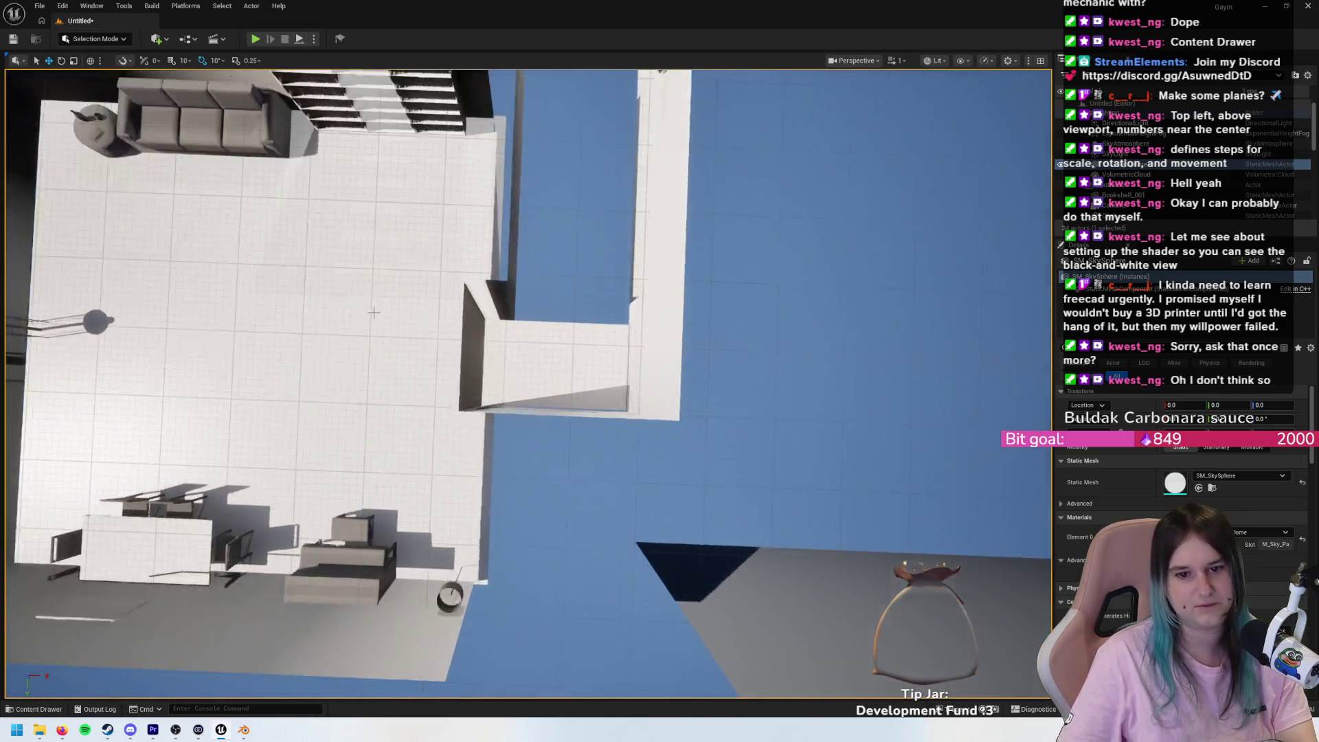
scroll(478, 583, "up", 5)
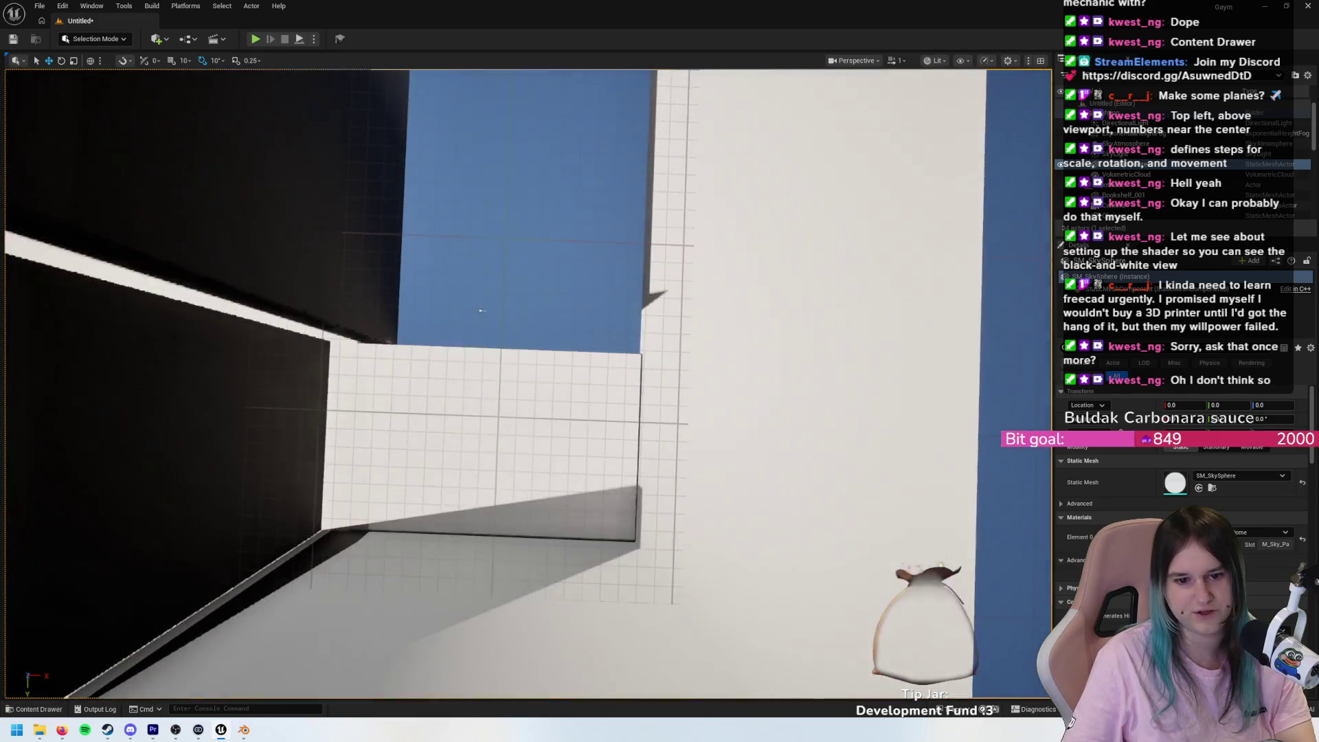
scroll(477, 583, "down", 3)
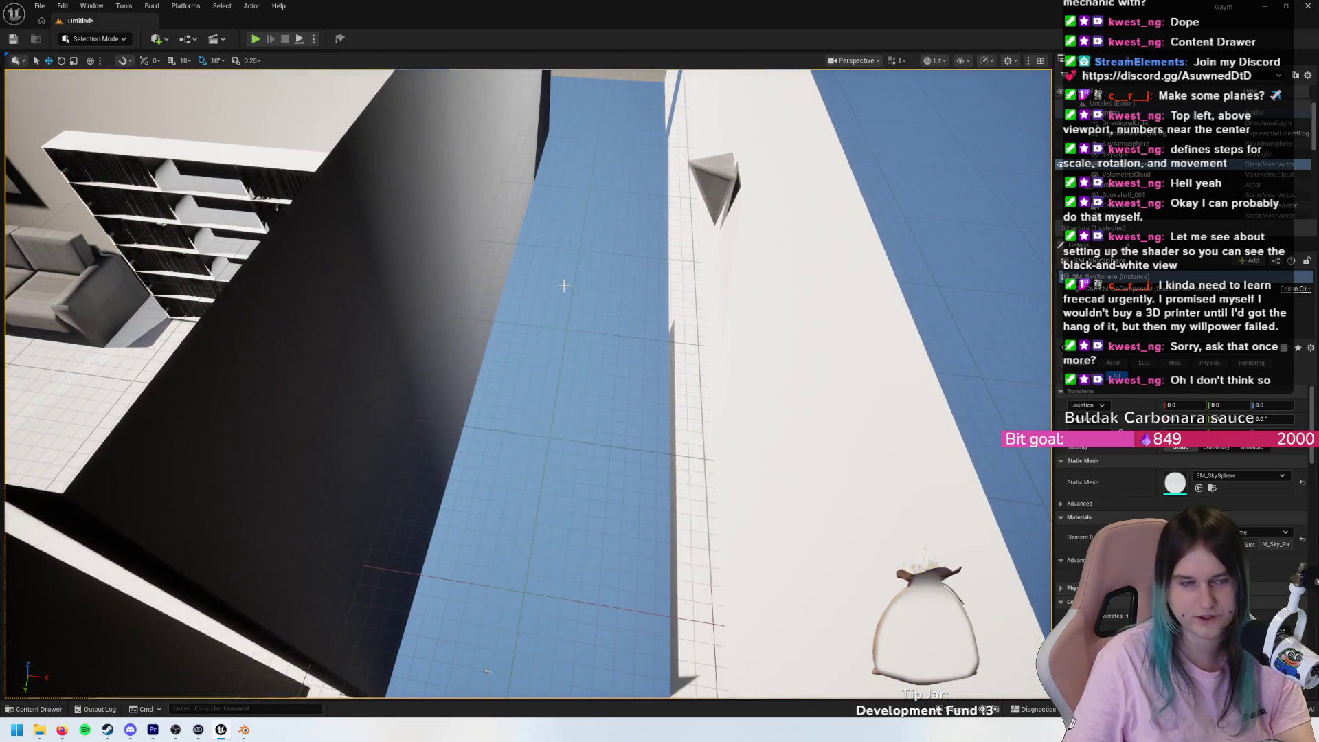
scroll(577, 373, "down", 3)
scroll(577, 371, "up", 4)
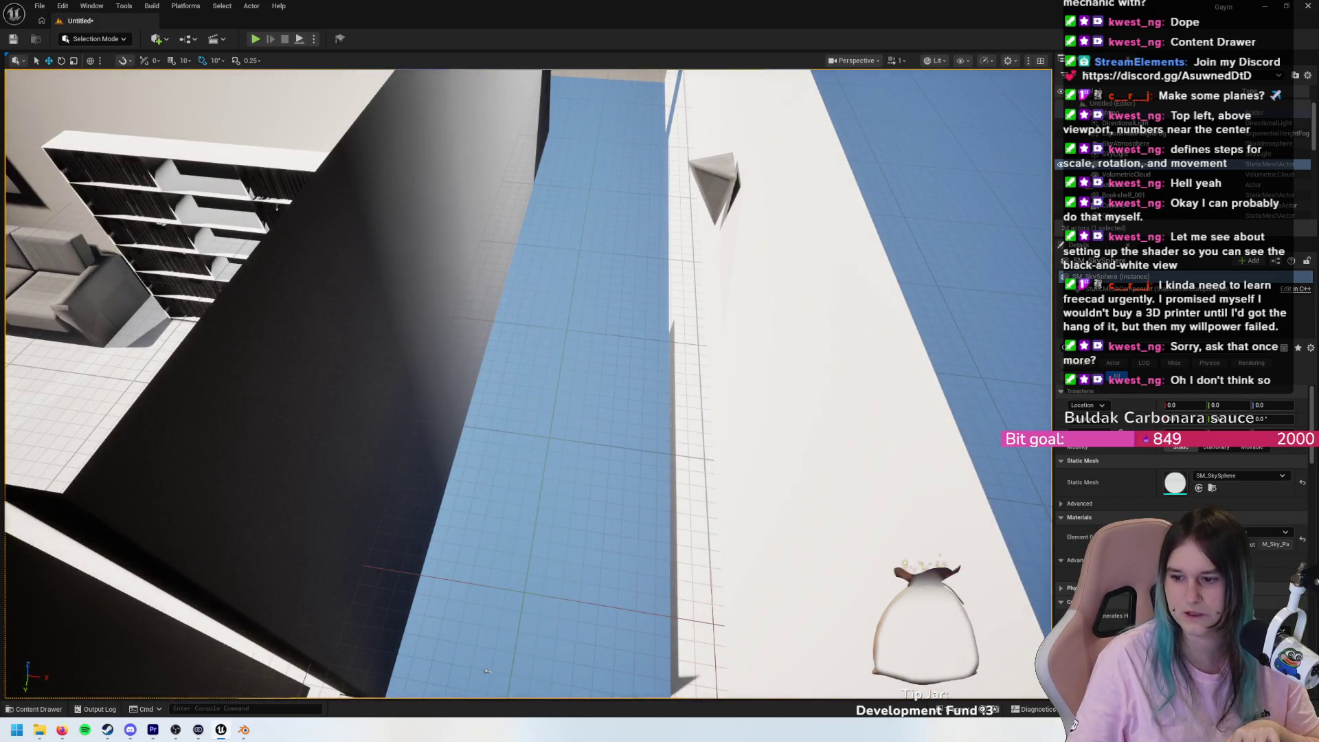
key("alt+Tab")
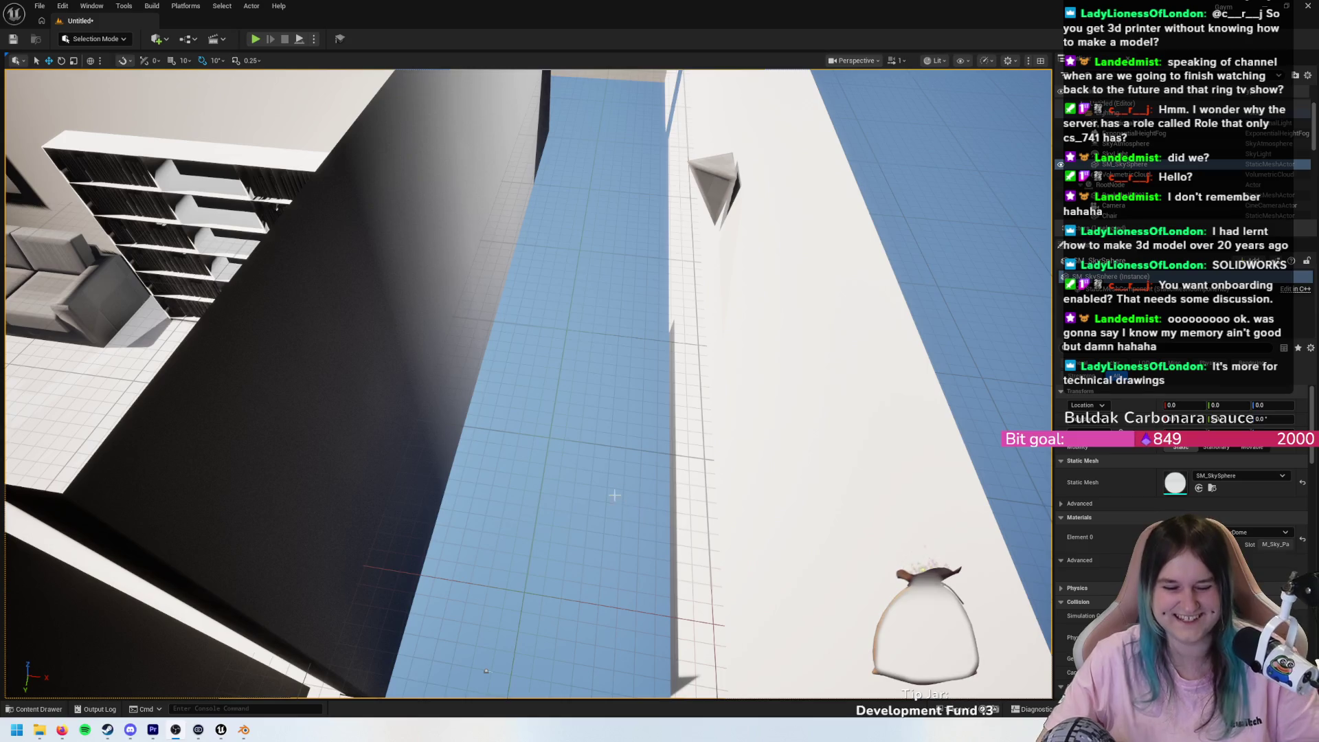
mouse_move(618, 492)
left_mouse_down()
mouse_move(598, 474)
mouse_move(577, 481)
mouse_move(591, 509)
mouse_move(618, 492)
mouse_move(966, 138)
mouse_move(920, 192)
left_mouse_up()
mouse_move(460, 463)
left_mouse_down()
mouse_move(439, 447)
mouse_move(454, 474)
mouse_move(738, 447)
mouse_move(618, 455)
left_mouse_up()
- Scale the small floor plane along Y and slide it along the hallway over the gap
left_click(460, 464)
key("r")
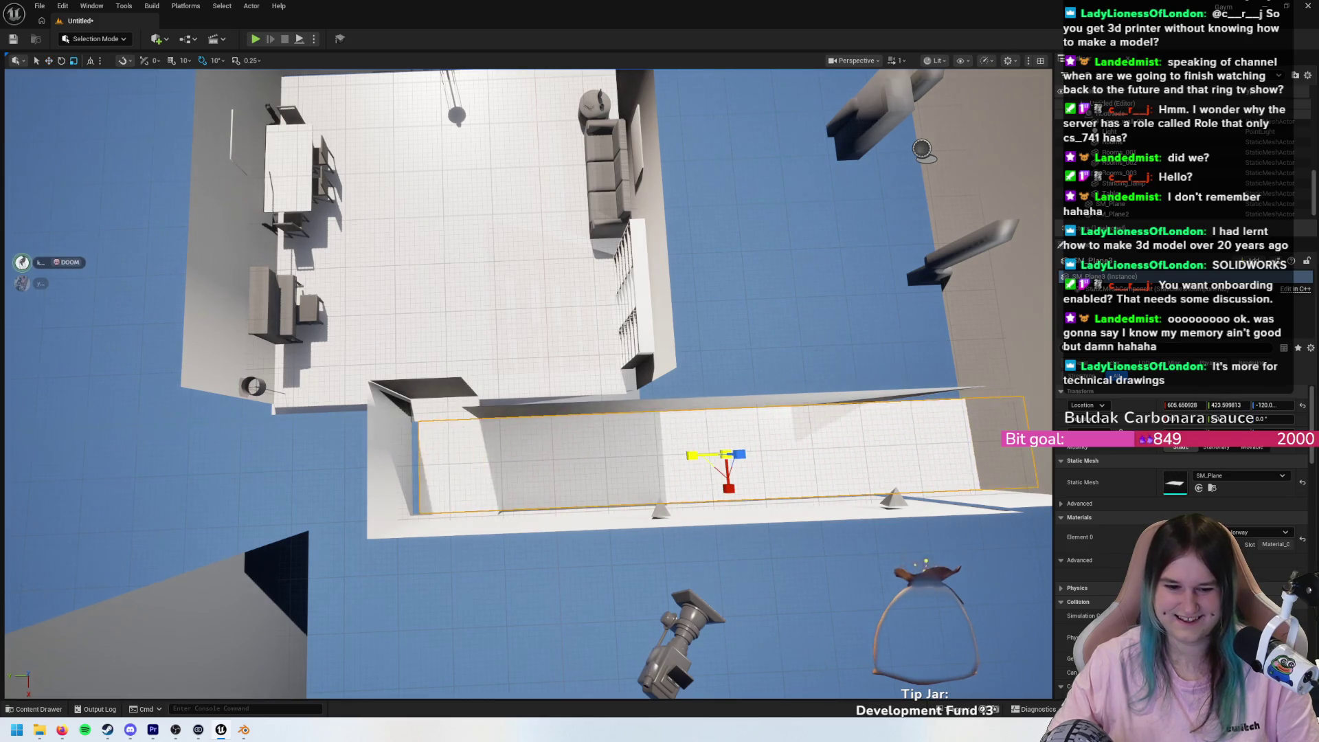
key("w")
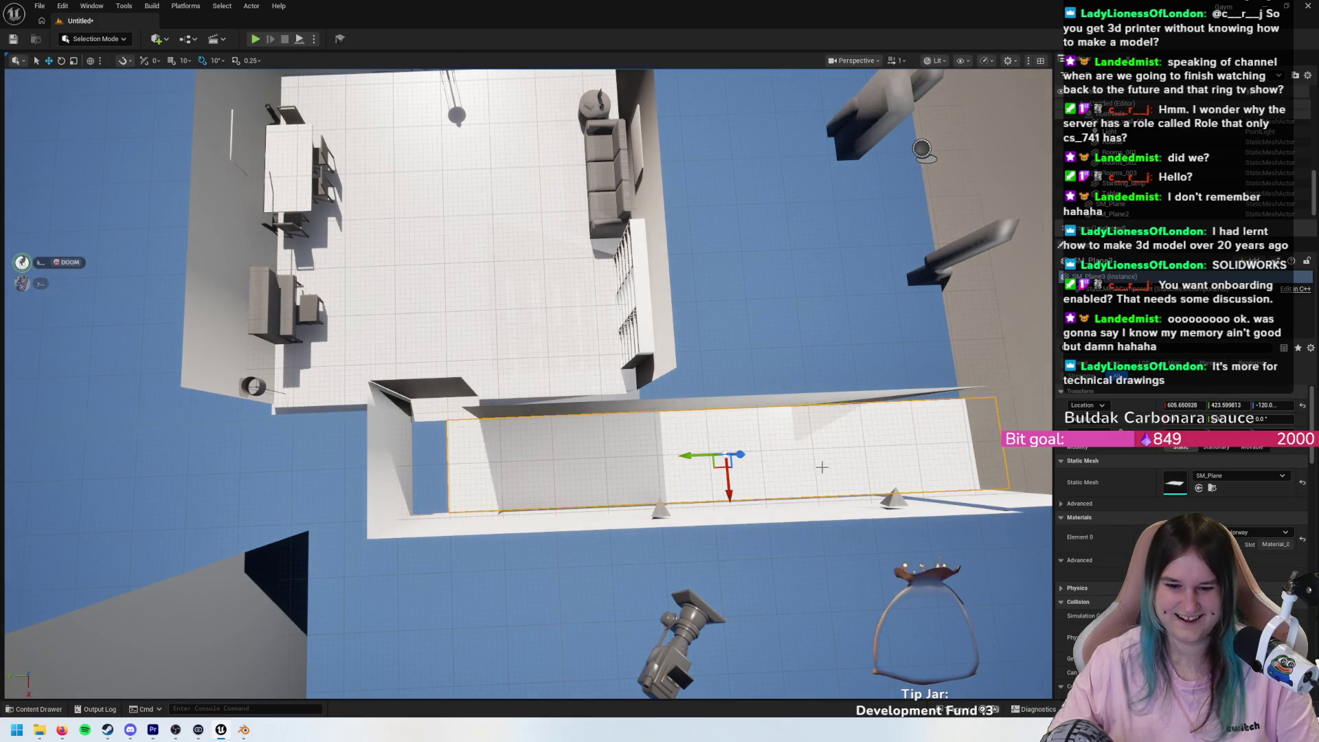
left_click_drag(702, 458, 669, 457)
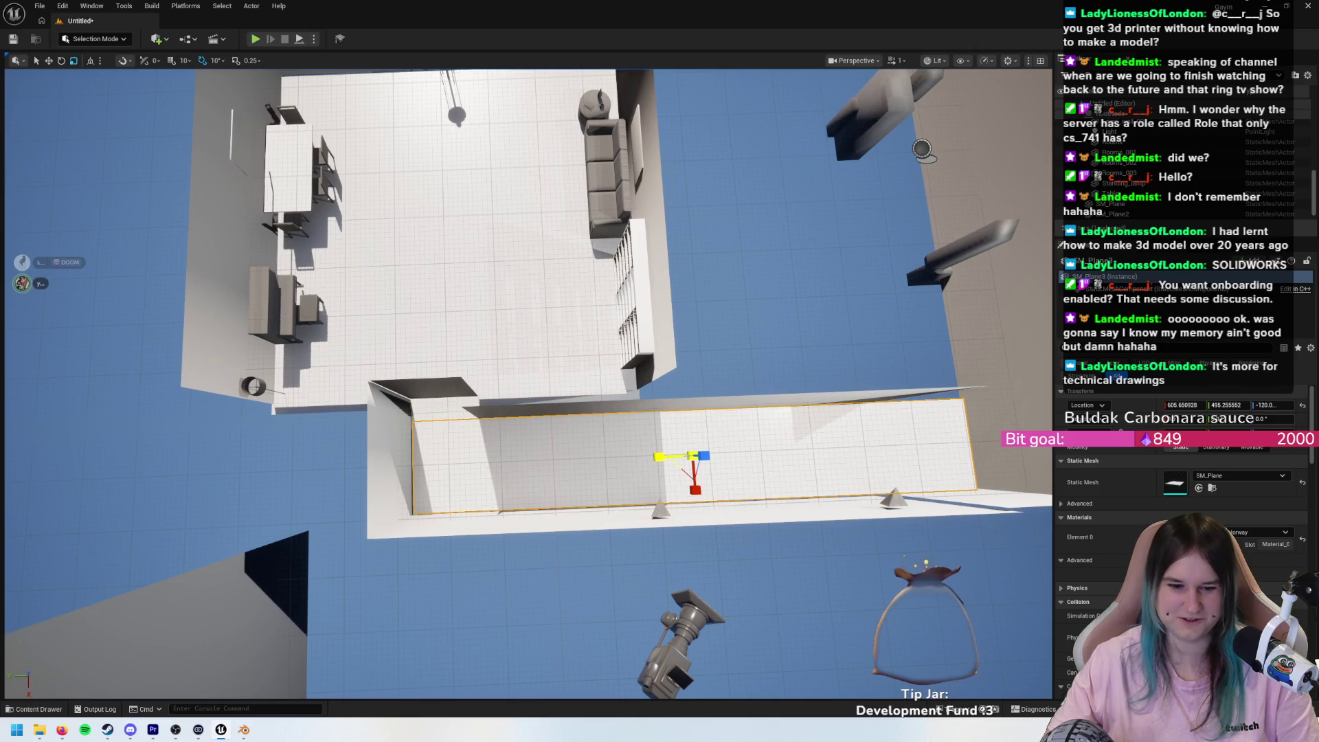
mouse_move(549, 412)
left_mouse_down()
mouse_move(542, 399)
mouse_move(605, 385)
mouse_move(715, 406)
mouse_move(633, 329)
mouse_move(726, 325)
mouse_move(694, 330)
mouse_move(618, 295)
mouse_move(612, 167)
left_mouse_up()
- Move the floor plane down to the perpendicular hallway strip
right_click(726, 325)
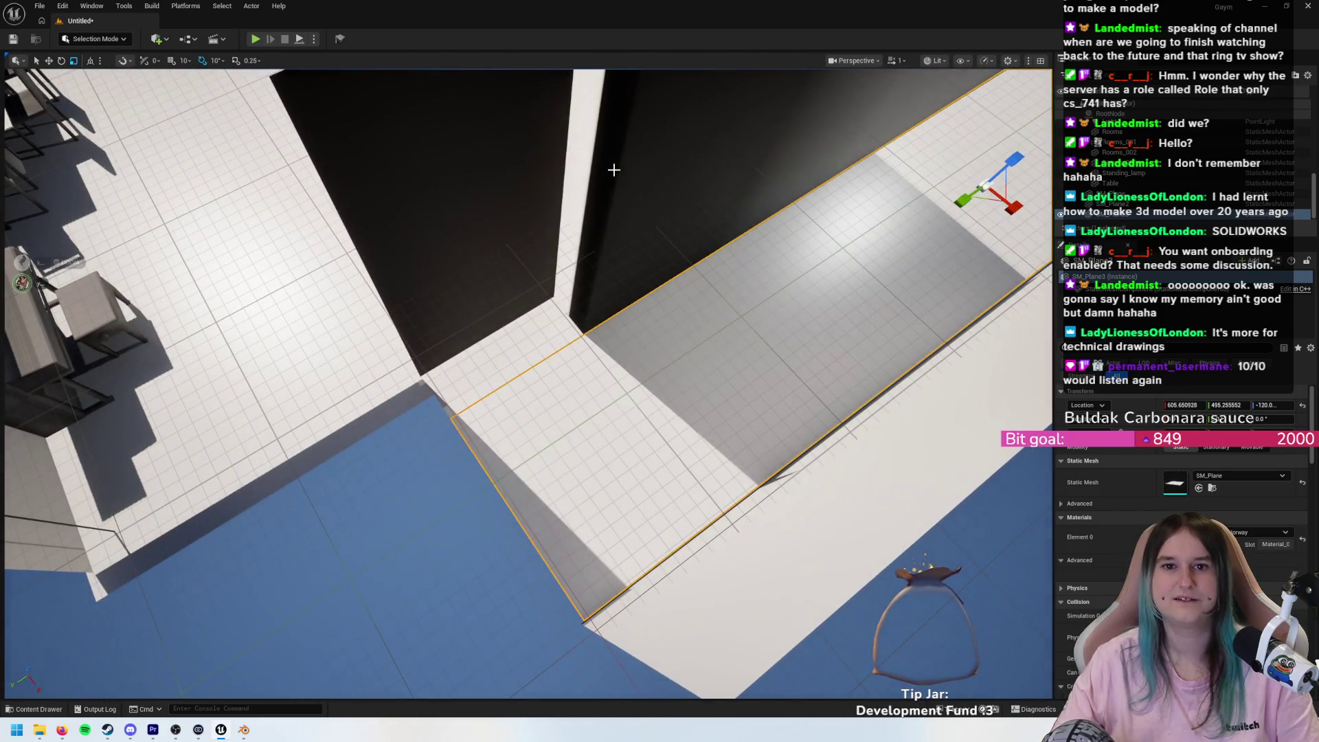
mouse_move(740, 225)
left_mouse_down()
mouse_move(701, 199)
mouse_move(666, 227)
mouse_move(376, 334)
left_mouse_up()
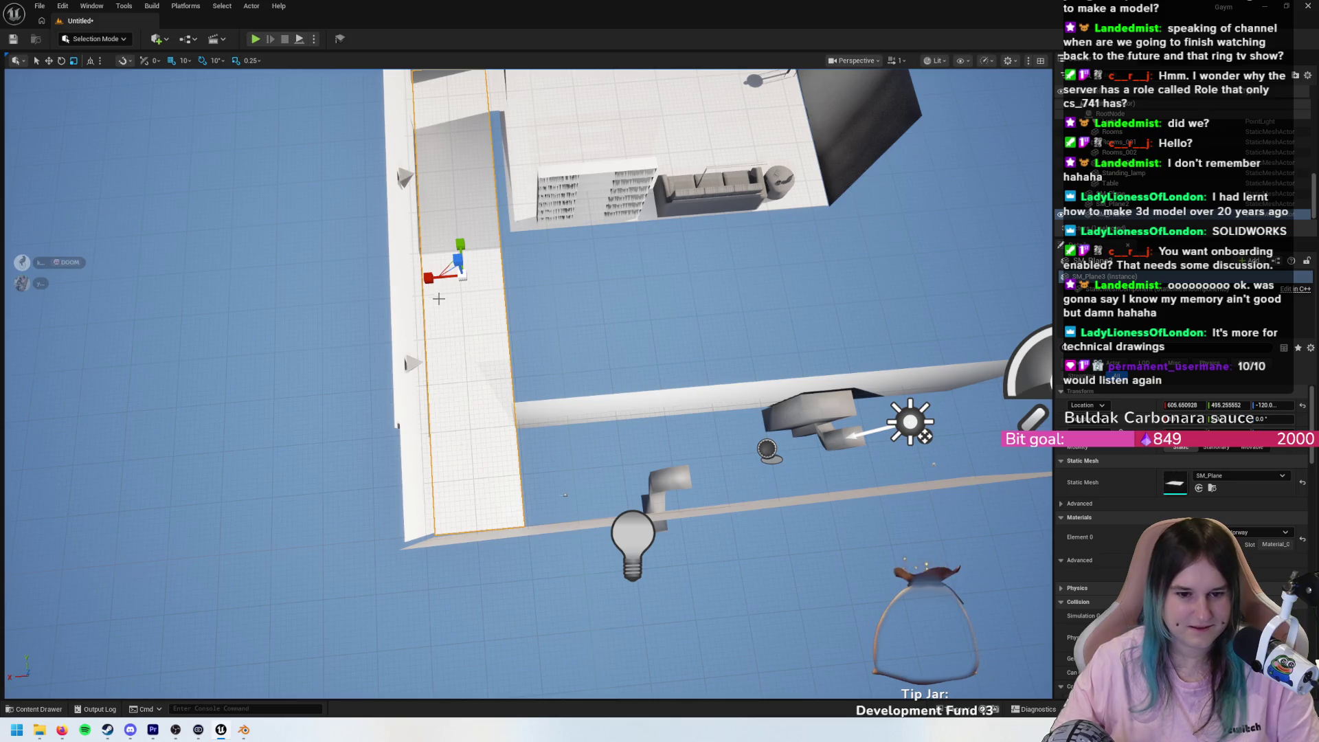
key("e")
key("w")
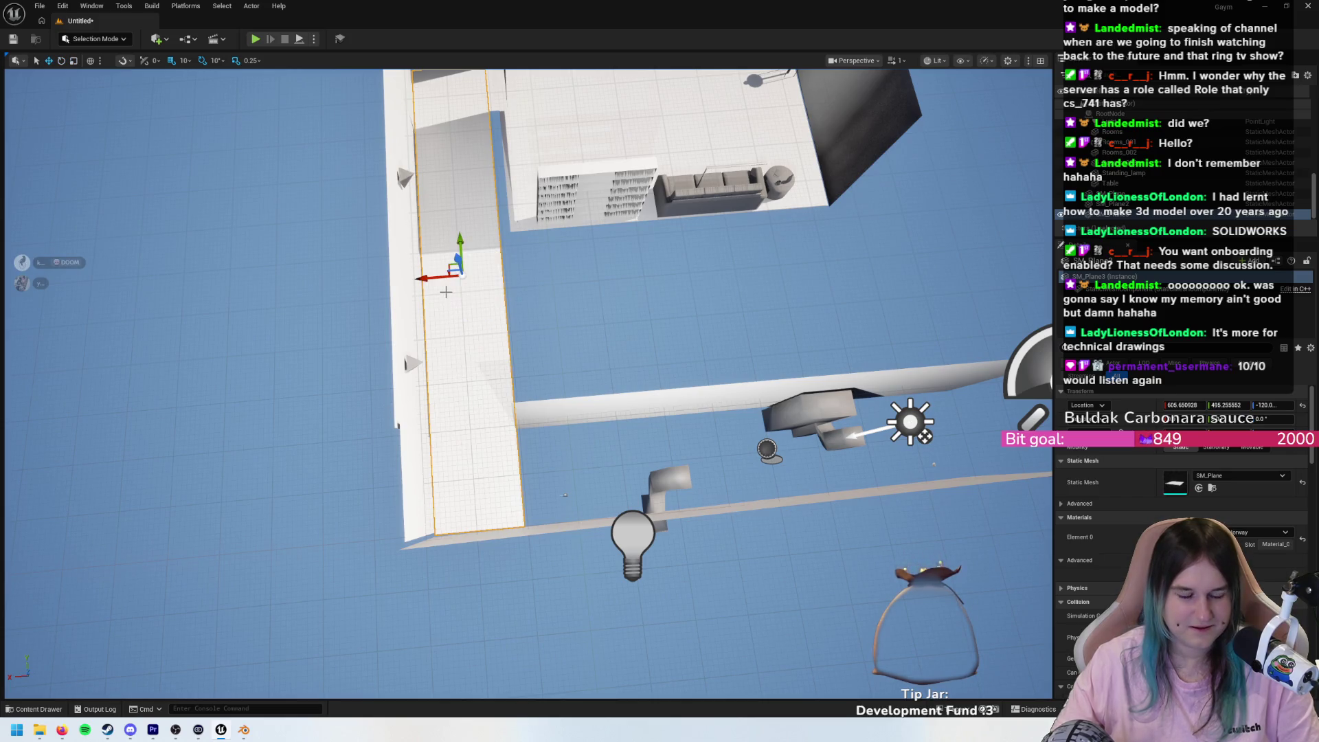
mouse_move(461, 246)
left_mouse_down()
mouse_move(483, 458)
mouse_move(421, 505)
mouse_move(440, 517)
mouse_move(474, 474)
mouse_move(625, 495)
mouse_move(710, 451)
mouse_move(770, 447)
left_mouse_up()
- Rotate the floor plane to -90° and slide it into place along the hallway
key("e")
key("w")
scroll(770, 447, "up", 5)
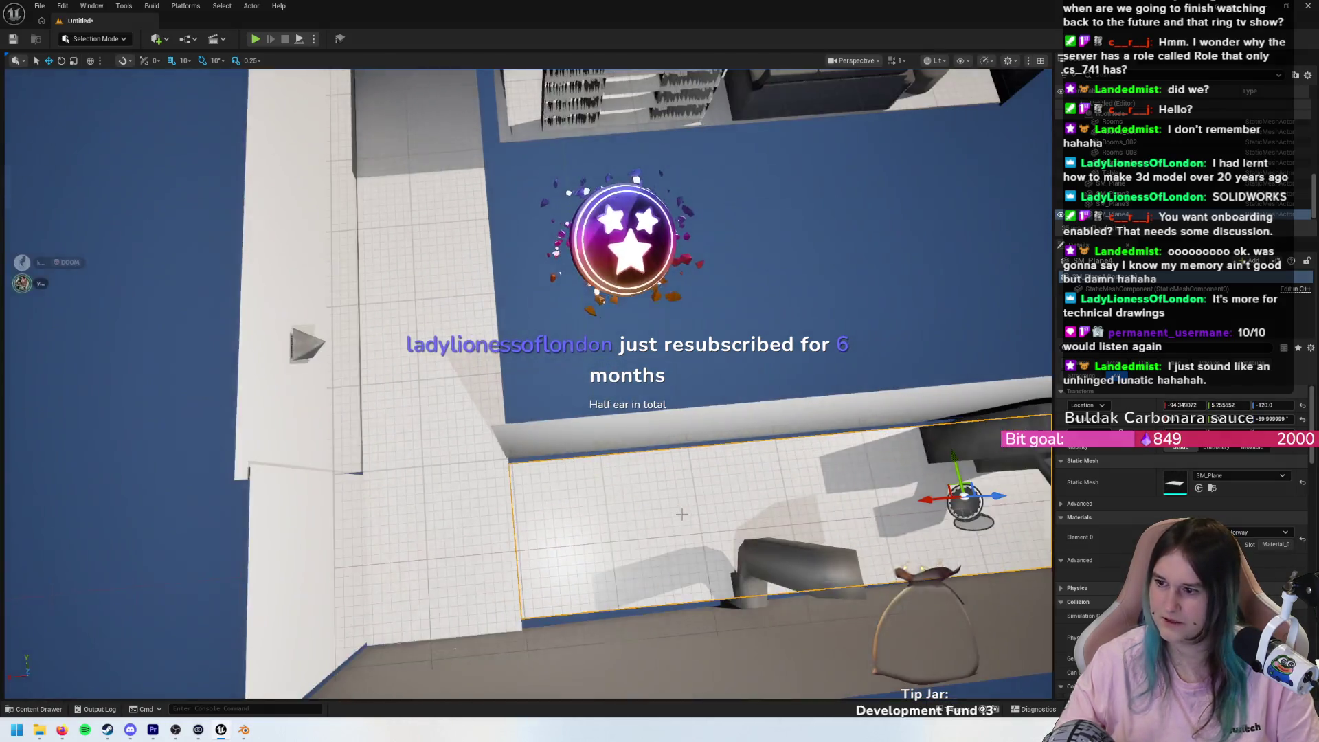
scroll(682, 514, "up", 4)
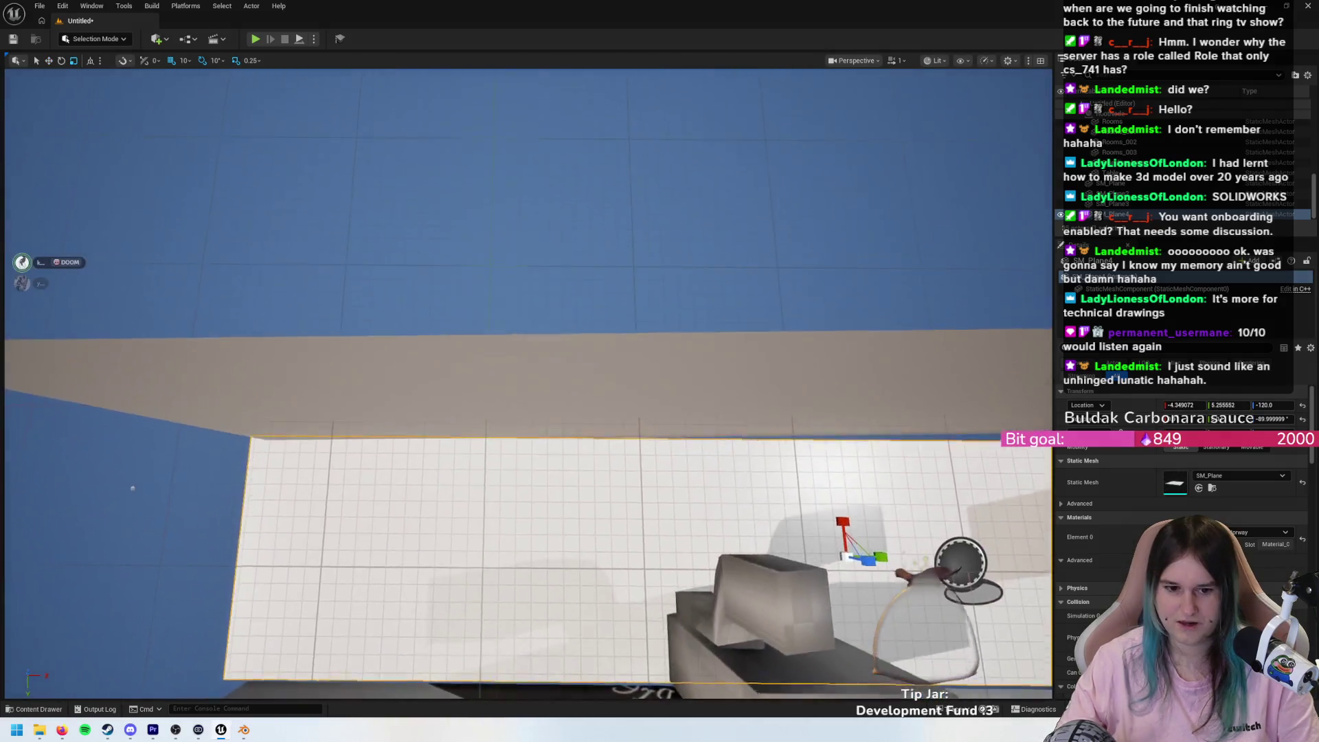
mouse_move(683, 514)
left_mouse_down()
mouse_move(760, 619)
mouse_move(133, 604)
mouse_move(79, 591)
left_mouse_up()
scroll(529, 385, "up", 5)
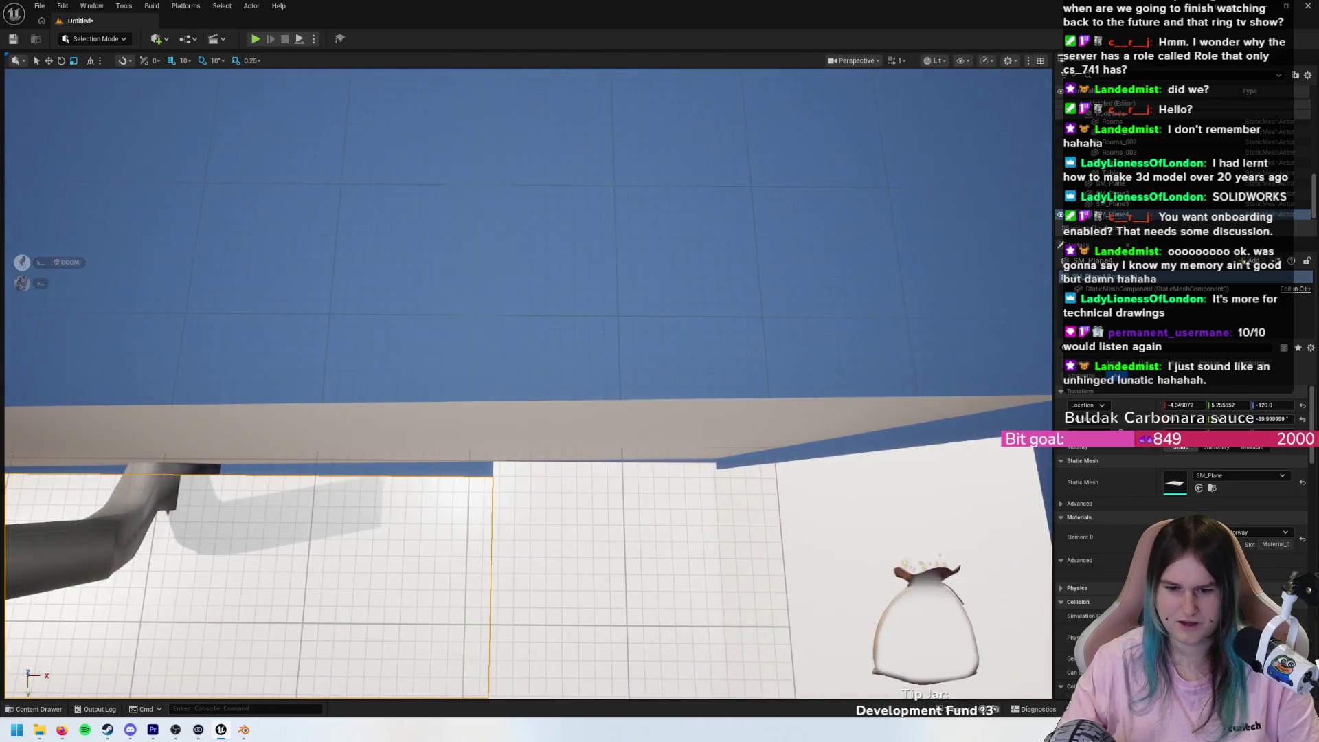
scroll(139, 522, "down", 5)
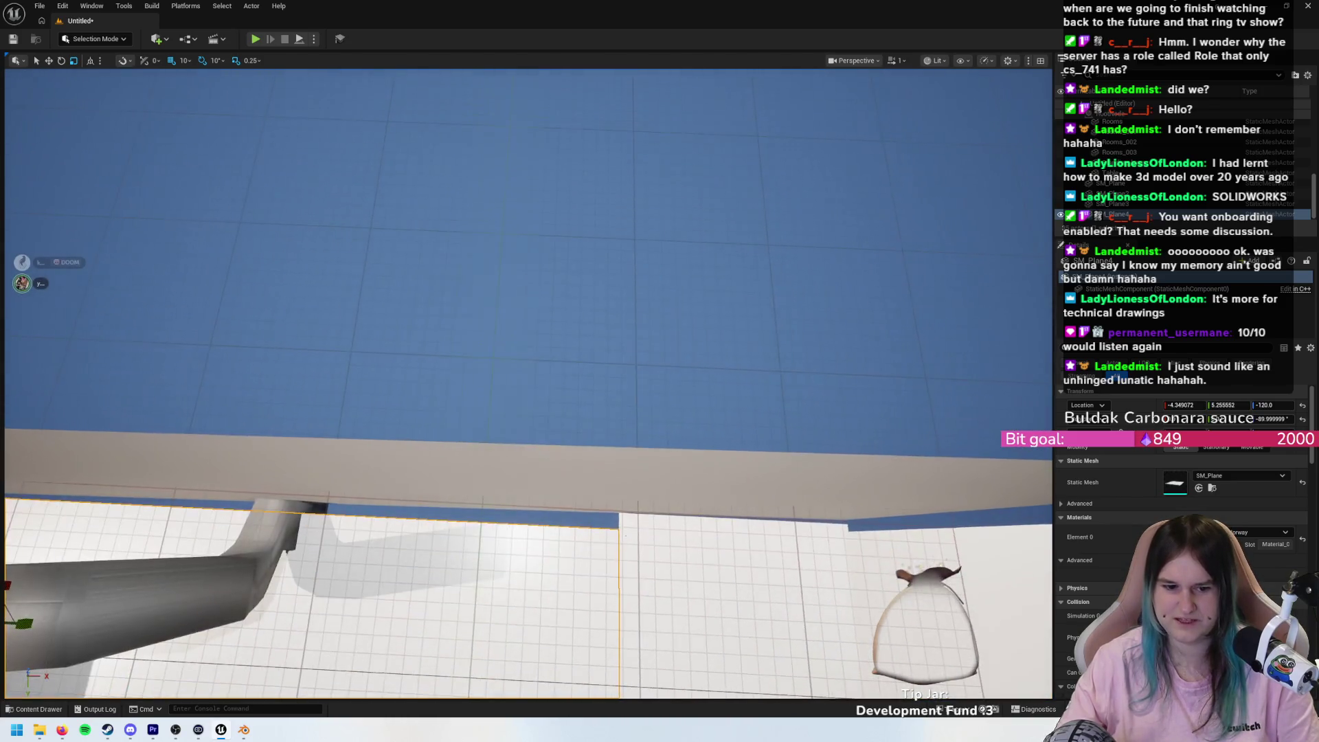
mouse_move(138, 522)
left_mouse_down()
mouse_move(316, 522)
mouse_move(343, 612)
left_mouse_up()
mouse_move(343, 453)
left_mouse_down()
mouse_move(347, 474)
mouse_move(364, 461)
mouse_move(20, 385)
mouse_move(130, 509)
mouse_move(410, 455)
mouse_move(419, 289)
mouse_move(385, 275)
mouse_move(405, 282)
left_mouse_up()
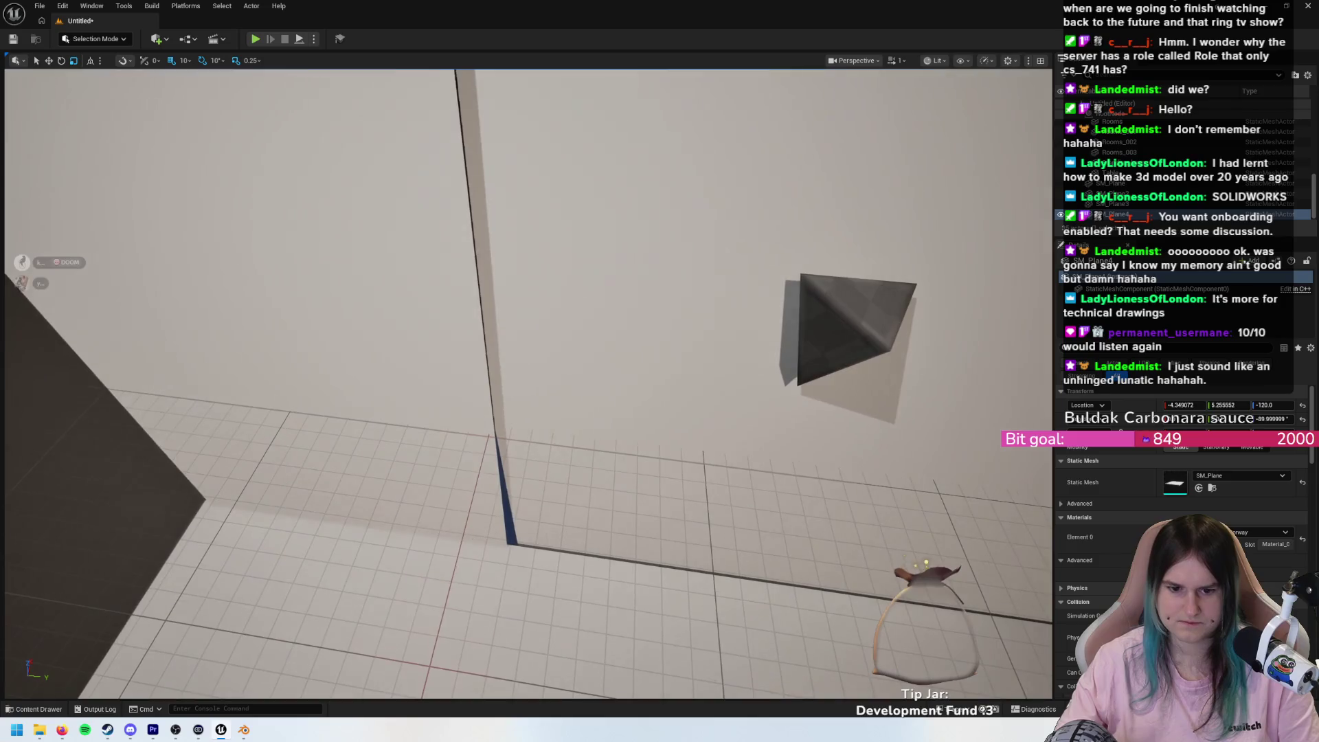
- In Blender, select the thin hallway wall of the rooms model
left_click(244, 730)
mouse_move(481, 495)
left_mouse_down()
mouse_move(261, 494)
mouse_move(550, 474)
mouse_move(620, 554)
mouse_move(594, 580)
mouse_move(558, 545)
mouse_move(547, 310)
left_mouse_up()
scroll(260, 494, "up", 3)
left_click(558, 546)
- In Edit Mode with snapping on, move the wall geometry -0.028 m along local X
key("Tab")
left_click(544, 33)
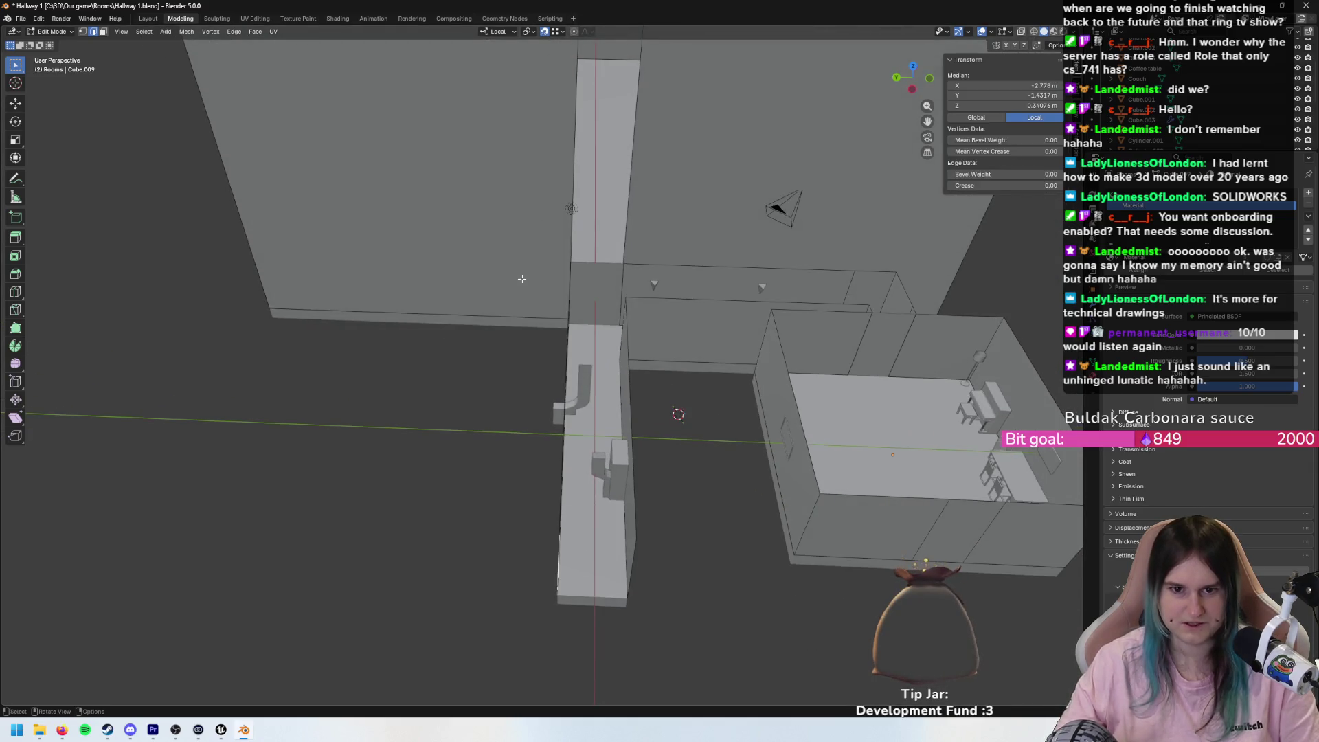
key("g")
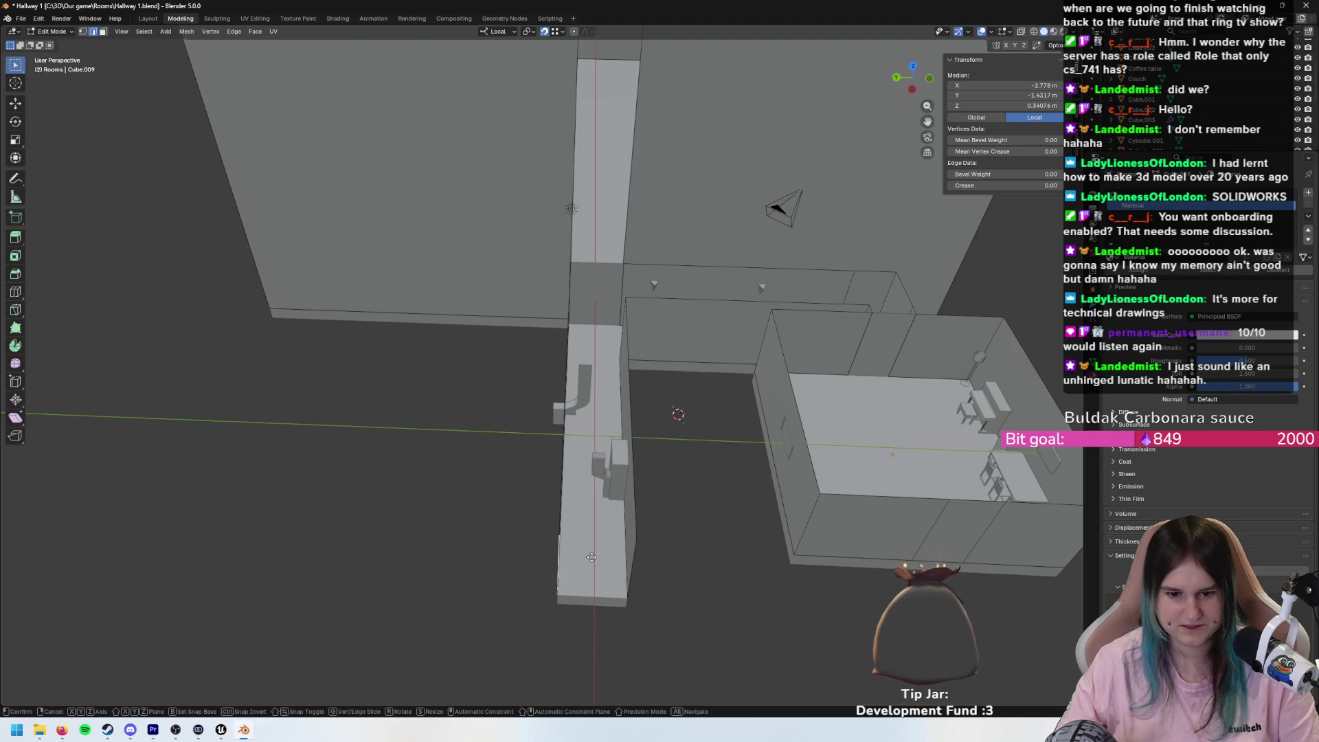
key("y")
key("x")
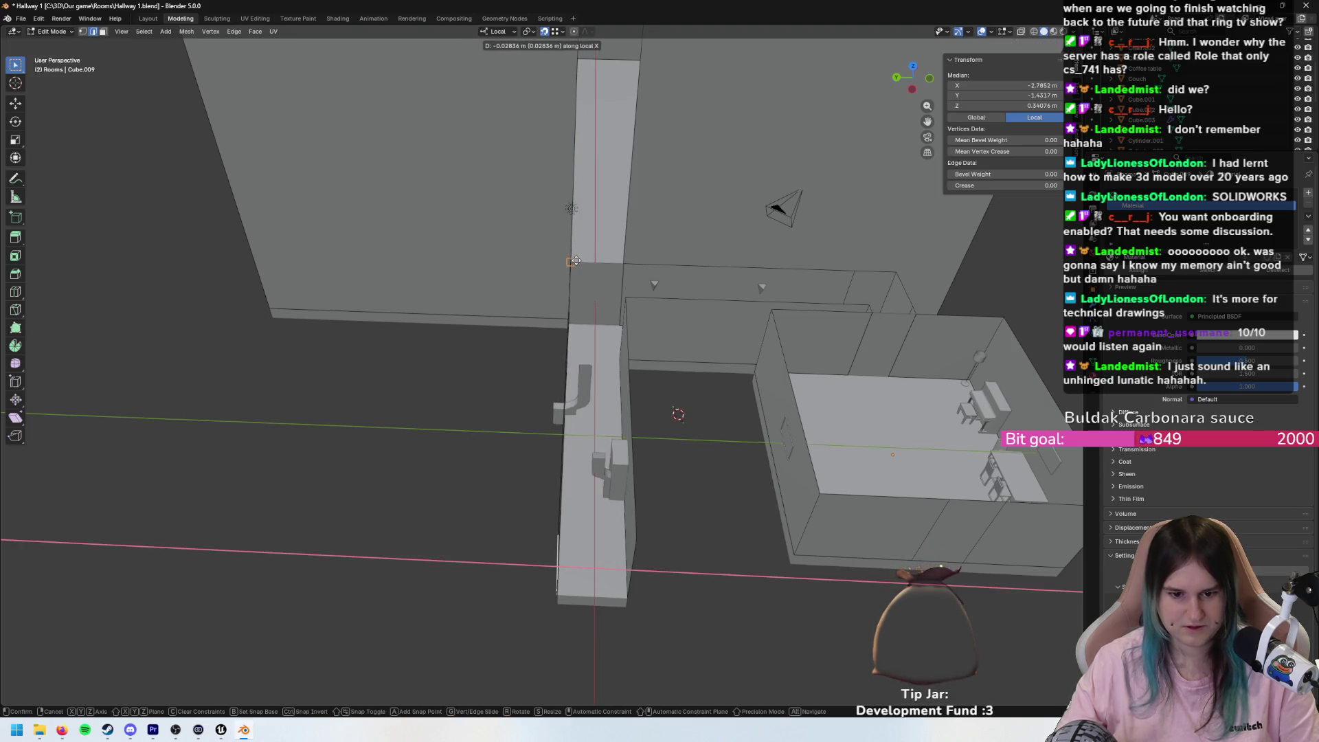
left_click(573, 261)
- Check the hallway from a low angle, then switch back to the Unreal level
scroll(573, 261, "up", 5)
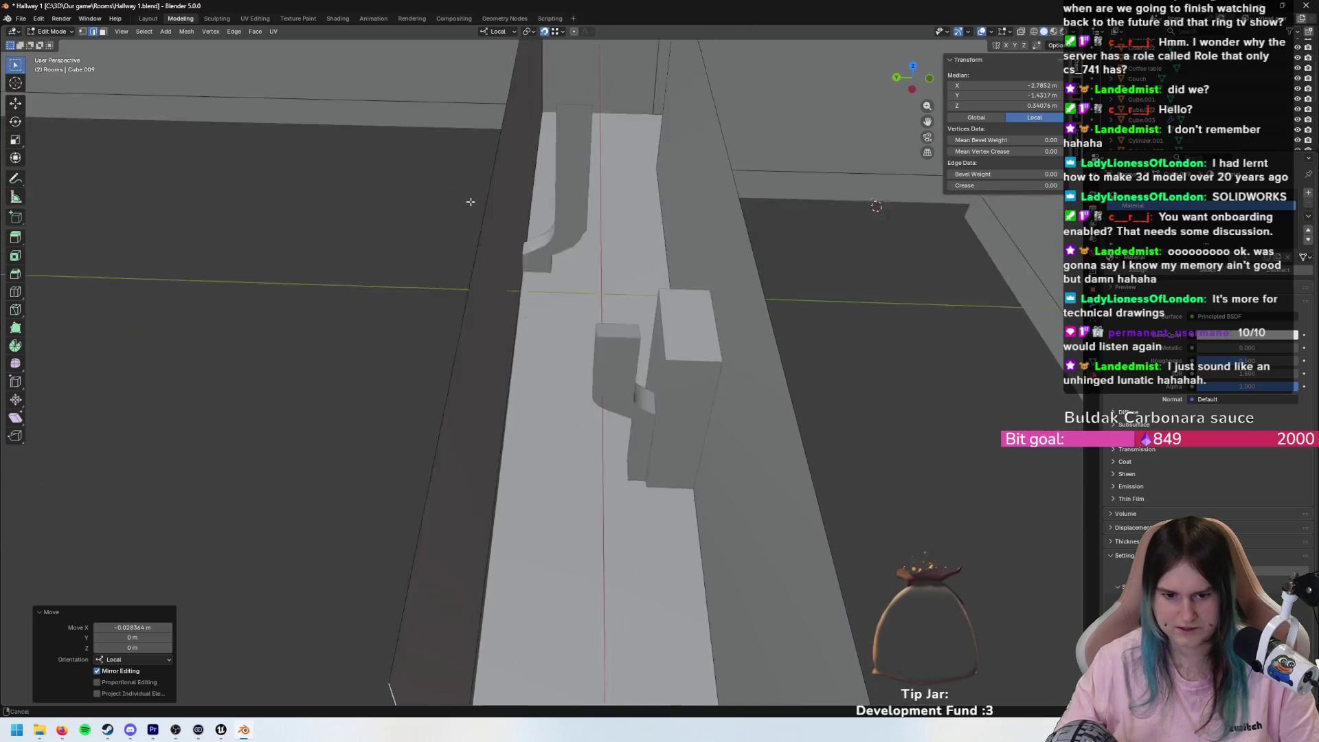
mouse_move(491, 533)
left_mouse_down()
mouse_move(480, 471)
mouse_move(500, 421)
left_mouse_up()
scroll(500, 420, "up", 3)
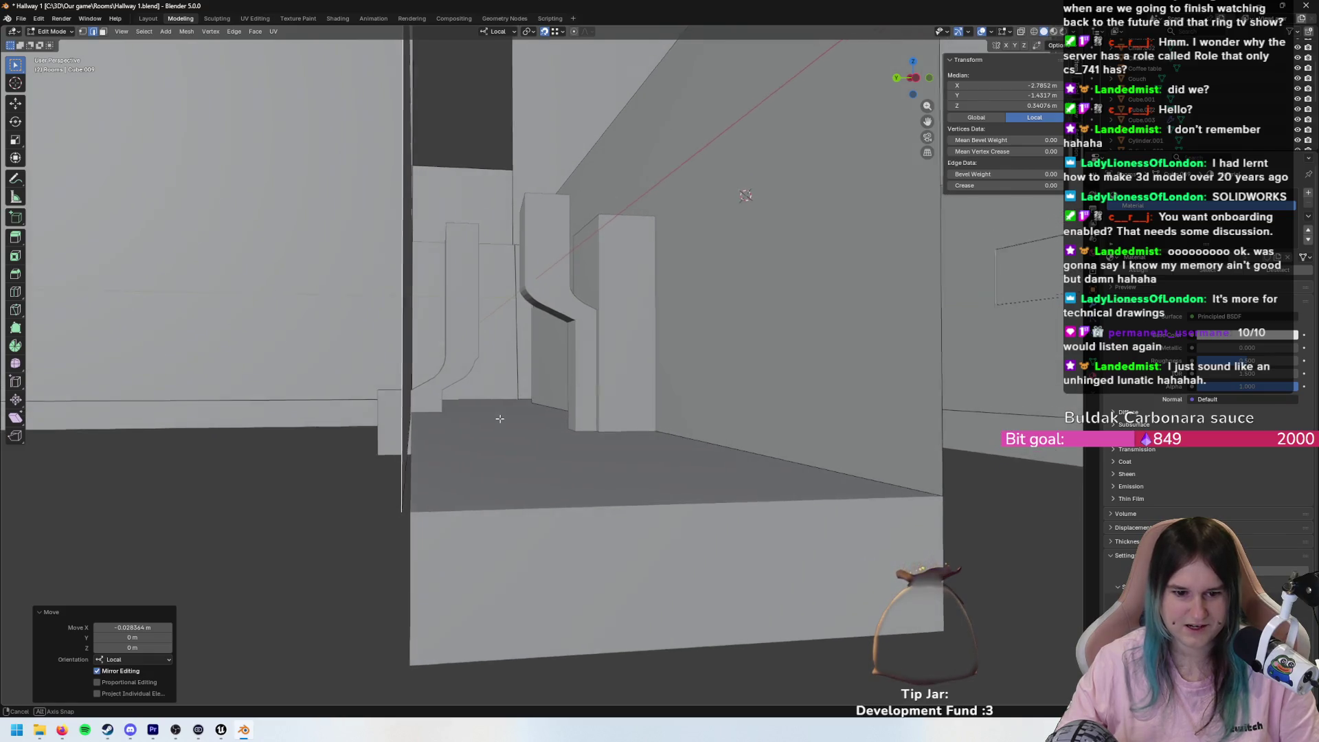
scroll(494, 425, "up", 3)
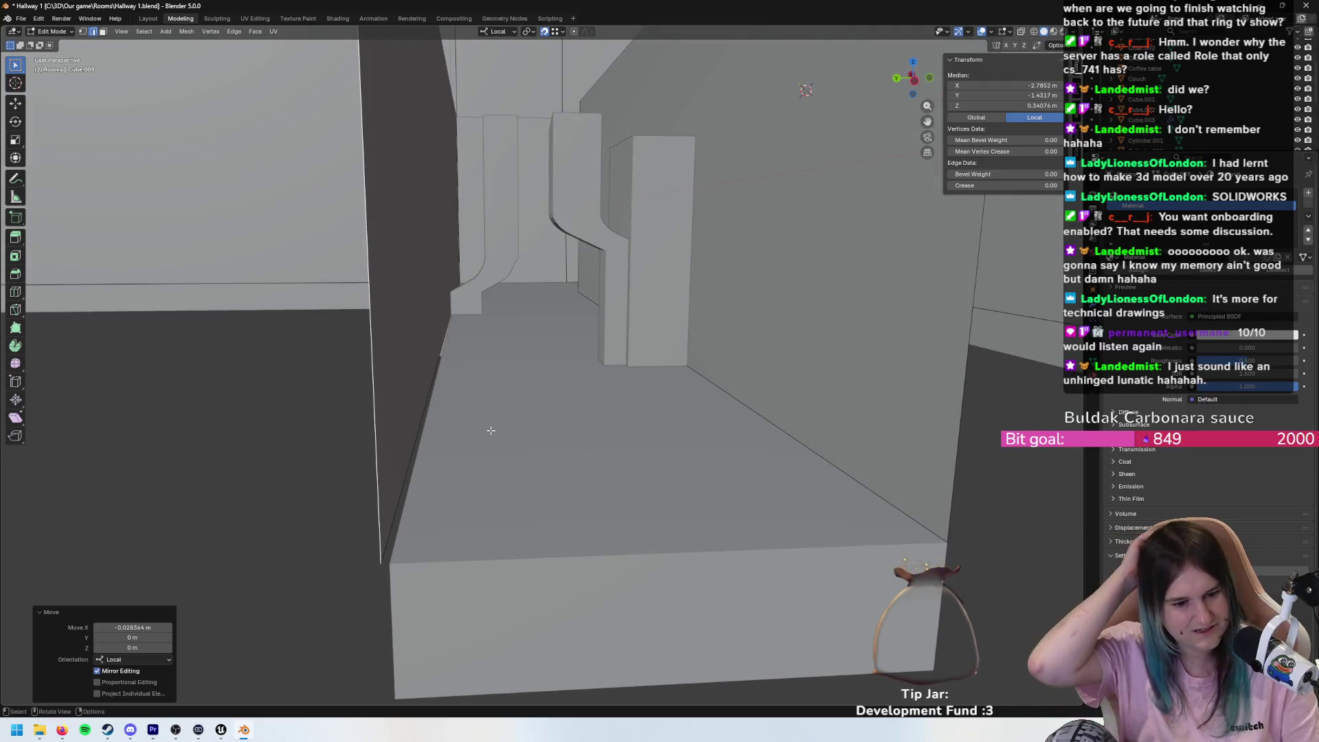
scroll(452, 562, "down", 3)
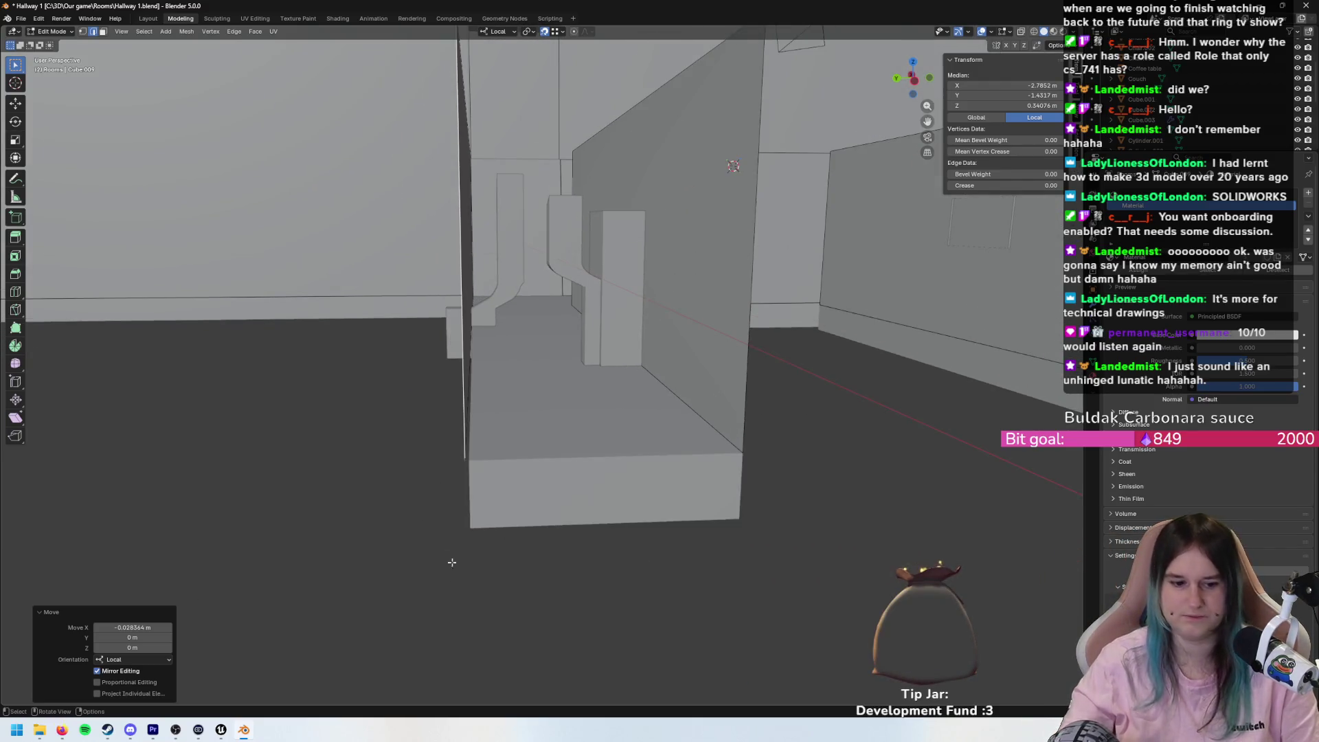
left_click(221, 730)
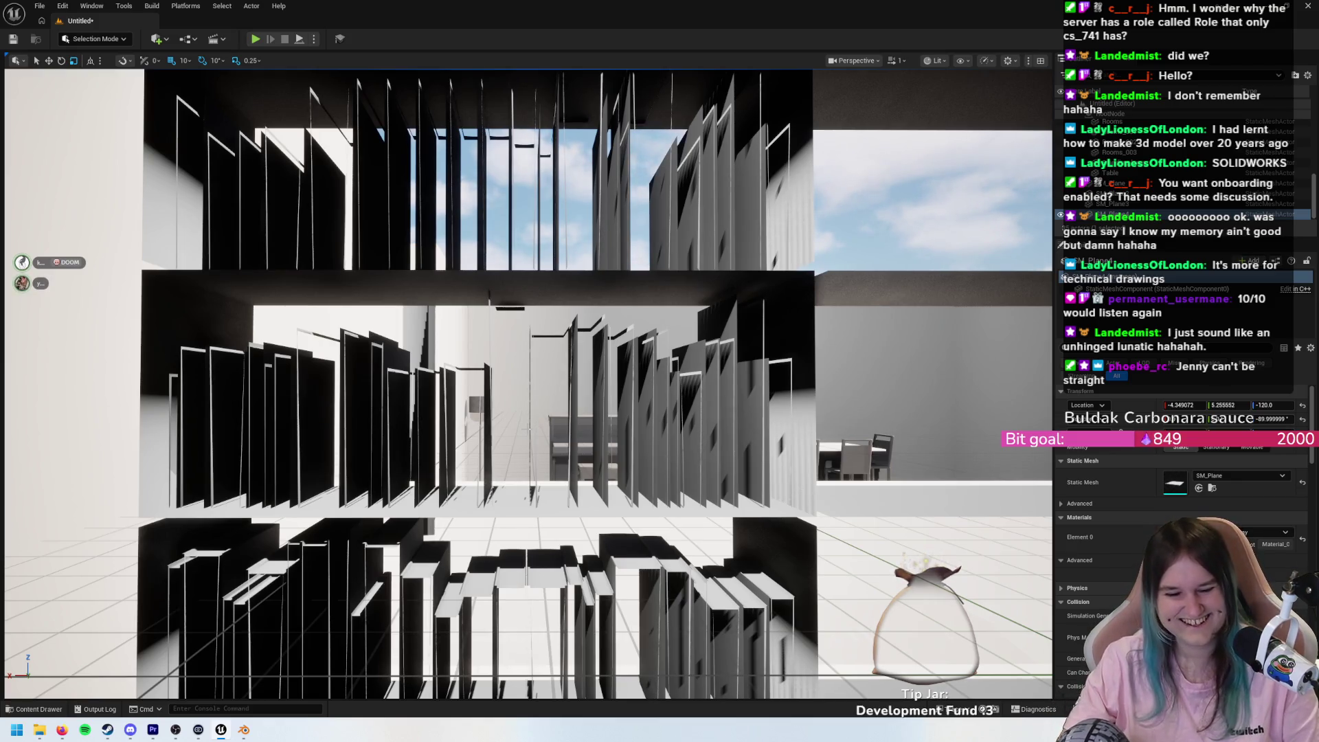
key("w")
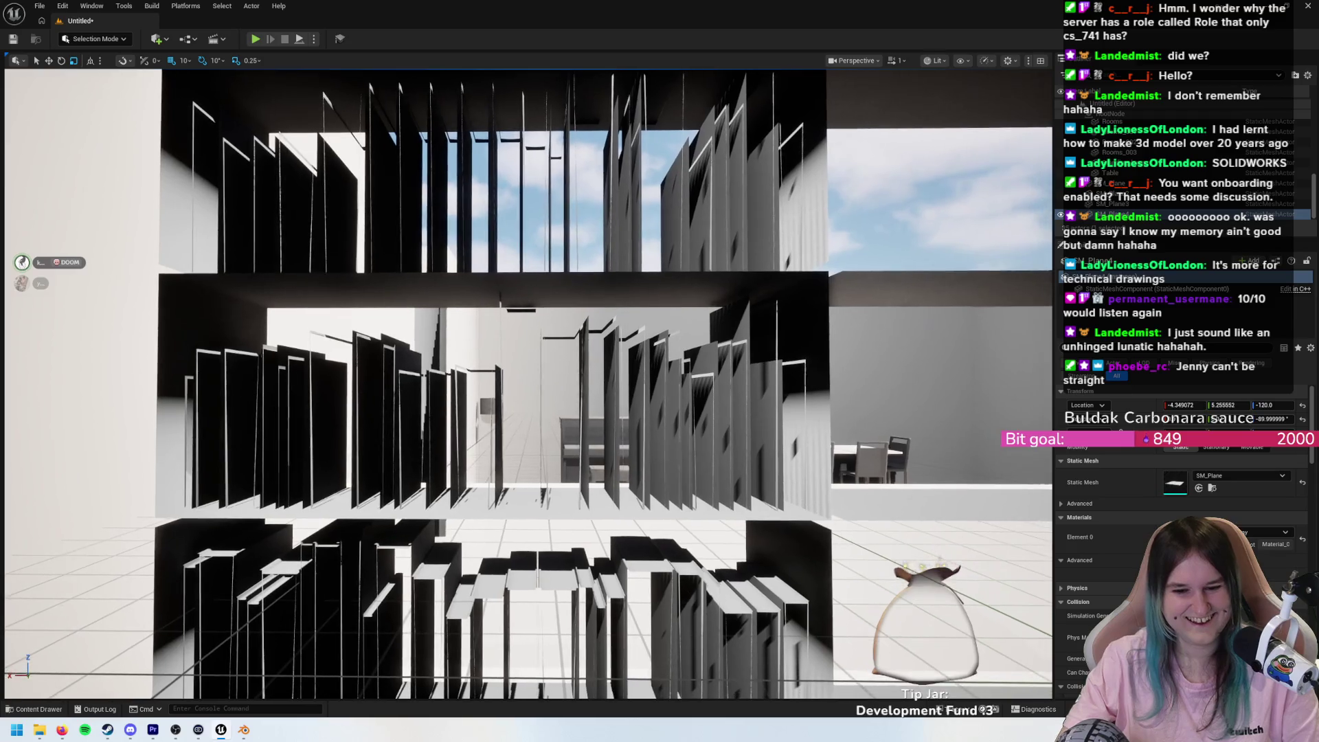
key("w")
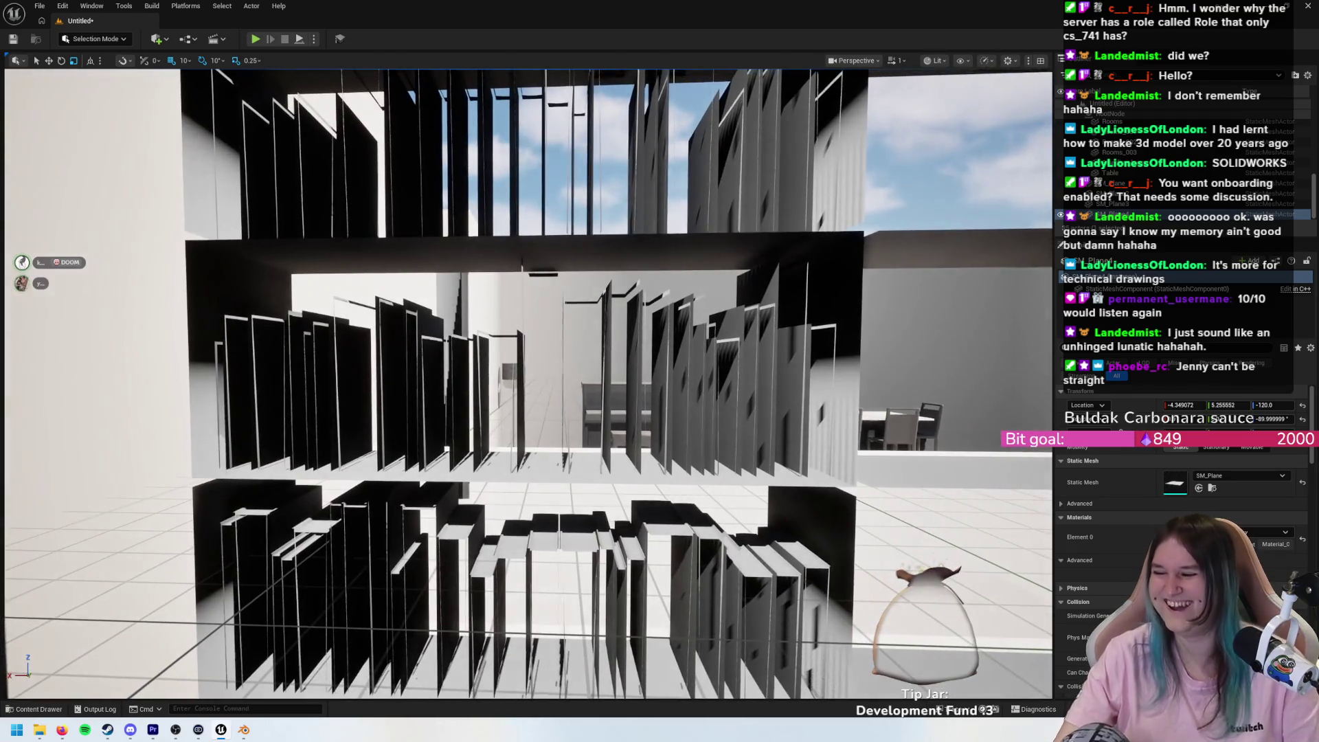
key("s")
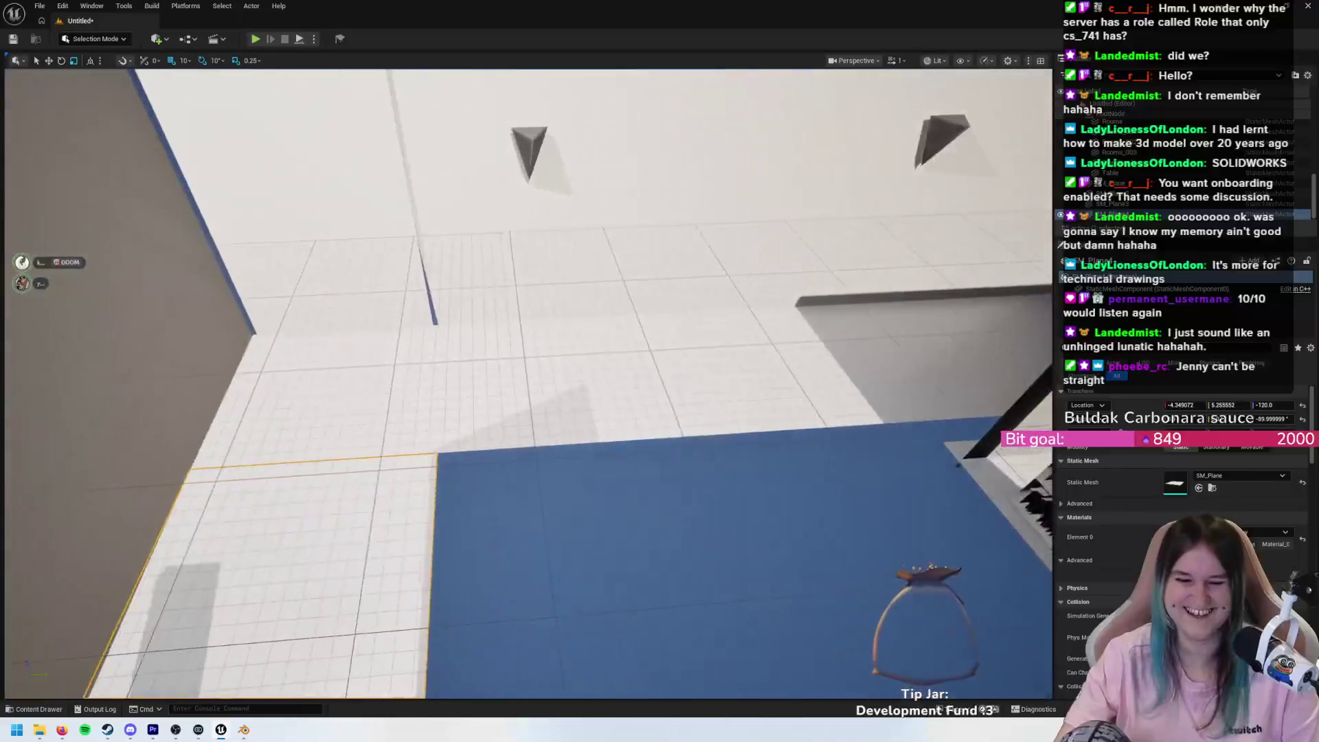
key("w")
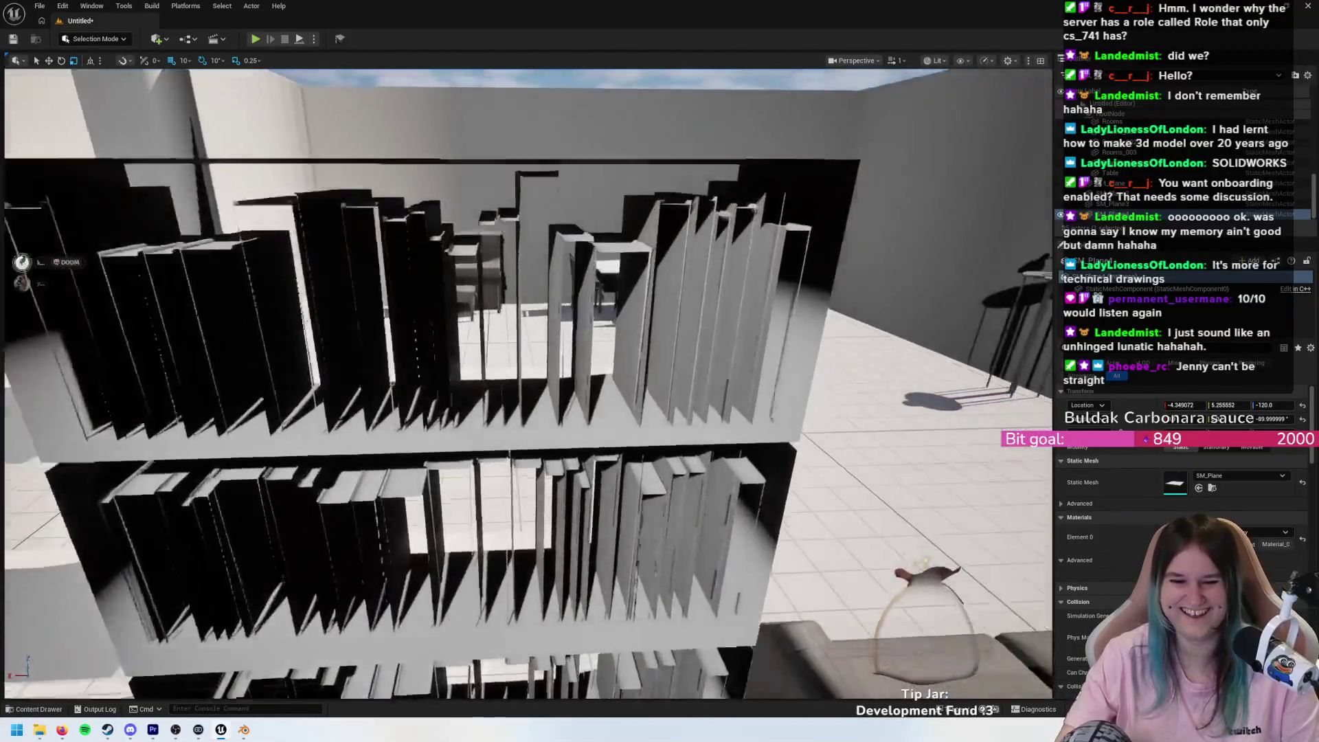
key("s")
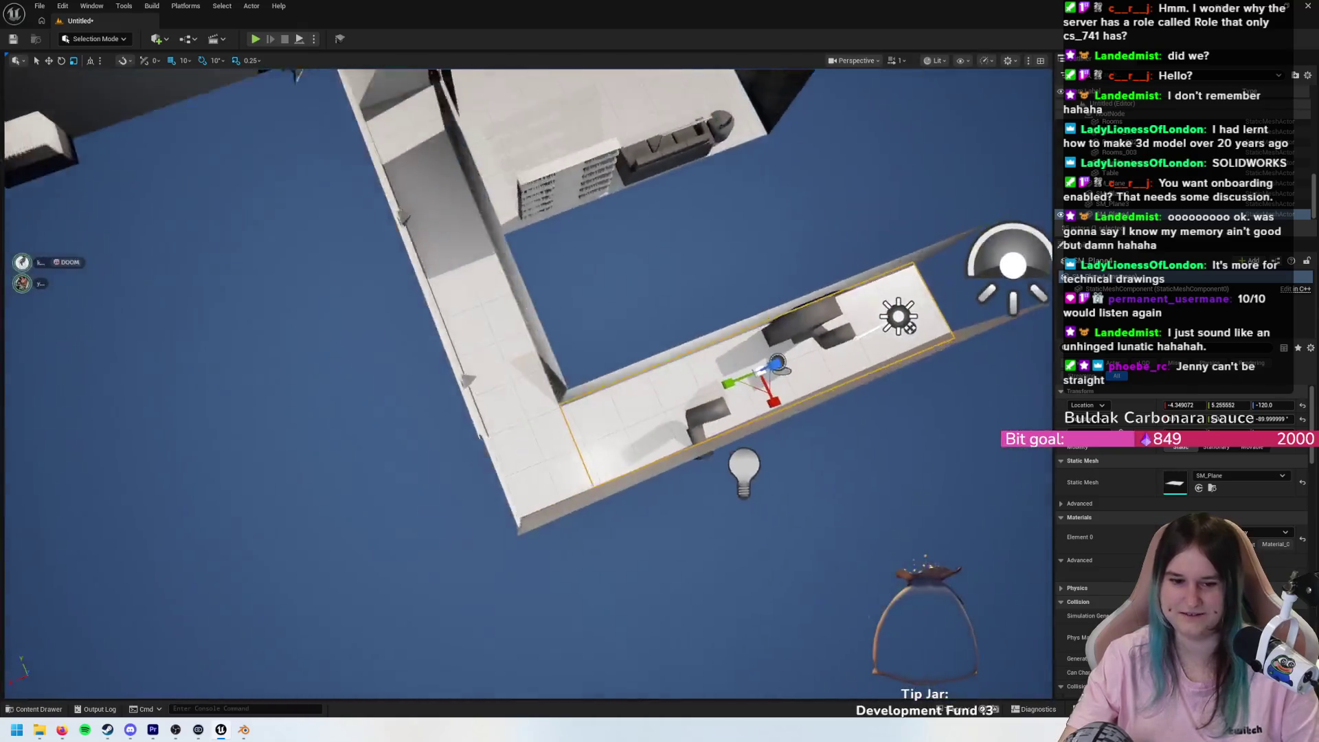
mouse_move(527, 412)
left_mouse_down()
mouse_move(534, 288)
mouse_move(564, 264)
mouse_move(486, 374)
mouse_move(481, 362)
left_mouse_up()
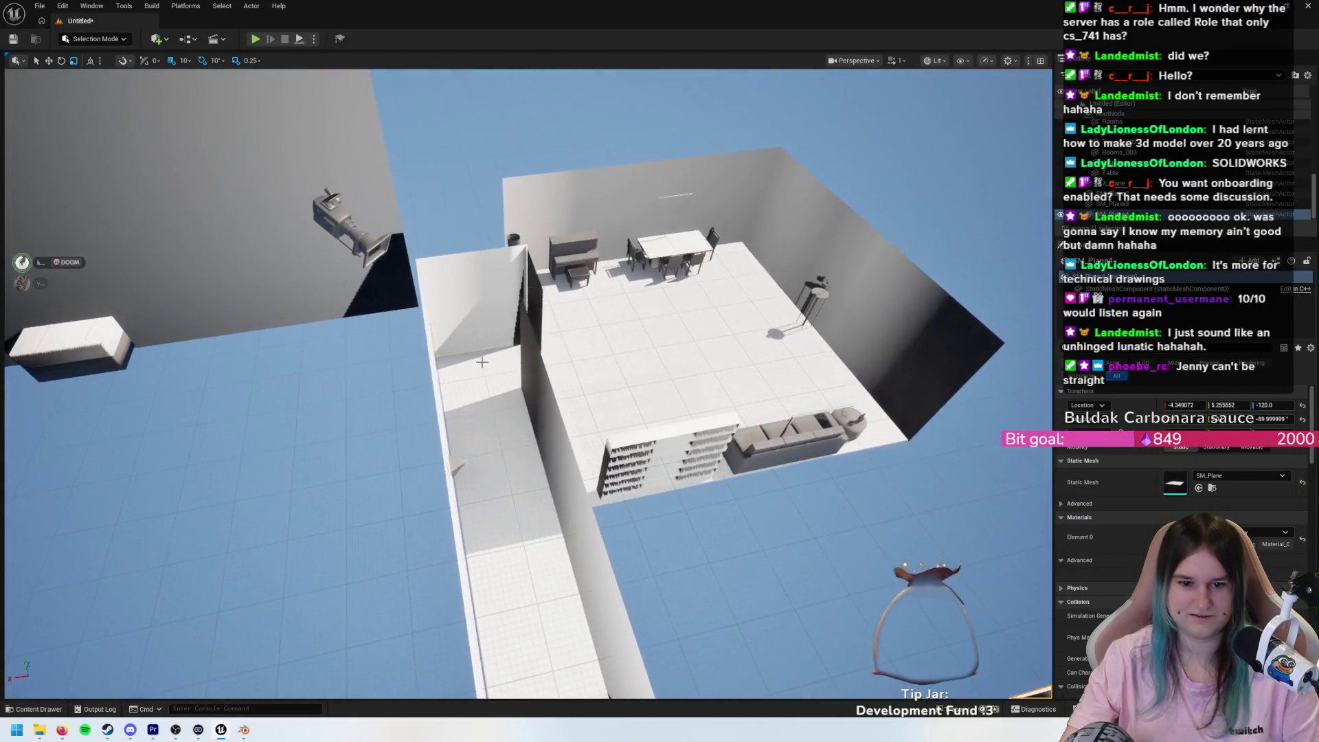
- Move the small SM_Plane along X, up to floor height, and along Y into the doorway gap
left_click(515, 352)
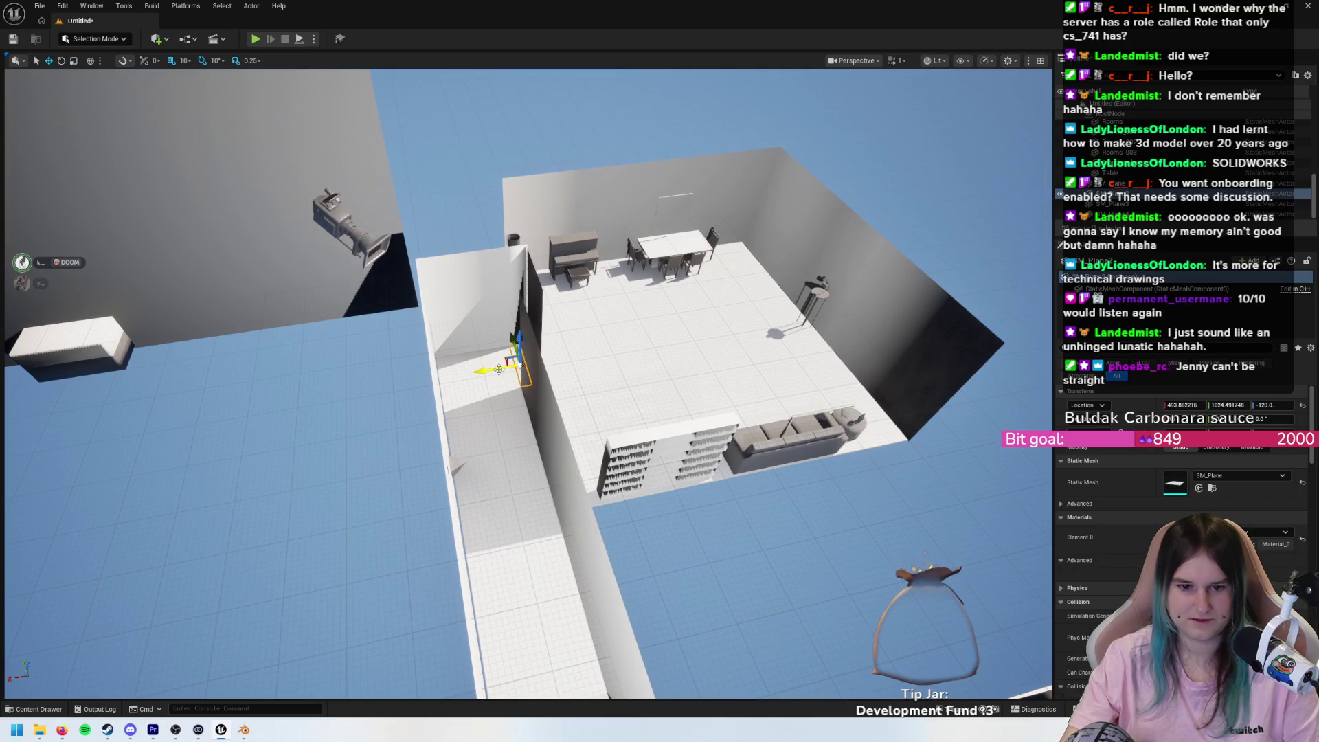
left_click(502, 369, "ctrl")
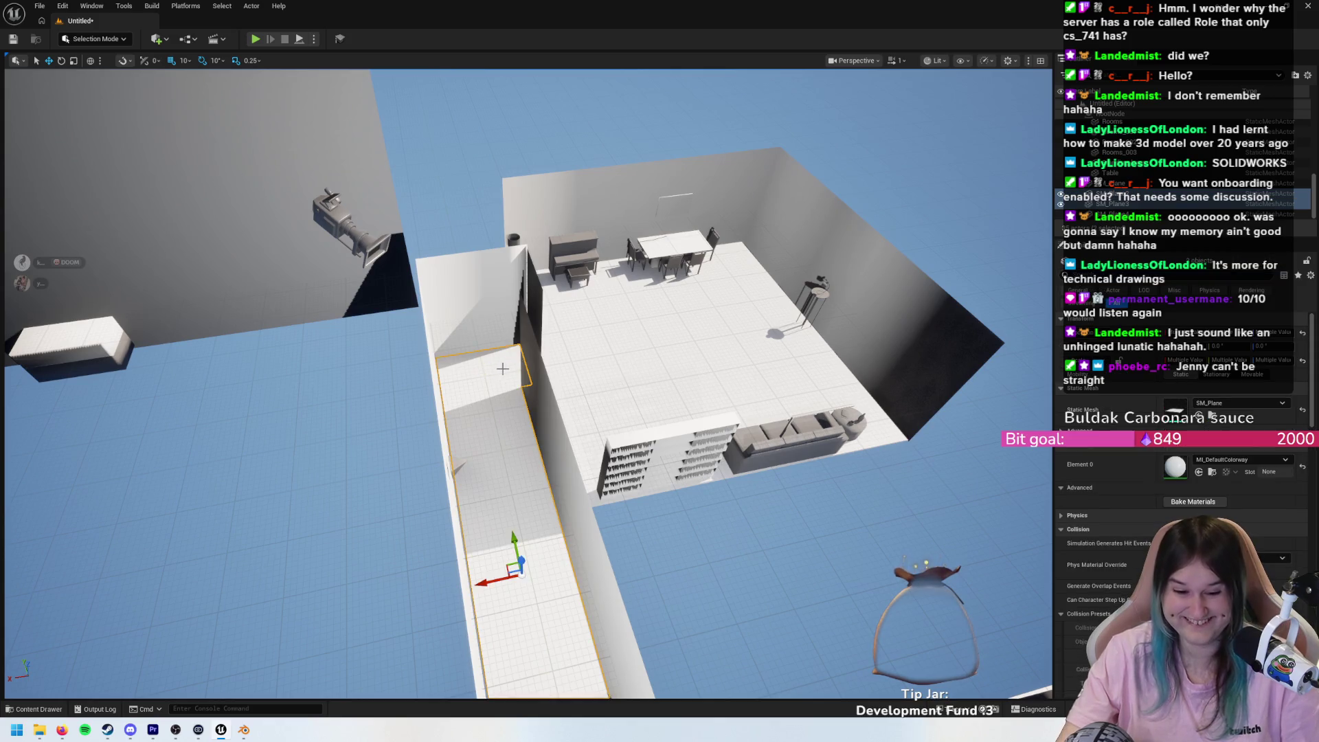
left_click(517, 358)
mouse_move(500, 366)
left_mouse_down()
mouse_move(393, 379)
mouse_move(411, 378)
left_mouse_up()
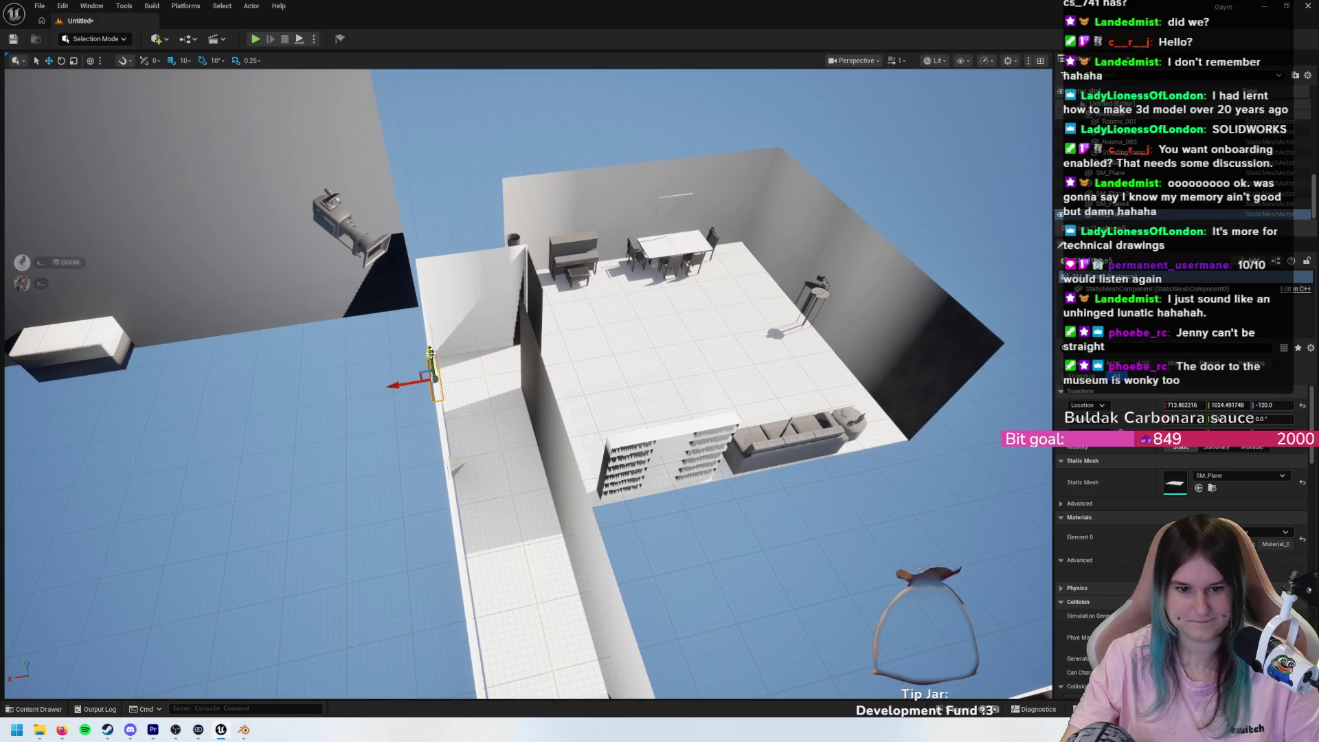
mouse_move(559, 553)
left_mouse_down()
mouse_move(412, 295)
mouse_move(357, 303)
left_mouse_up()
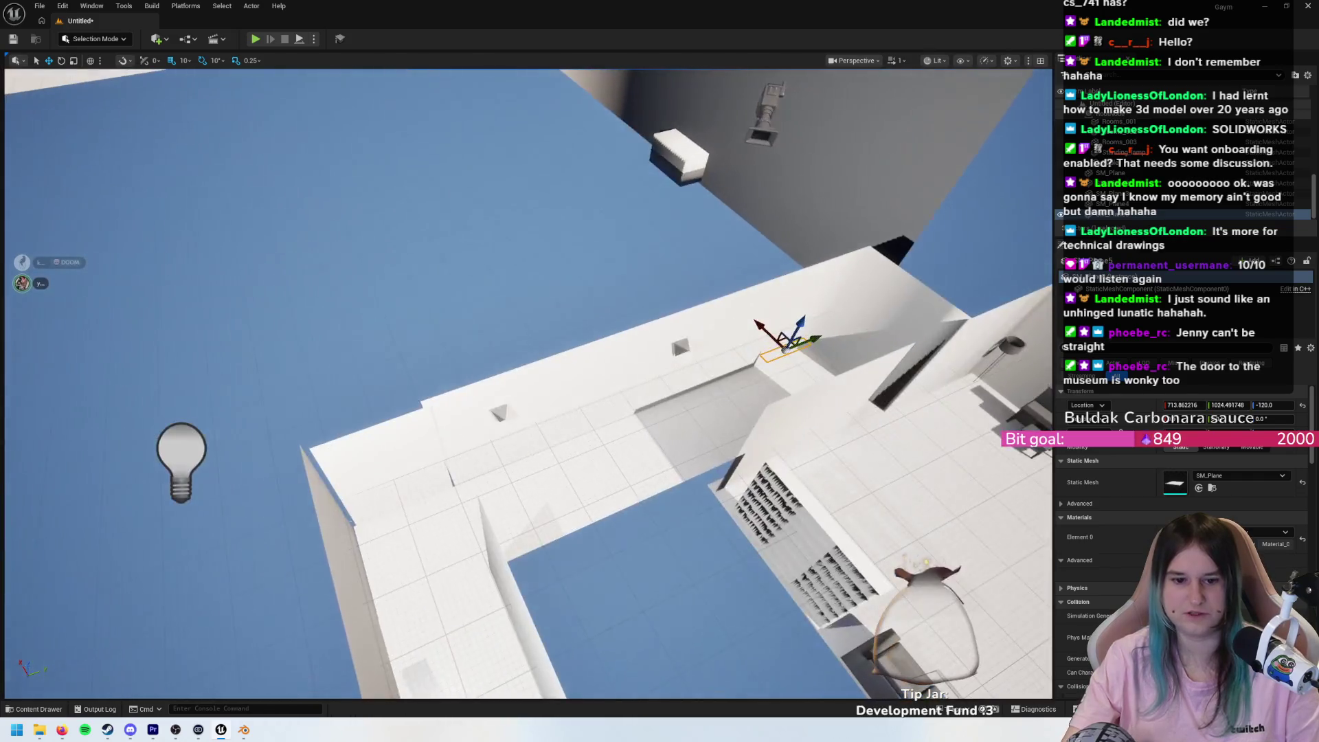
left_click_drag(816, 340, 458, 468)
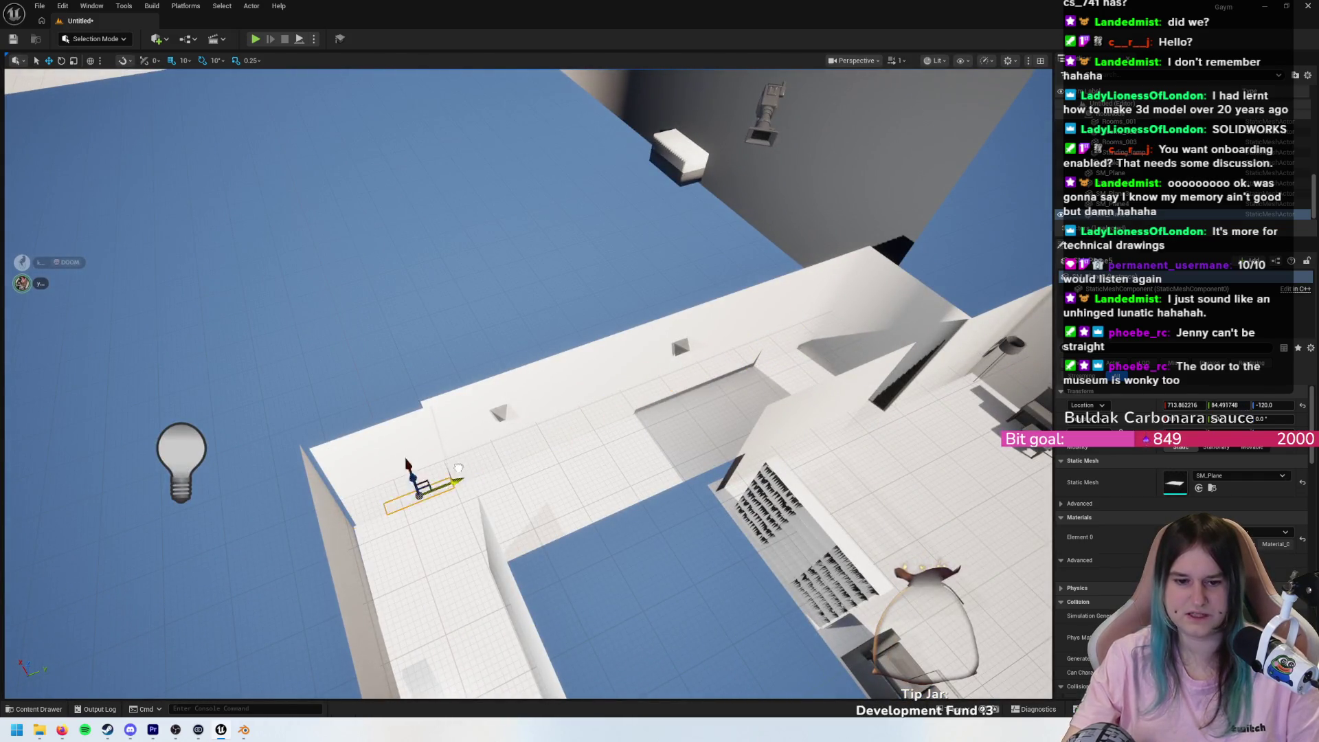
left_click(409, 436)
mouse_move(409, 436)
left_mouse_down()
mouse_move(419, 333)
mouse_move(554, 365)
left_mouse_up()
mouse_move(813, 373)
left_mouse_down()
mouse_move(677, 302)
mouse_move(743, 330)
mouse_move(565, 665)
mouse_move(583, 367)
mouse_move(507, 353)
left_mouse_up()
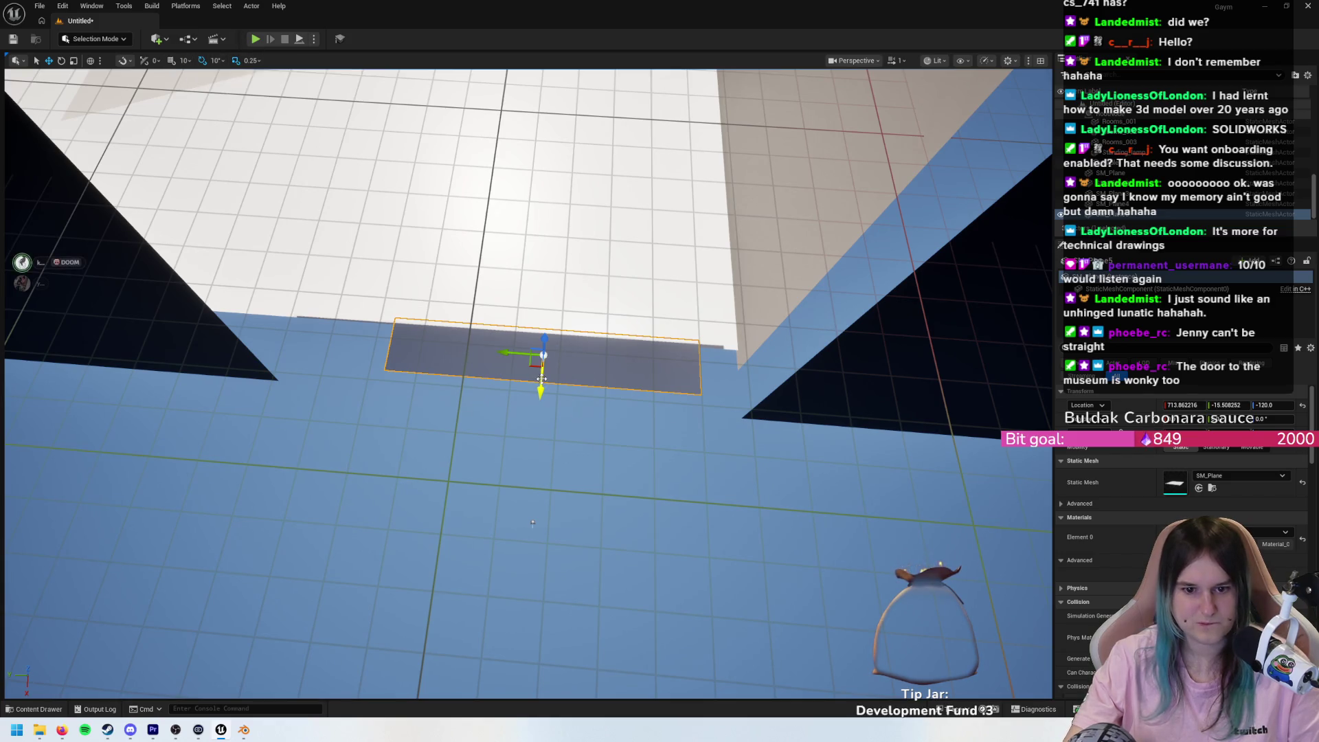
- Nudge the doorway floor piece slightly along X and inspect the nearby floor gaps
left_click_drag(546, 384, 547, 389)
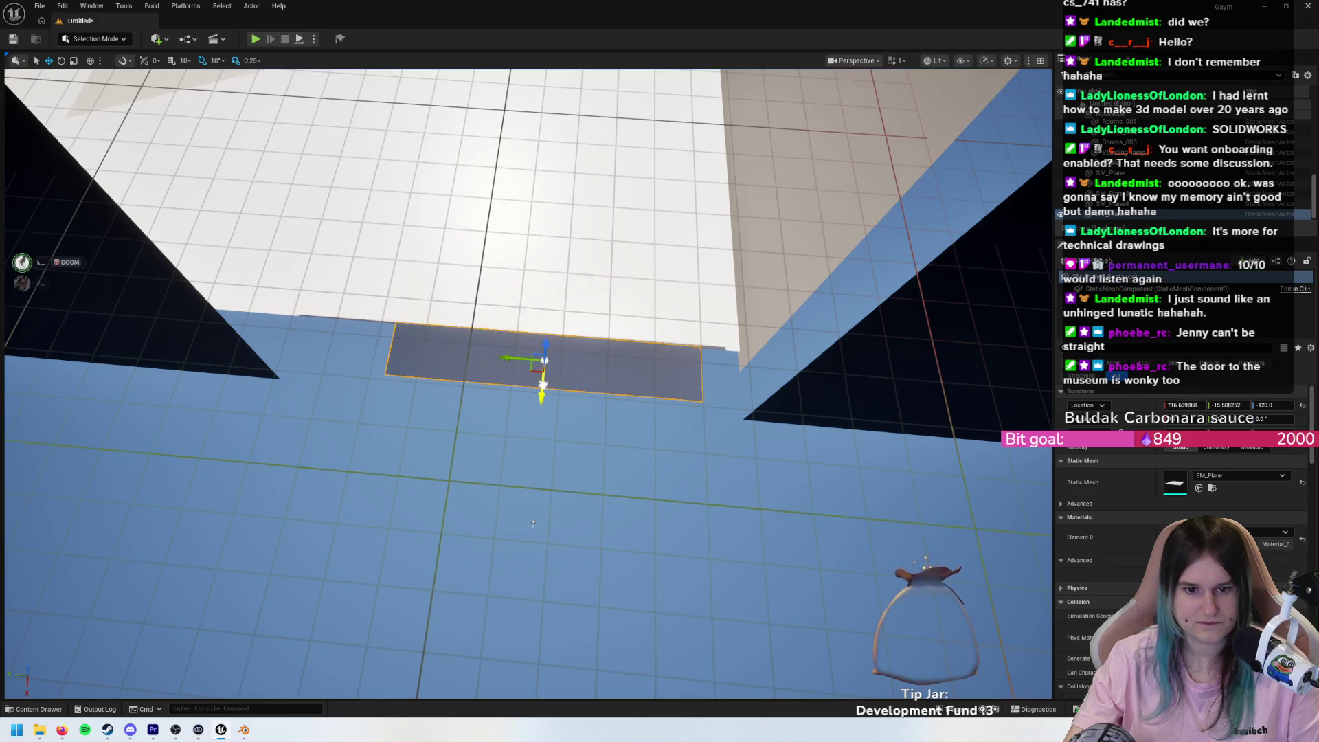
left_click_drag(533, 524, 611, 406)
left_click_drag(406, 530, 392, 536)
left_click_drag(582, 596, 700, 500)
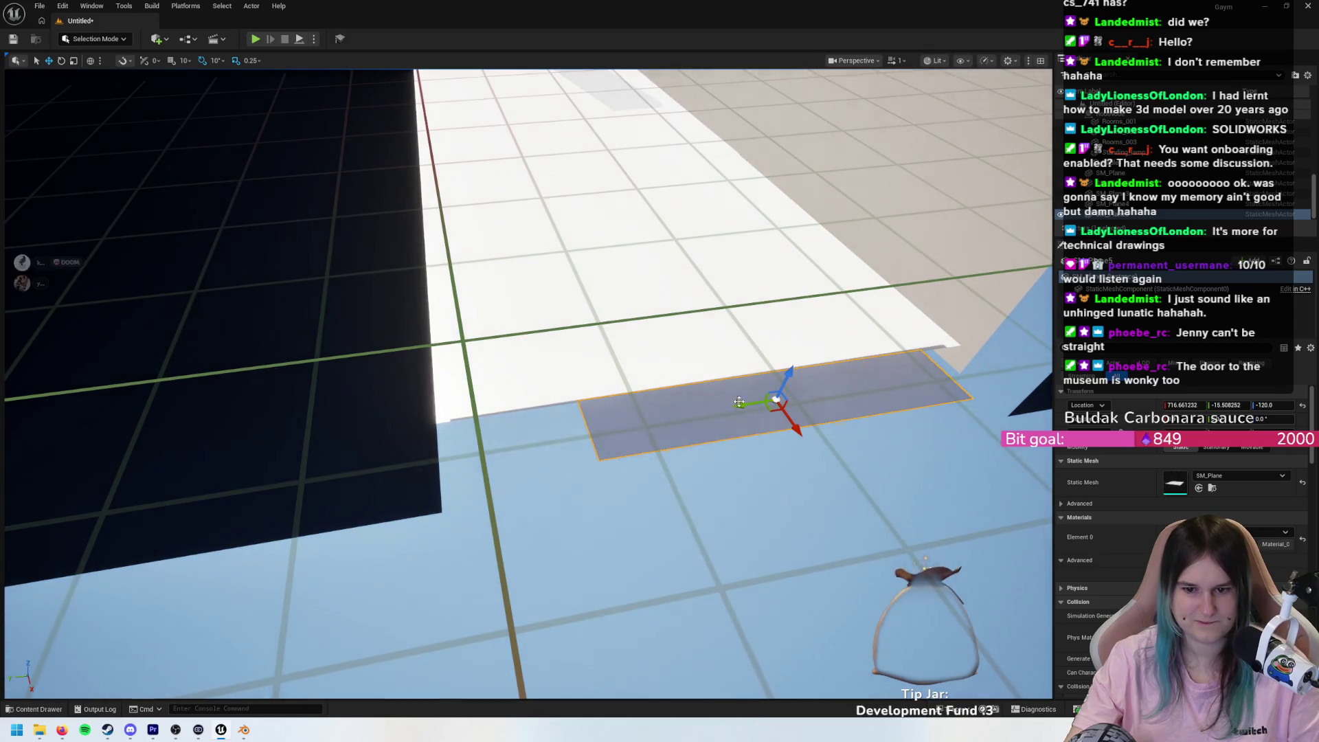
mouse_move(726, 394)
left_mouse_down()
mouse_move(486, 404)
mouse_move(453, 429)
left_mouse_up()
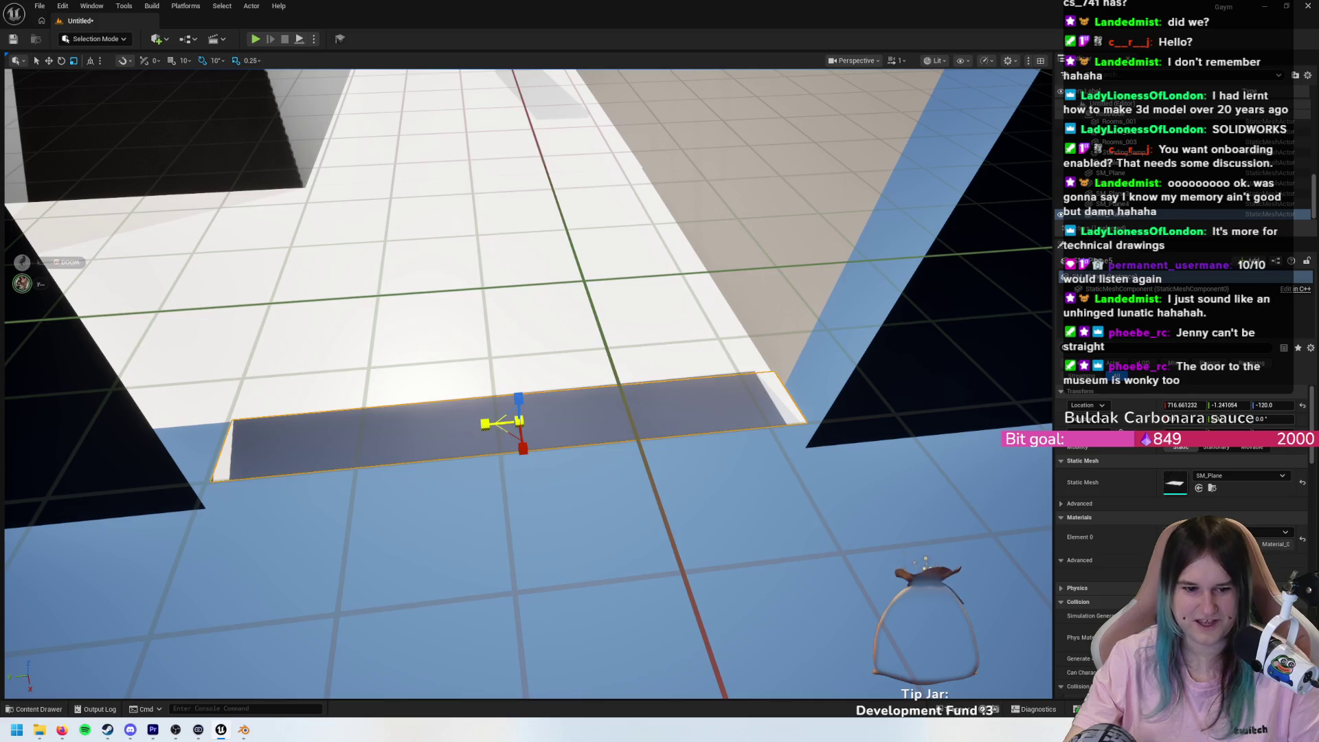
- Stretch the floor piece along Y so it spans the doorway between the walls
mouse_move(453, 430)
left_mouse_down()
mouse_move(426, 433)
mouse_move(485, 424)
mouse_move(371, 439)
left_mouse_up()
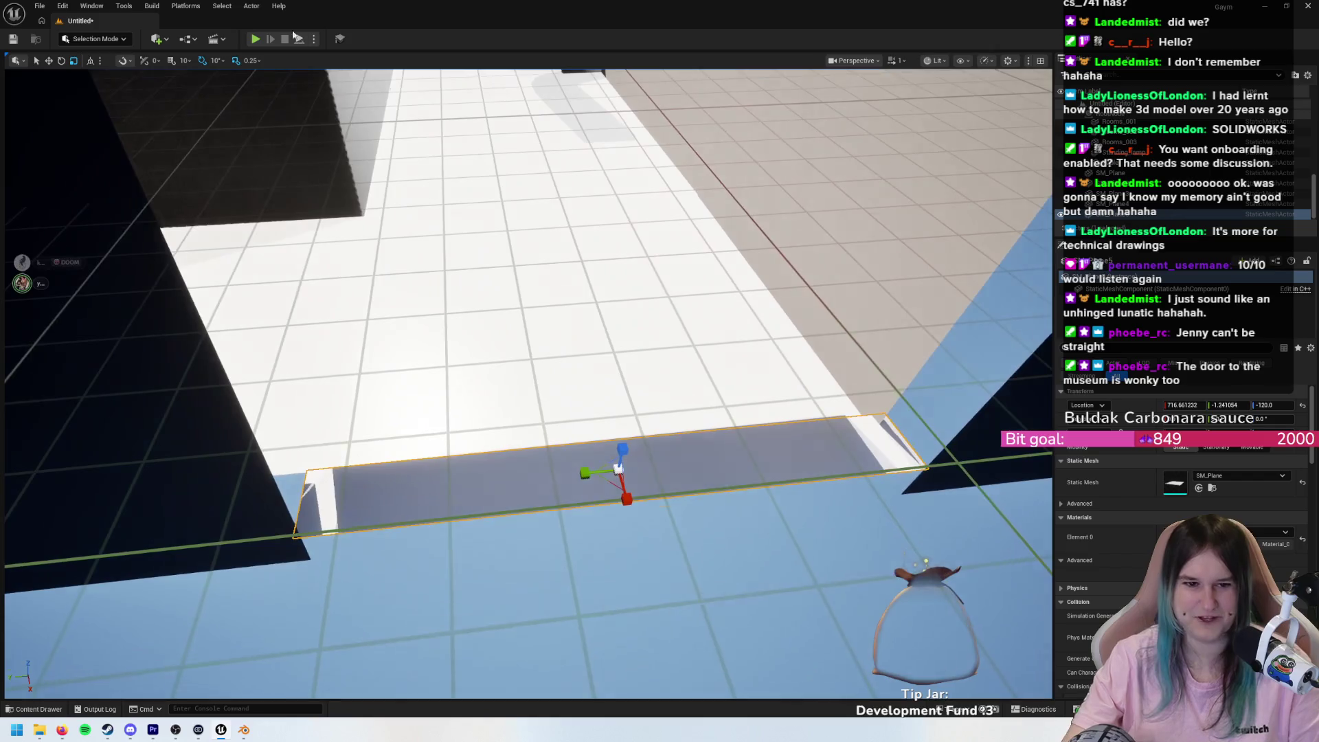
mouse_move(408, 483)
left_mouse_down()
mouse_move(481, 483)
mouse_move(221, 502)
mouse_move(235, 501)
mouse_move(151, 493)
mouse_move(151, 468)
mouse_move(424, 478)
left_mouse_up()
key("w")
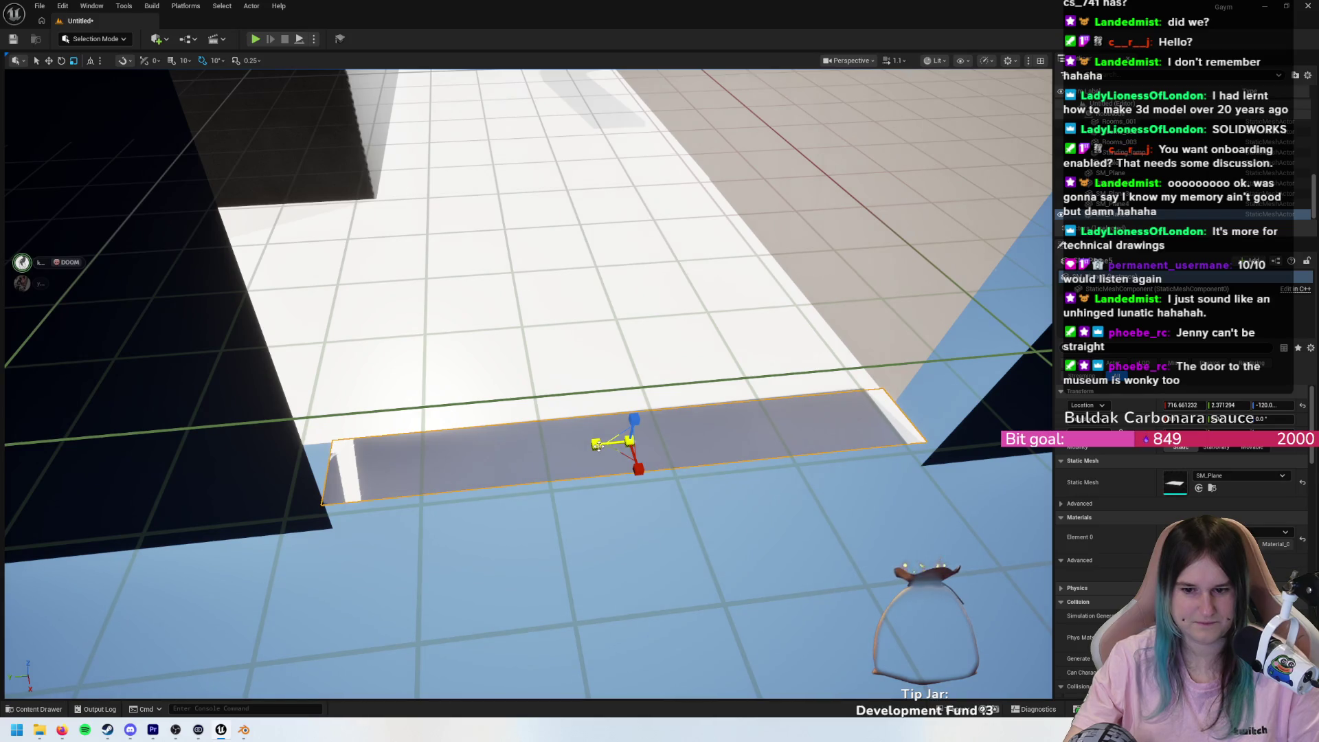
left_click_drag(626, 434, 681, 434)
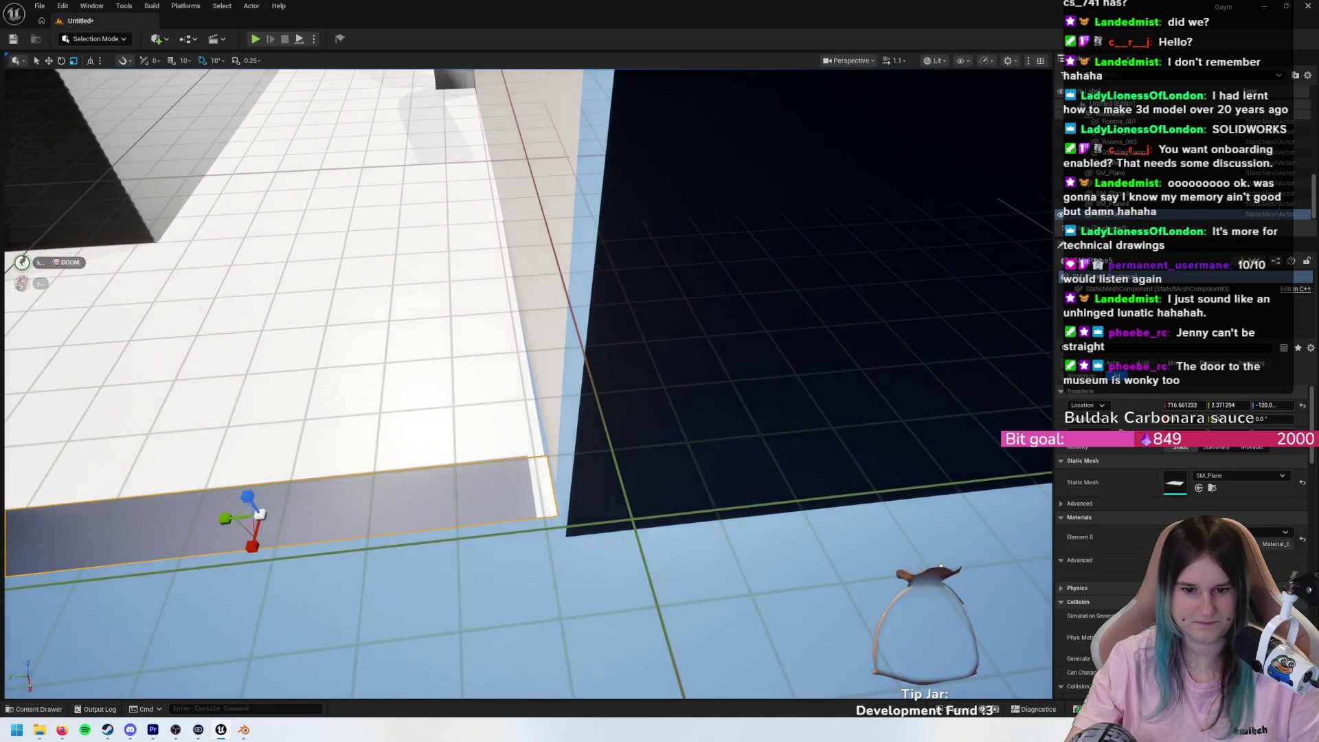
mouse_move(499, 385)
left_mouse_down()
mouse_move(499, 364)
mouse_move(518, 377)
left_mouse_up()
left_click(499, 371)
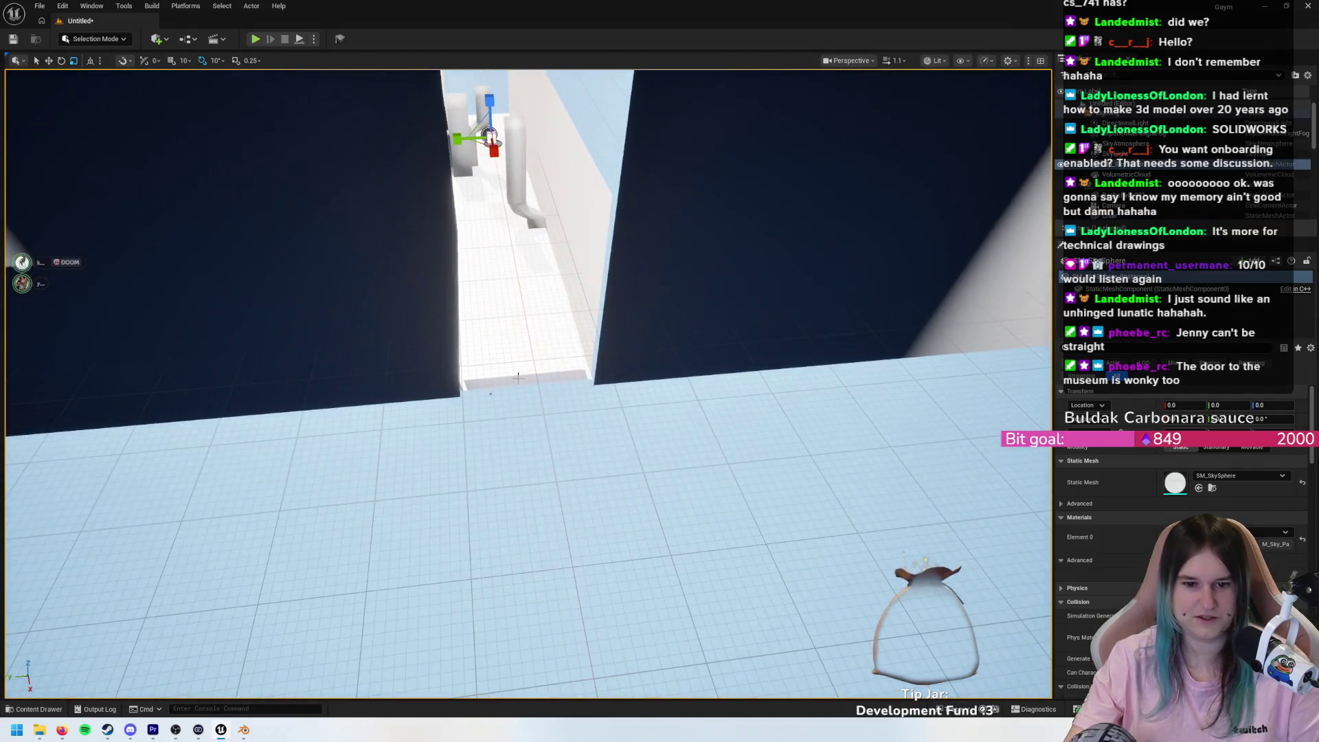
- Slide the floor strip along X to about 2217.8 into the blue-floored room and inspect it
left_click(518, 377)
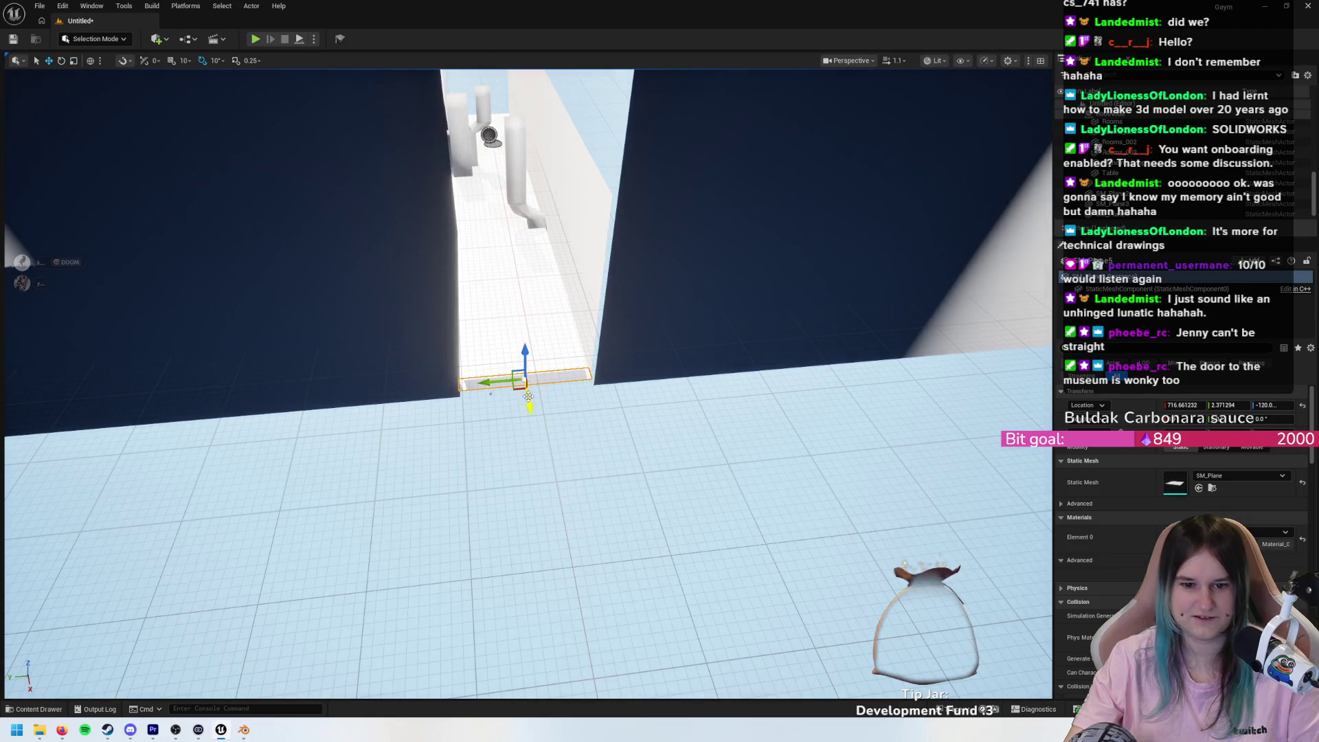
scroll(528, 396, "down", 1)
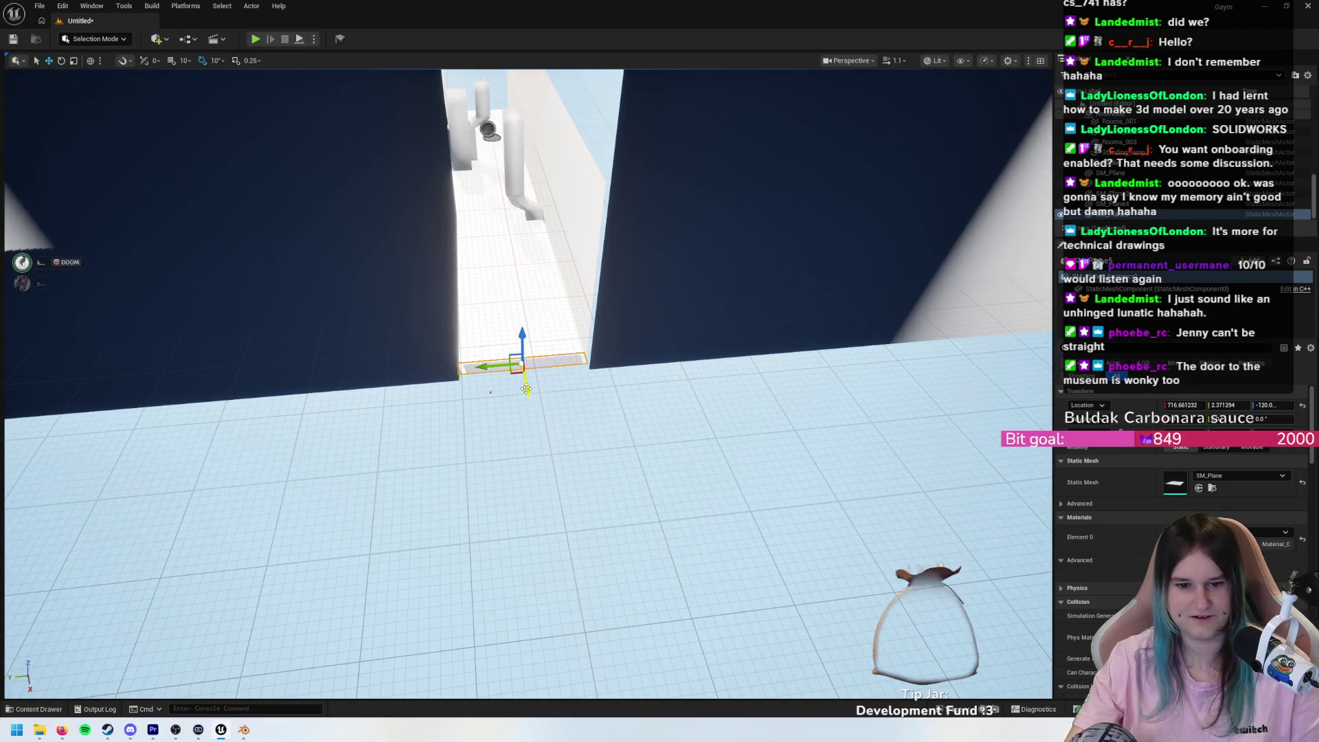
mouse_move(526, 390)
left_mouse_down()
mouse_move(550, 611)
mouse_move(575, 670)
mouse_move(519, 687)
mouse_move(532, 612)
left_mouse_up()
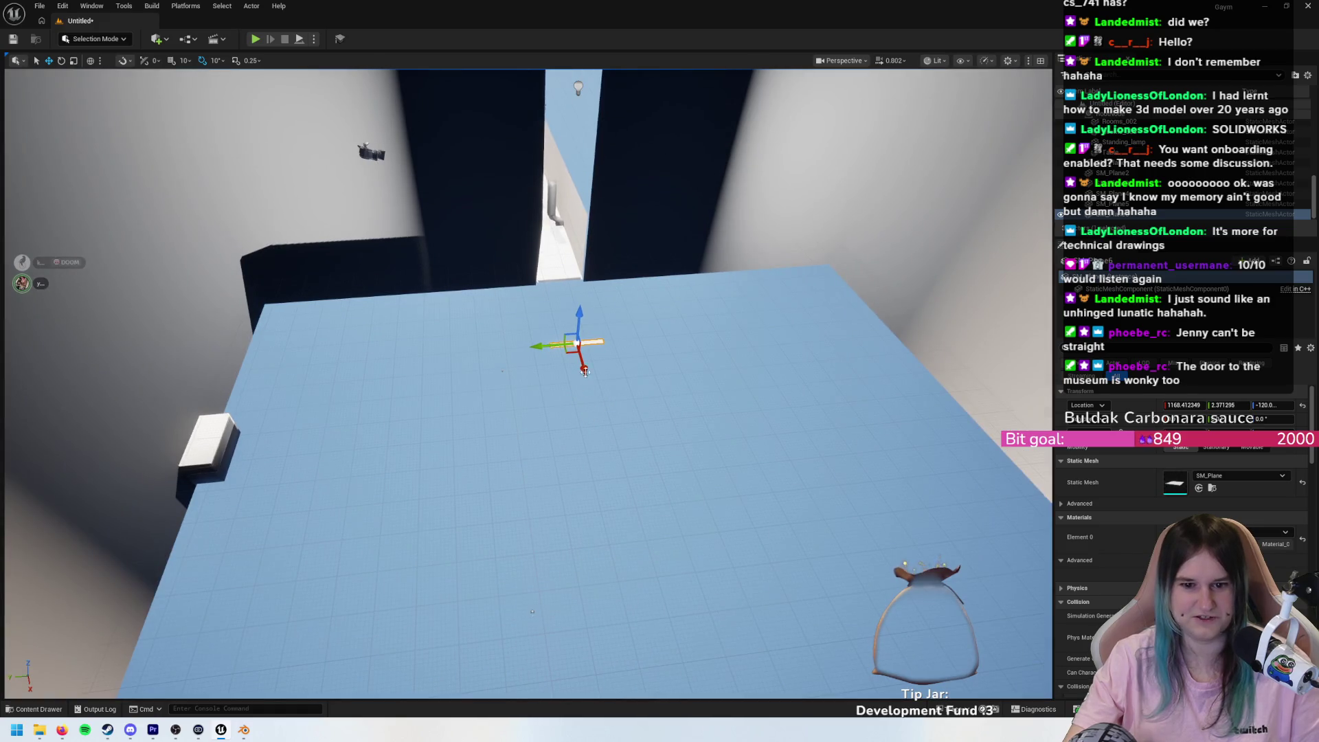
left_click_drag(662, 535, 620, 281)
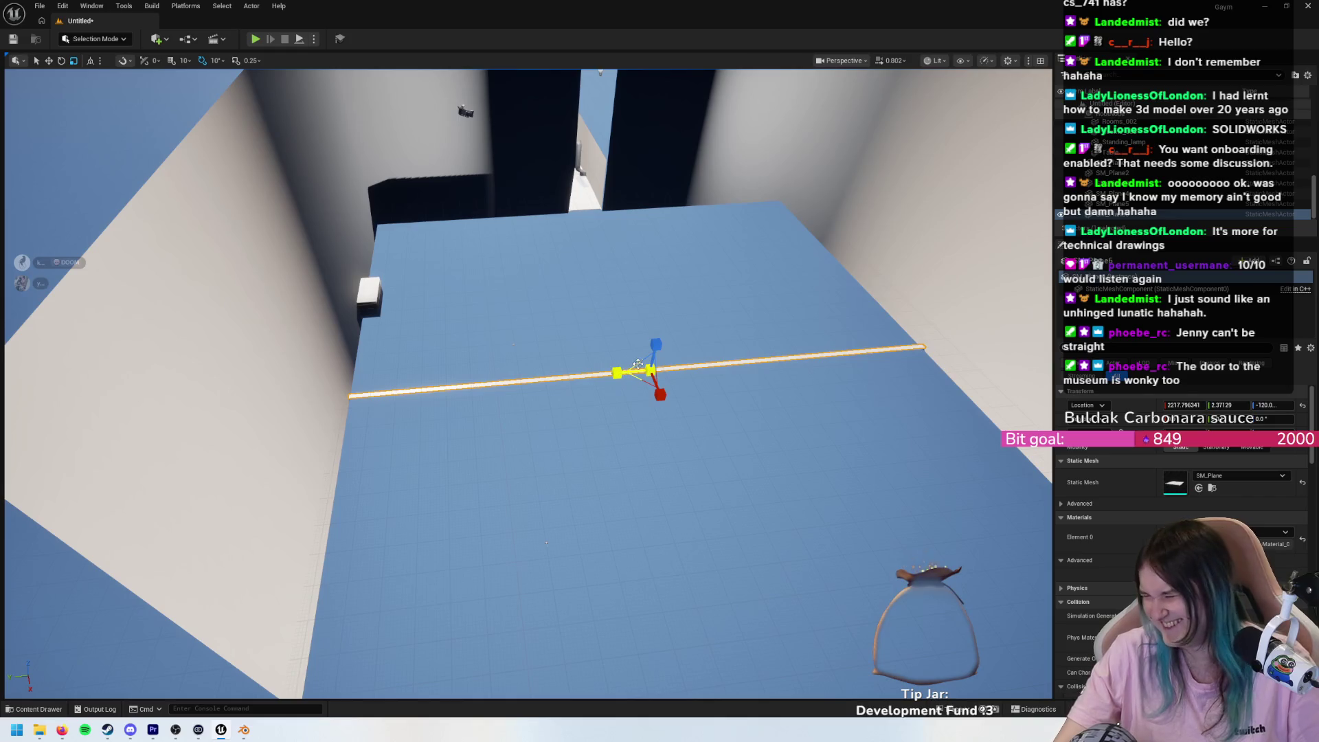
scroll(274, 282, "up", 10)
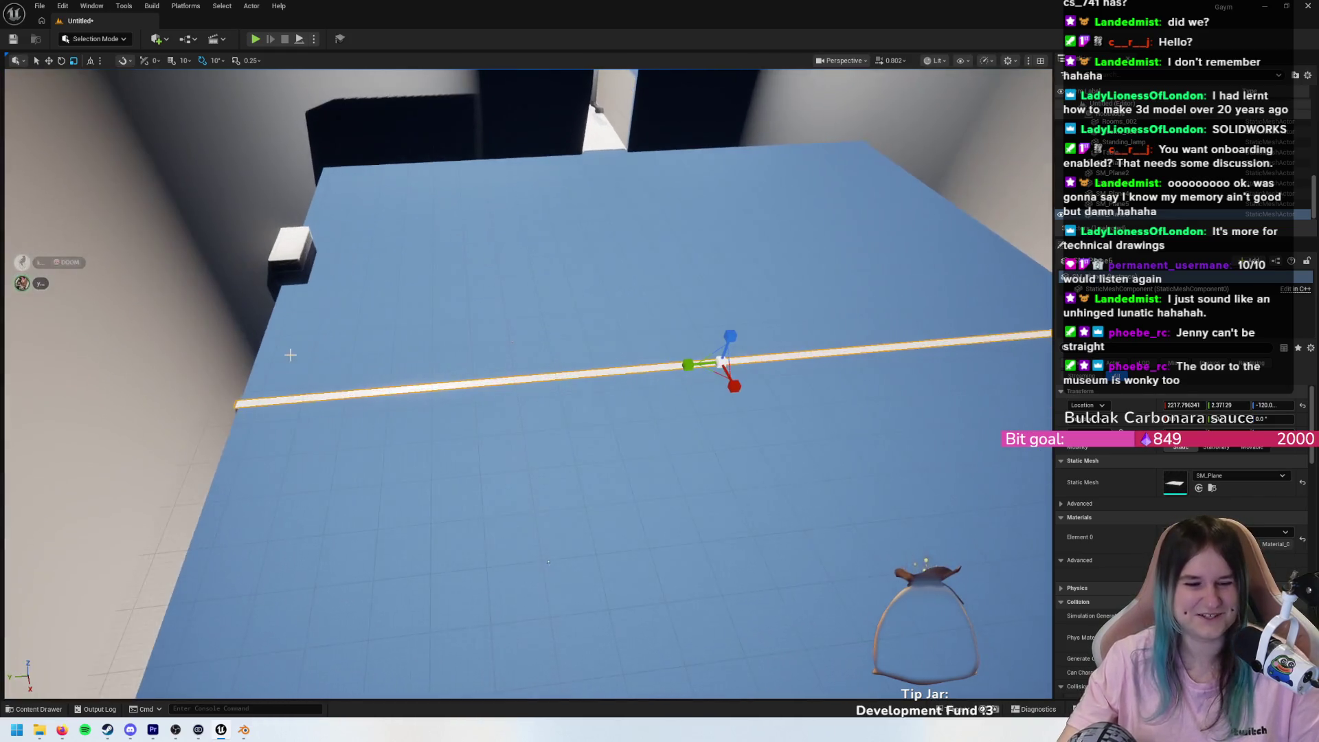
scroll(528, 384, "up", 5)
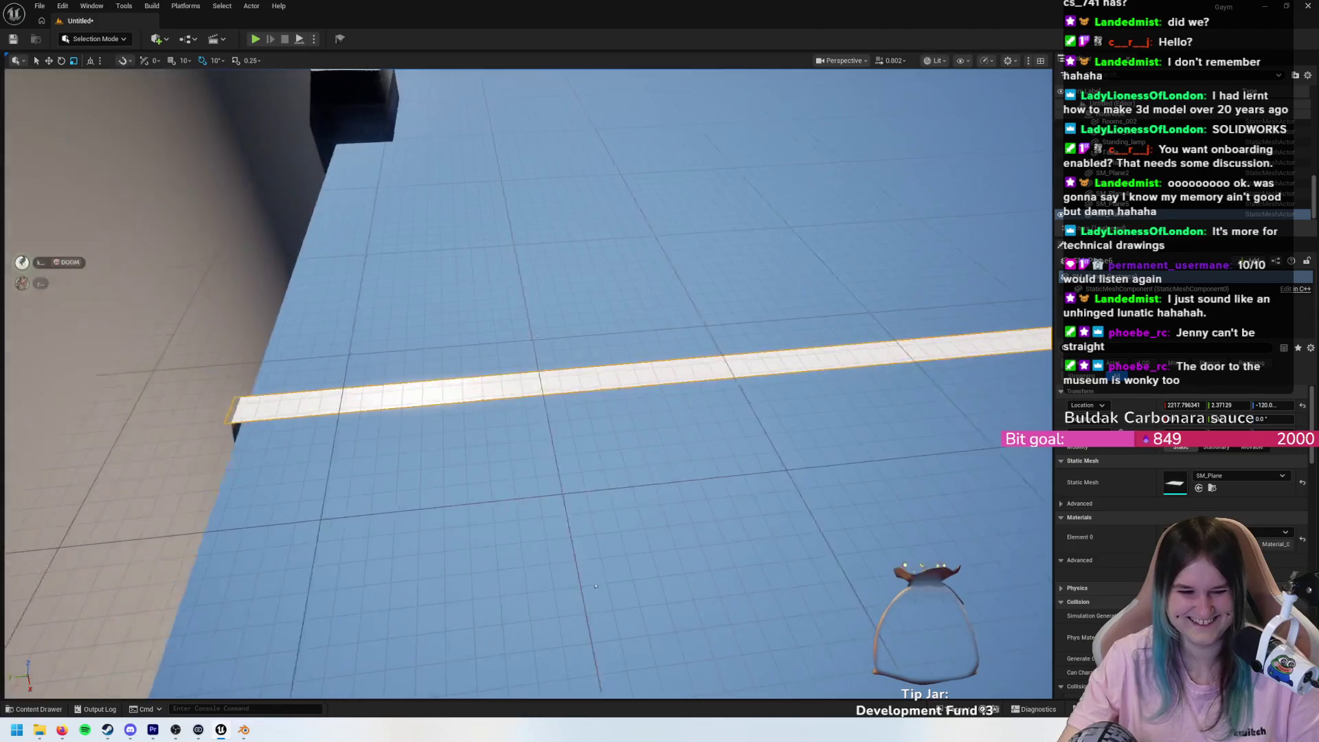
scroll(528, 383, "down", 8)
mouse_move(516, 592)
left_mouse_down()
mouse_move(398, 595)
mouse_move(100, 361)
left_mouse_up()
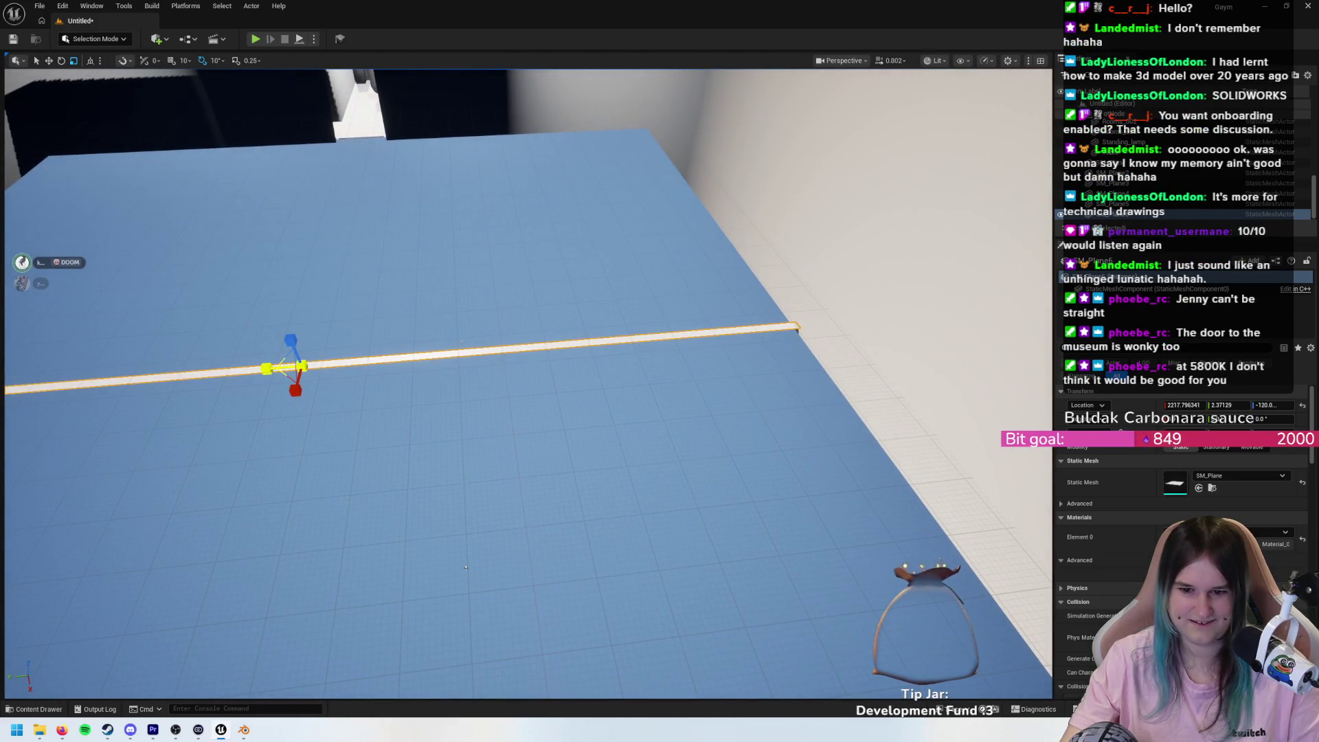
scroll(691, 309, "up", 5)
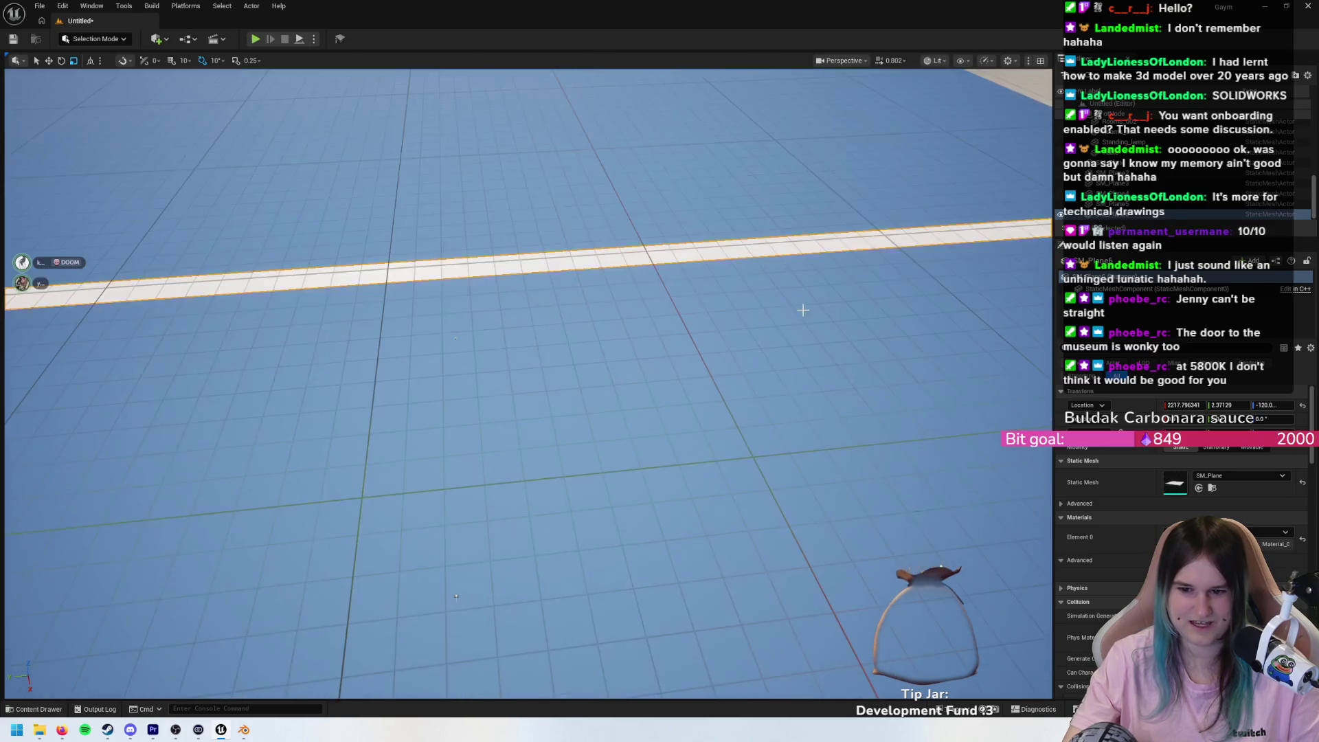
scroll(804, 309, "up", 4)
mouse_move(440, 600)
left_mouse_down()
mouse_move(403, 602)
mouse_move(609, 590)
mouse_move(545, 568)
mouse_move(561, 569)
left_mouse_up()
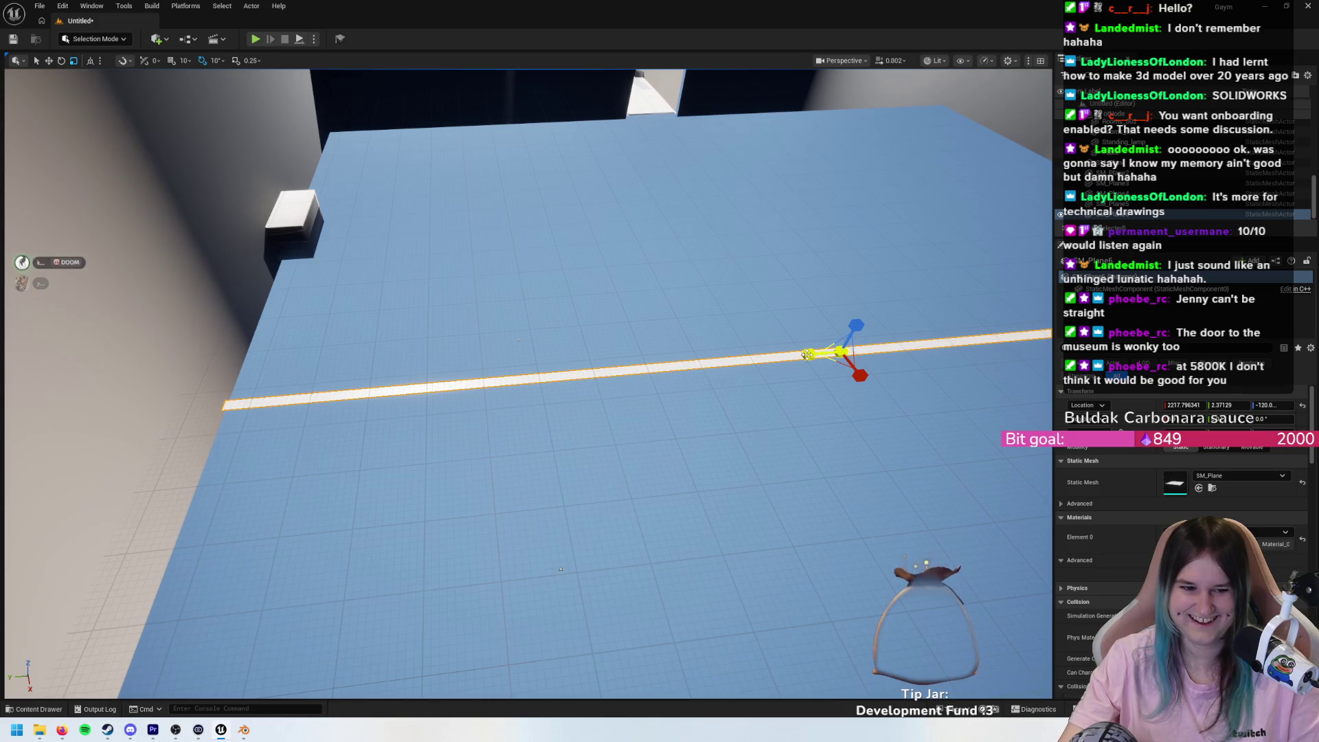
left_click_drag(715, 333, 683, 345)
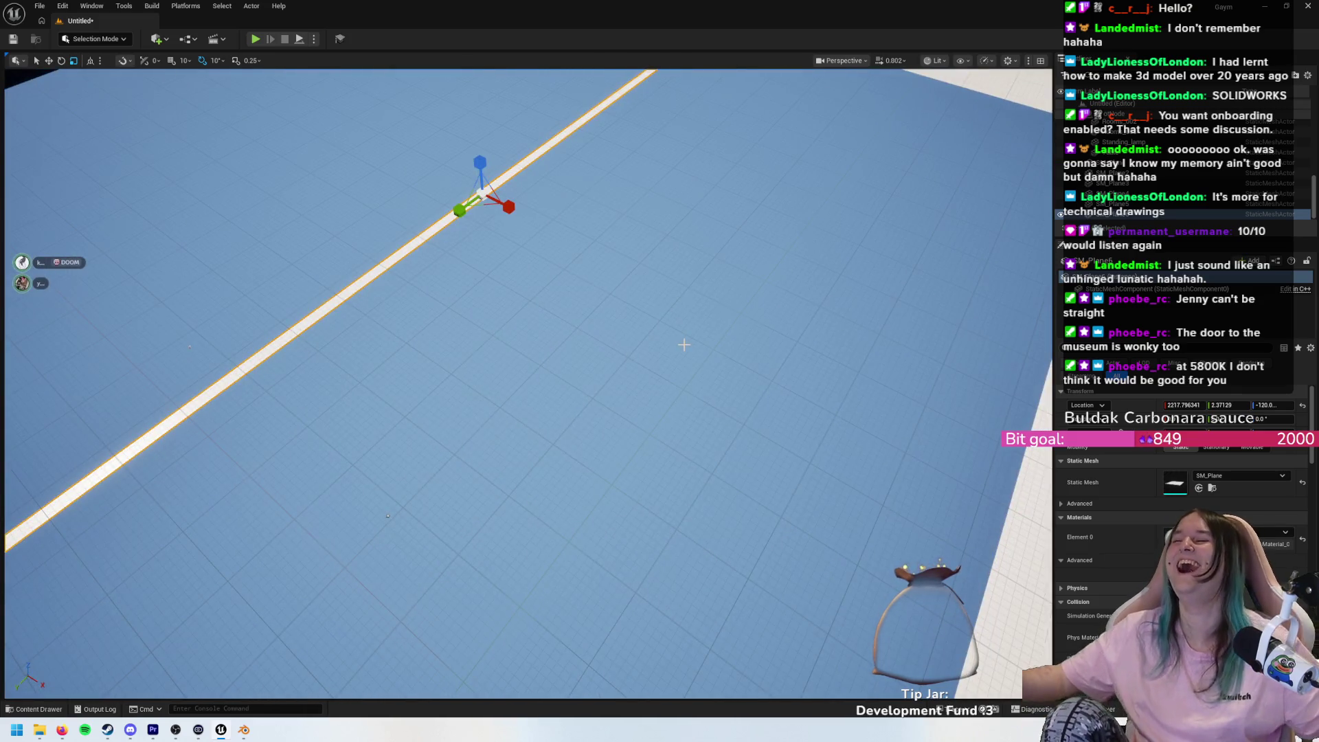
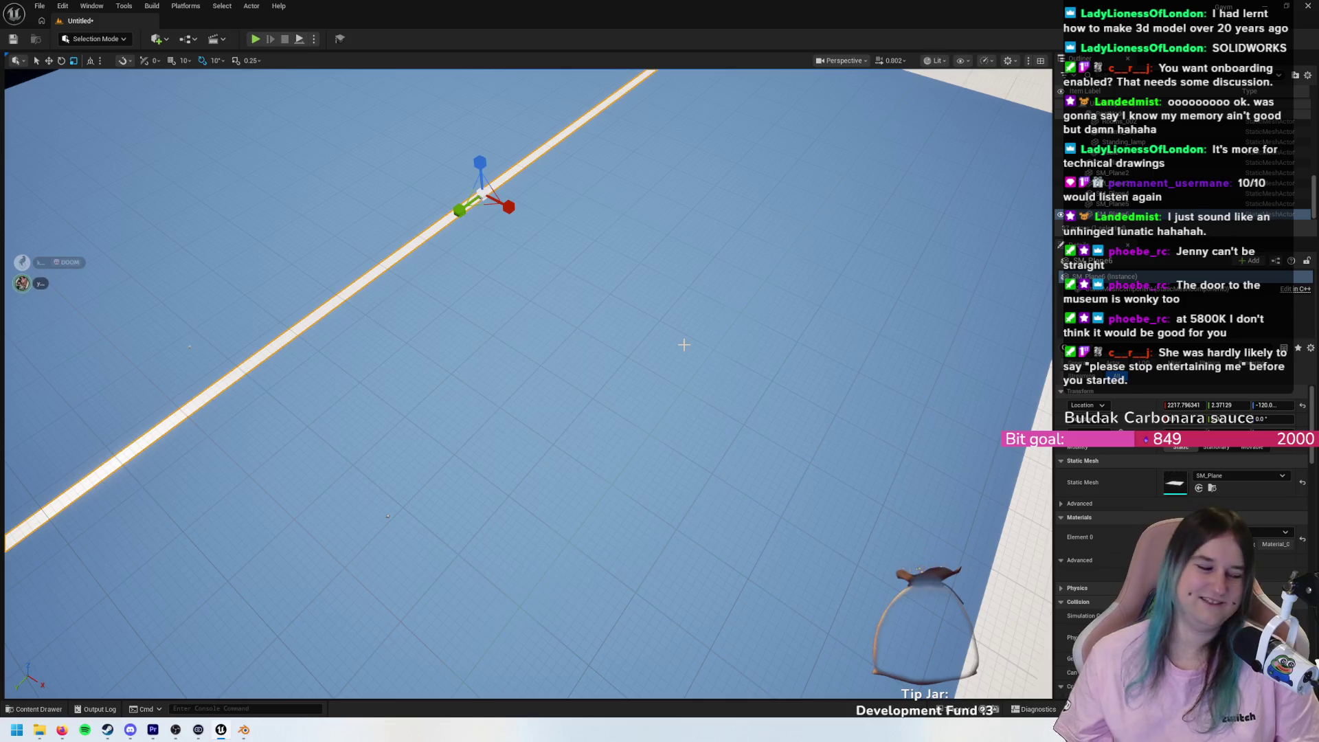
- Widen the plank along X into a floor panel and slide it left to about X 2056
left_click_drag(684, 344, 684, 344)
left_click_drag(306, 105, 305, 106)
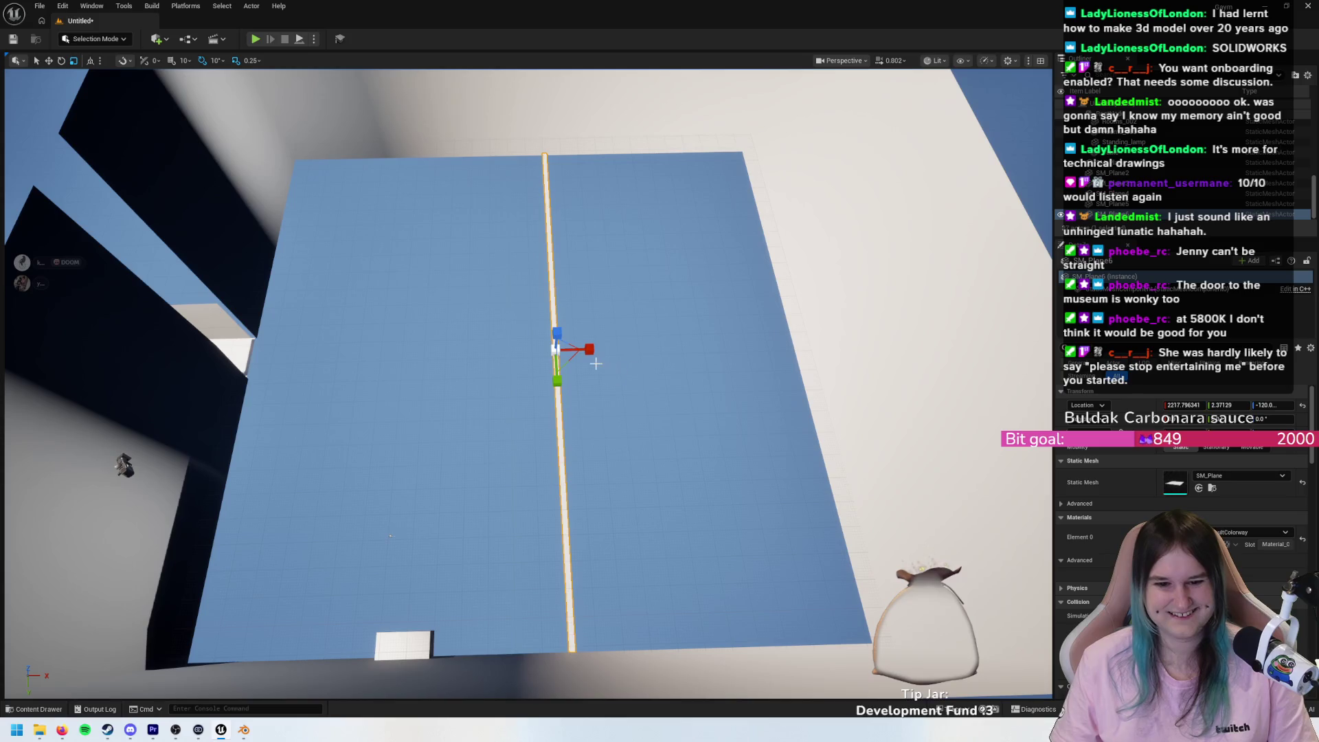
left_click_drag(589, 350, 728, 349)
left_click_drag(588, 352, 559, 351)
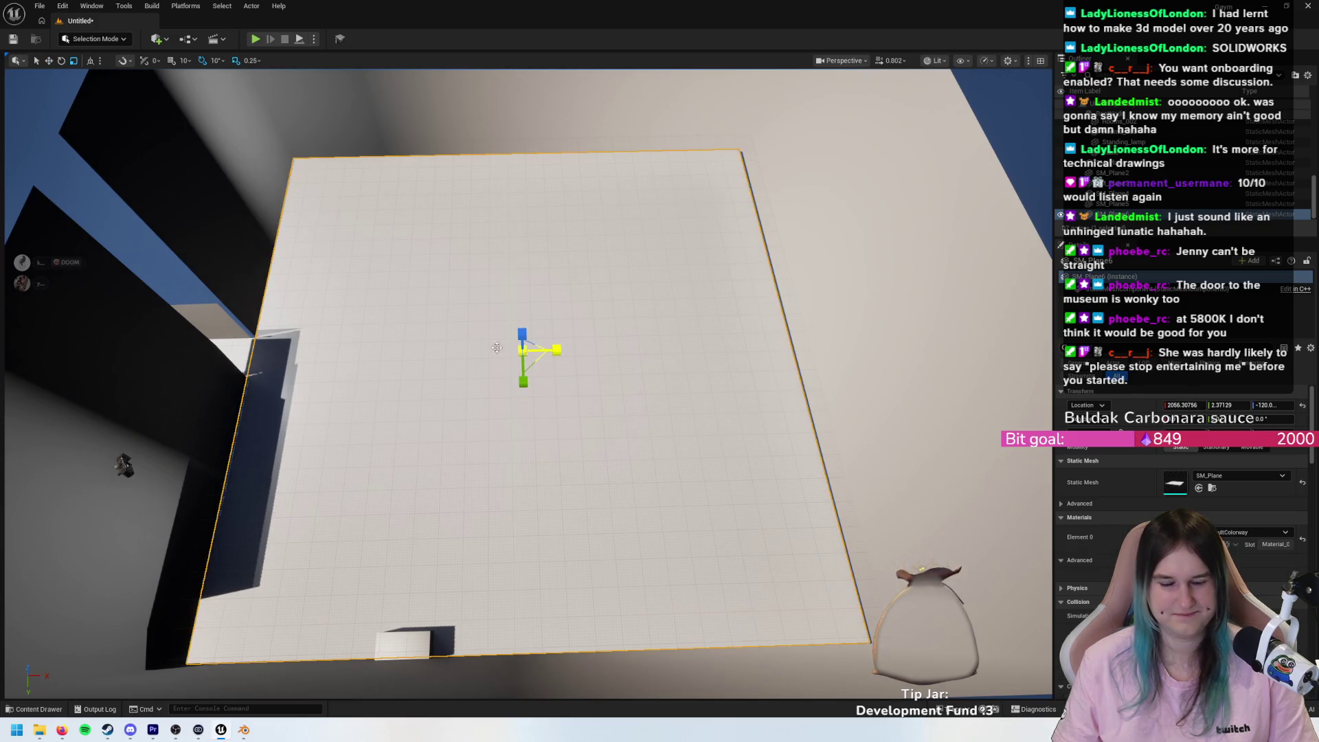
scroll(497, 347, "up", 5)
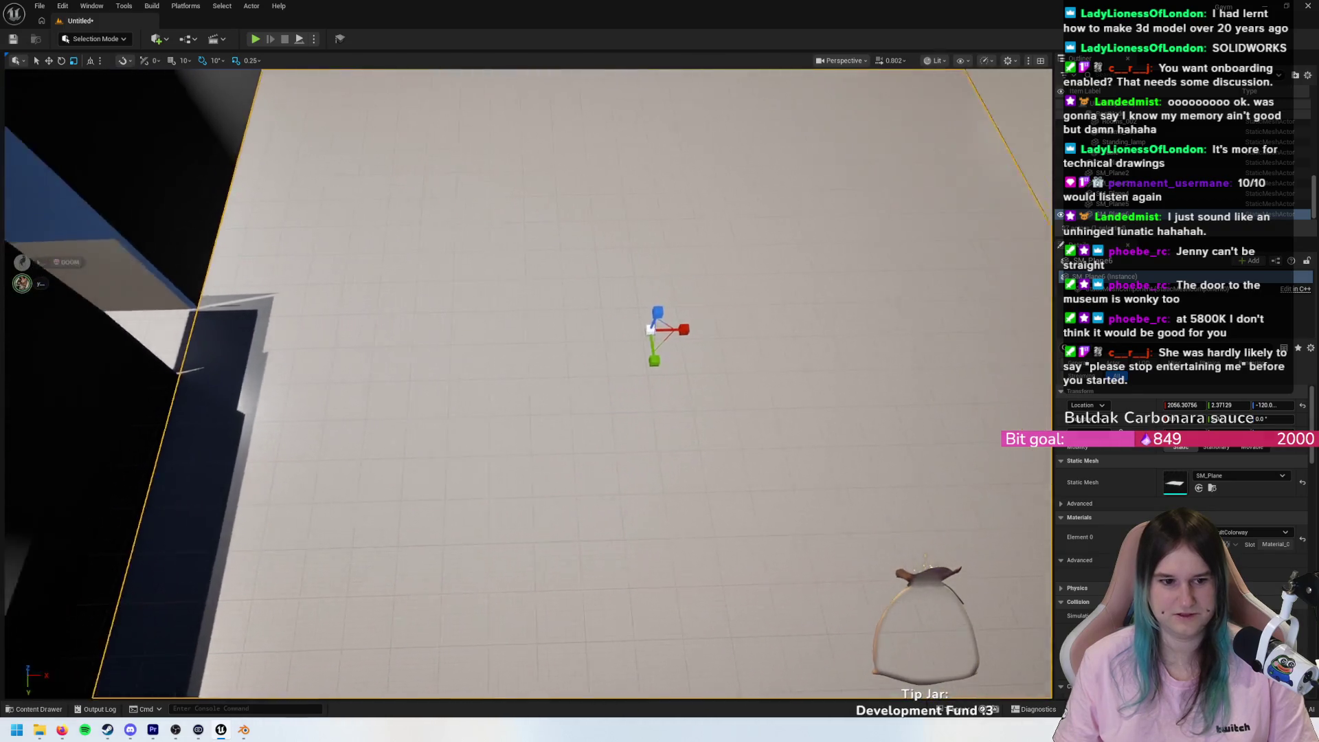
scroll(497, 347, "up", 10)
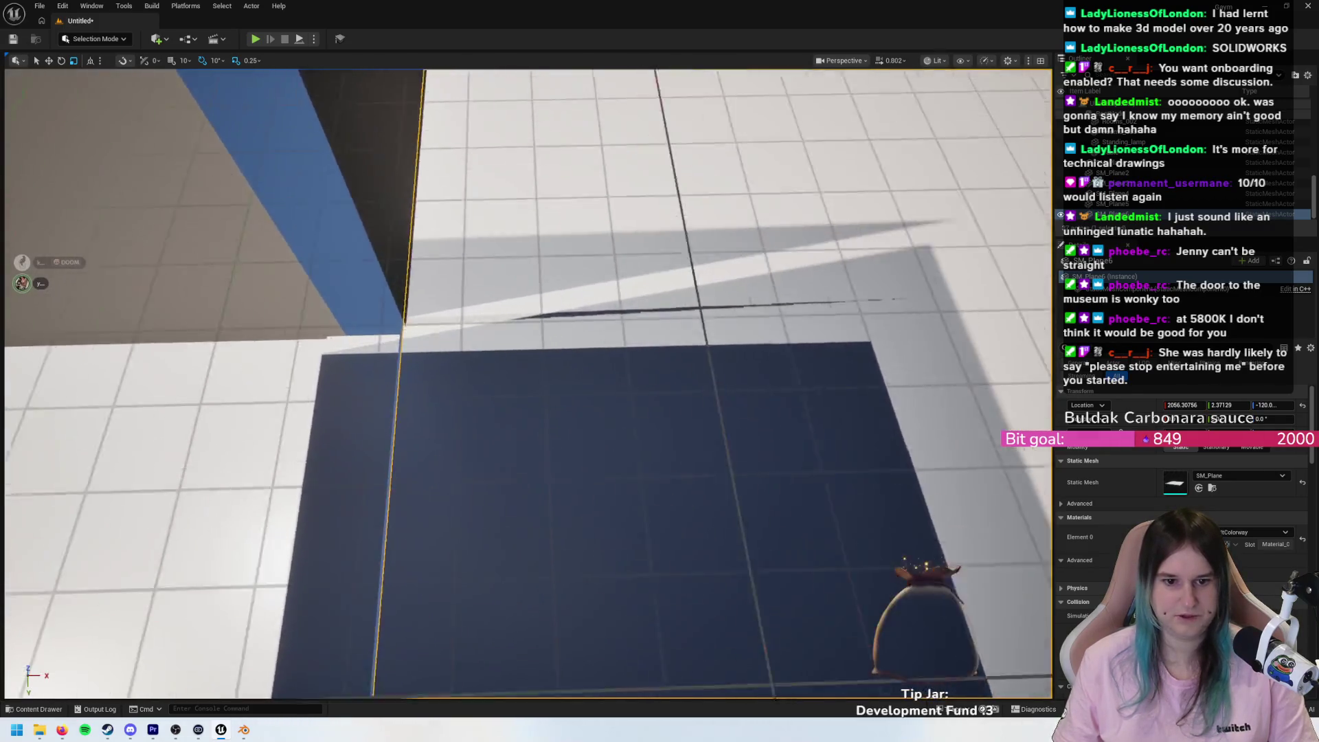
scroll(497, 347, "up", 5)
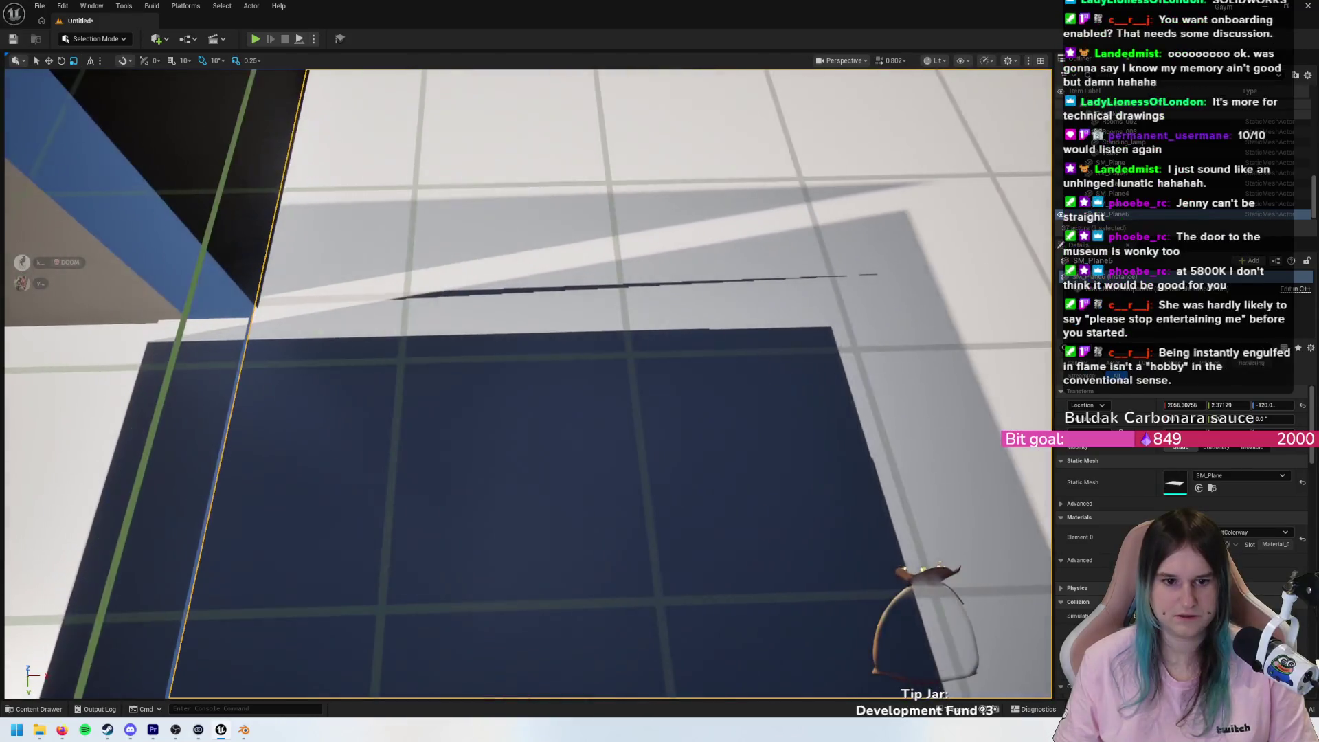
key("a")
key("a")
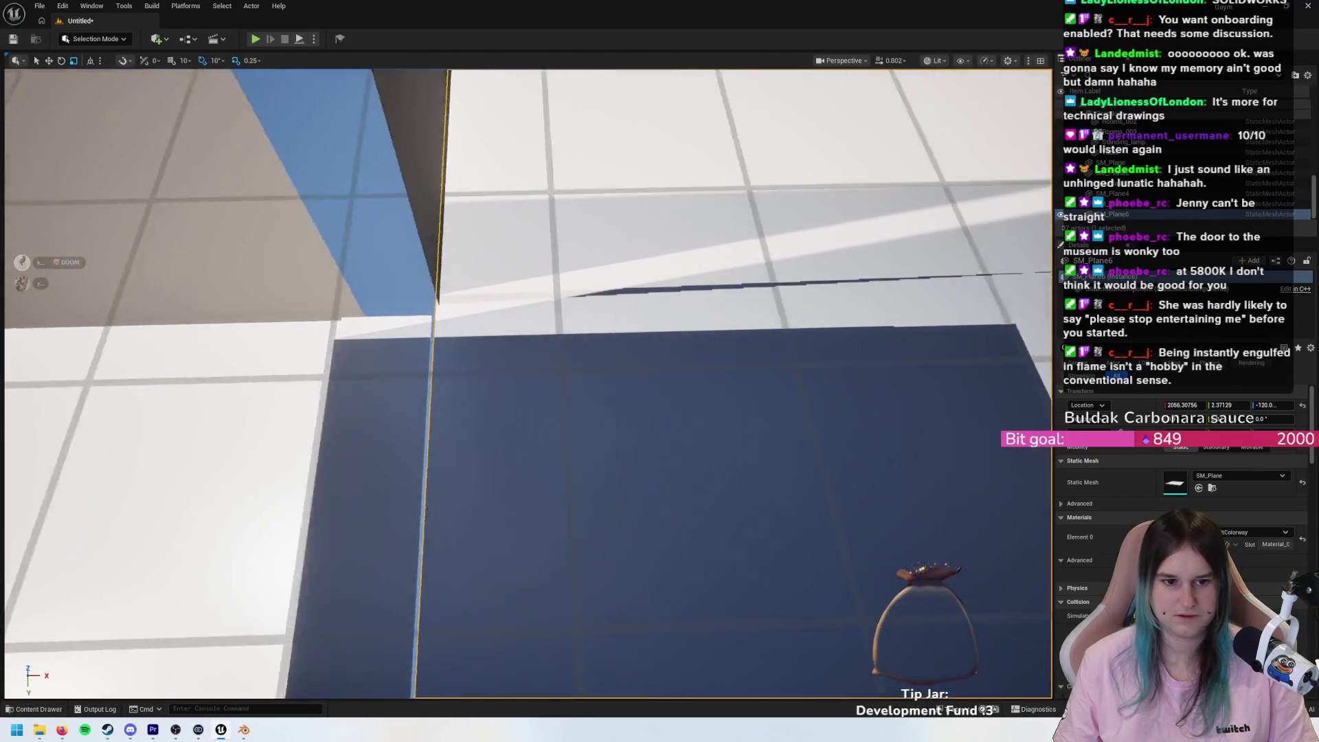
key("d")
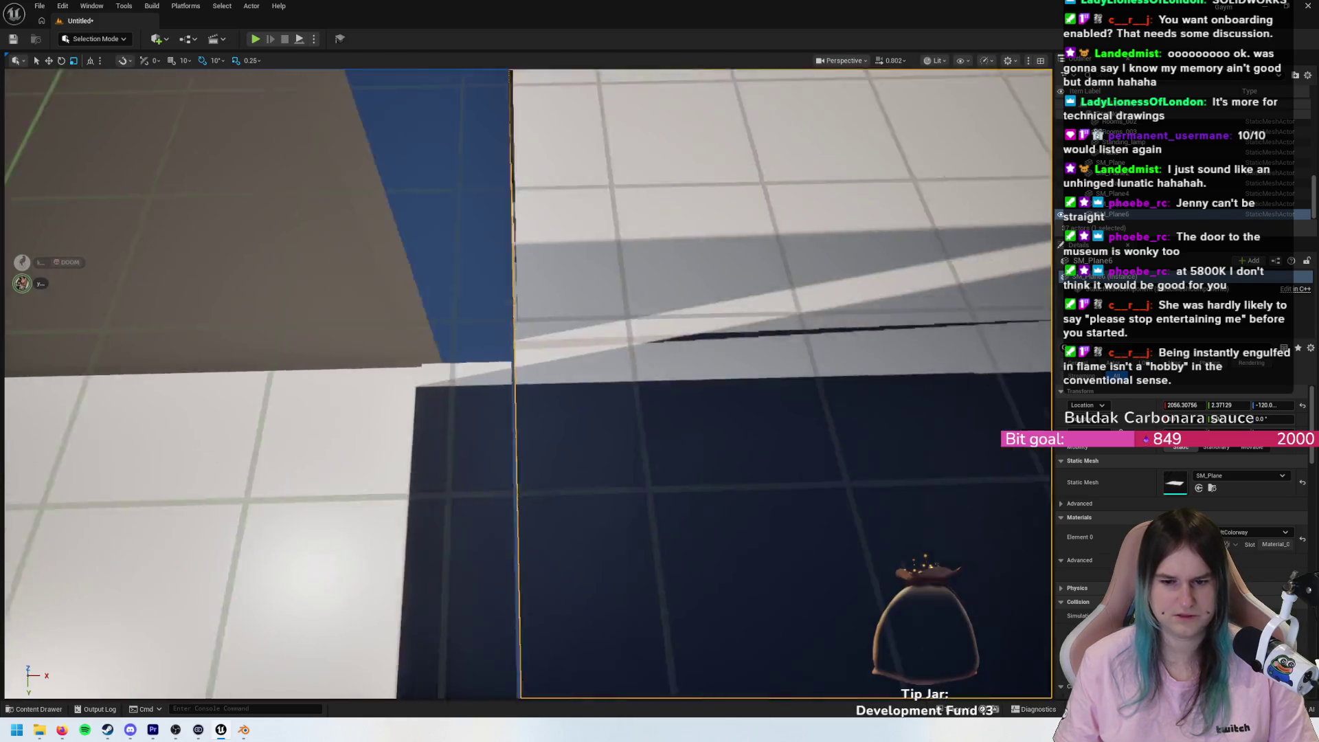
key("w")
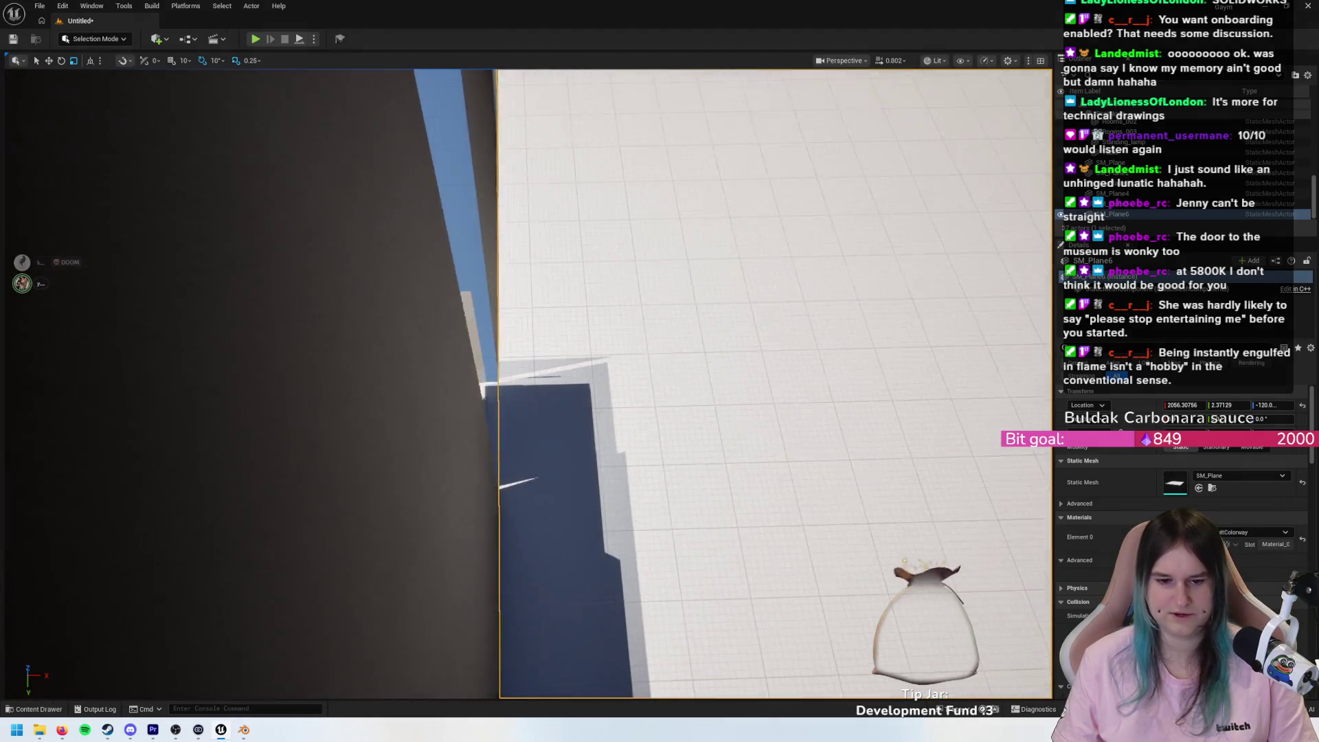
key("s")
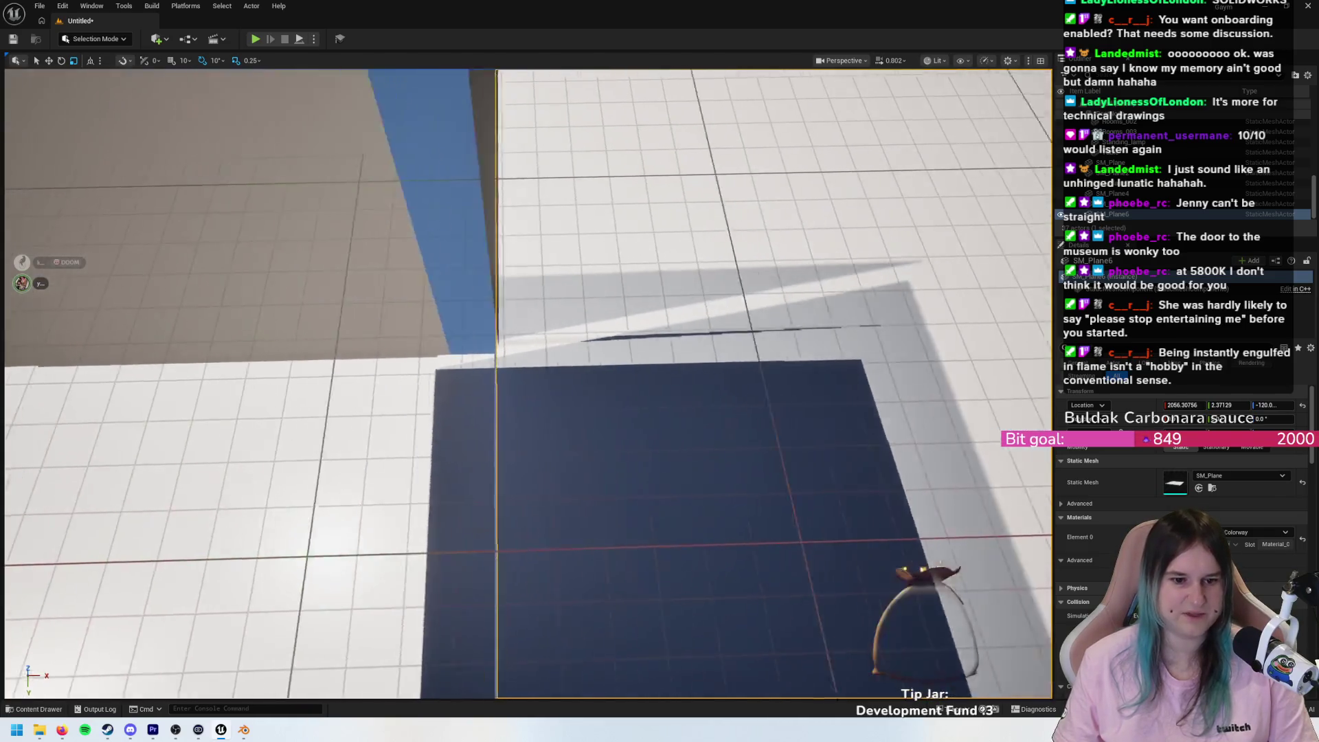
key("s")
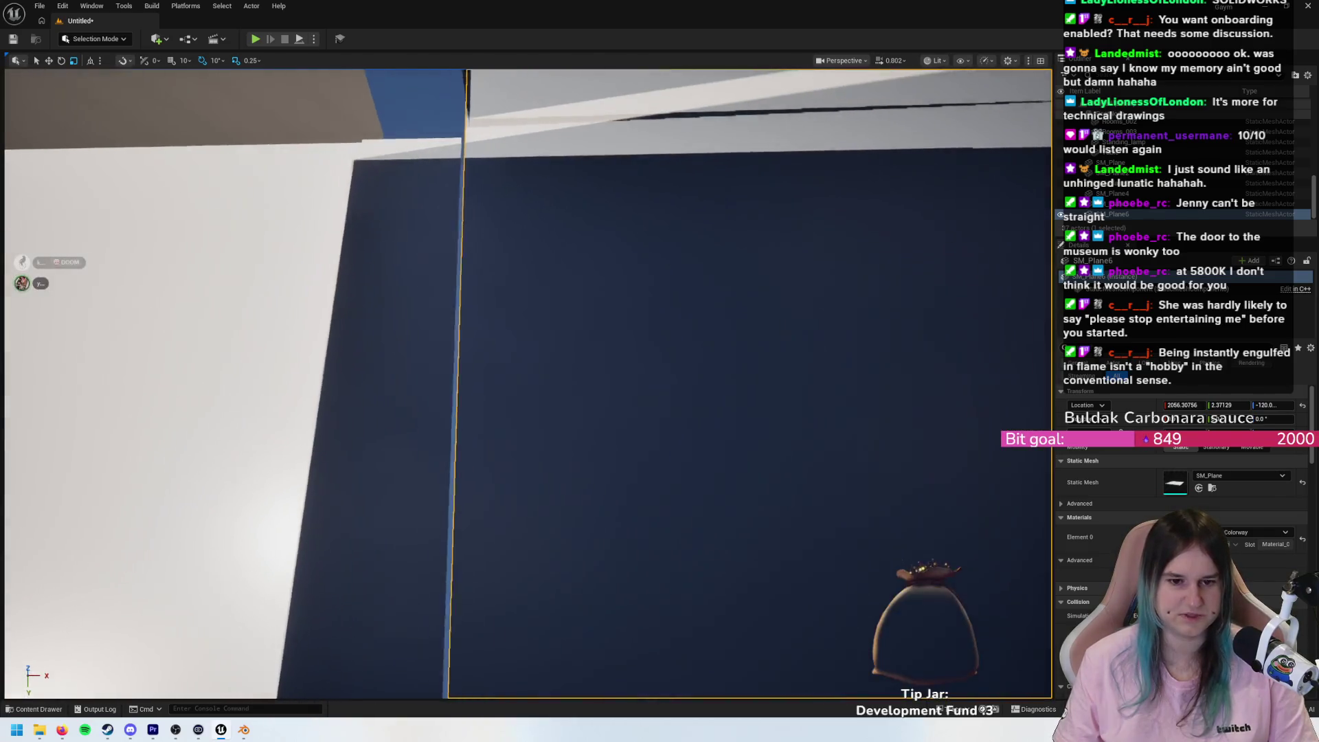
key("d")
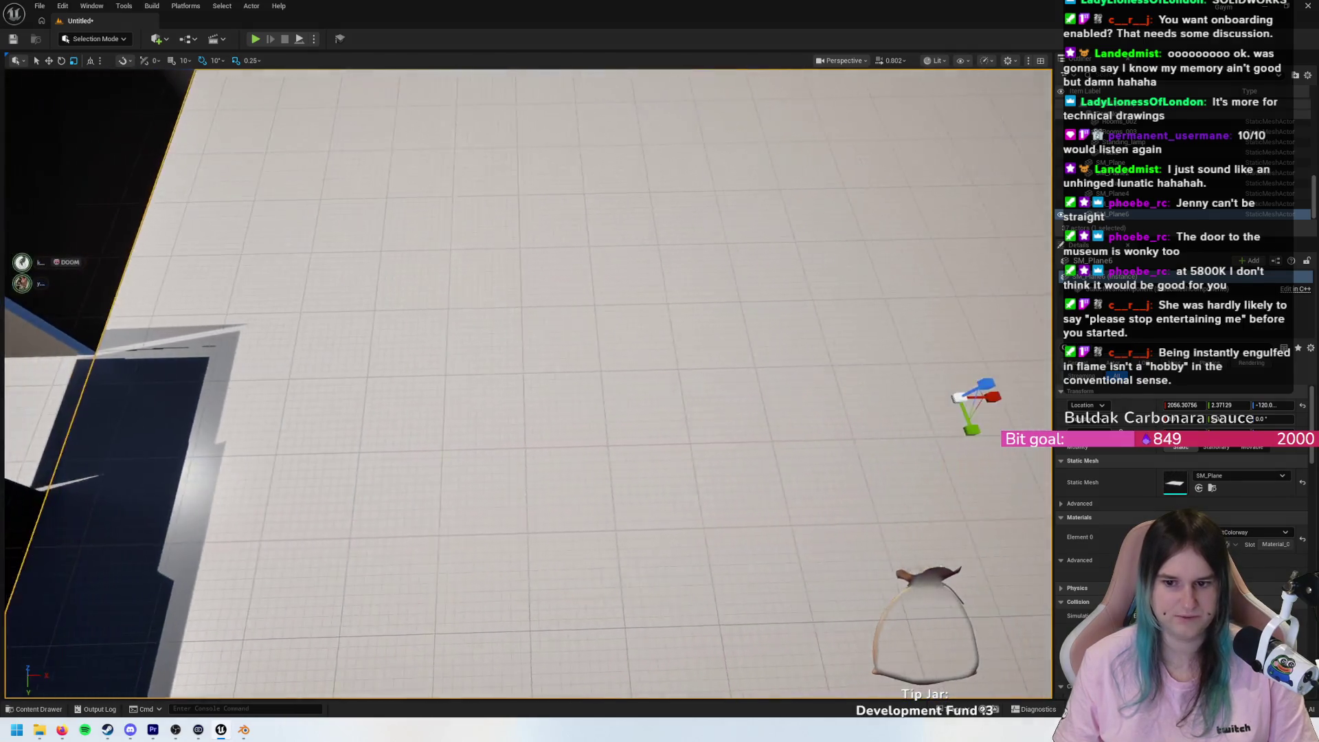
key("a")
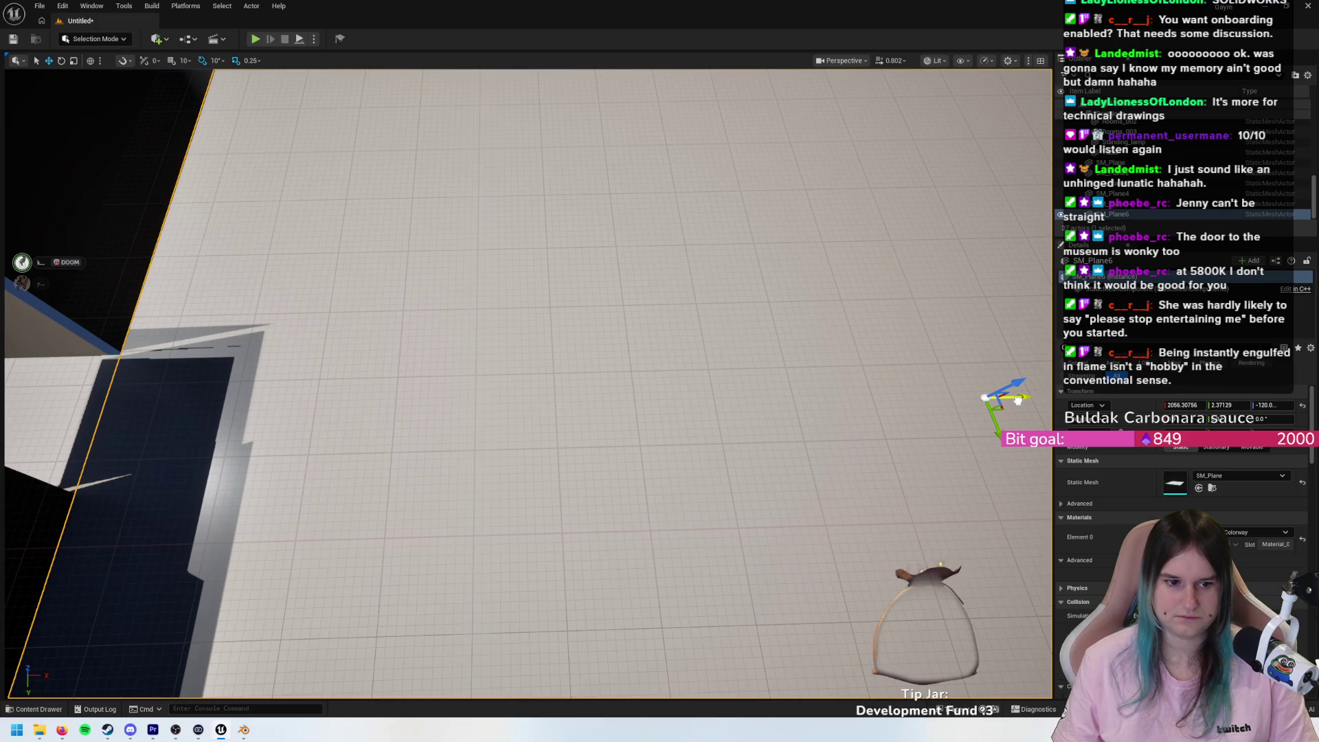
key("a")
key("w")
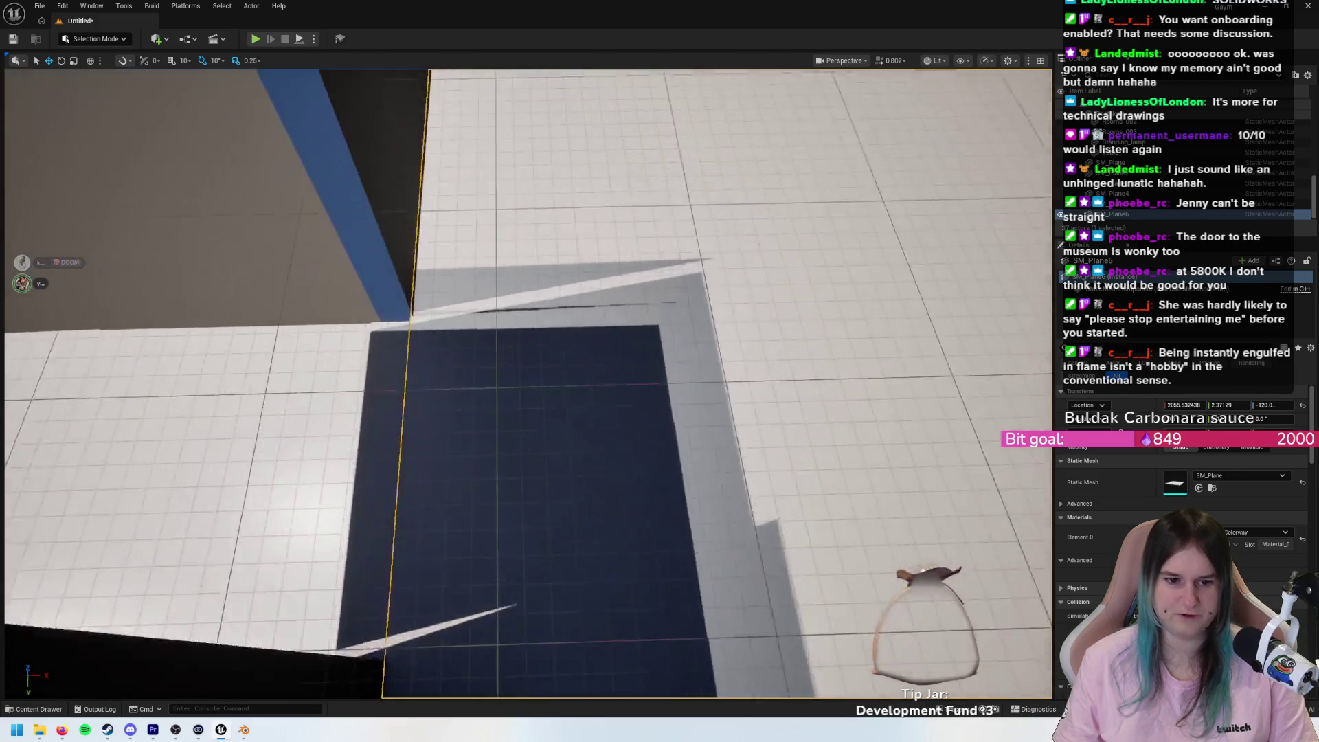
key("s")
key("d")
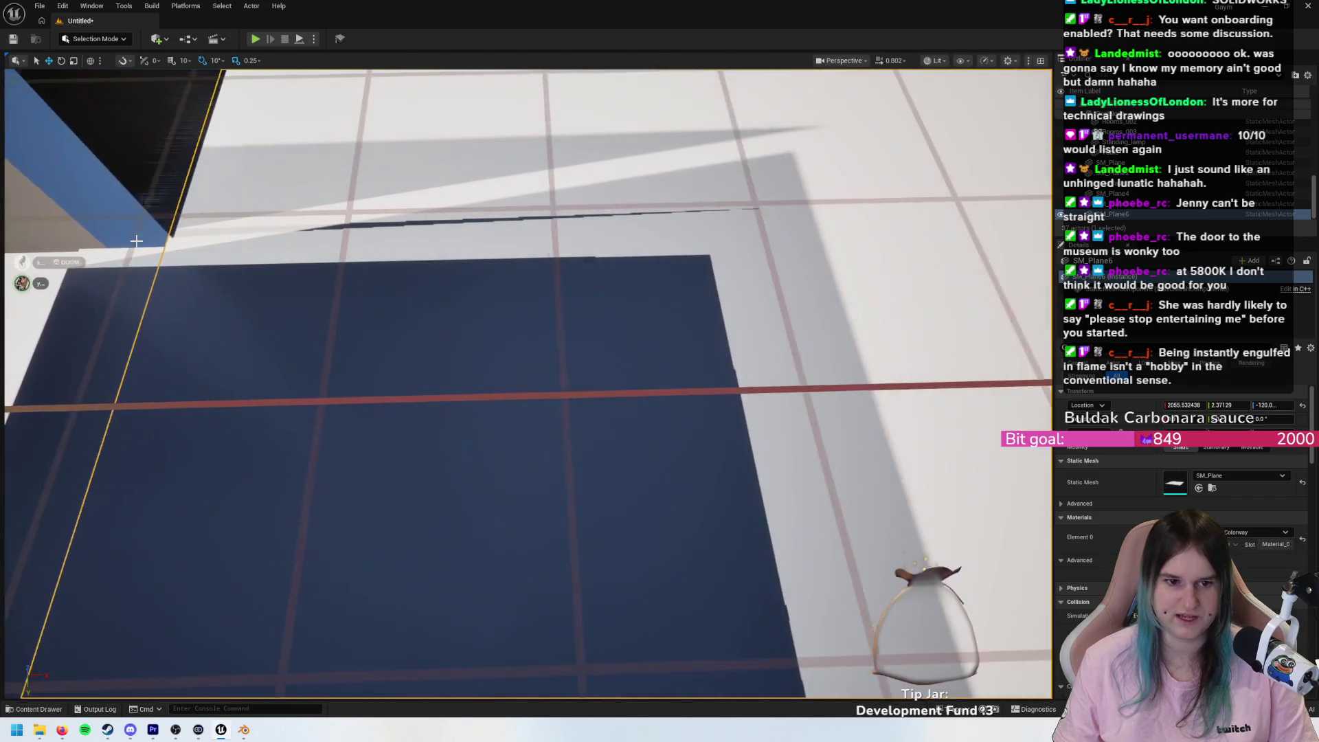
key("a")
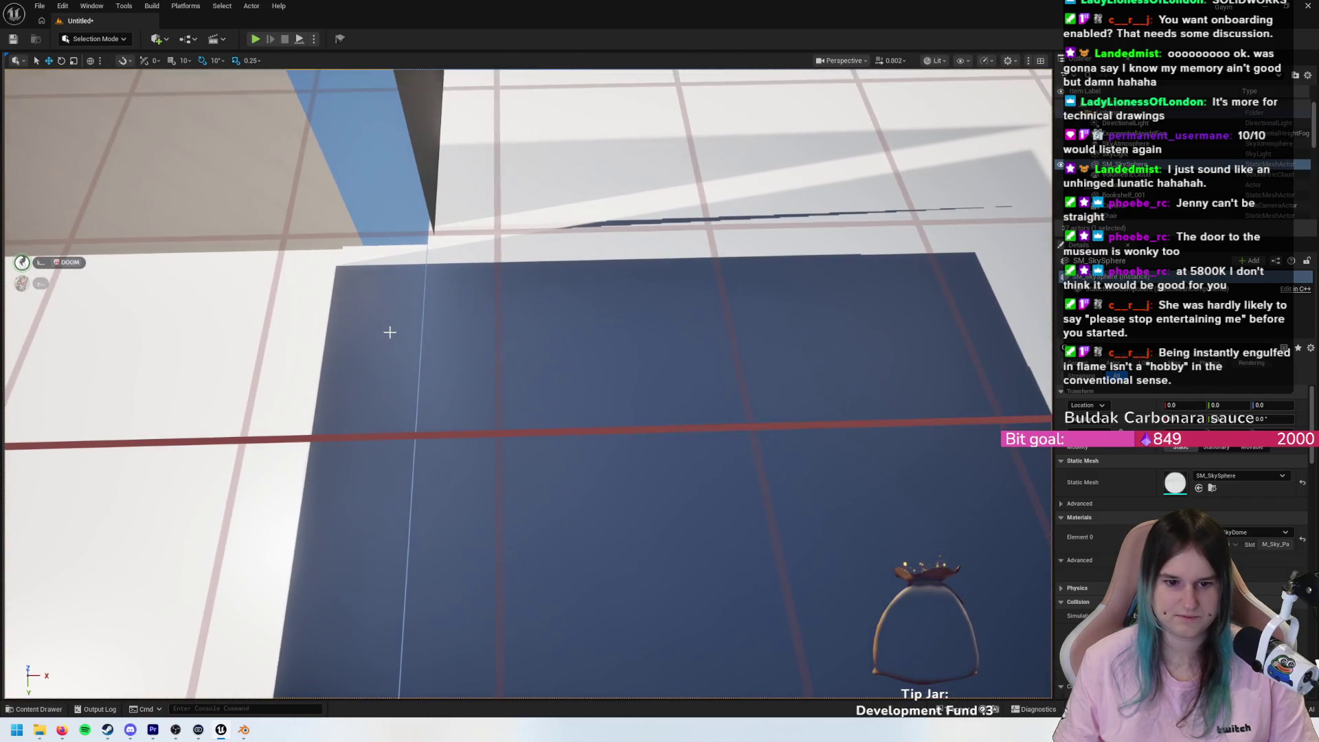
left_click(409, 401)
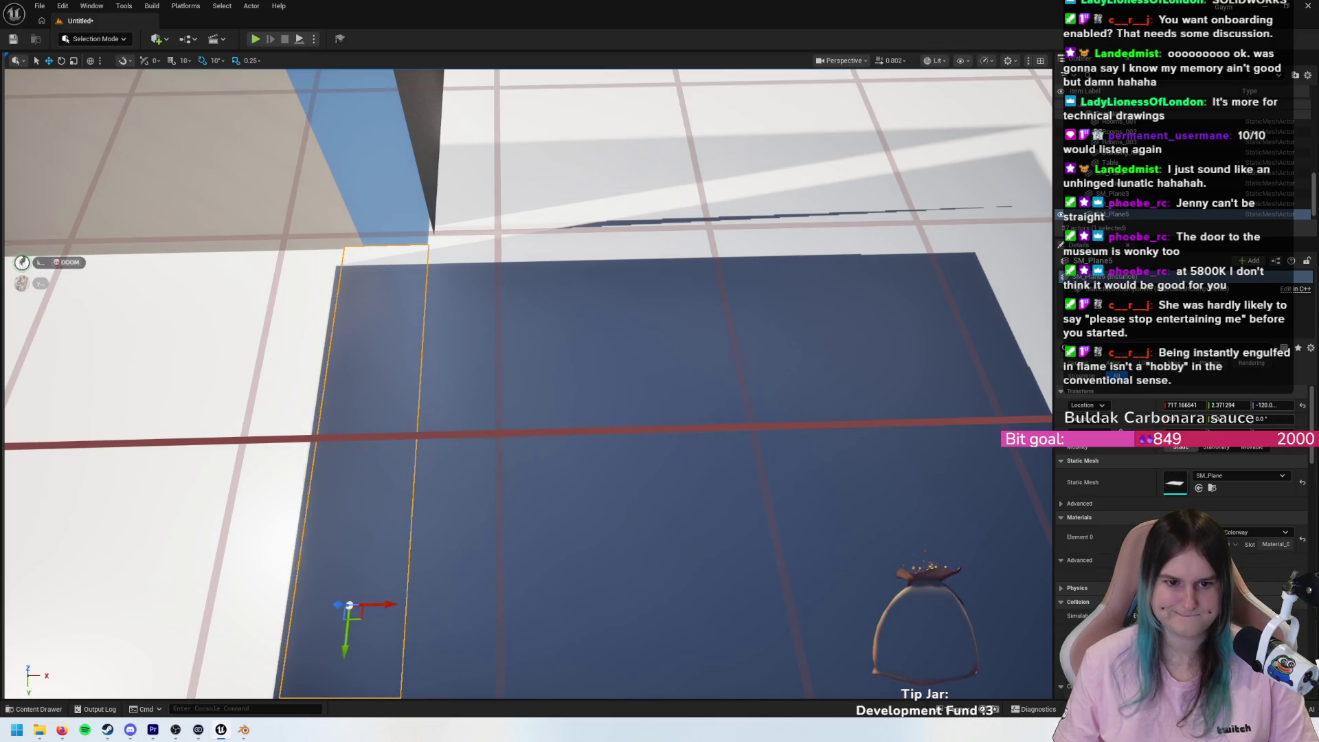
mouse_move(413, 274)
left_mouse_down()
mouse_move(447, 327)
mouse_move(583, 335)
left_mouse_up()
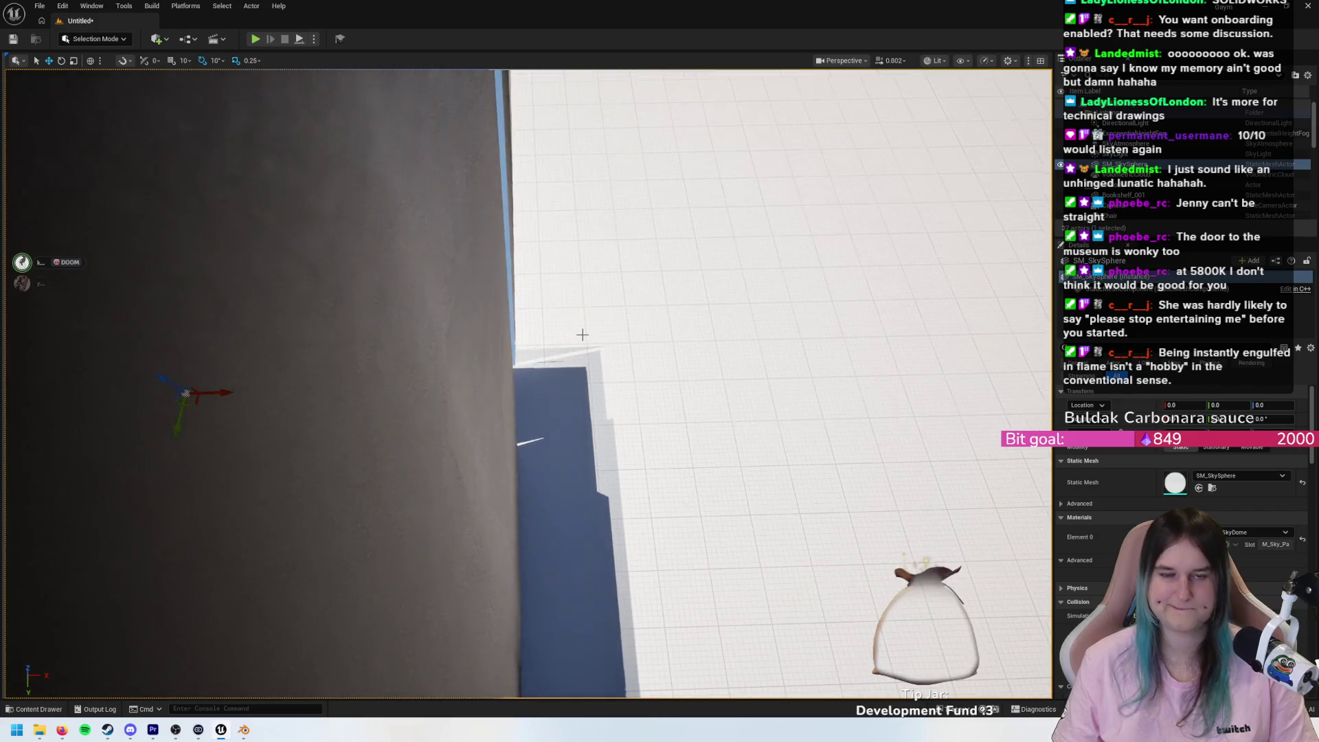
scroll(583, 334, "down", 5)
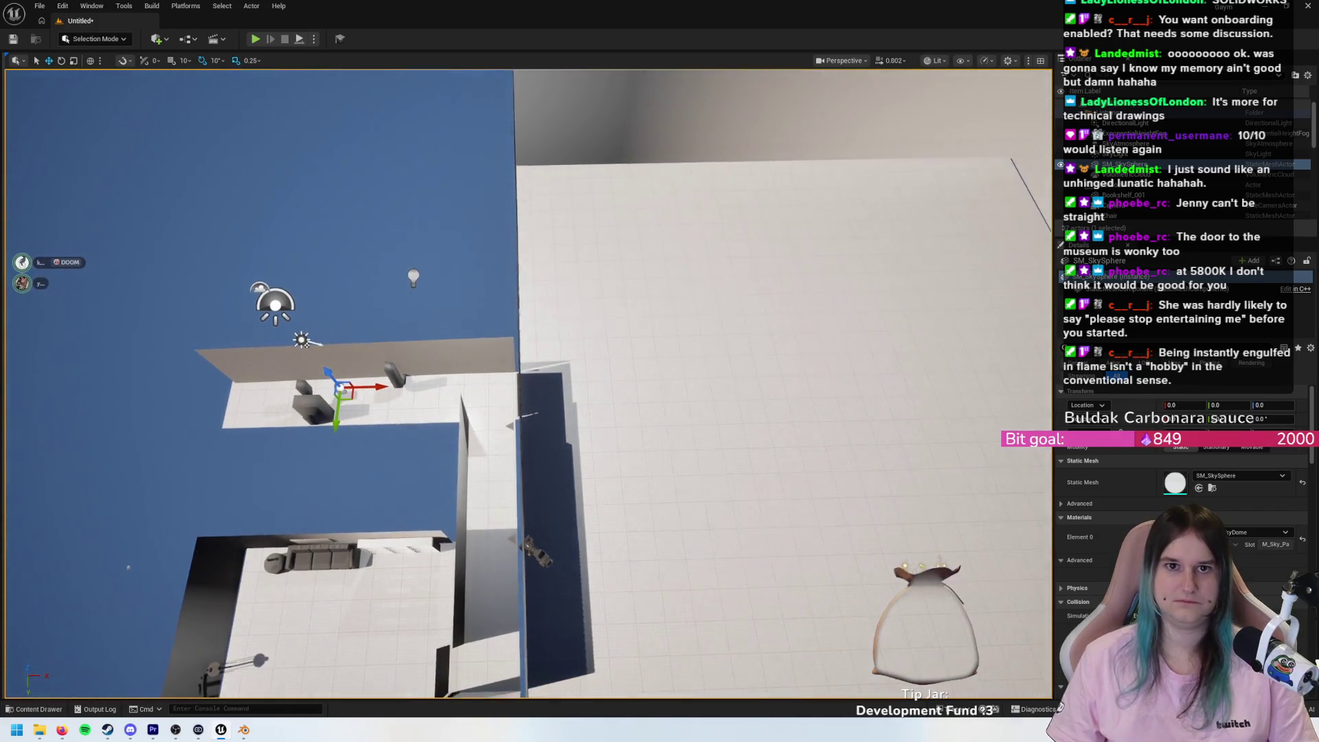
scroll(583, 334, "up", 6)
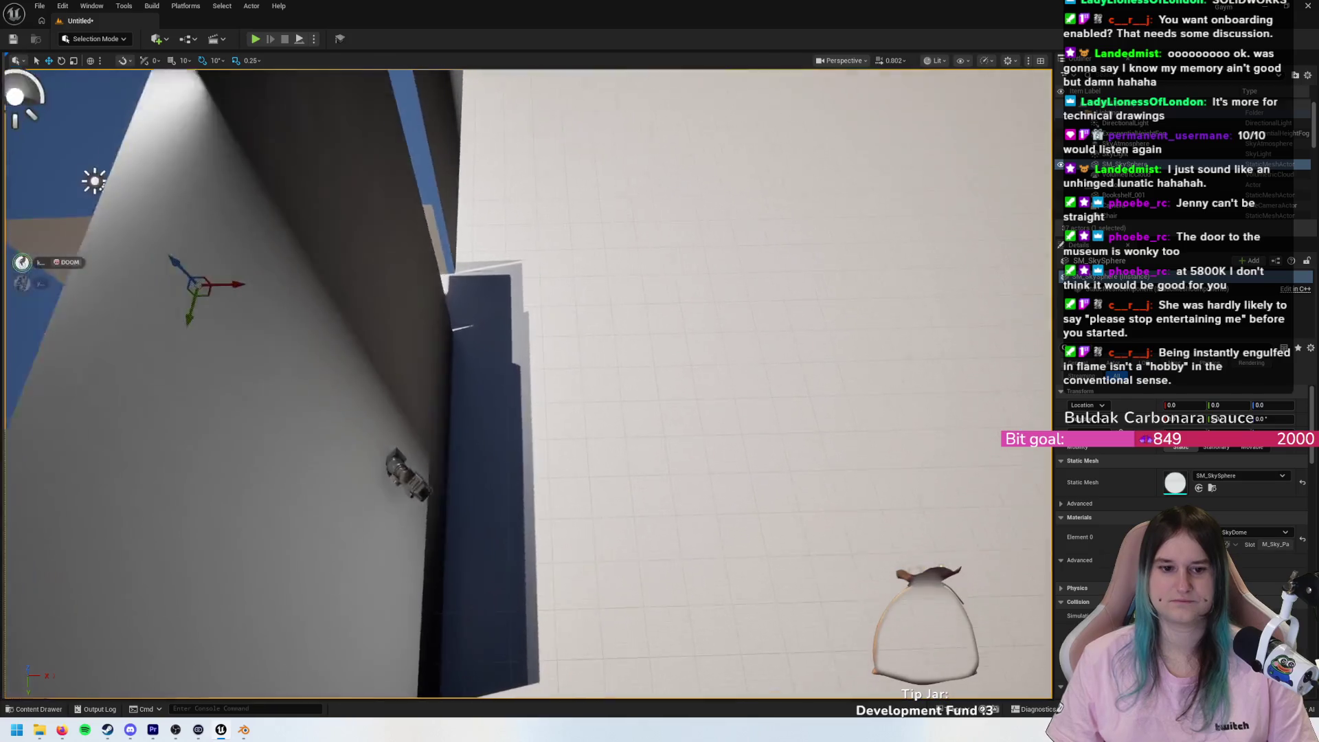
scroll(583, 335, "down", 5)
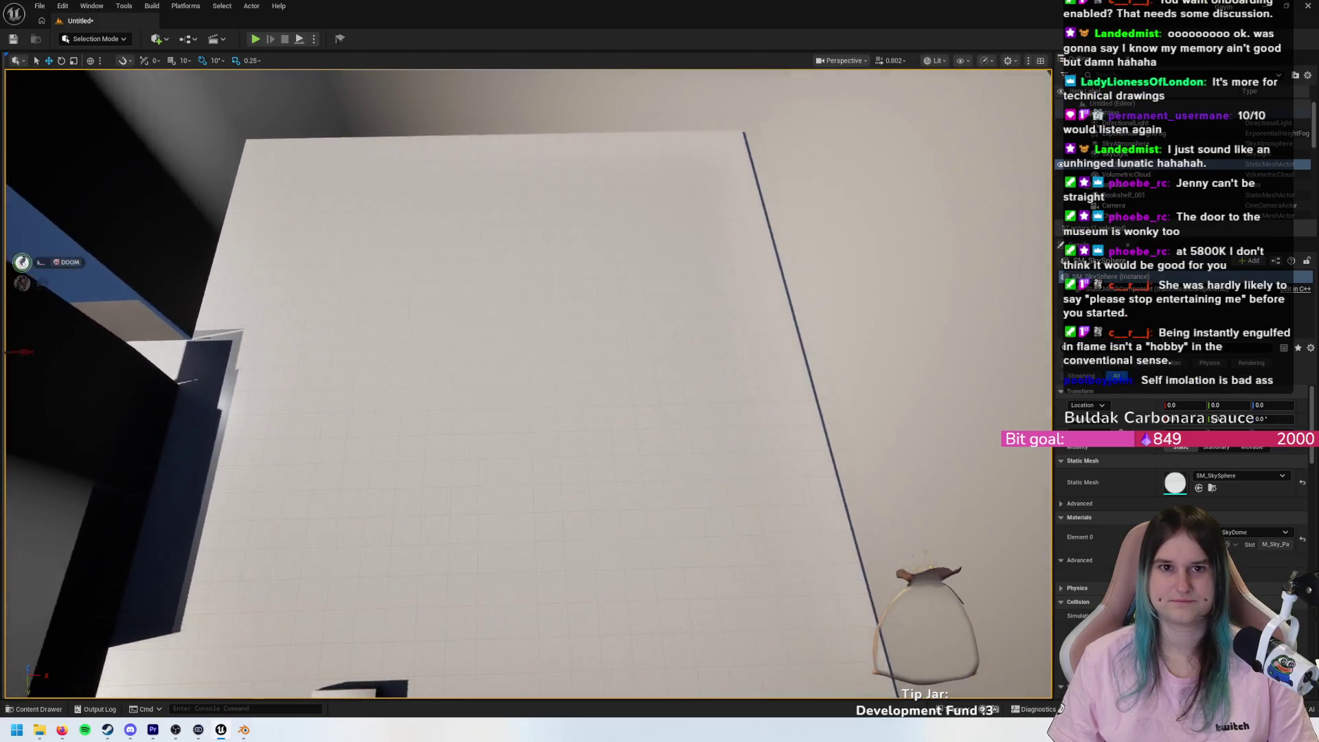
scroll(583, 334, "up", 5)
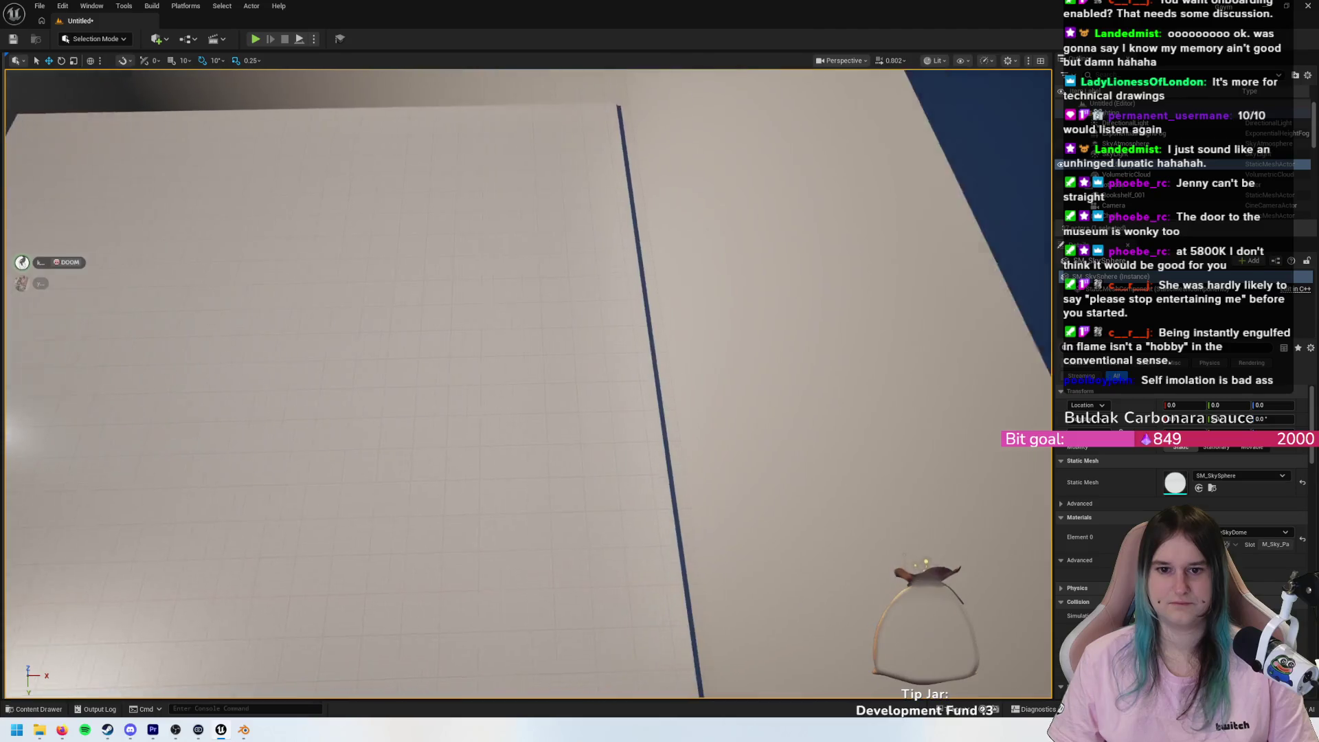
scroll(762, 417, "down", 5)
- Nudge the floor panel along X to about 2087.5 so its edge meets the dark wall
left_click(762, 418)
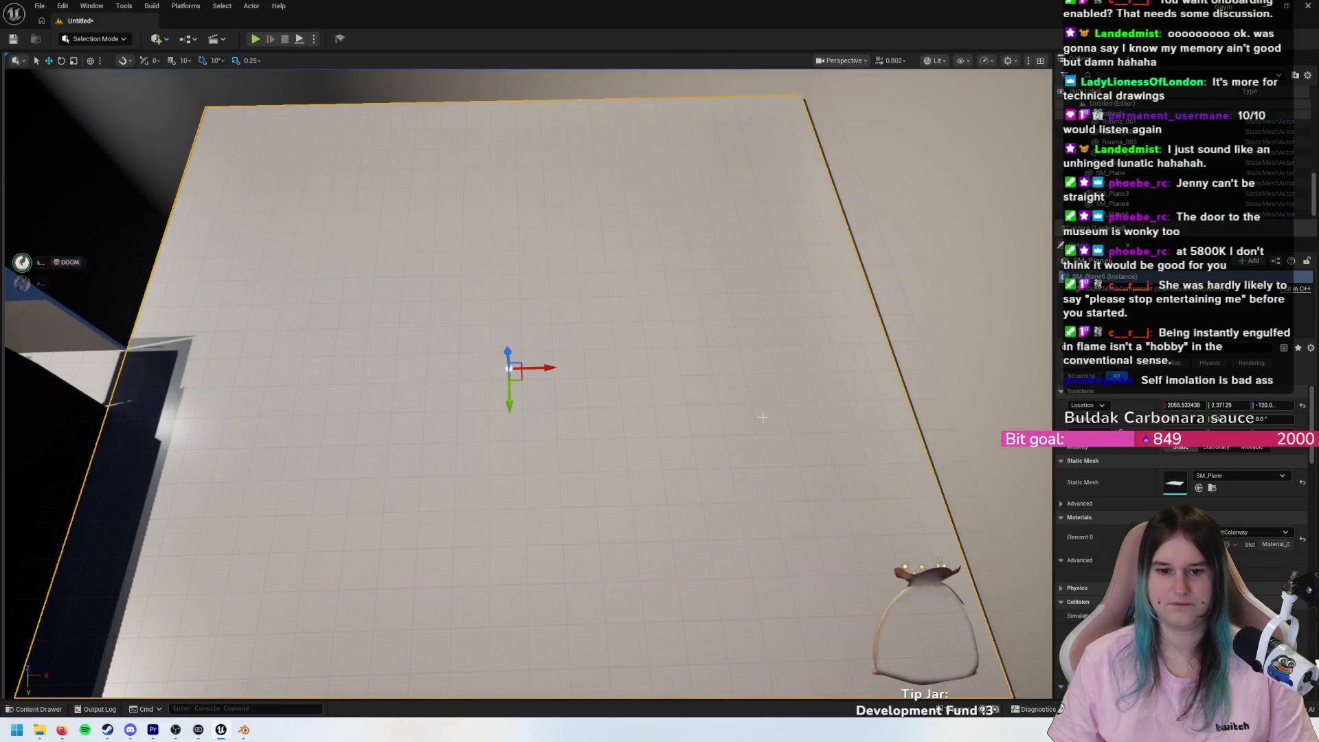
left_click_drag(540, 369, 541, 369)
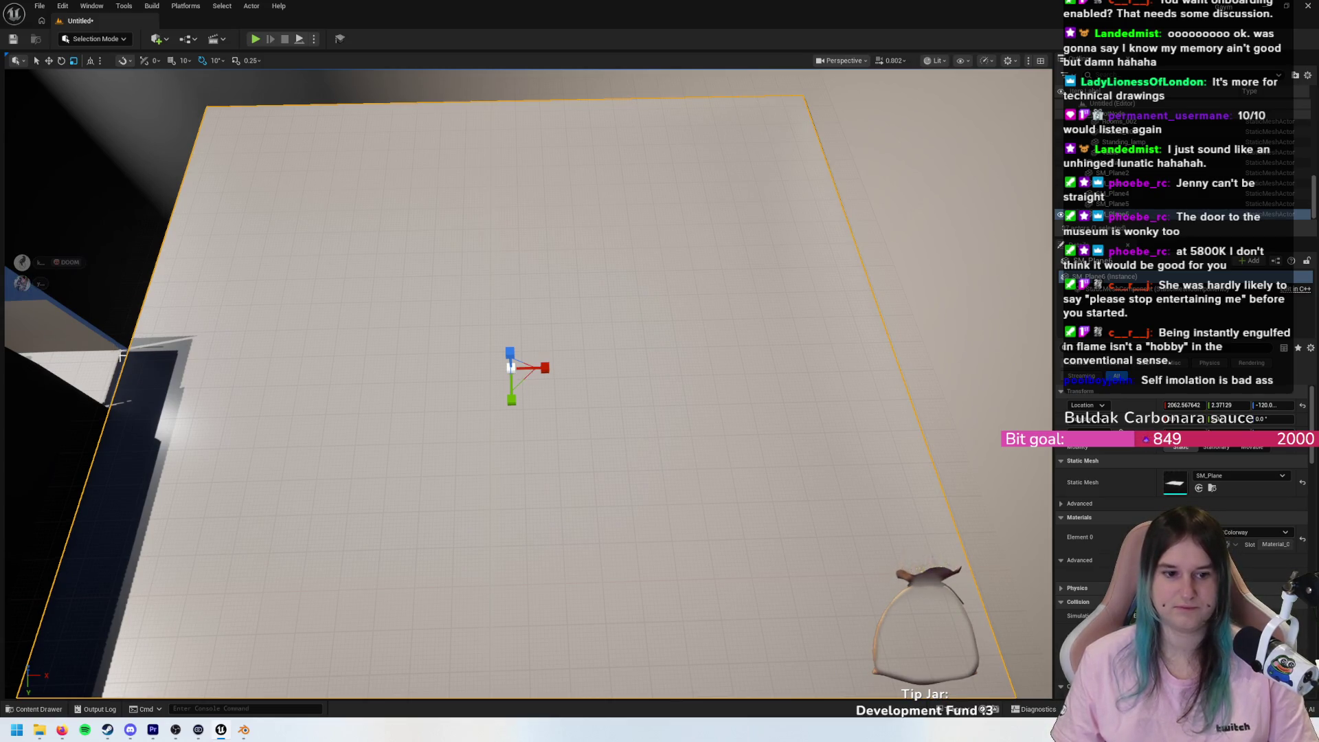
mouse_move(121, 356)
left_mouse_down()
mouse_move(122, 342)
mouse_move(48, 316)
mouse_move(86, 331)
left_mouse_up()
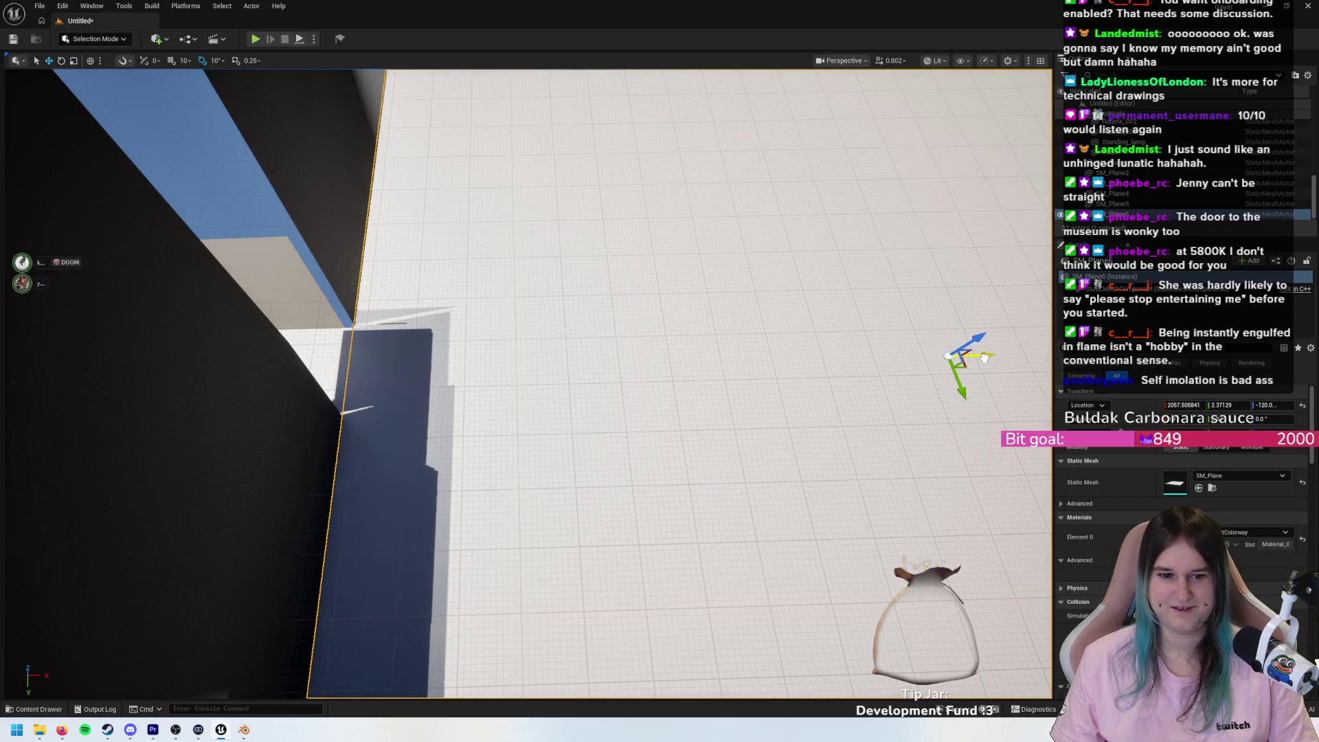
mouse_move(984, 357)
left_mouse_down()
mouse_move(268, 377)
mouse_move(302, 384)
mouse_move(316, 364)
mouse_move(307, 374)
mouse_move(359, 358)
left_mouse_up()
key("f")
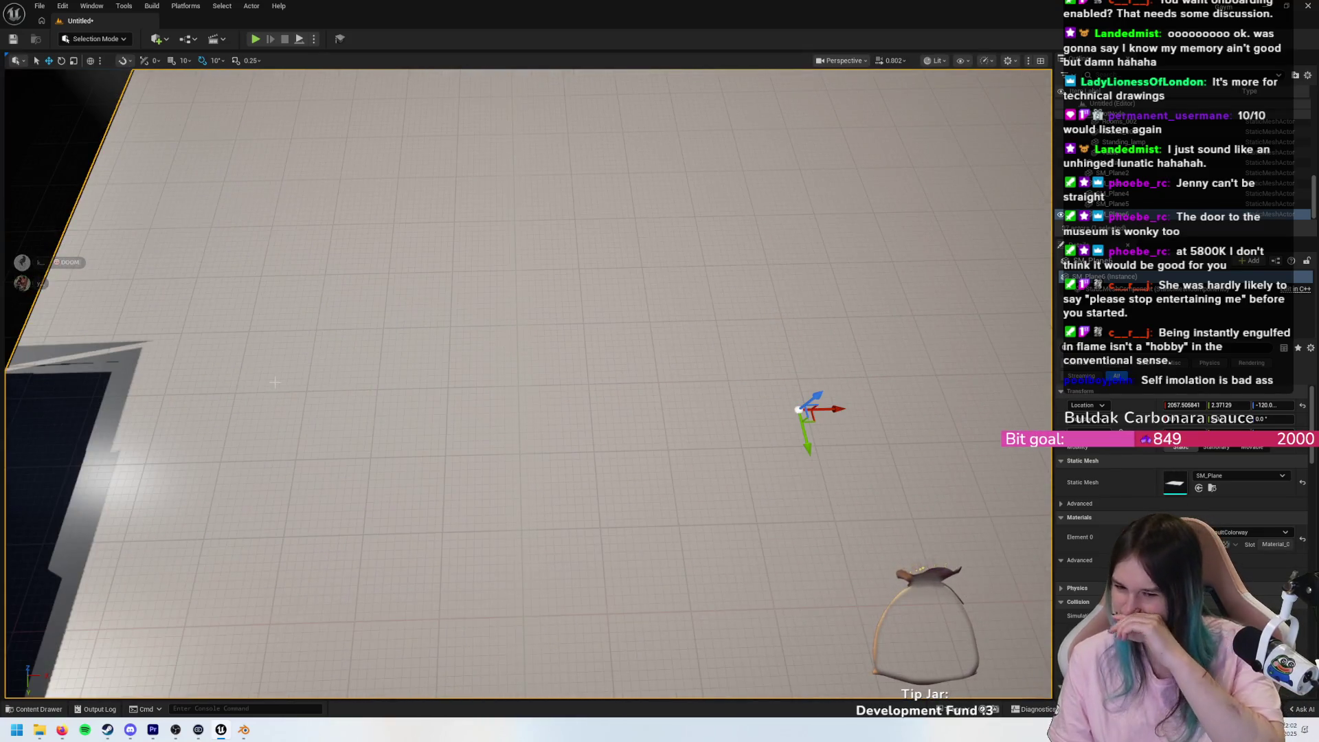
scroll(274, 382, "down", 2)
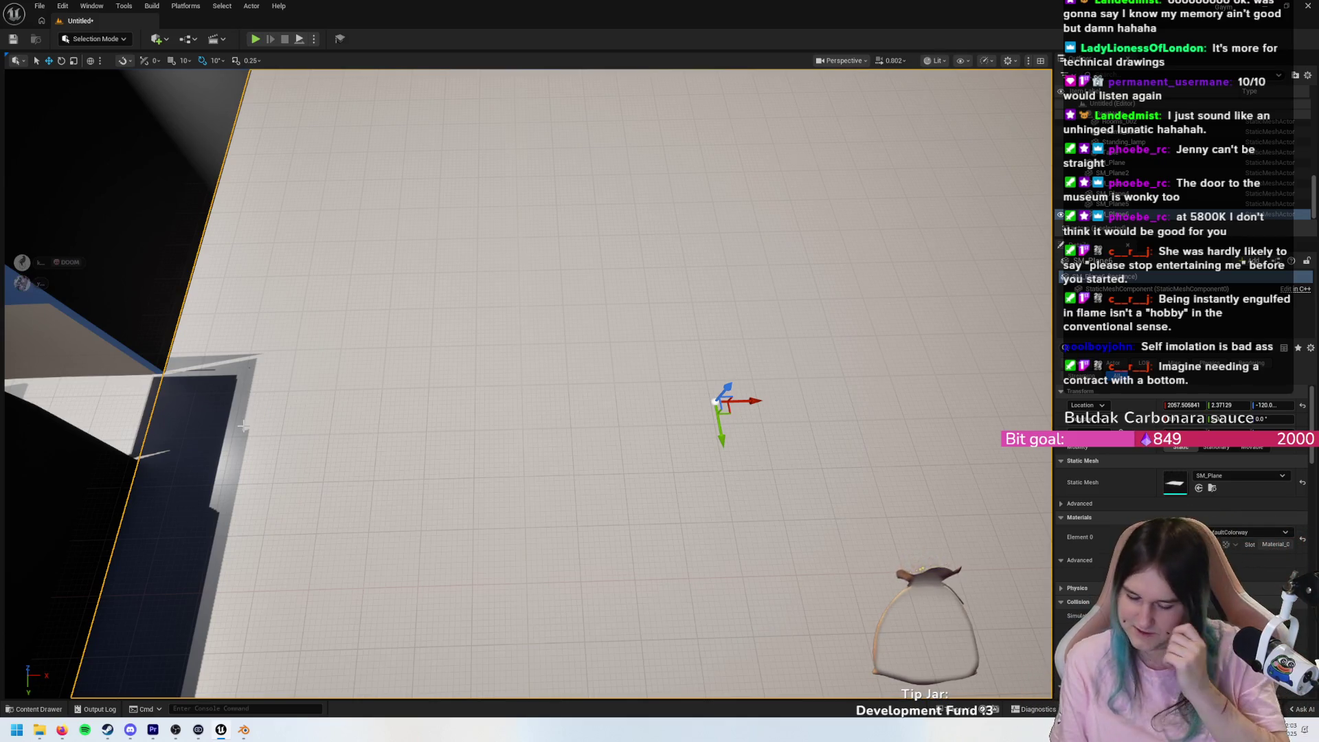
scroll(242, 426, "down", 5)
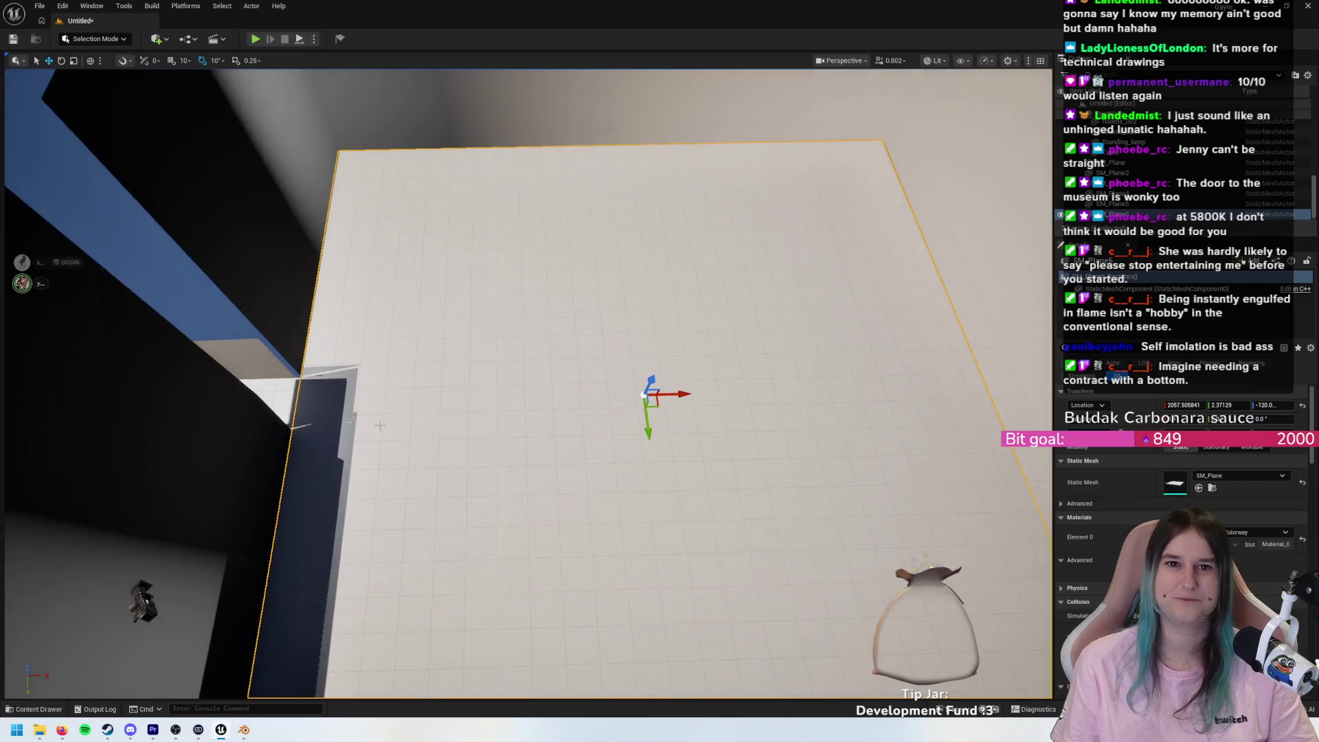
scroll(691, 309, "down", 5)
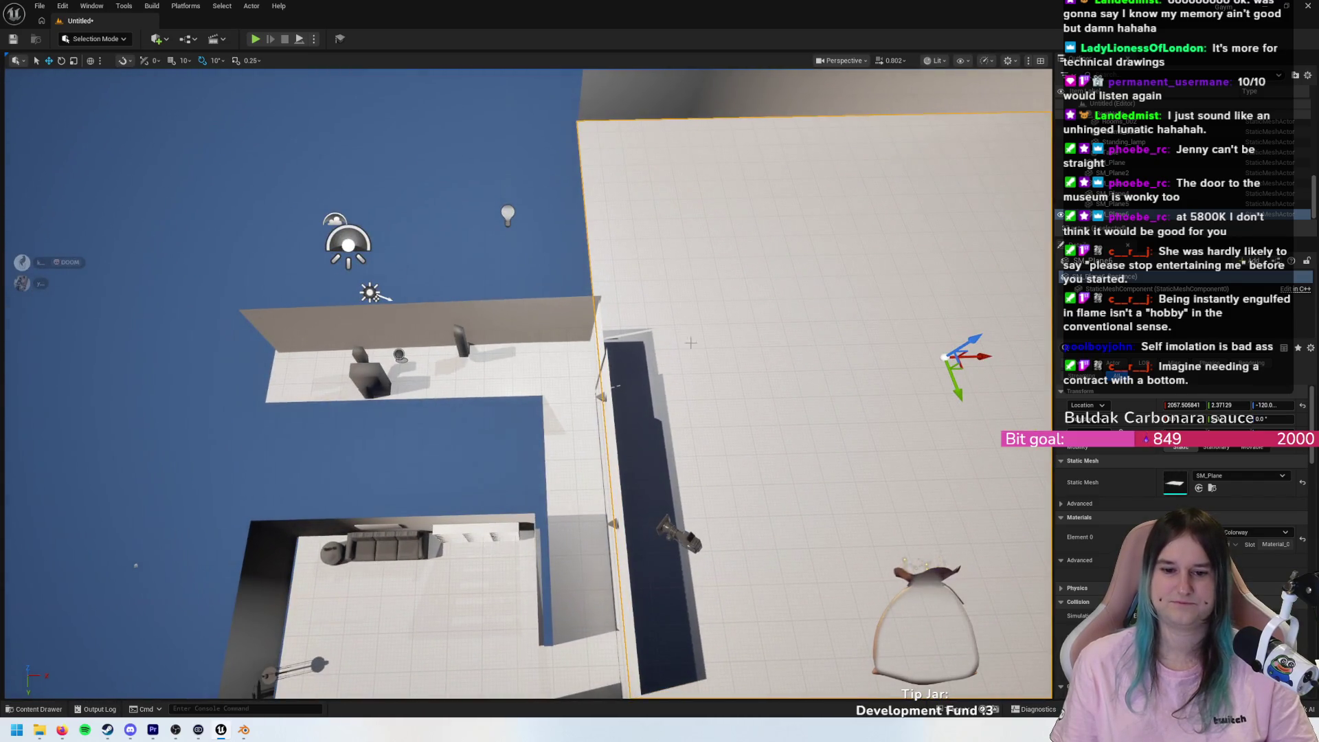
- Add the left, corridor and bottom-left floor planes to the selection and group all seven as GroupActor0
left_click(509, 371, "ctrl")
left_click(560, 646, "ctrl")
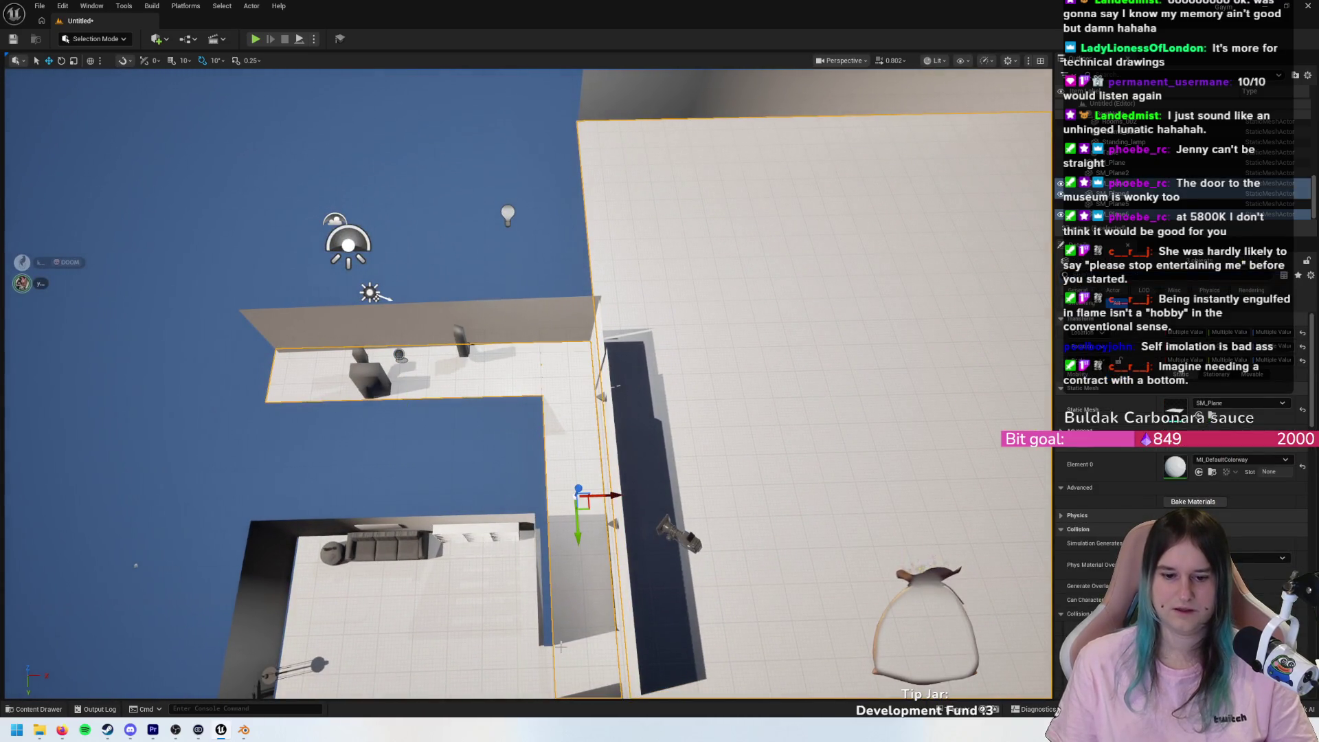
left_click(521, 696, "ctrl")
left_click(591, 365, "ctrl")
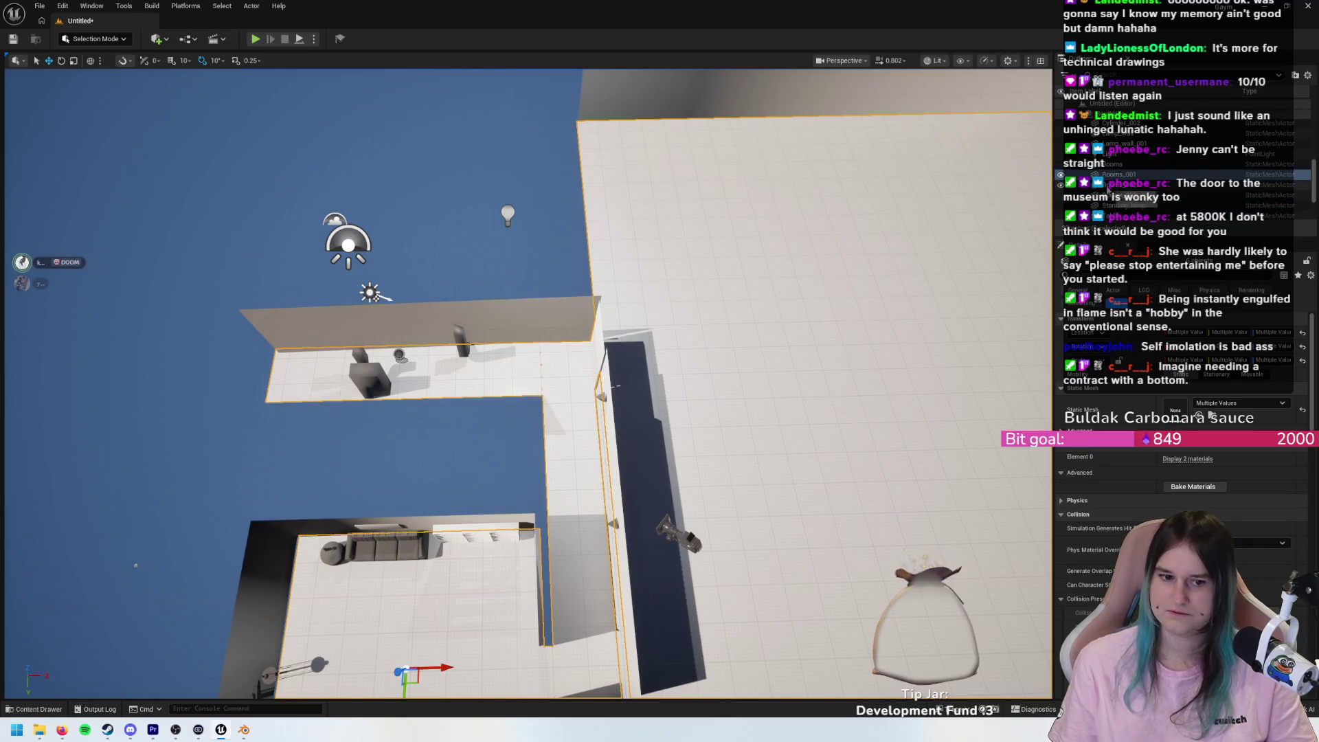
scroll(1113, 182, "up", 5)
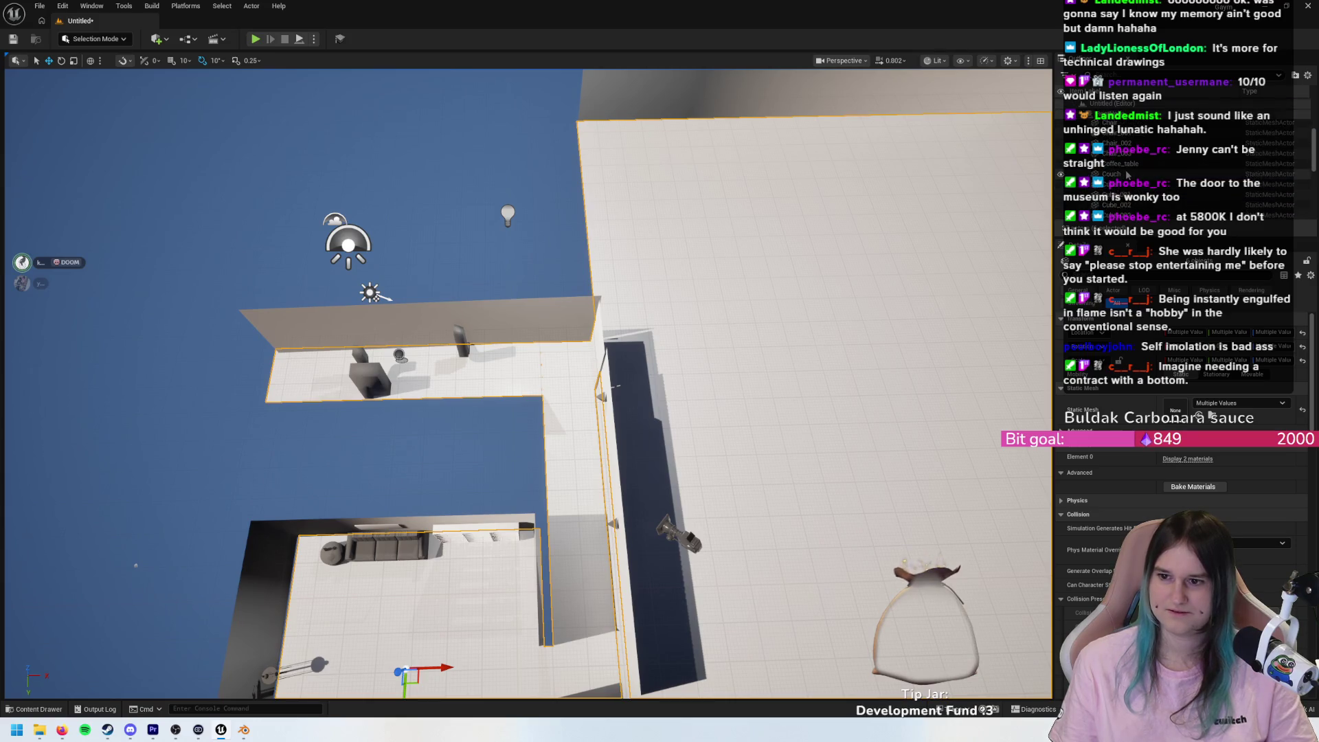
scroll(1128, 176, "down", 5)
right_click(1132, 177)
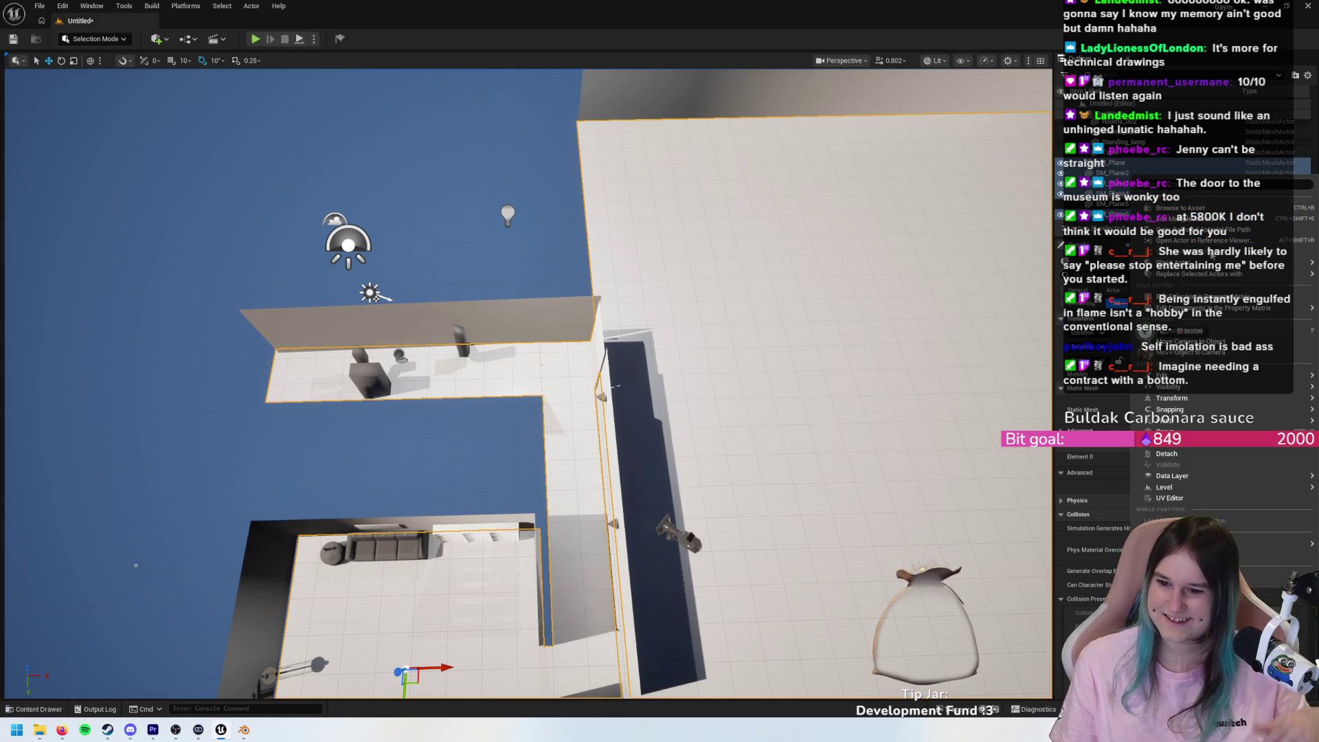
mouse_move(1193, 410)
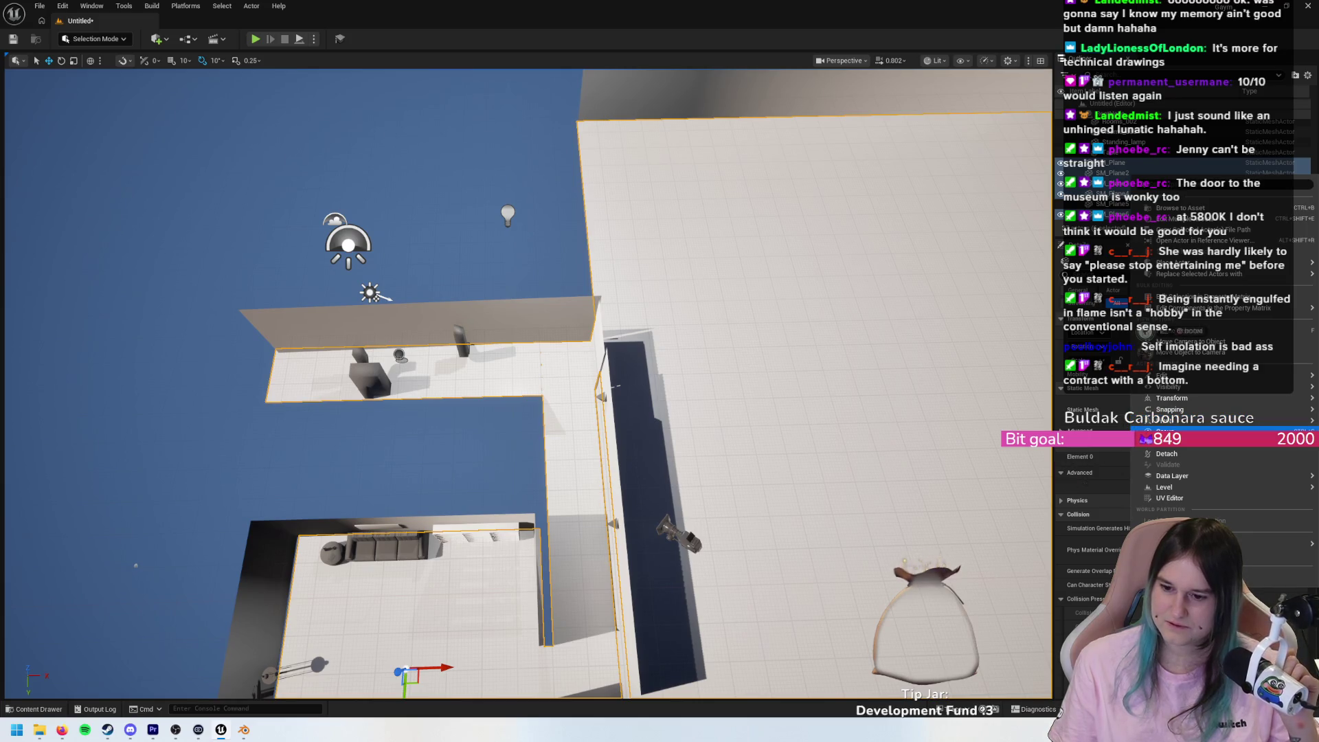
left_click(1166, 431)
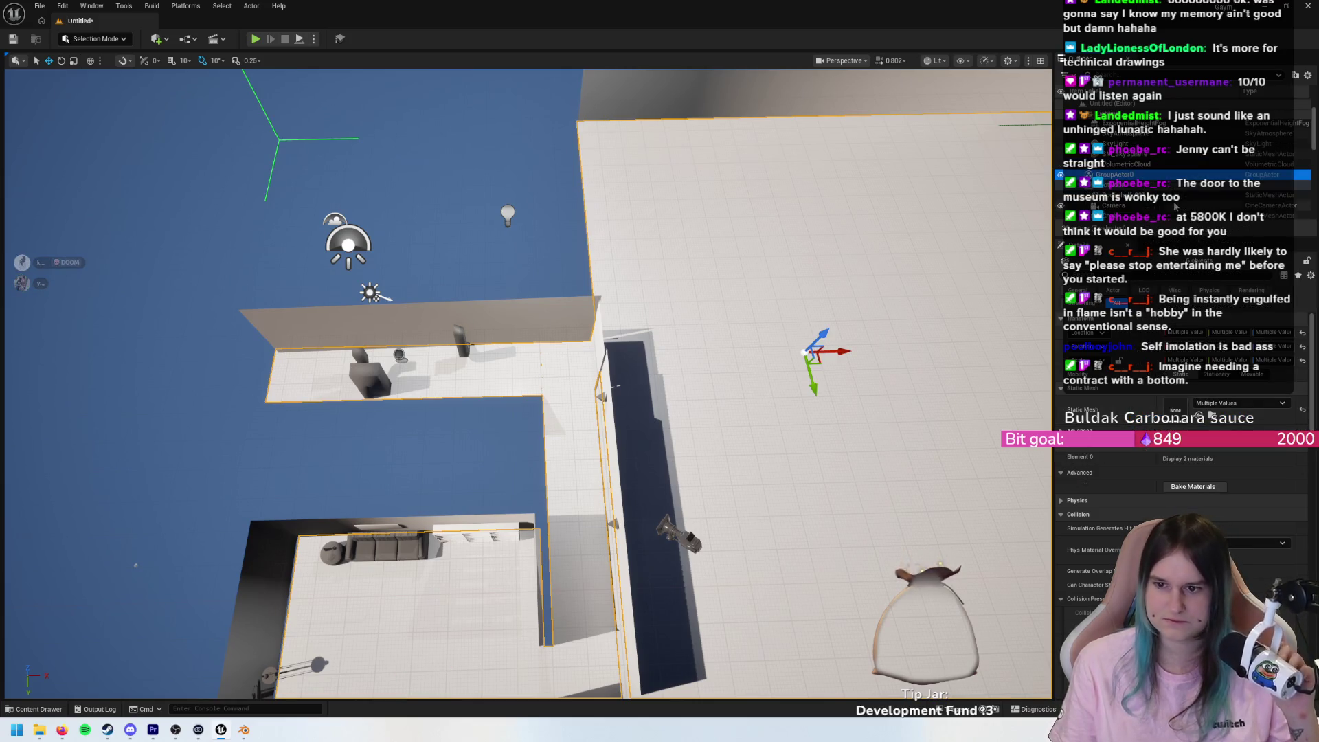
double_click(1113, 175)
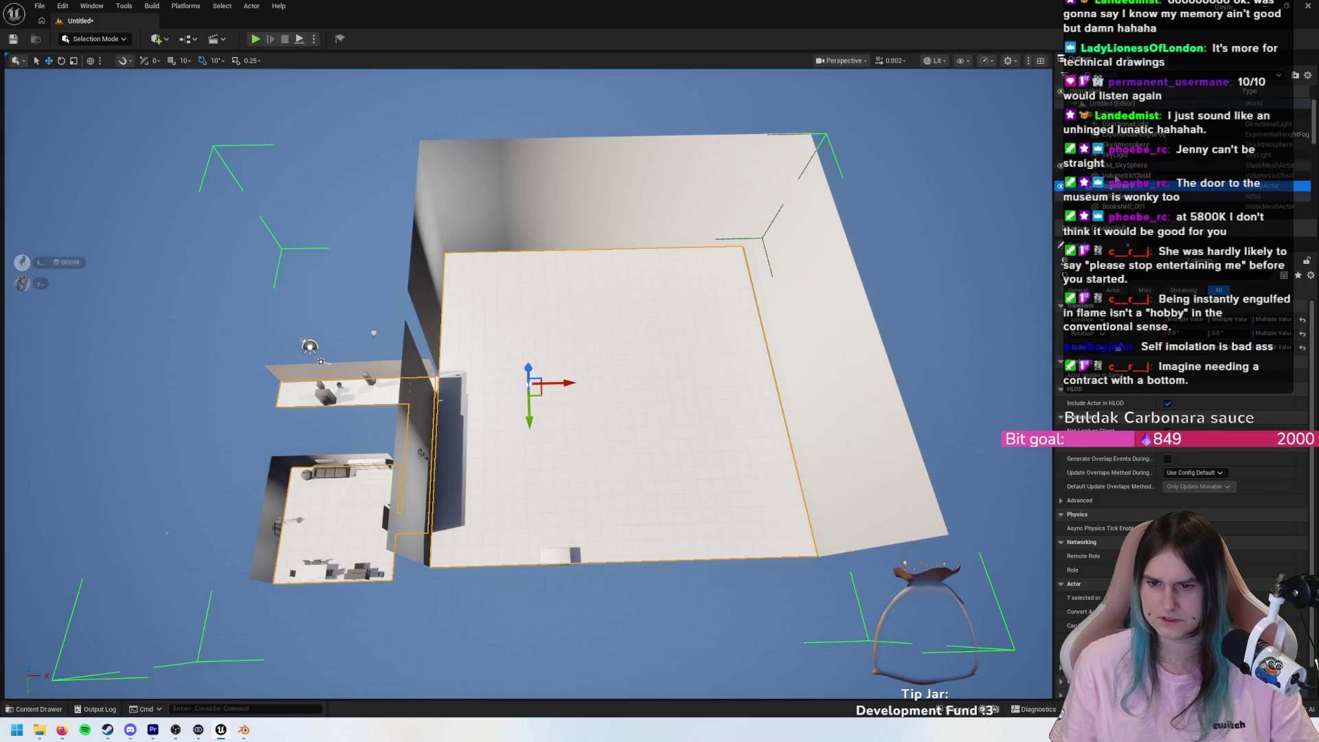
- Move GroupActor0 into the Lighting folder
right_click(1115, 179)
mouse_move(1140, 275)
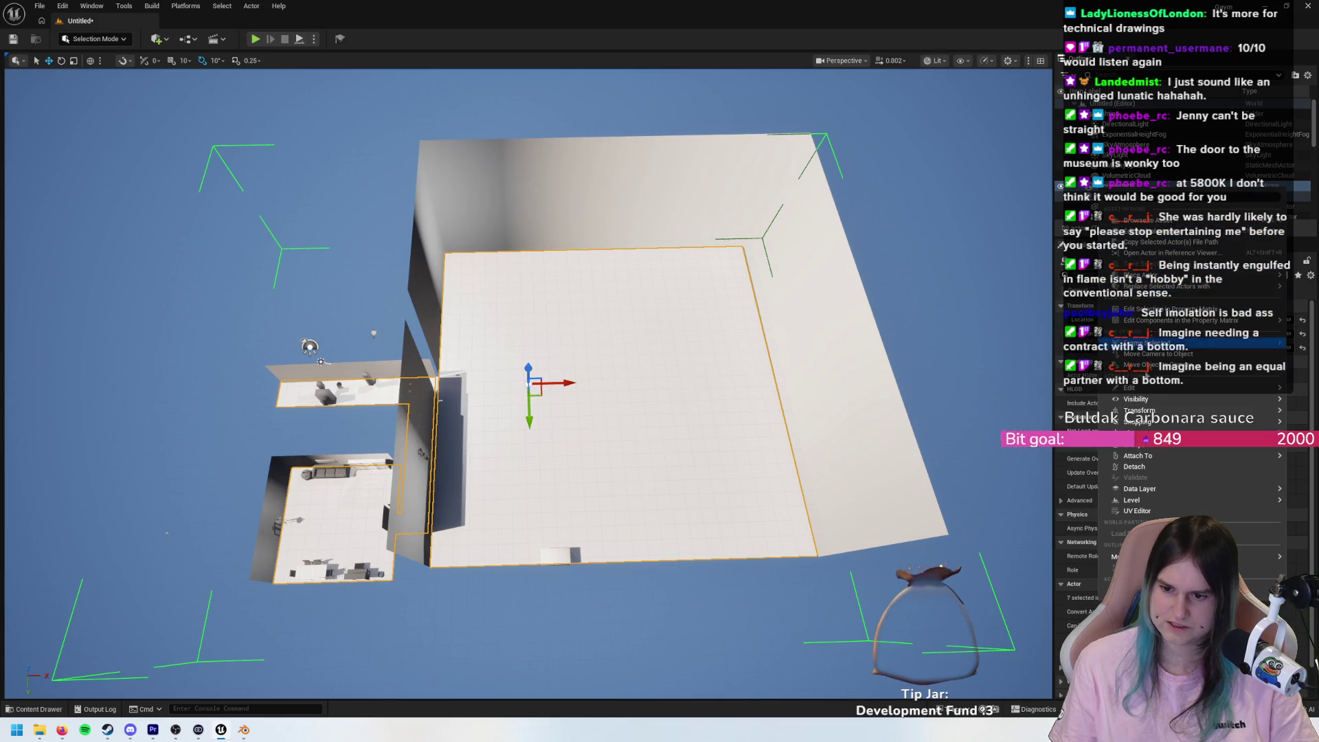
mouse_move(1134, 500)
mouse_move(1111, 567)
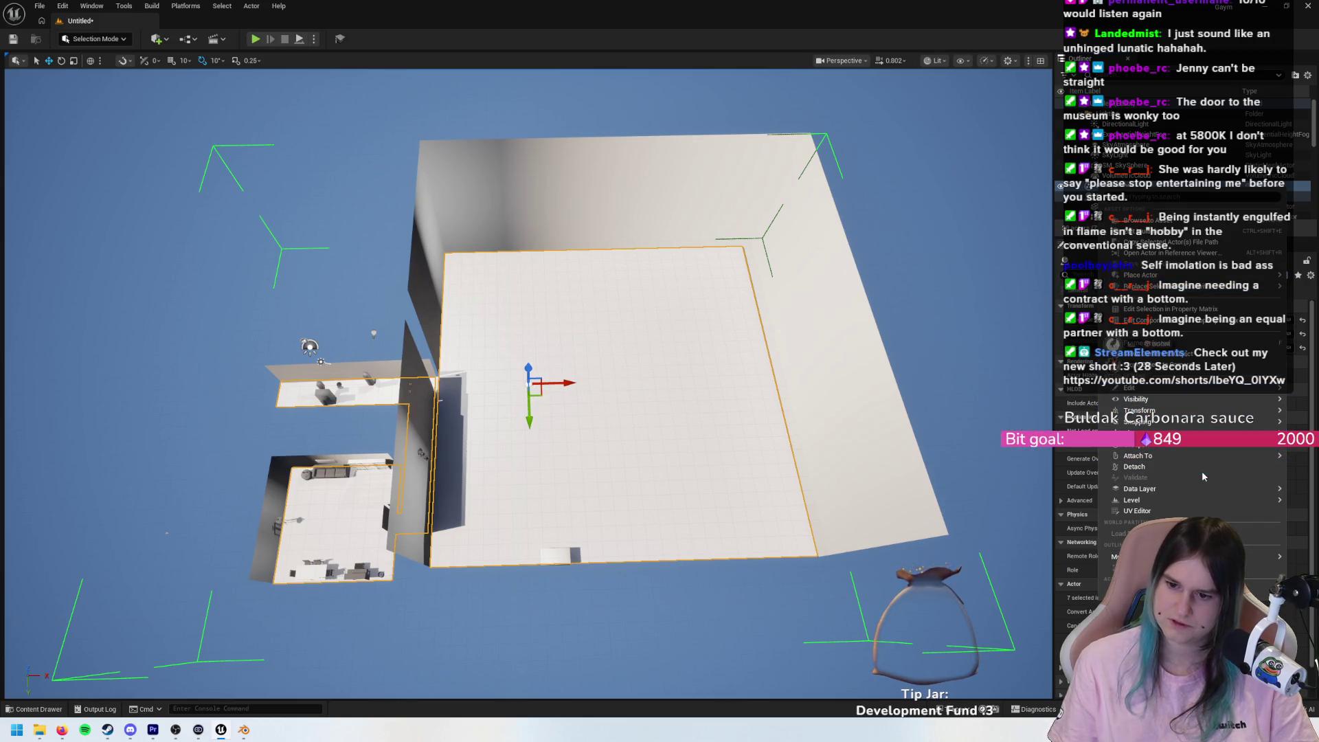
mouse_move(1168, 556)
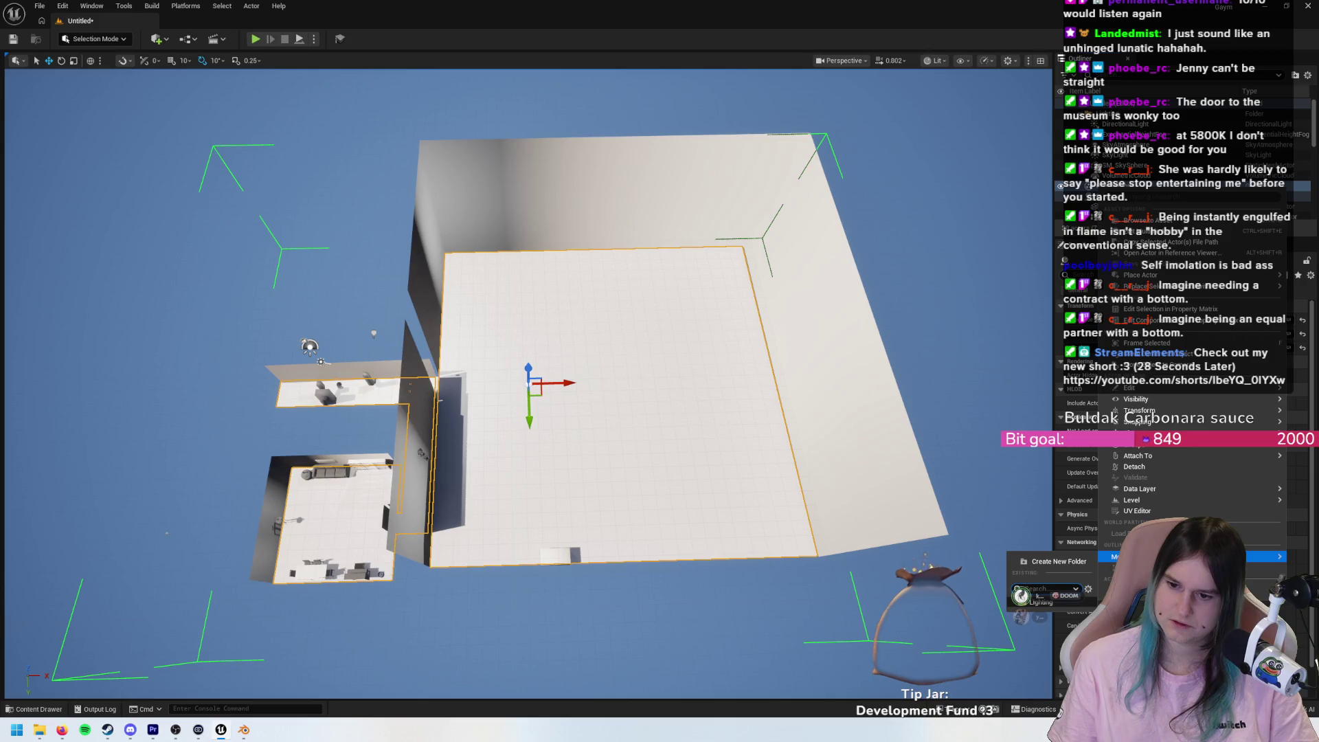
left_click(1038, 600)
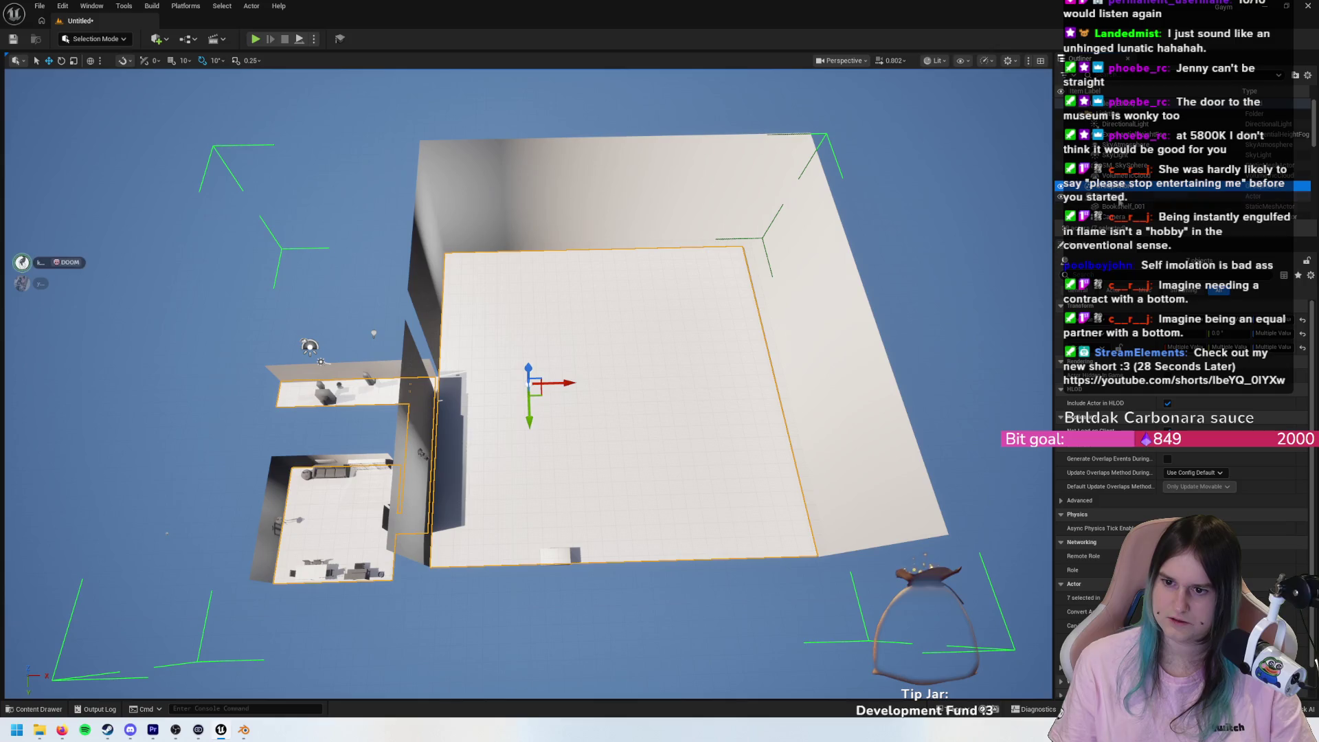
- Select the sky sphere actor, then the large floor with its group
right_click(1127, 190)
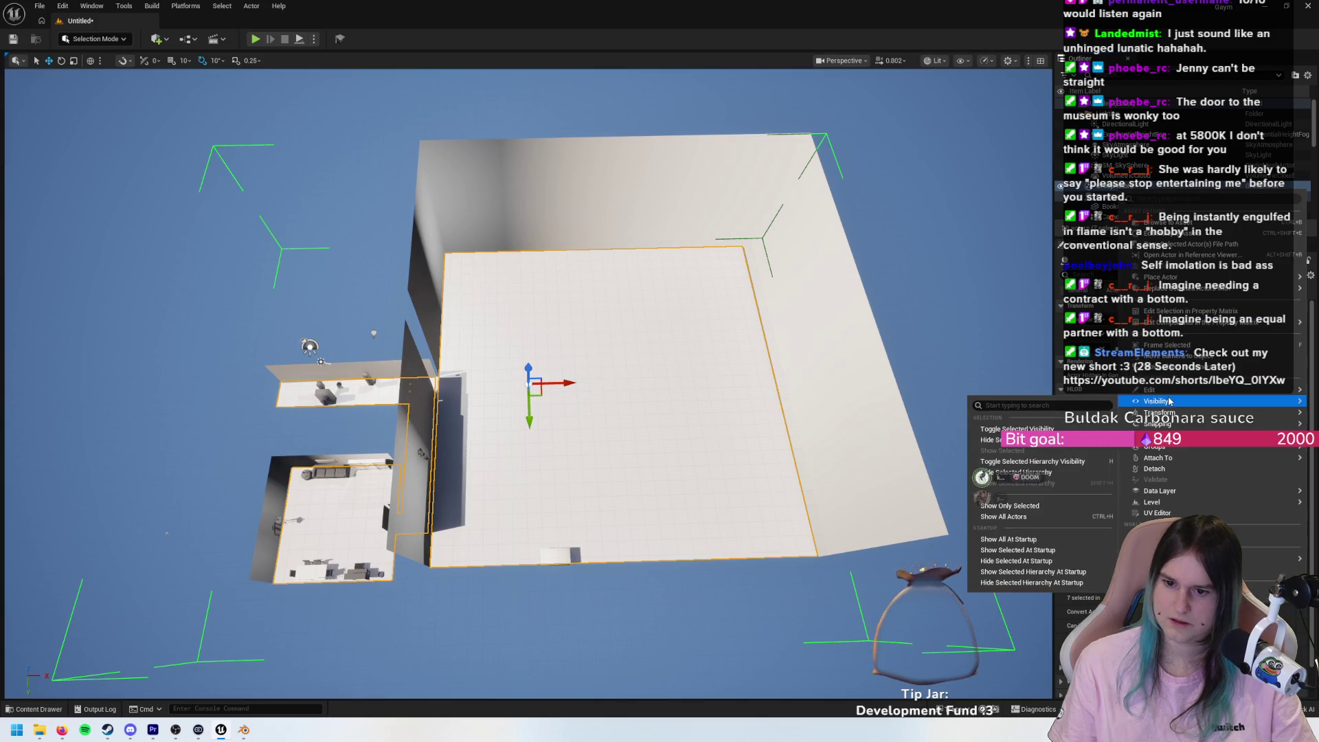
mouse_move(1159, 389)
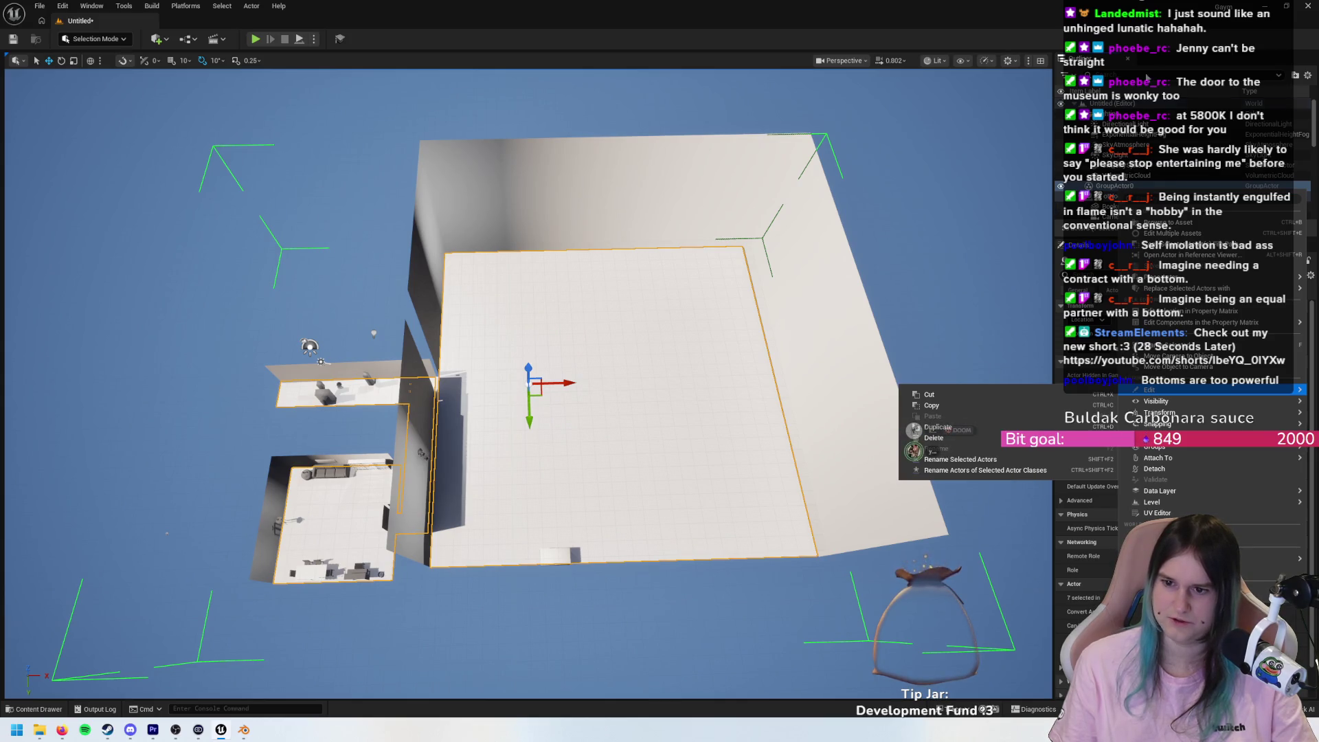
key("Escape")
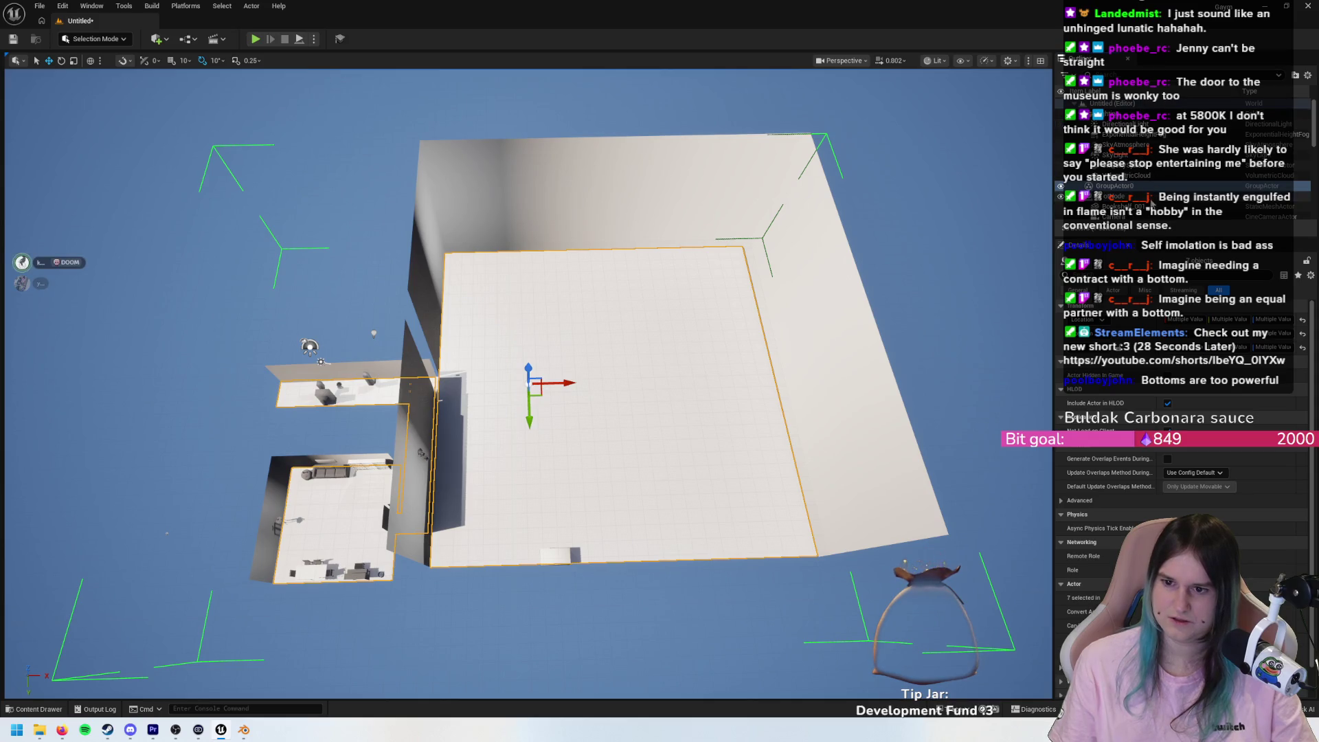
scroll(1127, 192, "down", 5)
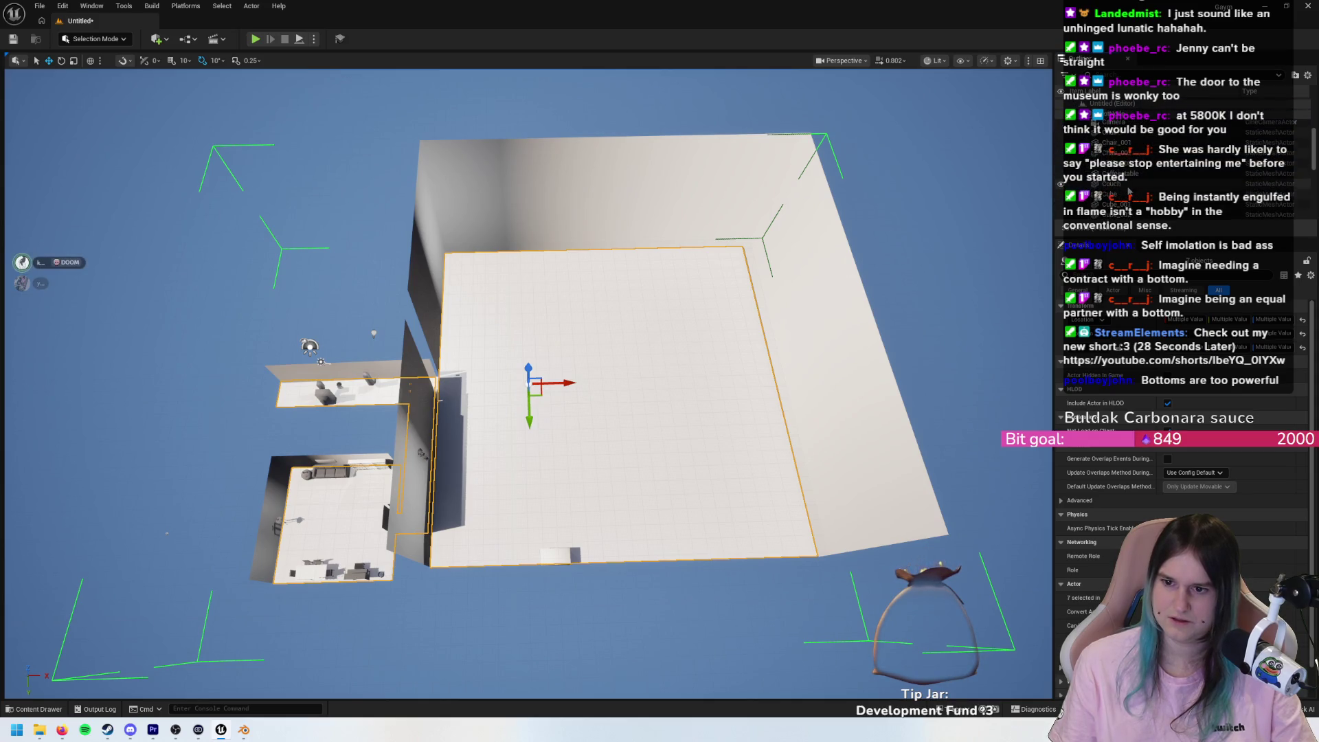
scroll(1128, 192, "up", 5)
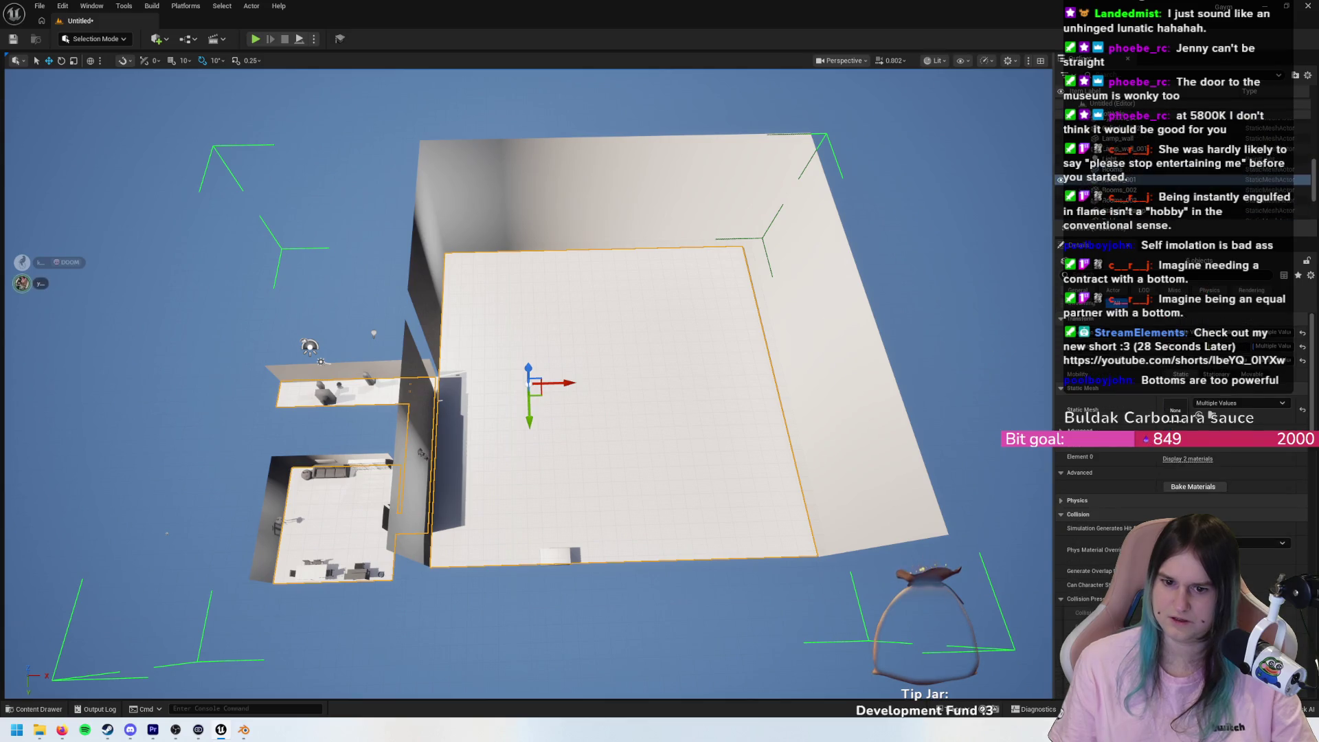
left_click(1113, 163)
left_click(679, 354)
scroll(577, 389, "up", 5)
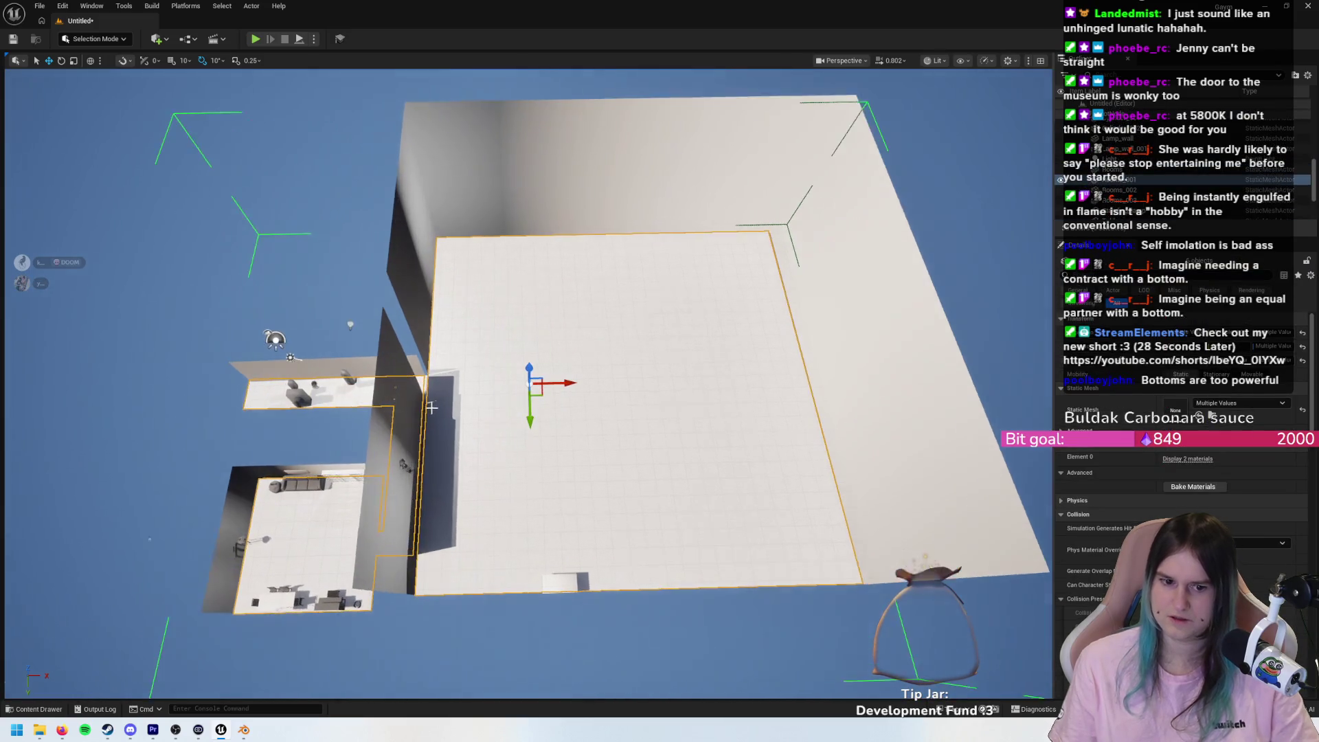
- Toggle the floor and room plates' visibility several times, leaving them shown
left_click(1062, 181)
left_click(1062, 181)
left_click(1062, 181)
left_click(1061, 181)
left_click(1062, 180)
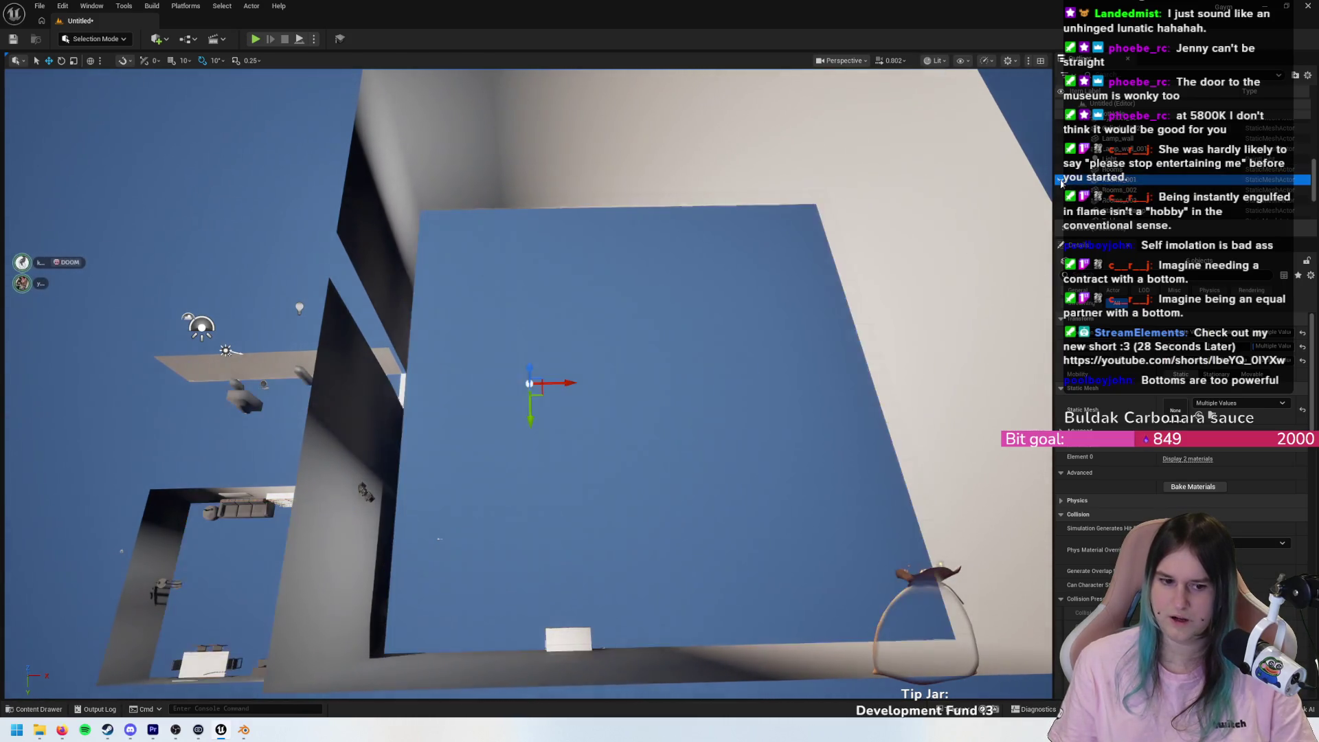
left_click(1061, 181)
left_click(1061, 181)
left_click(1061, 181)
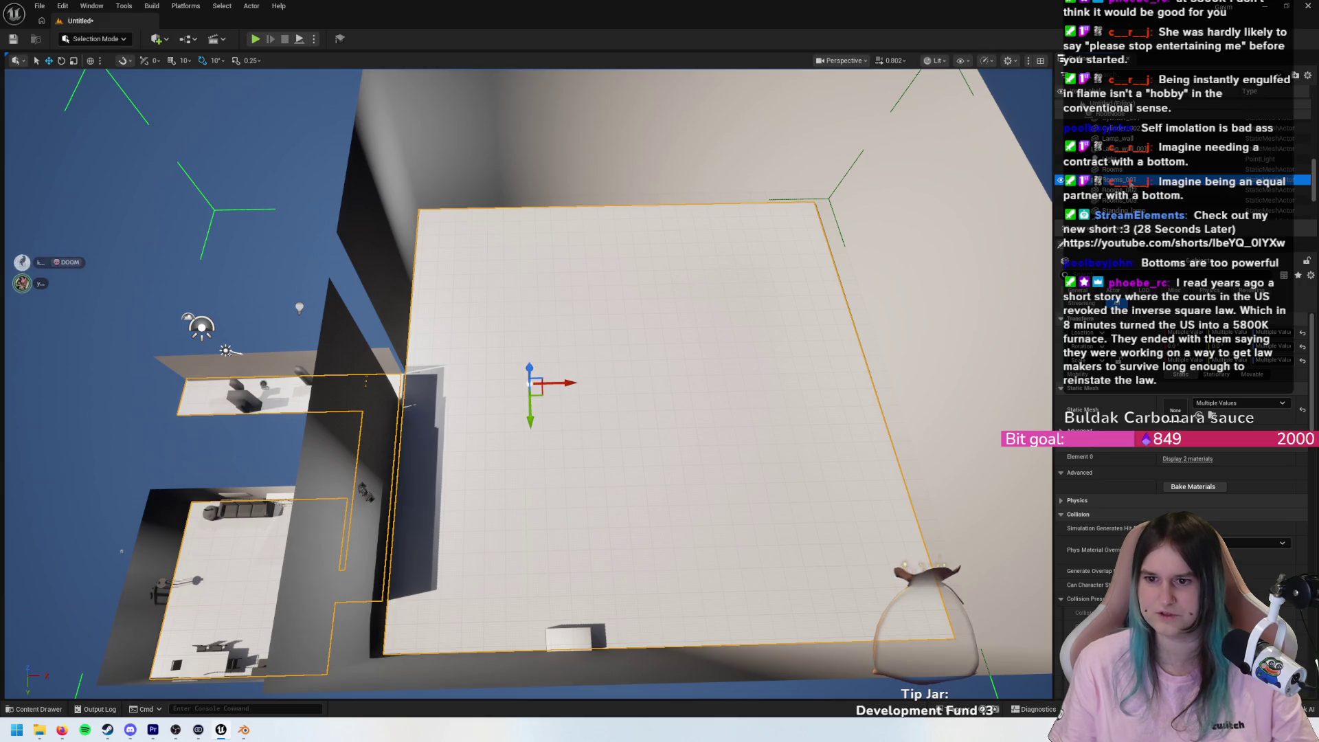
- Select Rooms and Rooms_001 and zoom in on the edge where walls meet the floor
left_click(1110, 169)
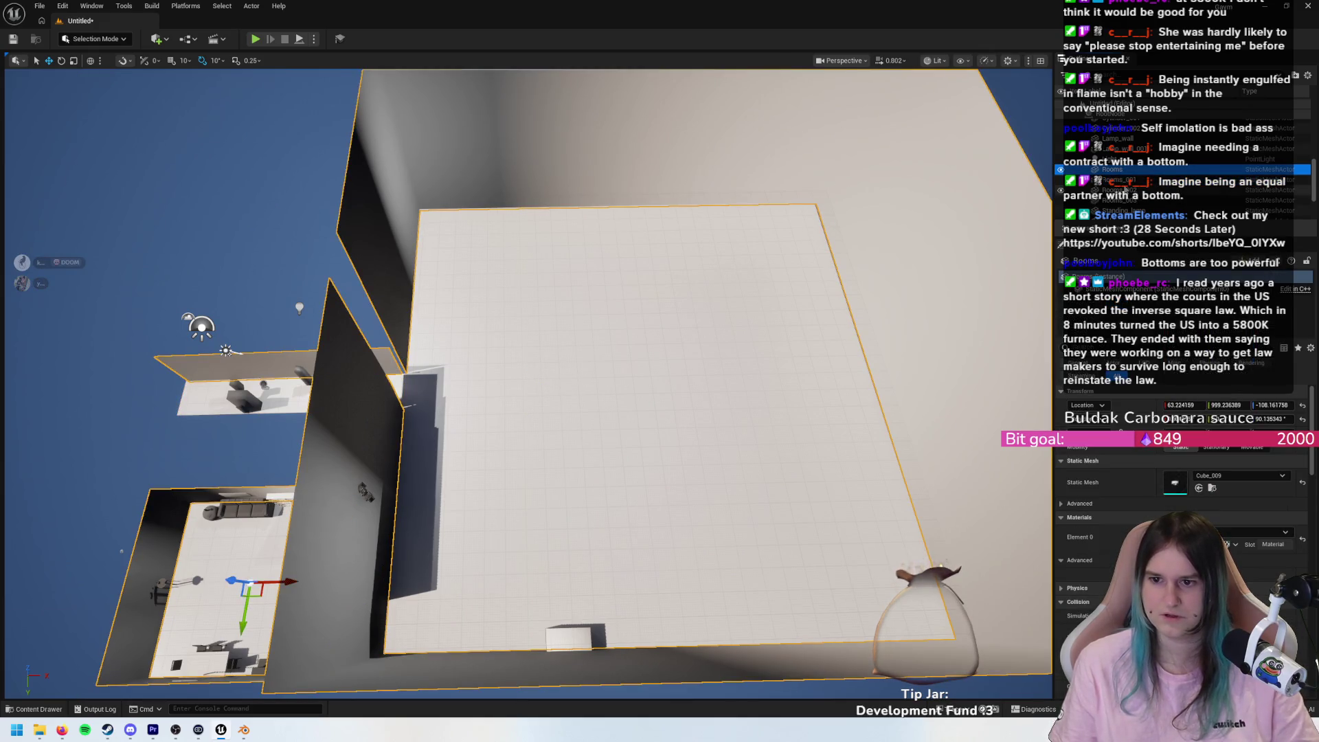
left_click(1110, 180, "ctrl")
key("f")
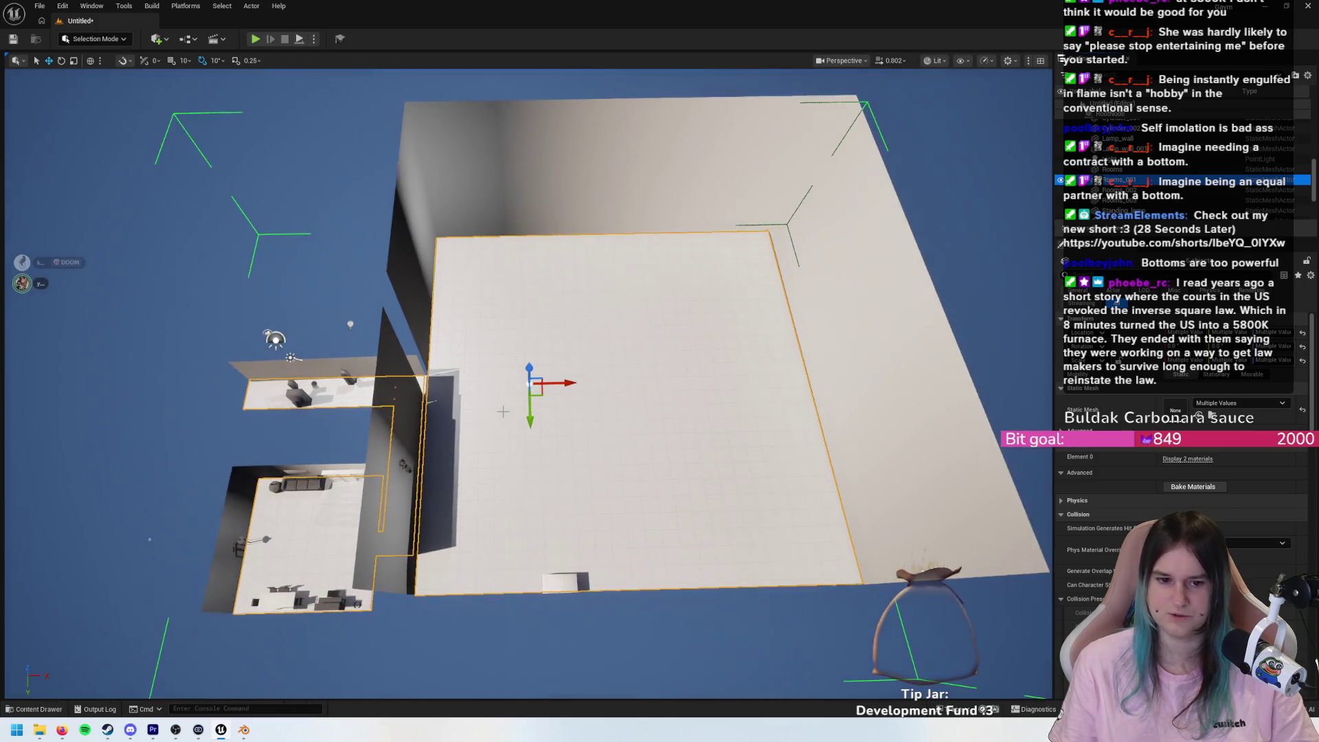
scroll(503, 411, "up", 5)
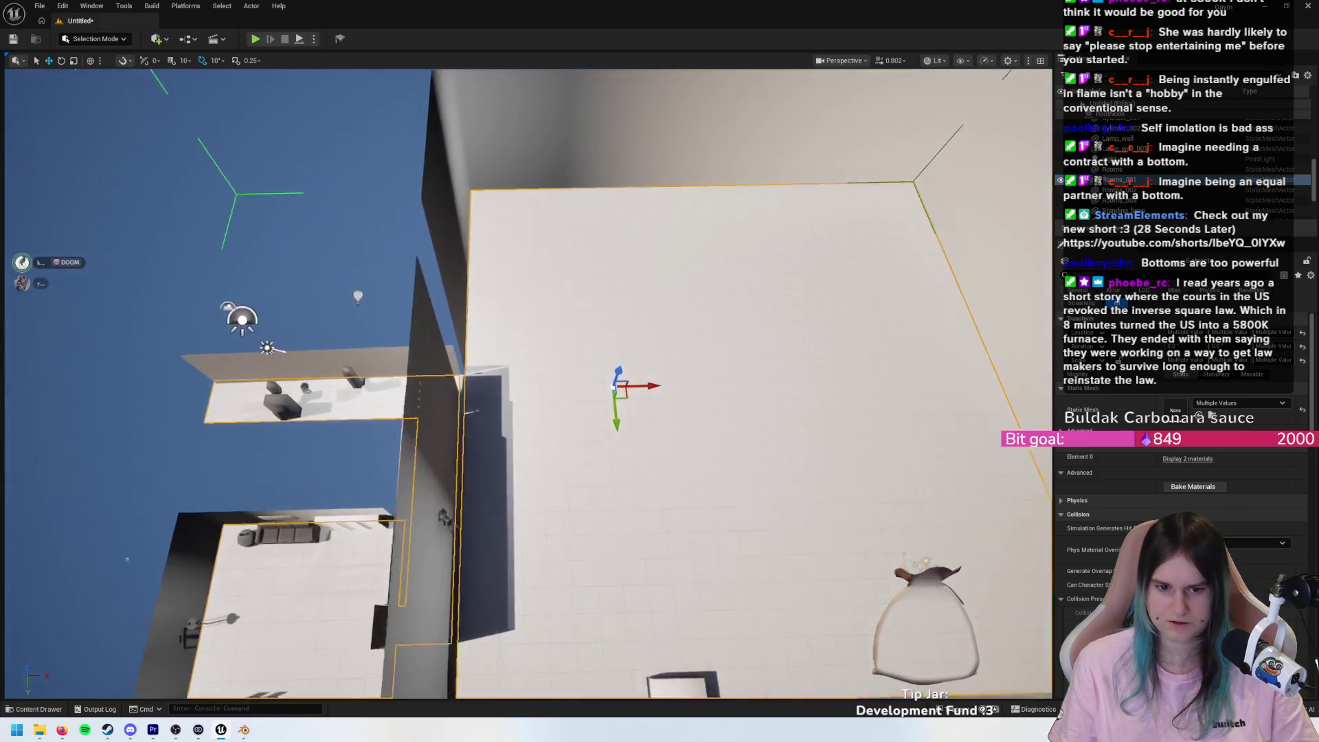
scroll(371, 403, "up", 5)
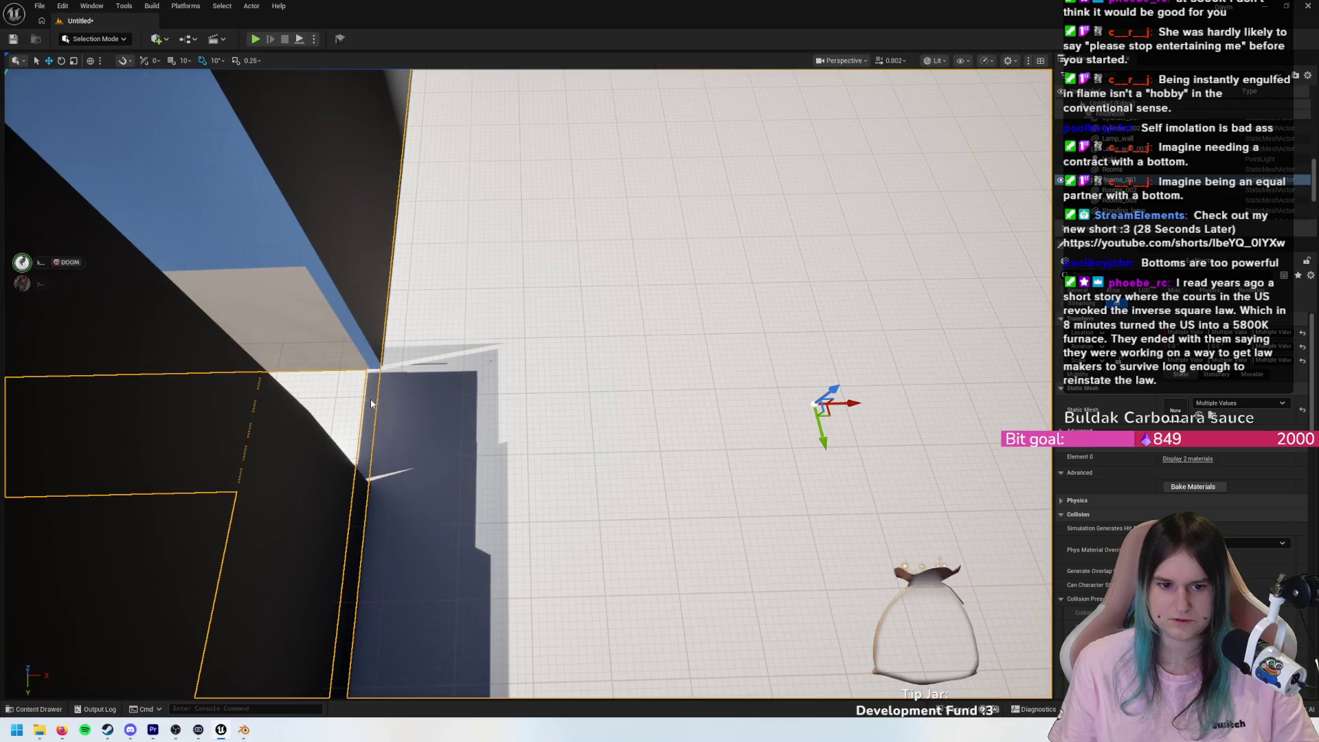
- Select the wall plane at the room edge and check its Outliner actions without choosing one
left_click(371, 403)
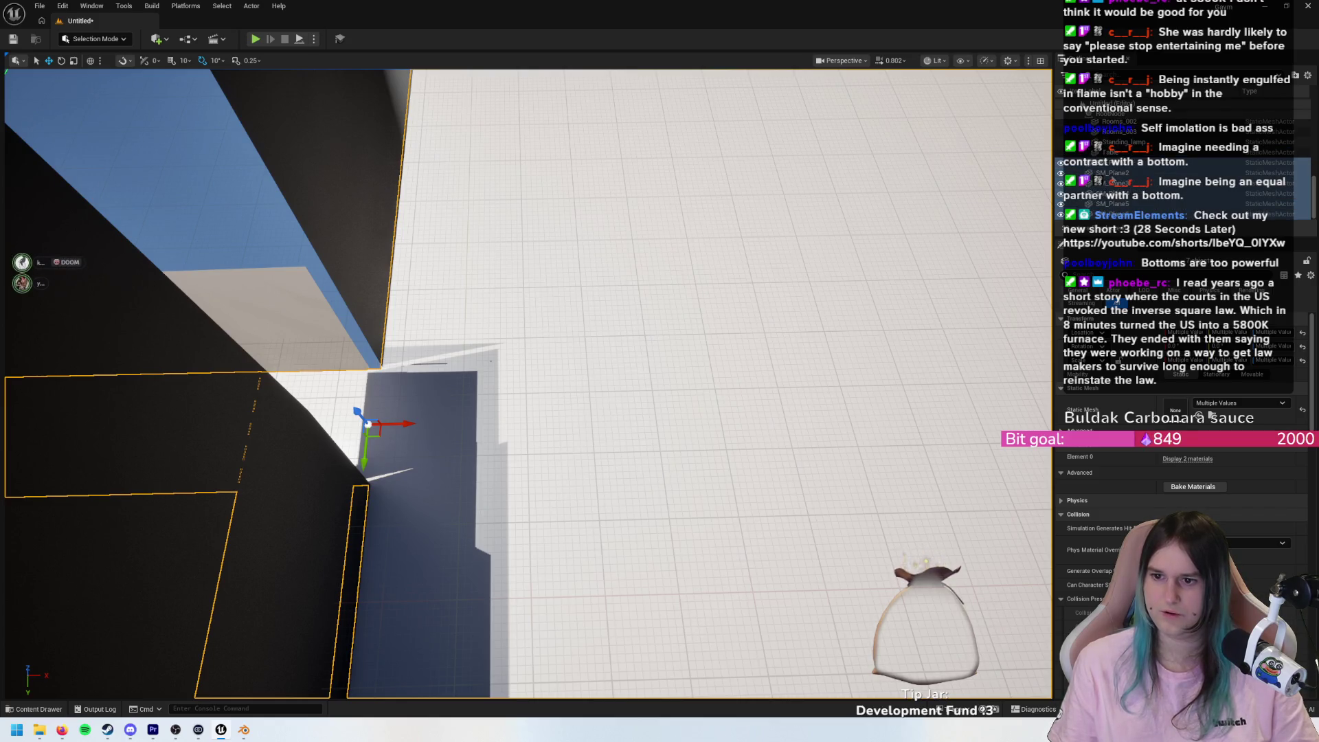
right_click(1121, 167)
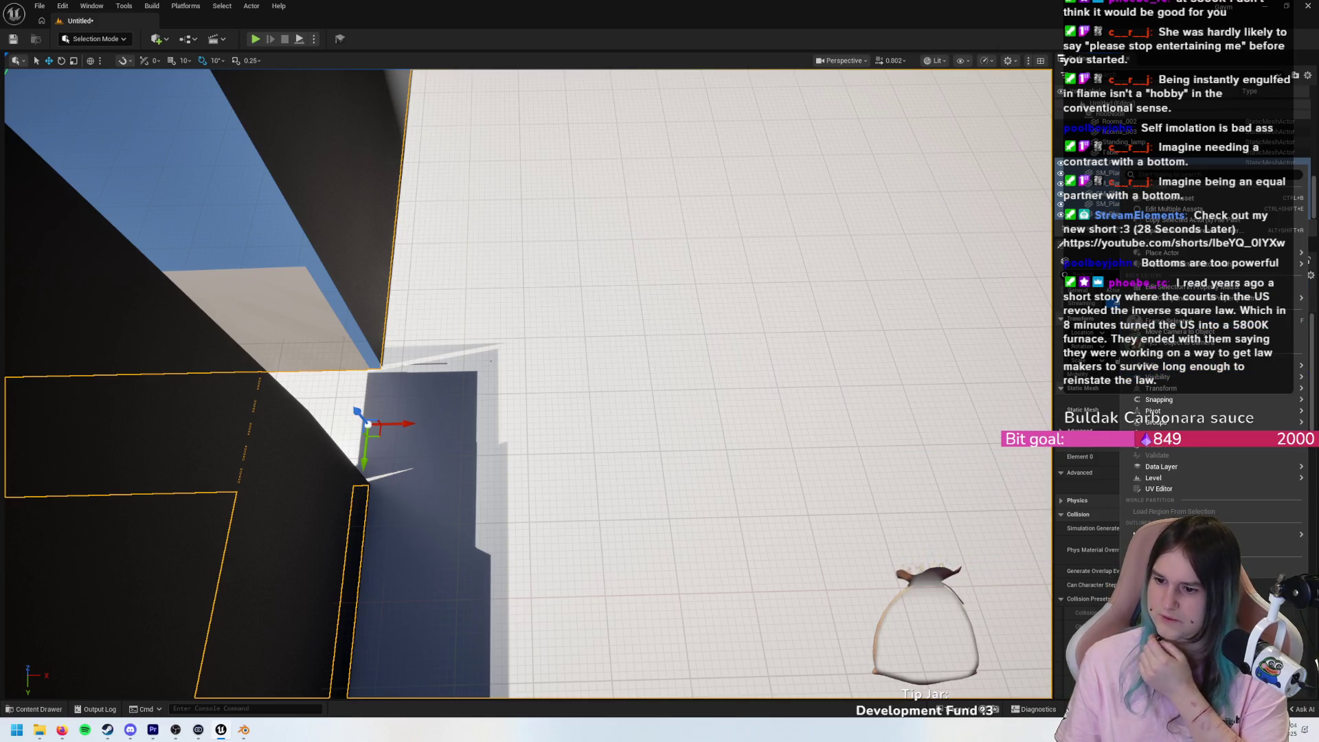
key("Escape")
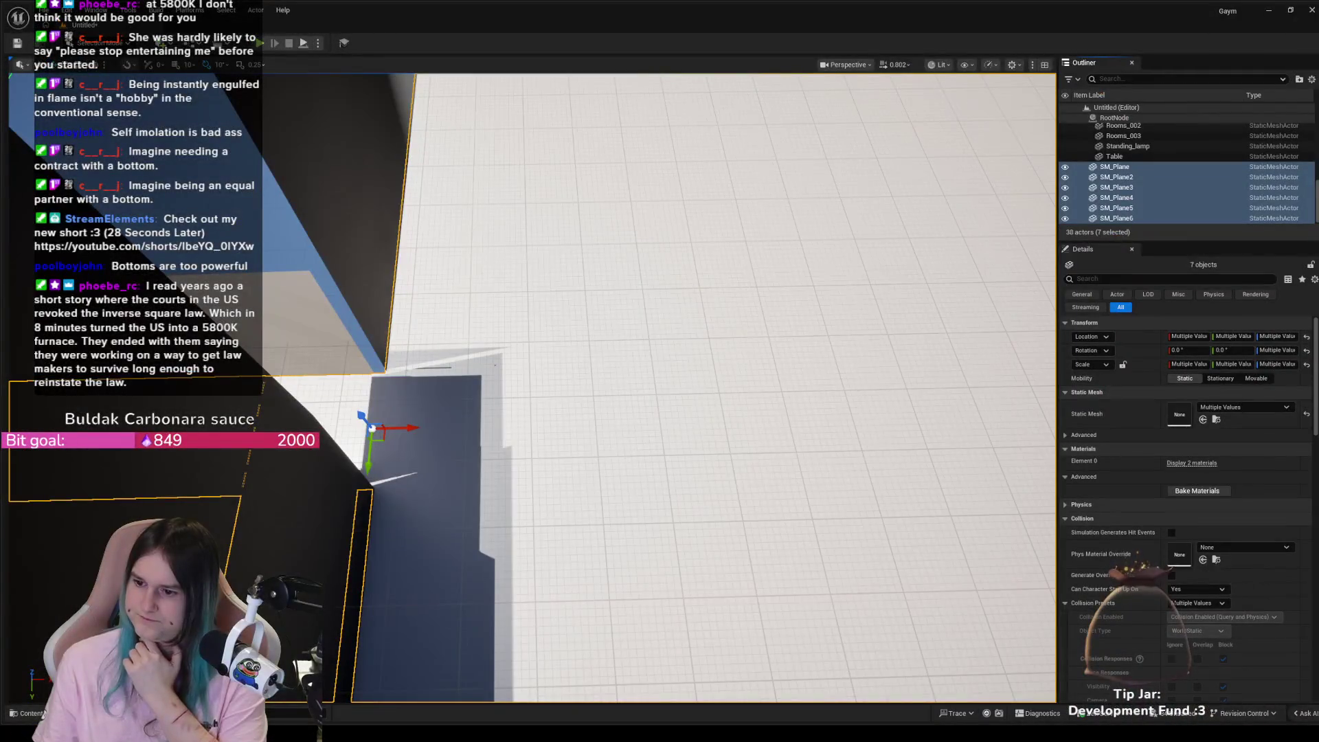
key("alt+Tab")
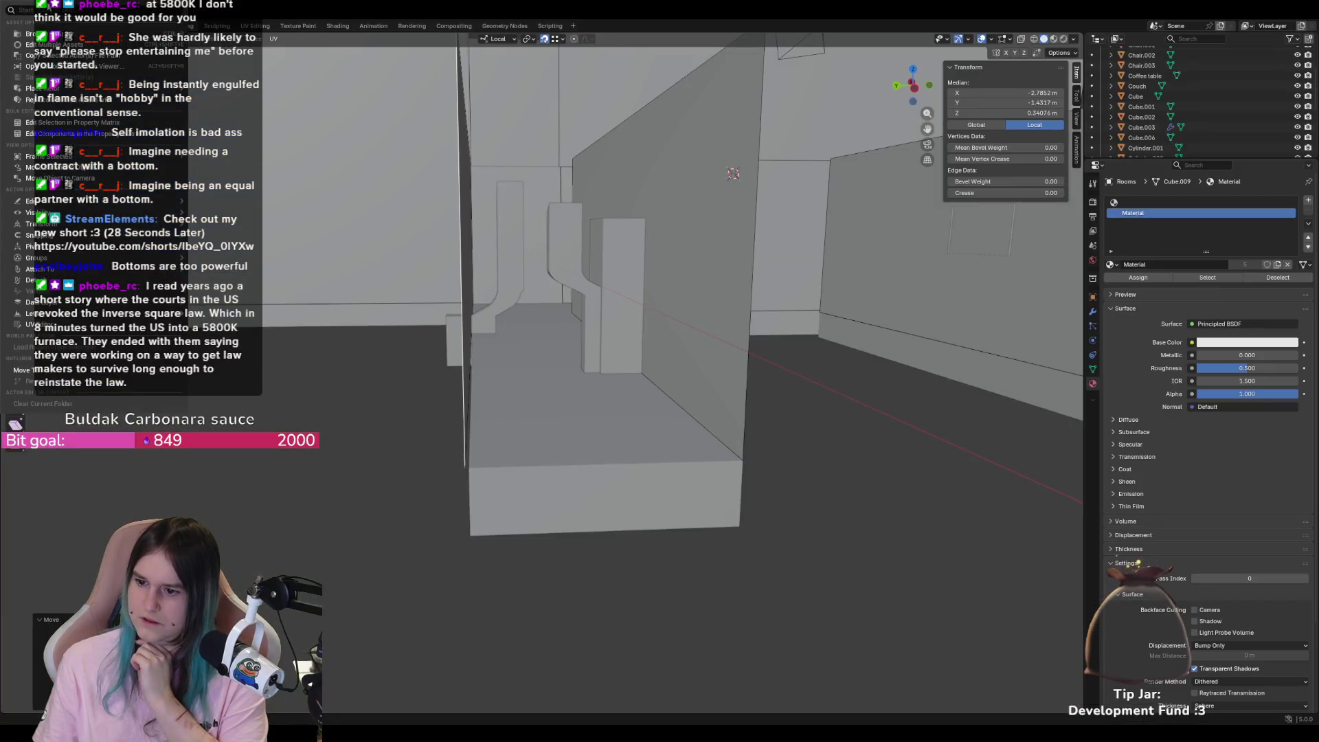
key("alt+Tab")
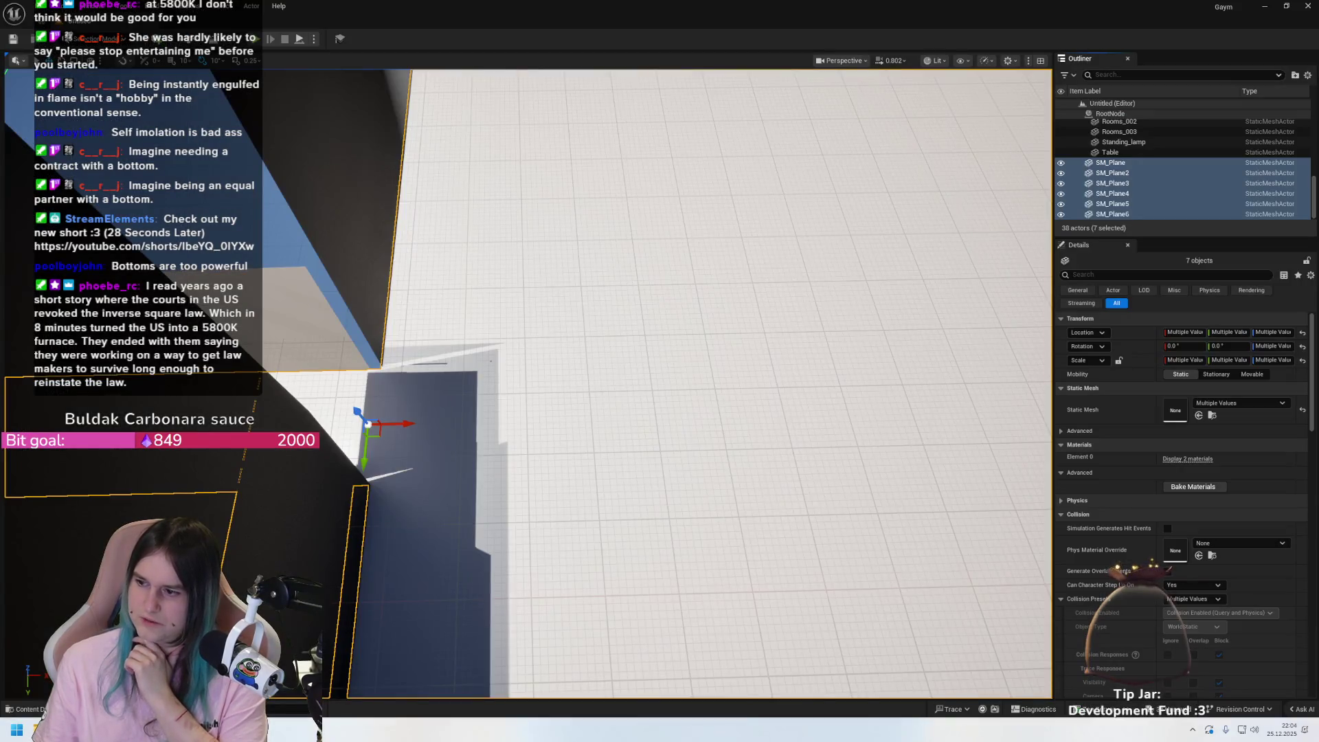
right_click(1128, 178)
key("Escape")
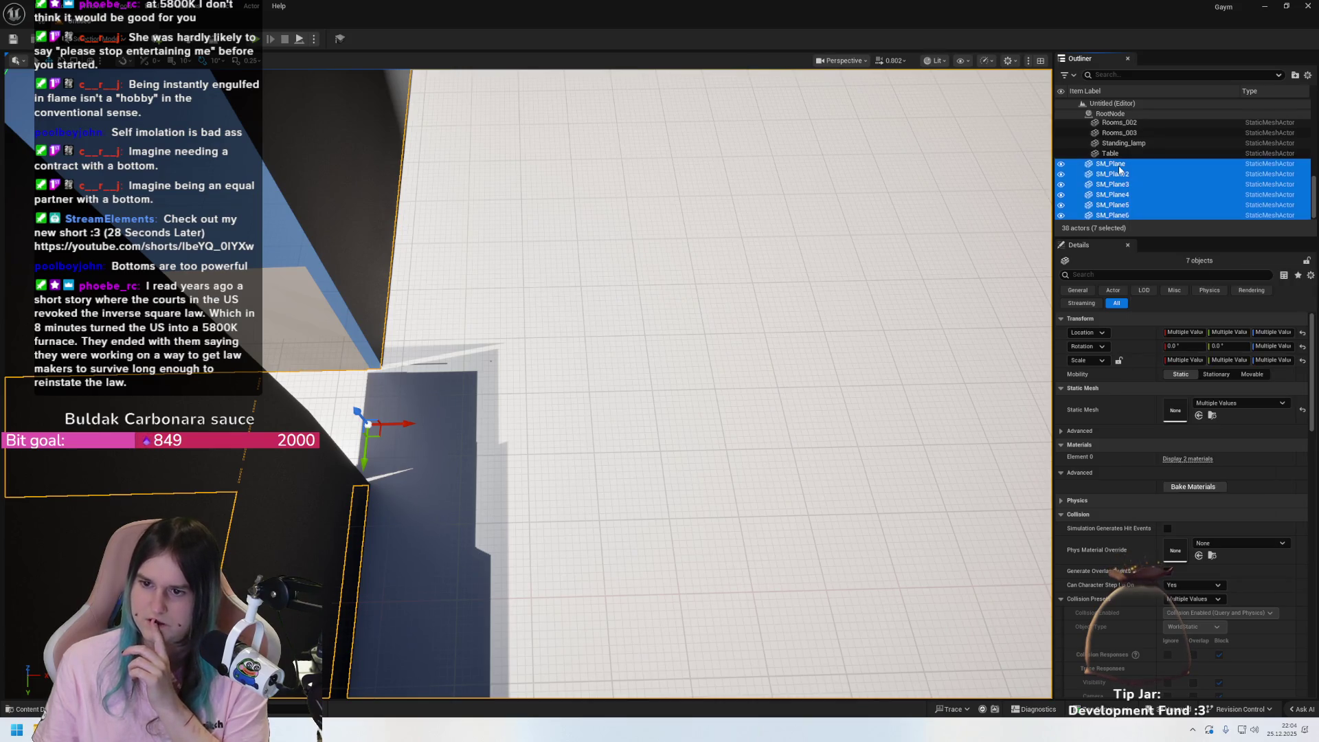
- Select only SM_Plane, then undo the recent selection and SM_Plane5 visibility changes
left_click(1120, 167)
key("ctrl+z")
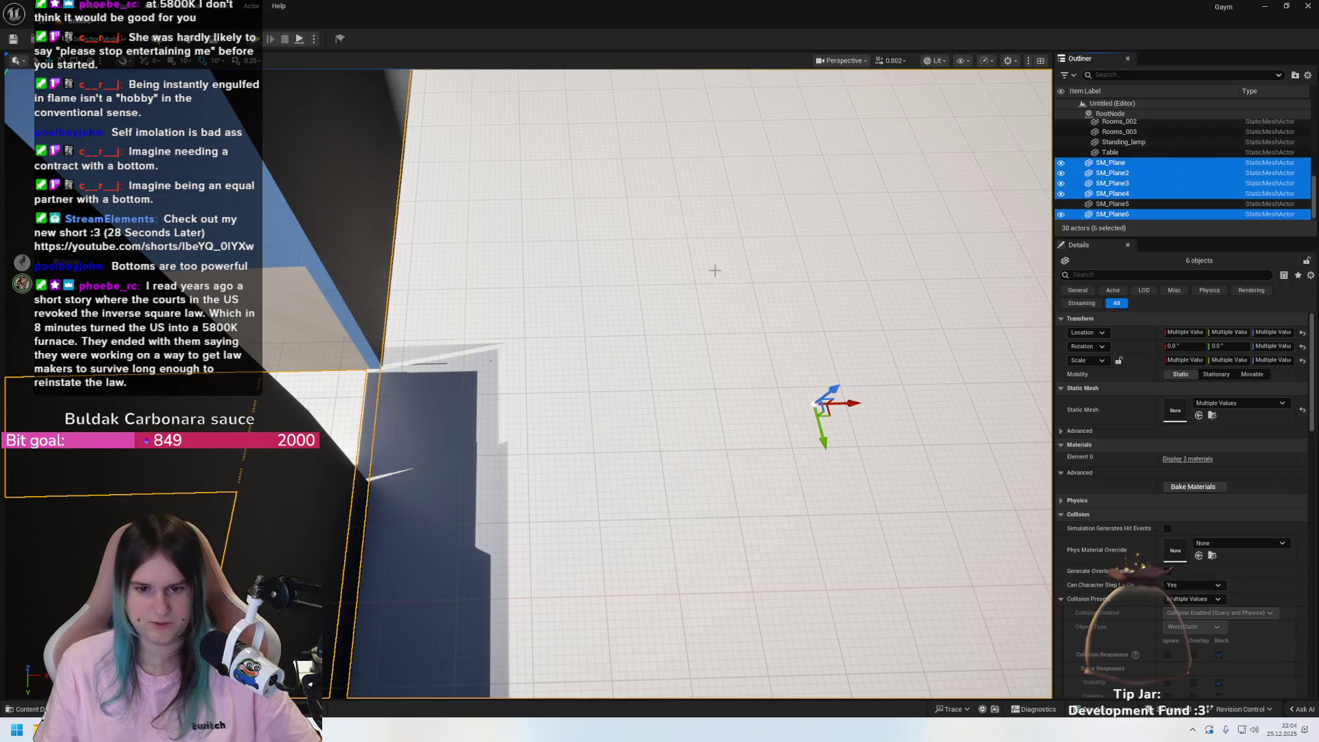
key("ctrl+z")
key("ctrl+z")
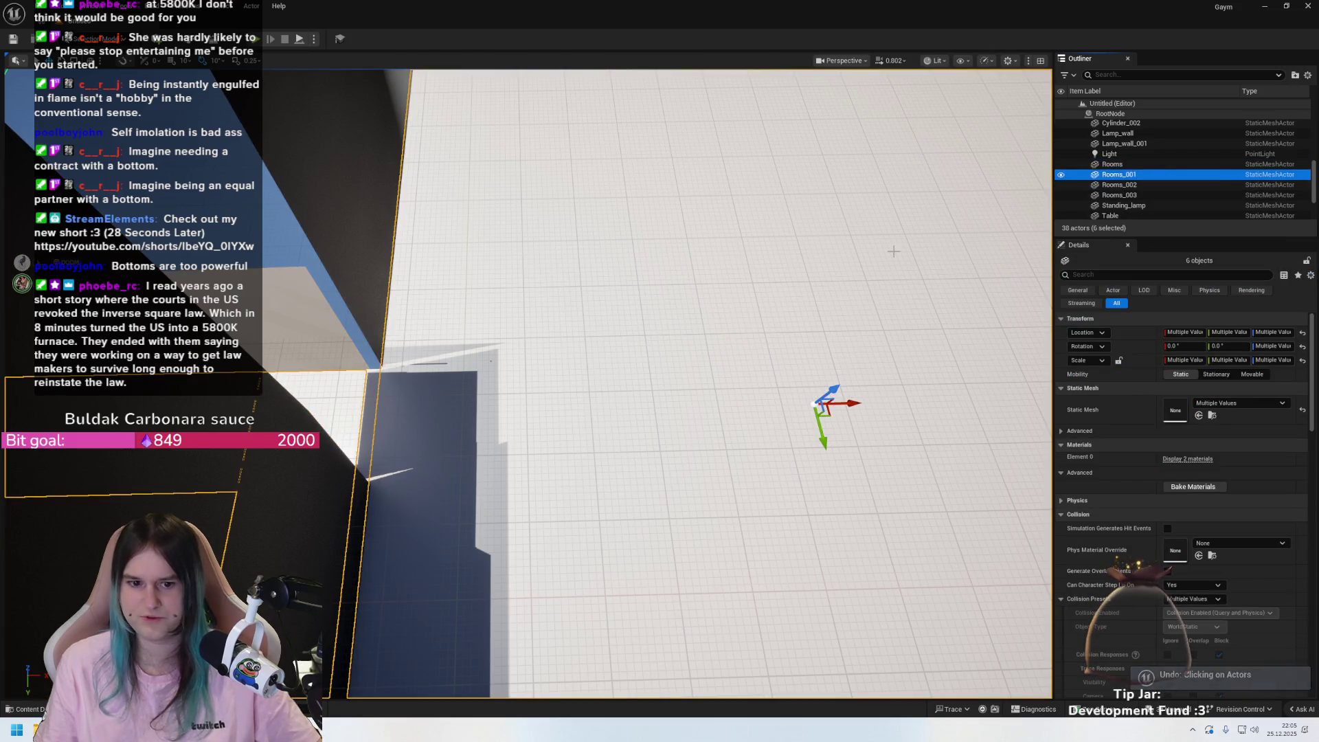
scroll(1148, 195, "down", 3)
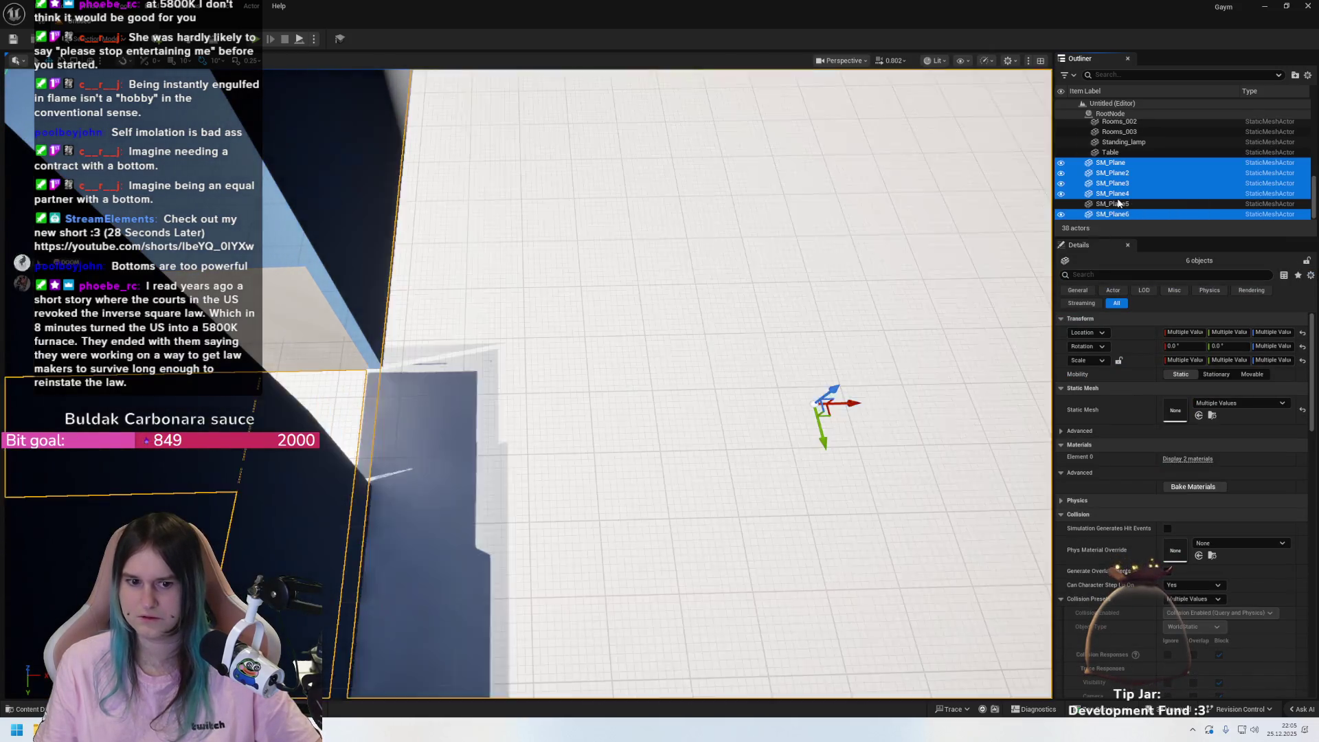
key("ctrl+z")
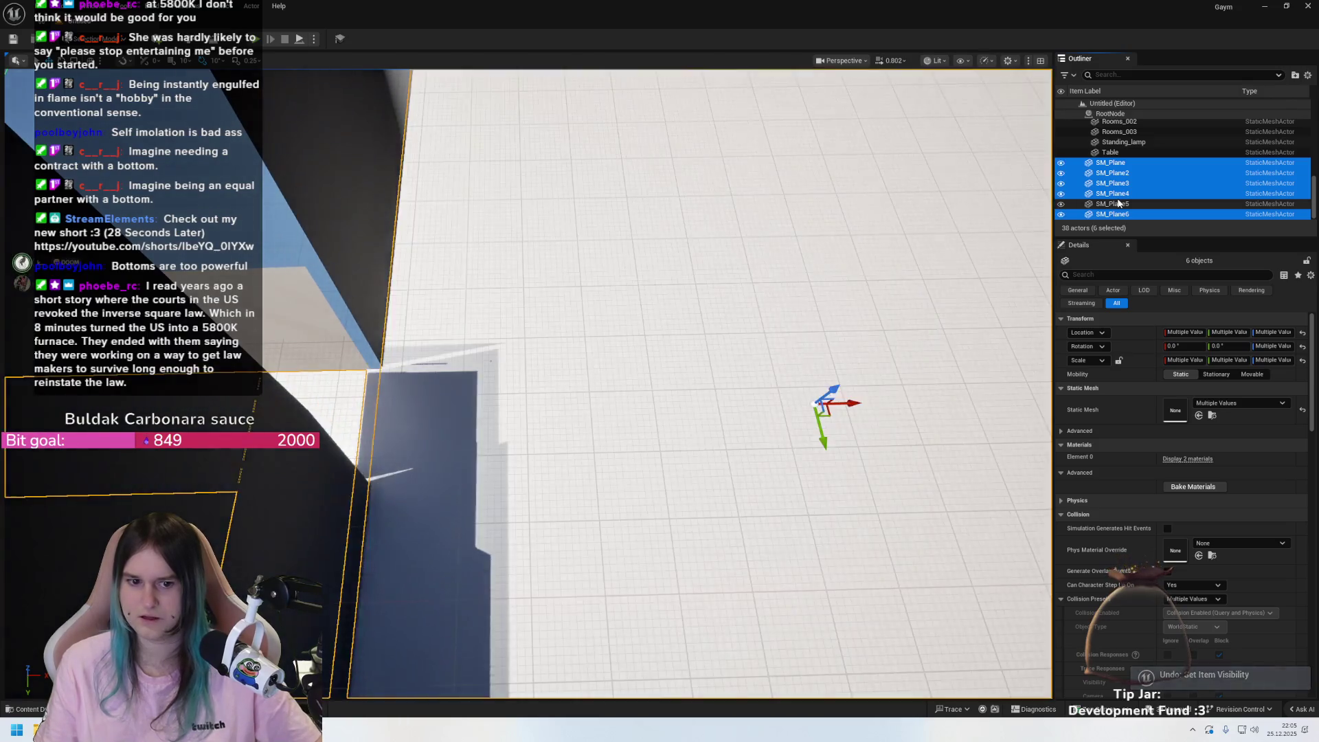
key("ctrl+z")
key("ctrl+z")
key("ctrl+z")
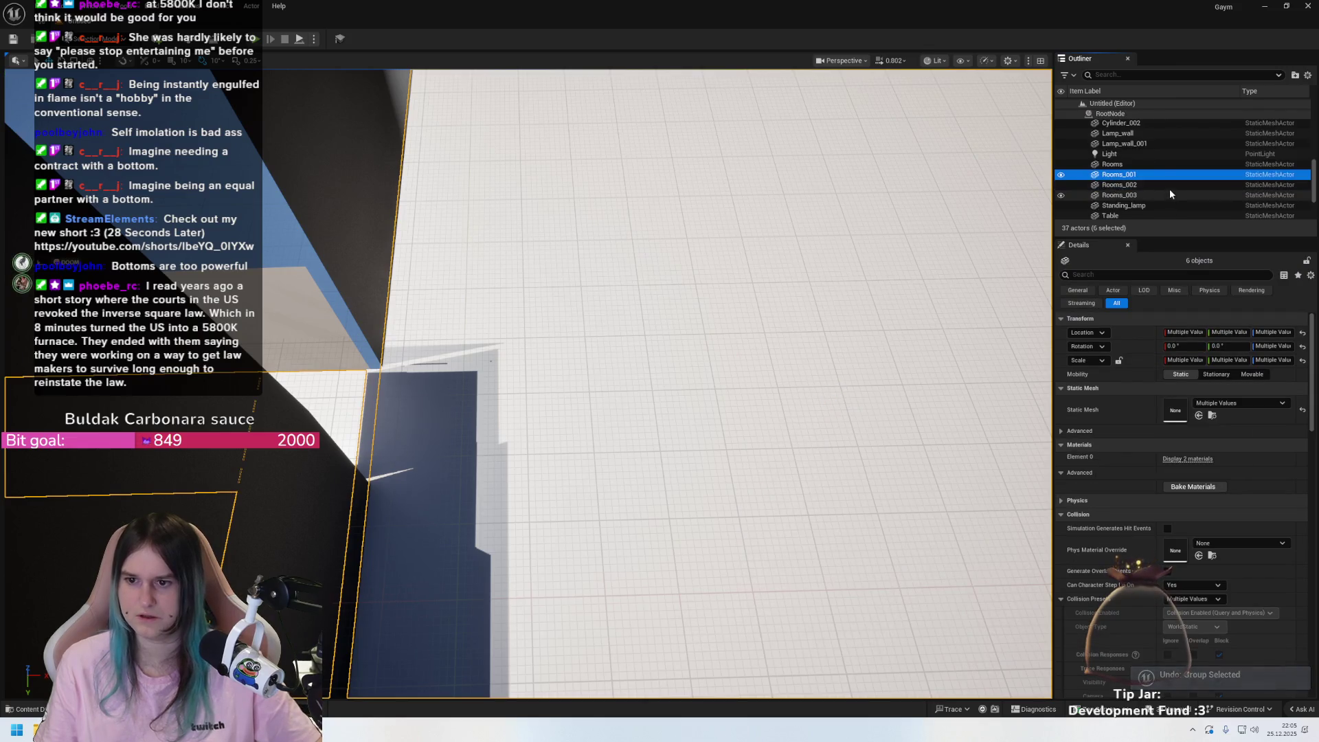
scroll(1169, 189, "up", 5)
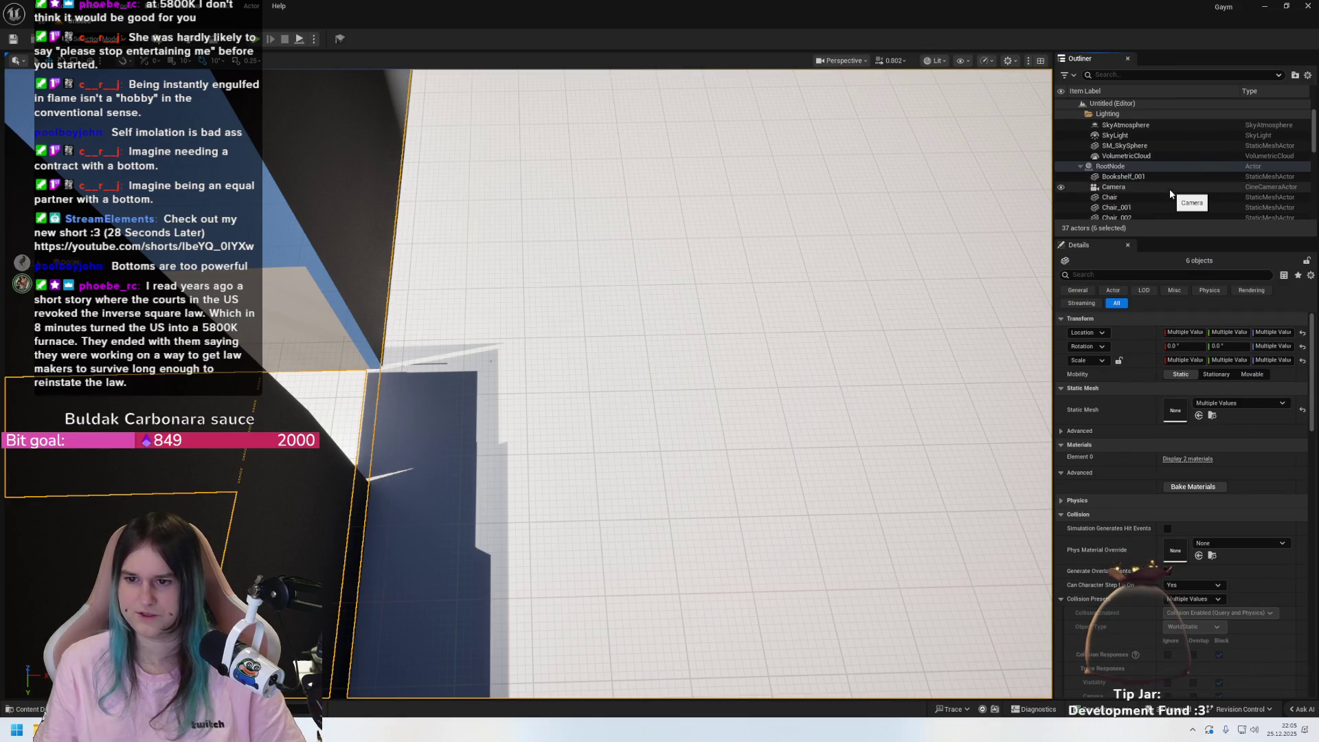
scroll(1169, 188, "down", 5)
- Select the large floor SM_Plane6 and add the dark strip SM_Plane5, framing both
left_click(441, 388)
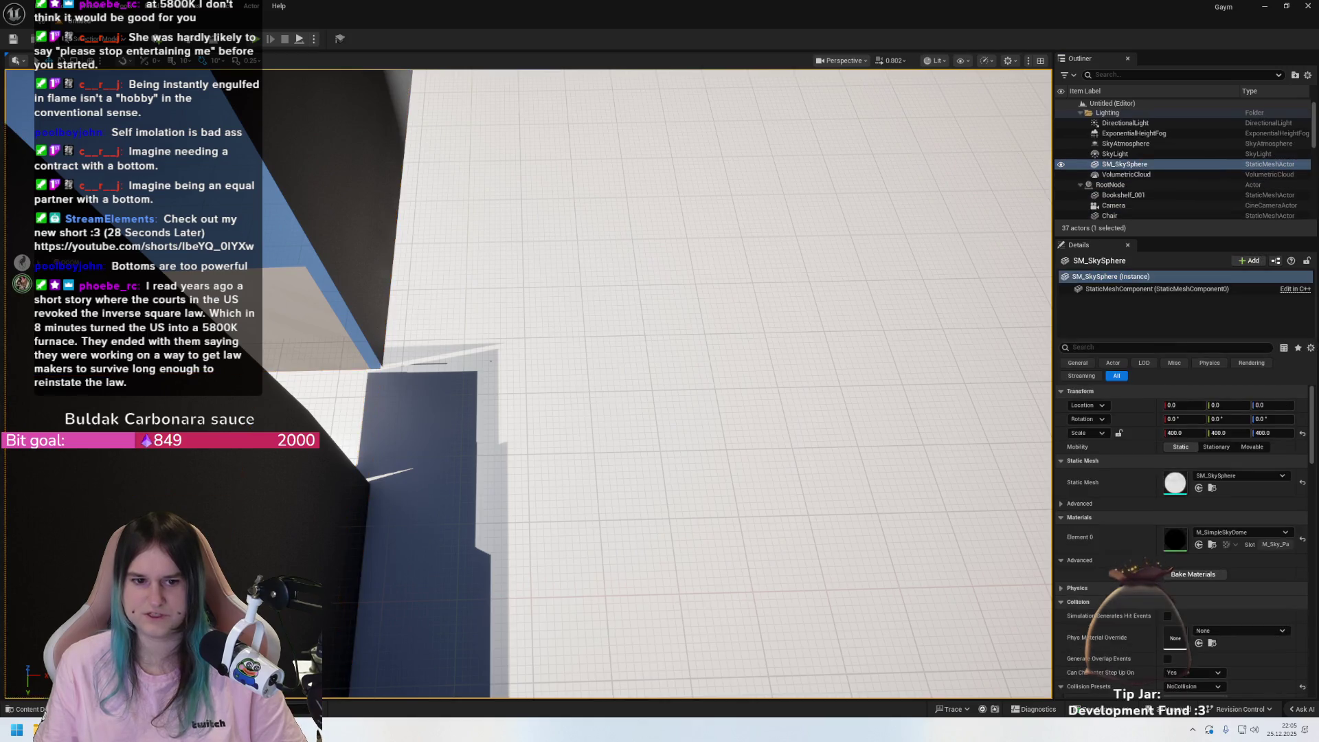
key("f")
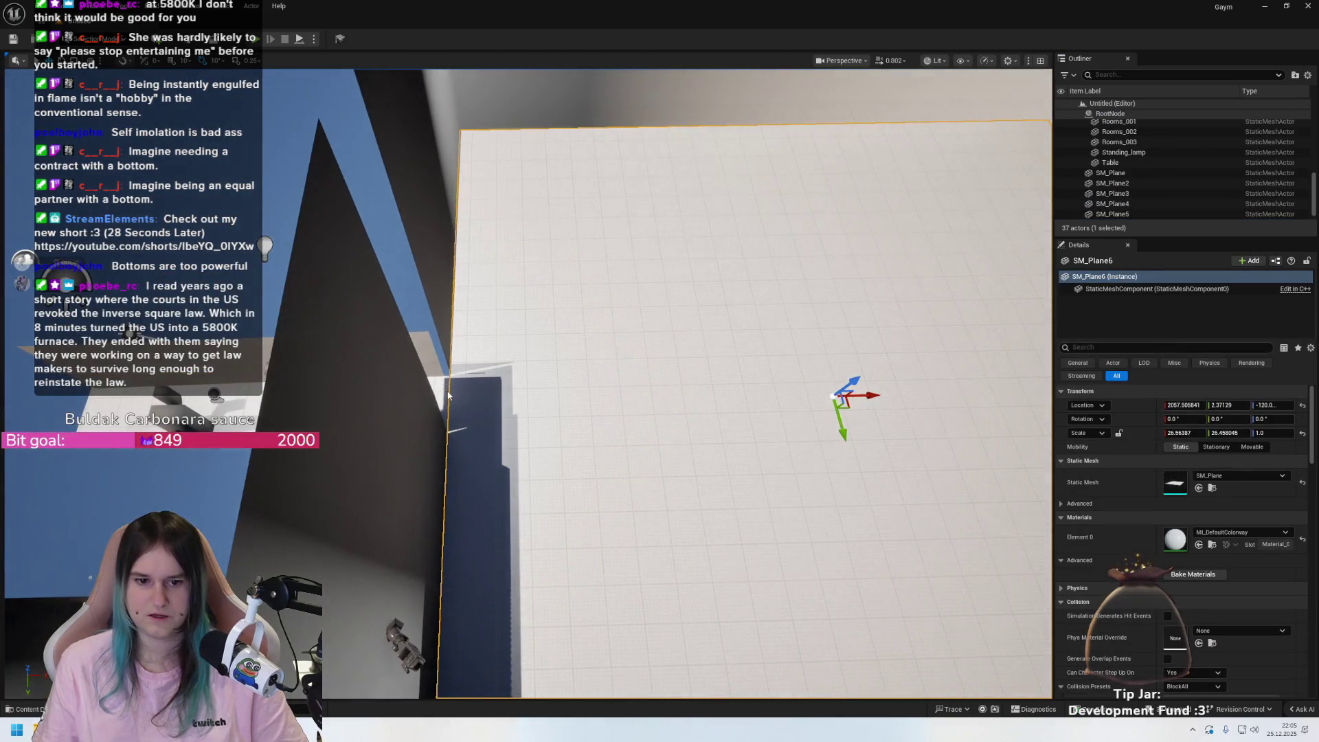
left_click(448, 390, "ctrl")
key("f")
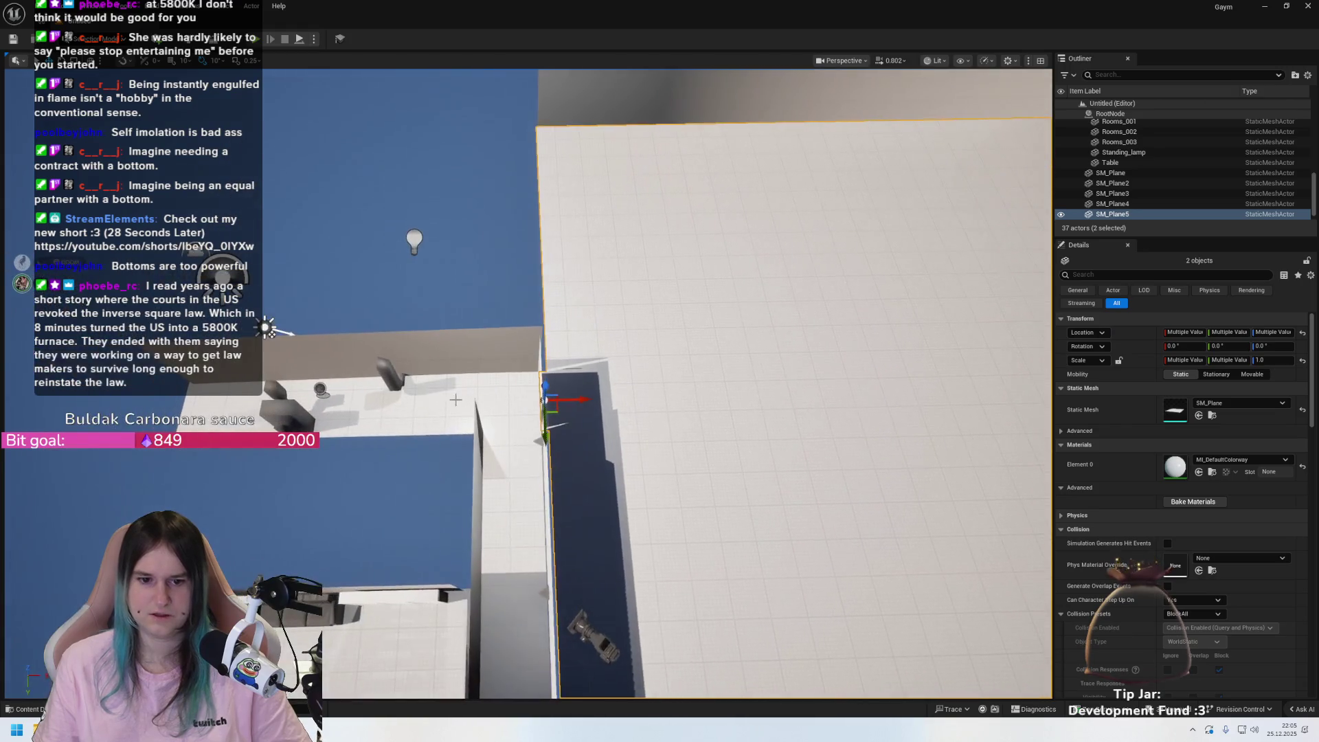
- Add SM_Plane4, SM_Plane3, SM_Plane and SM_Plane2 and fit all six planes in view
left_click(431, 406, "ctrl")
left_click(527, 449, "ctrl")
left_click(419, 676, "ctrl")
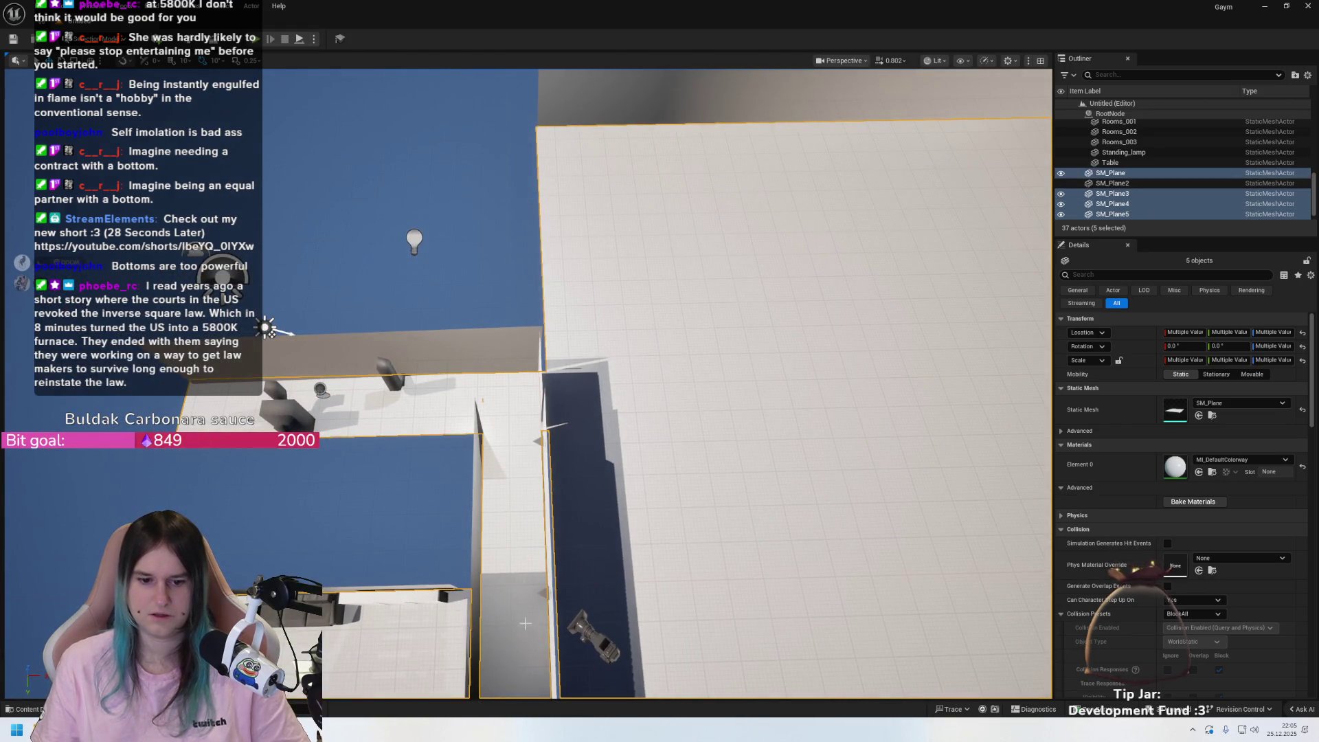
key("f")
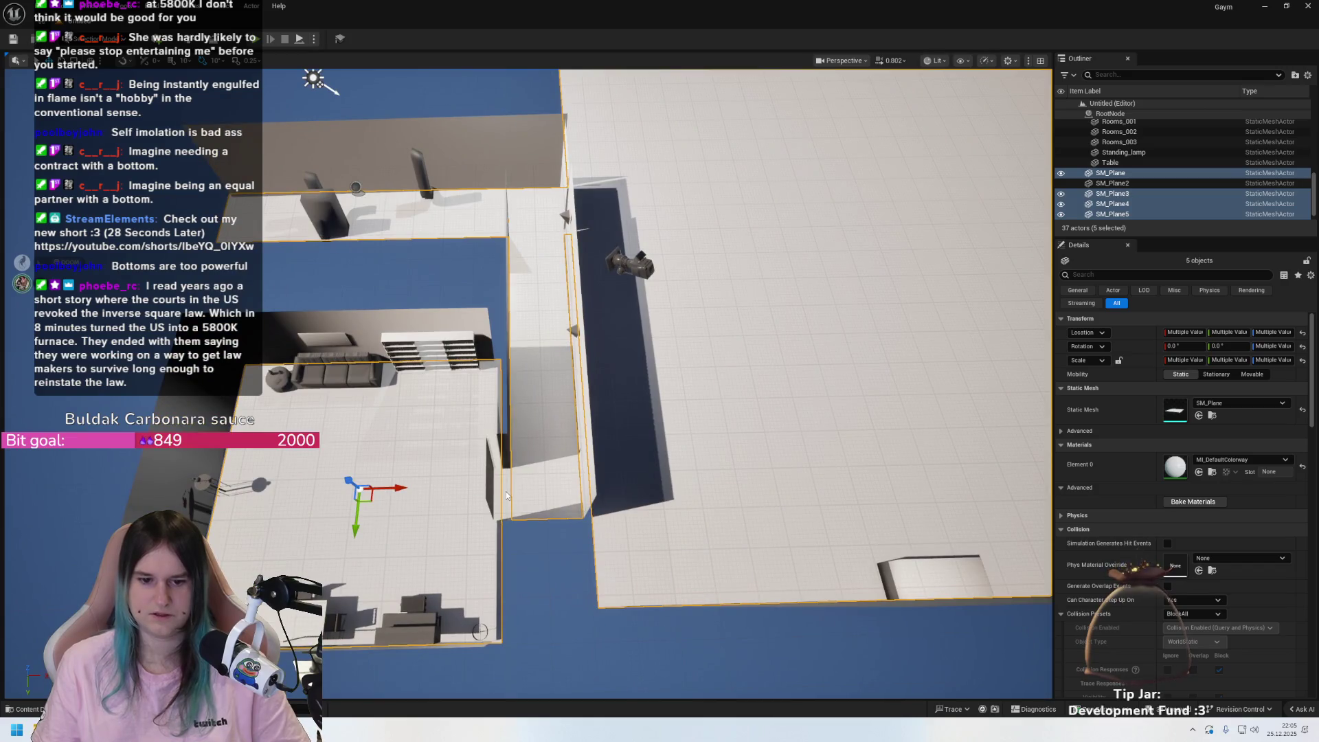
left_click(506, 494, "ctrl")
key("f")
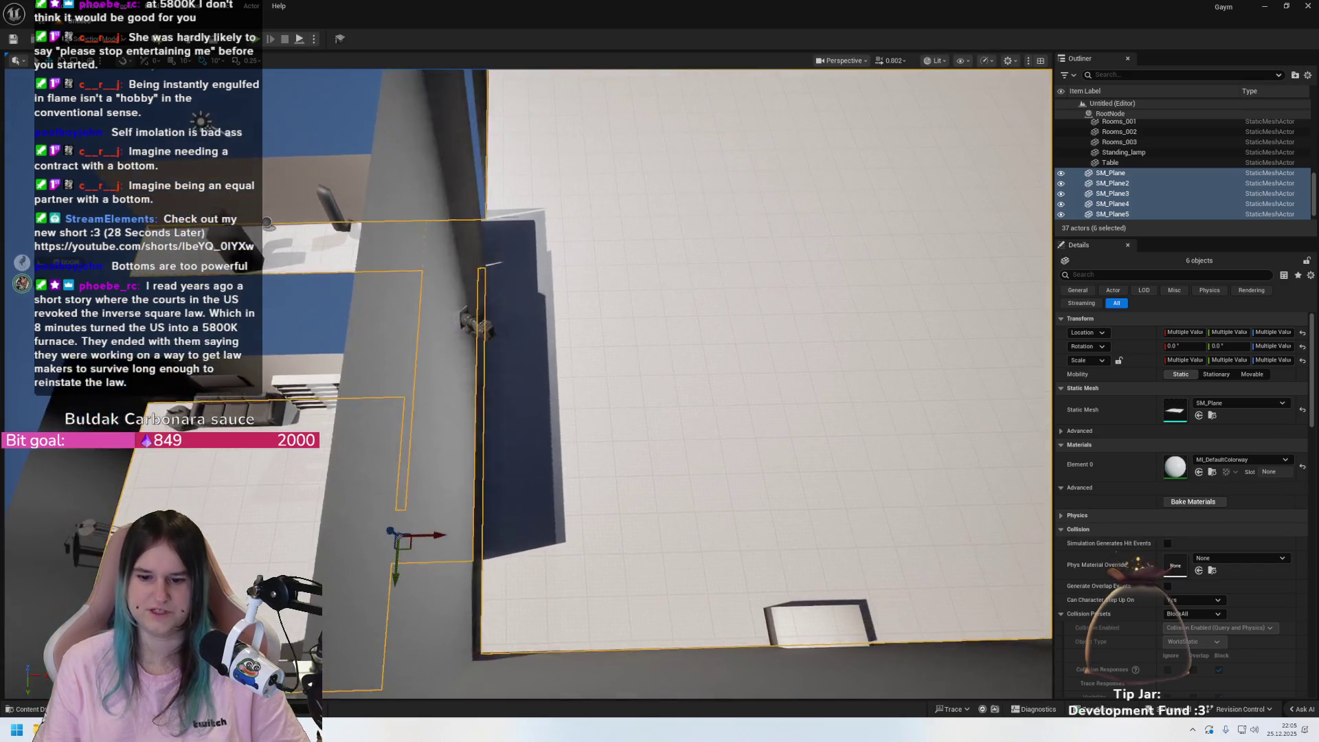
scroll(1122, 173, "down", 1)
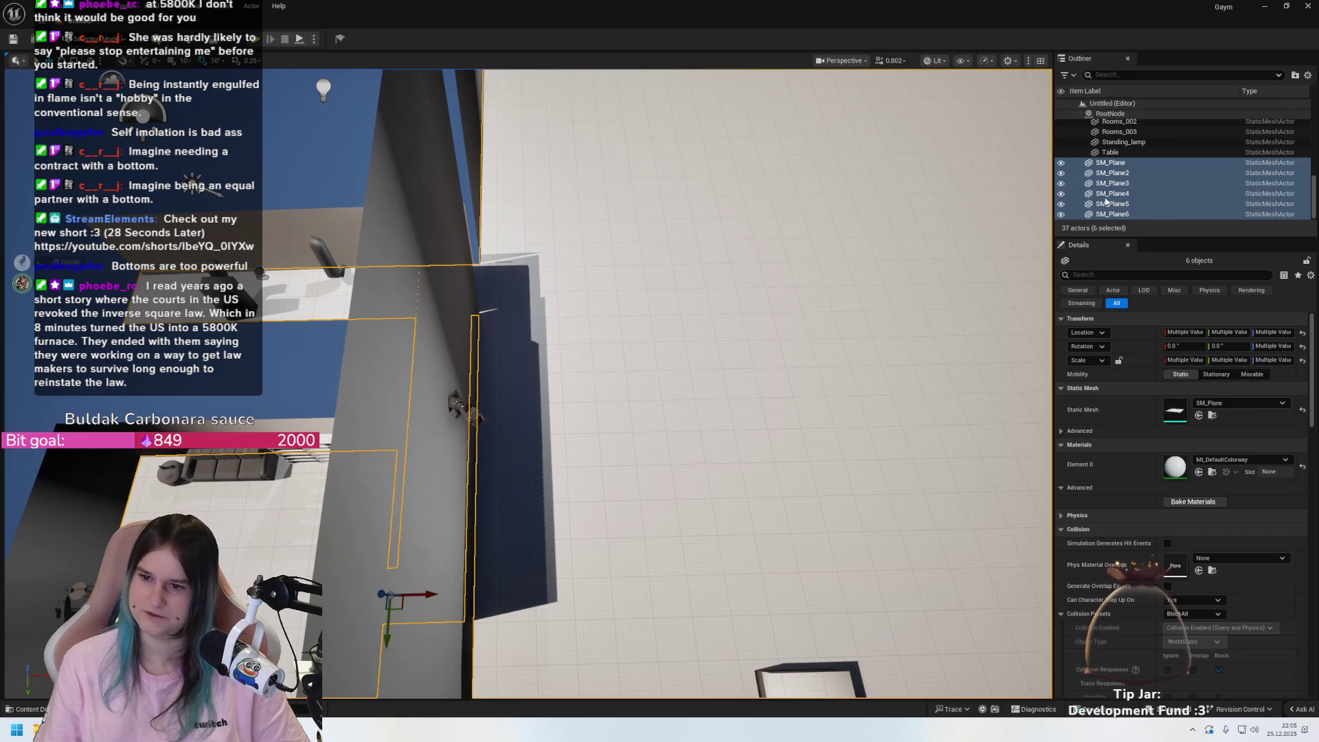
- Look over the Group and Attach To actions for the planes without applying, then select RootNode
right_click(1124, 173)
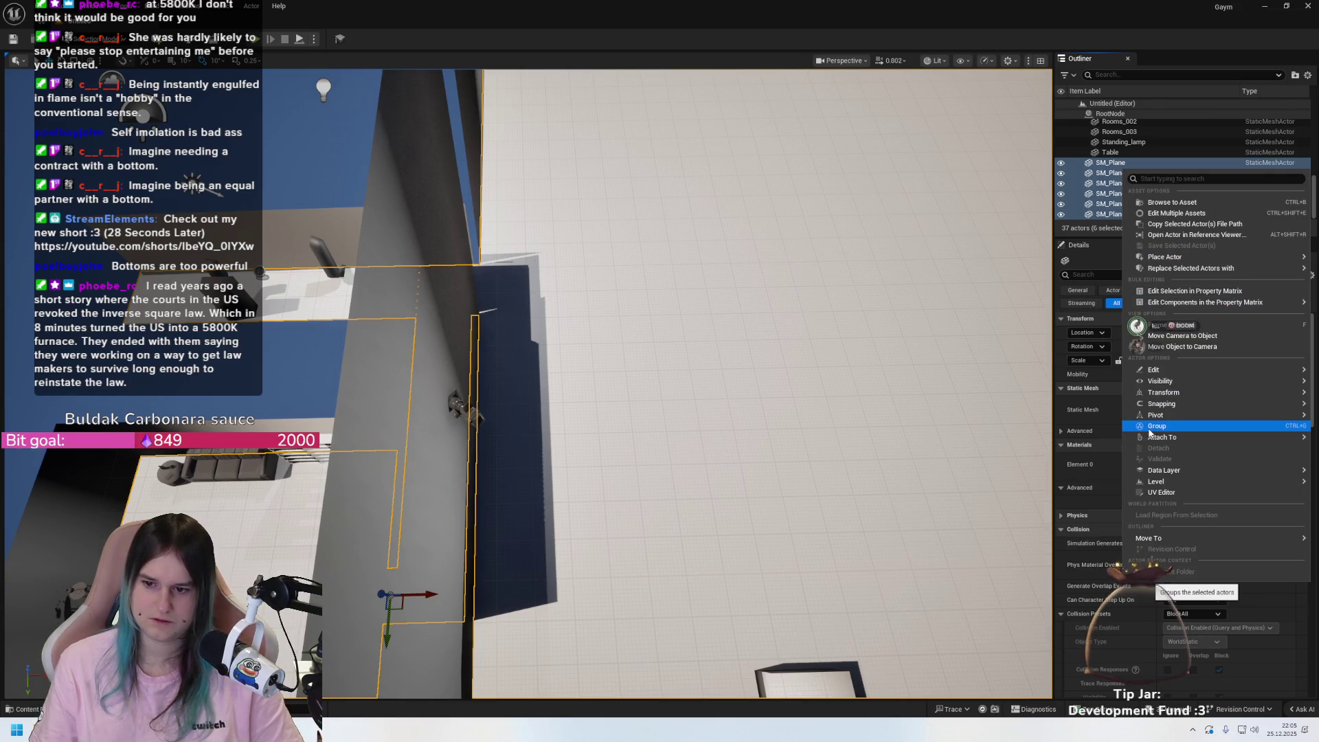
mouse_move(1172, 441)
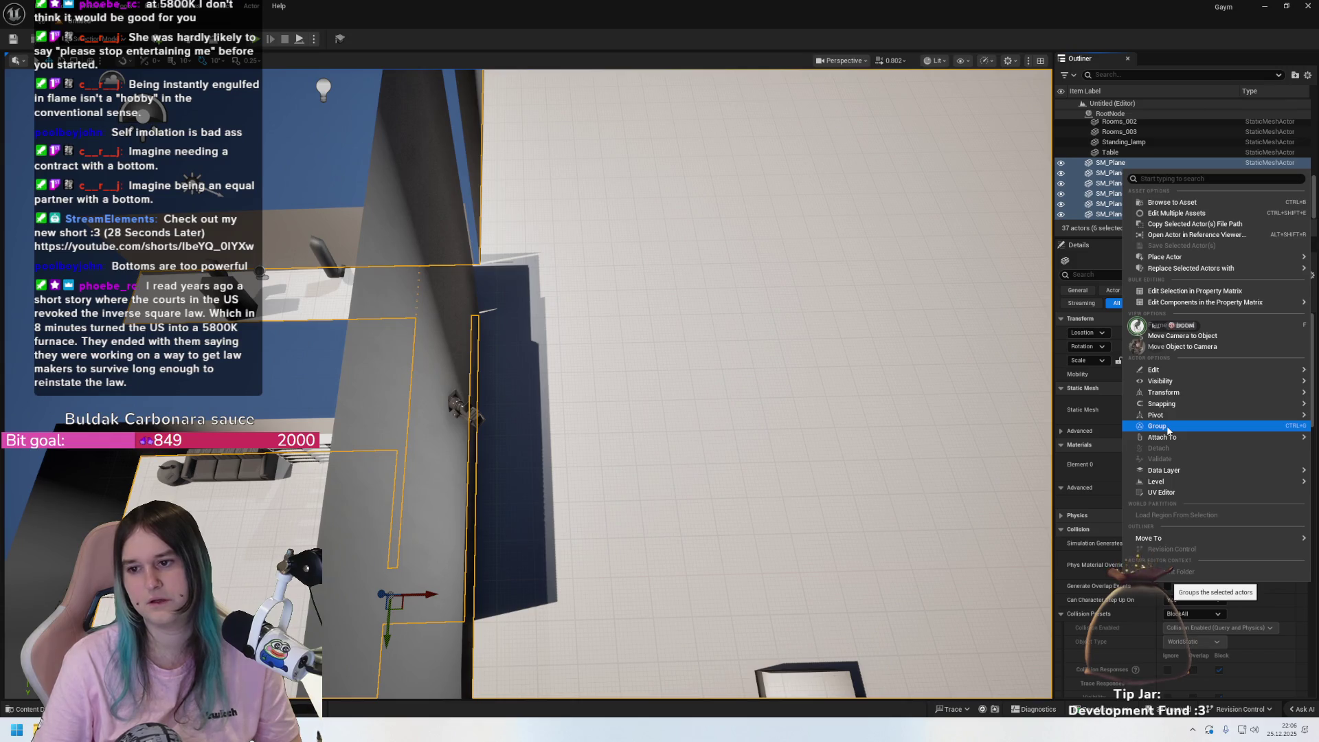
left_click(1168, 430)
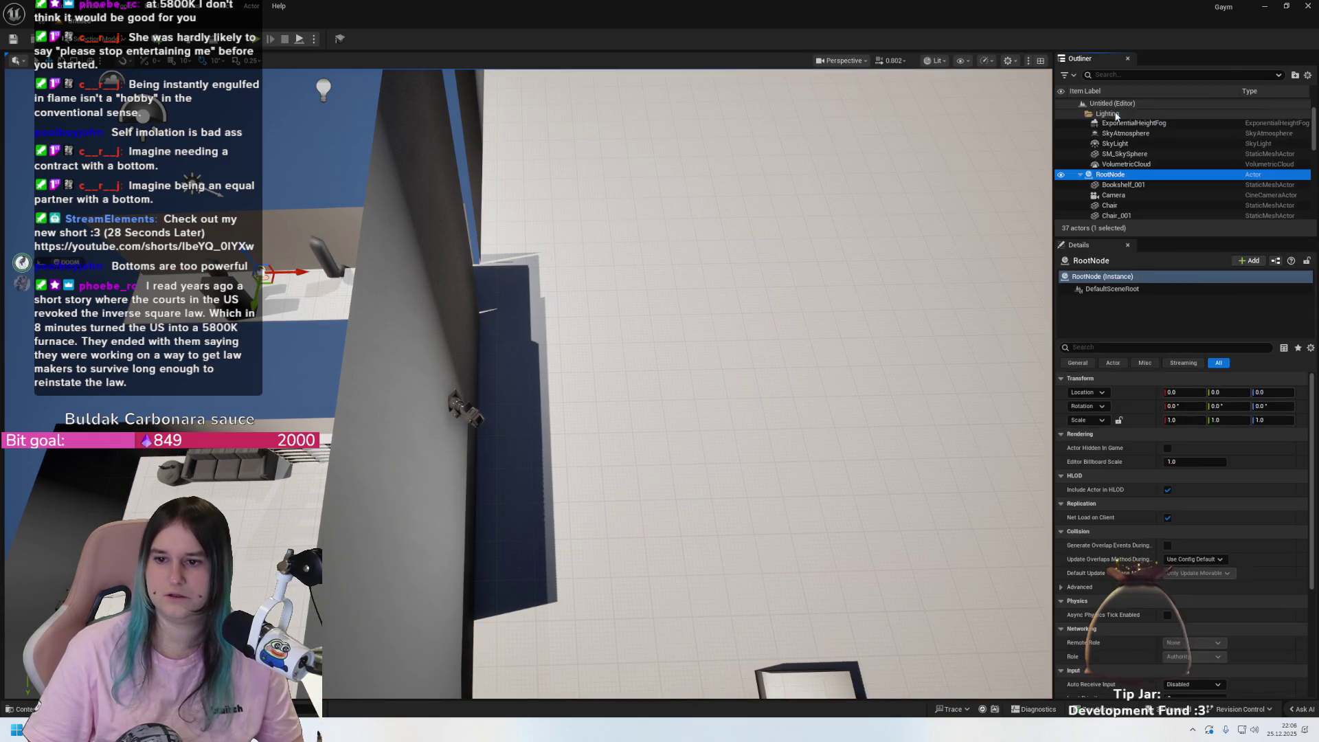
- Frame RootNode, collapse its children in the Outliner, and select SM_Plane3 then SM_Plane
double_click(1098, 176)
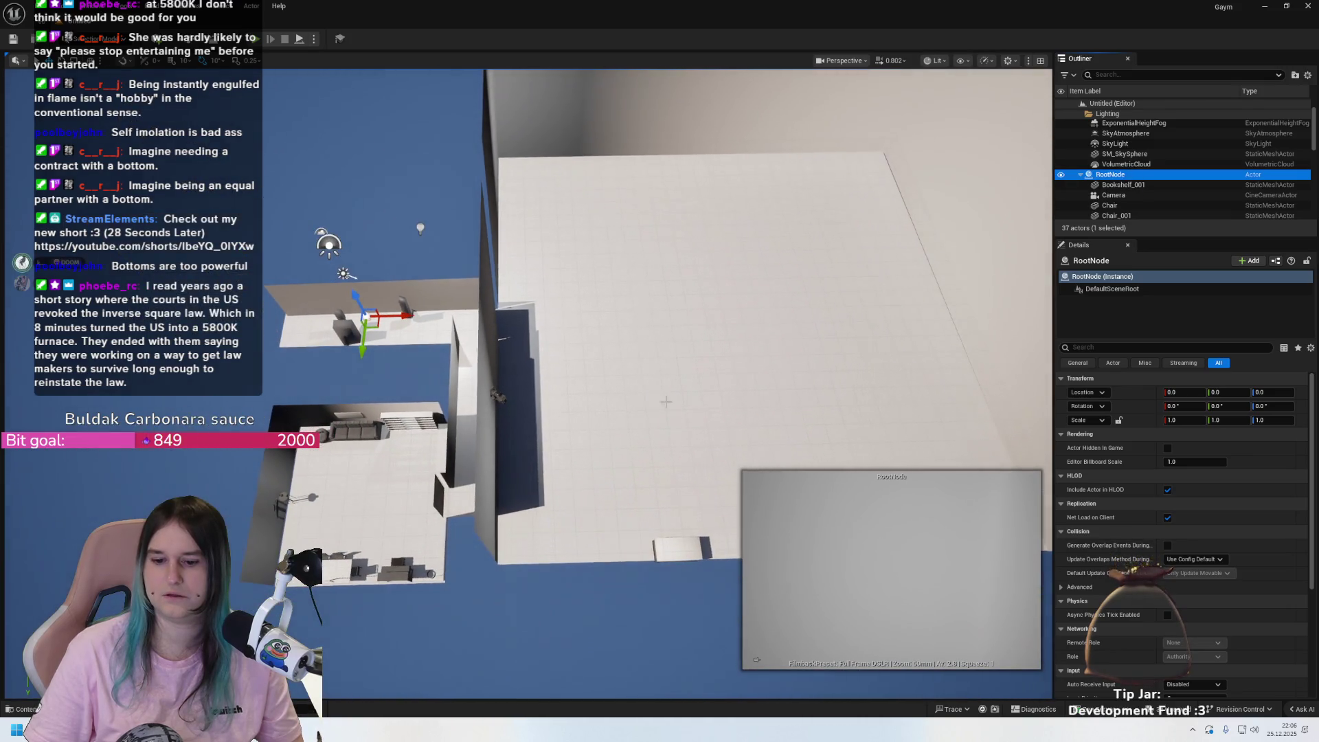
scroll(696, 464, "up", 5)
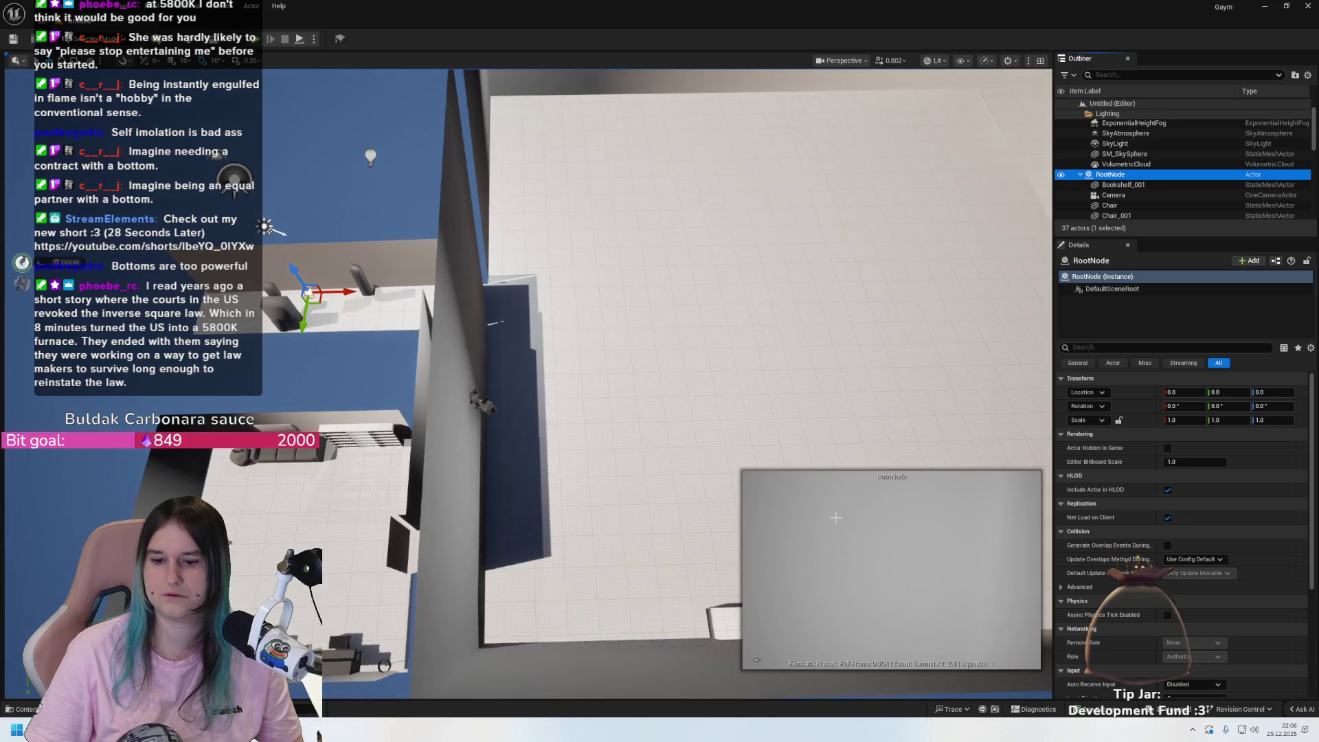
left_click(1080, 175)
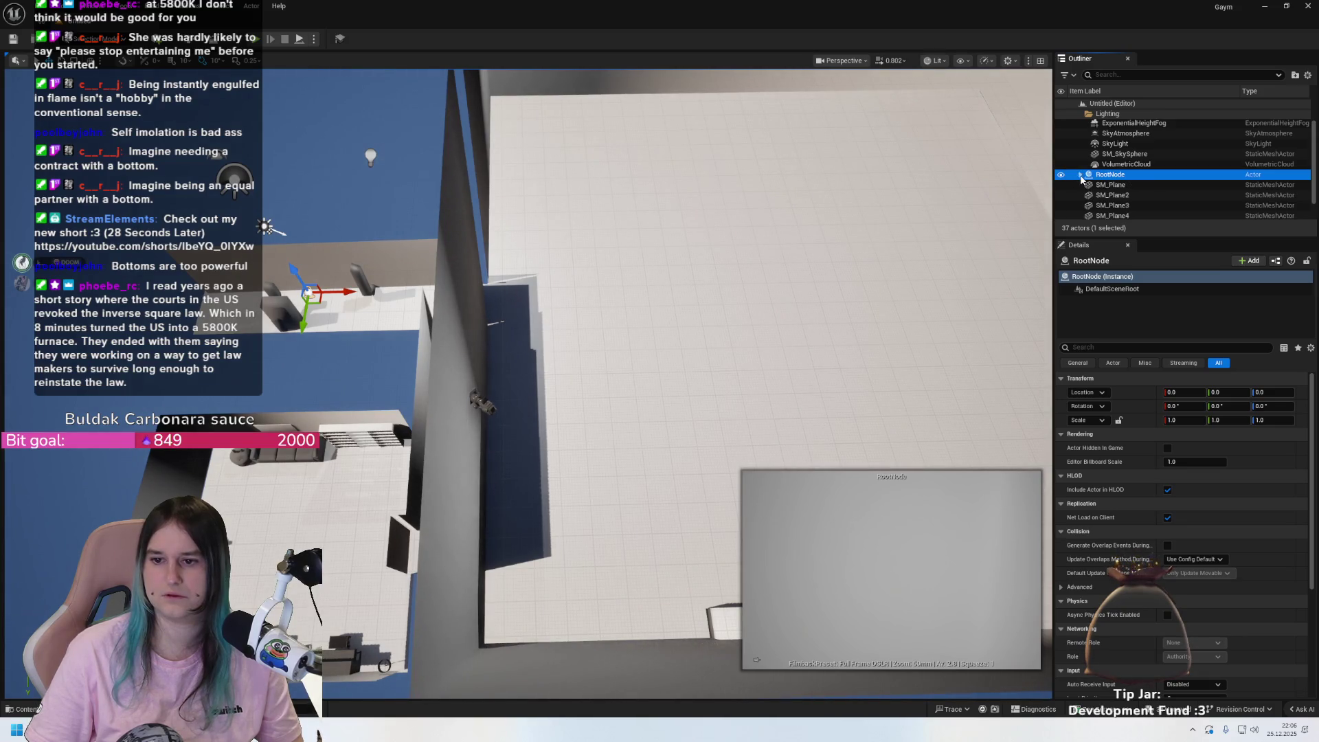
scroll(1201, 187, "down", 2)
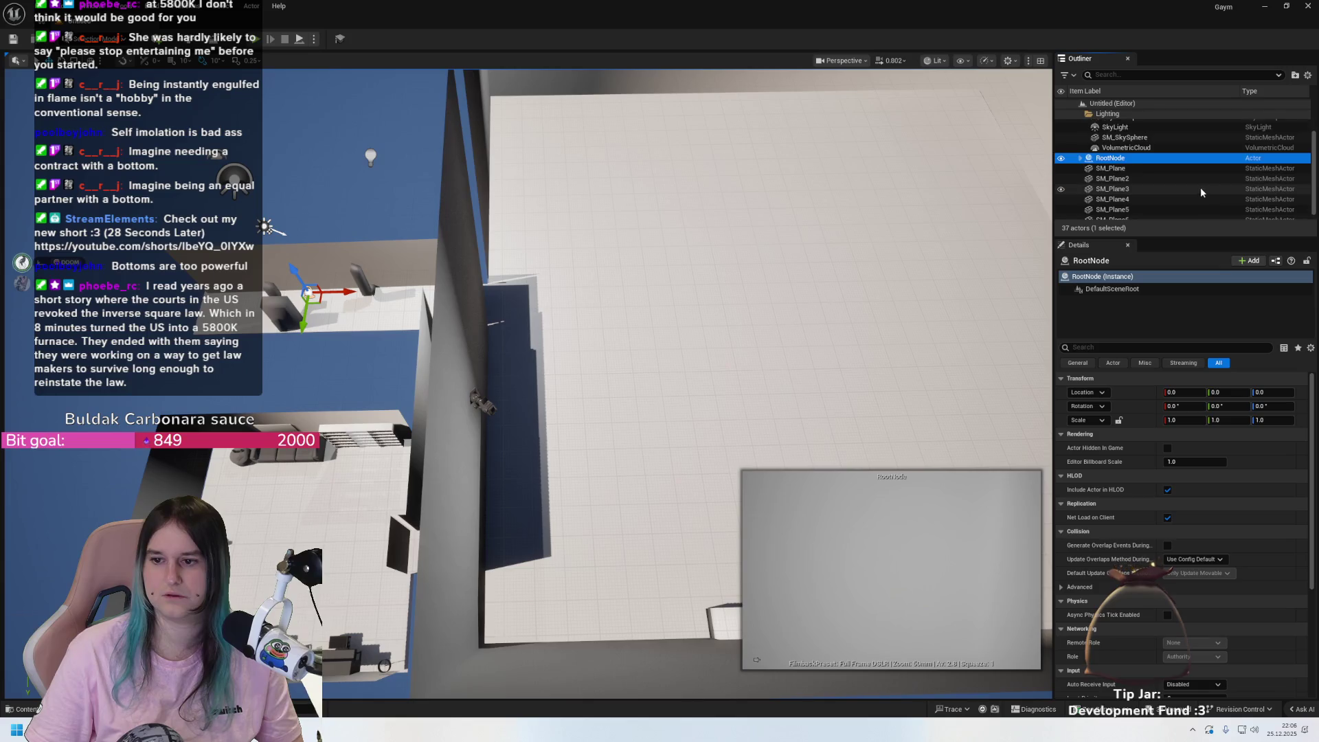
left_click(1081, 152)
left_click(1081, 152)
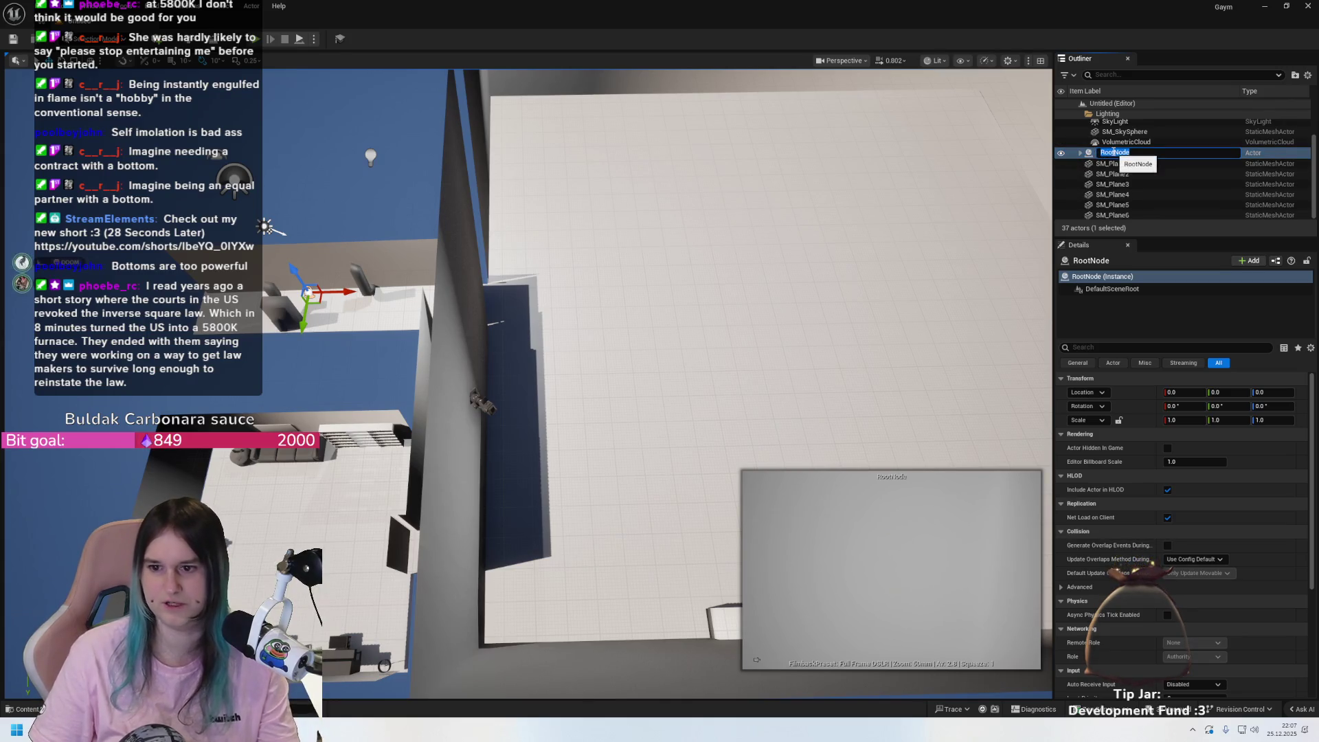
left_click(1130, 183)
left_click(1111, 163)
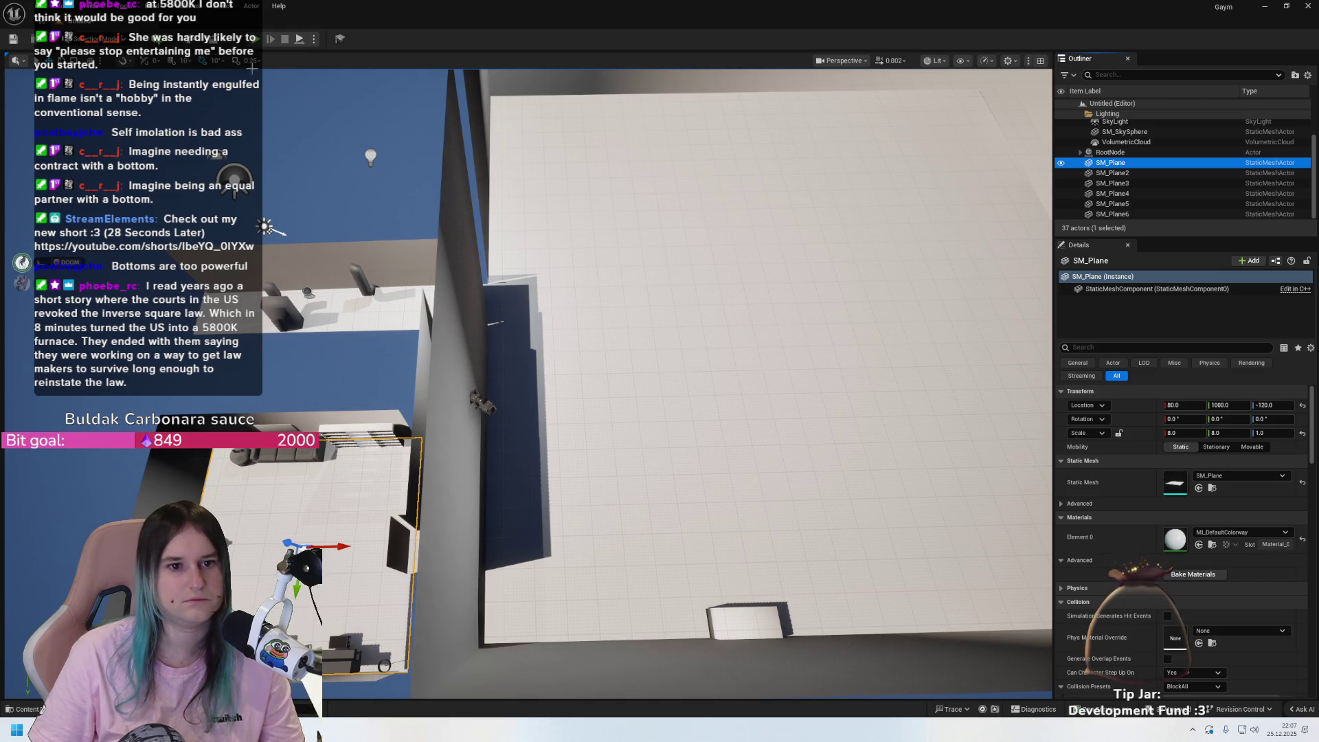
- Browse the Actor menu's Place Actor, Pivot and Edit entries and close it unchanged
left_click(278, 5)
left_click(252, 6)
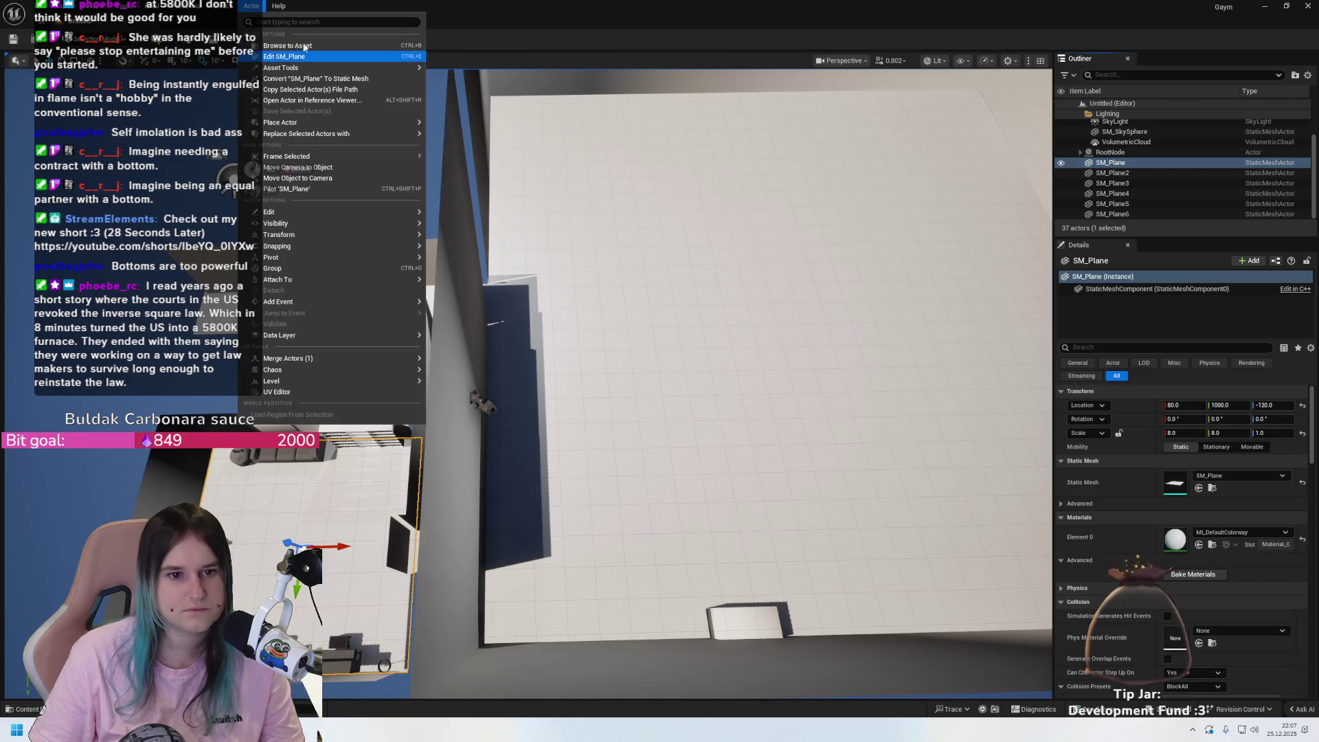
mouse_move(374, 123)
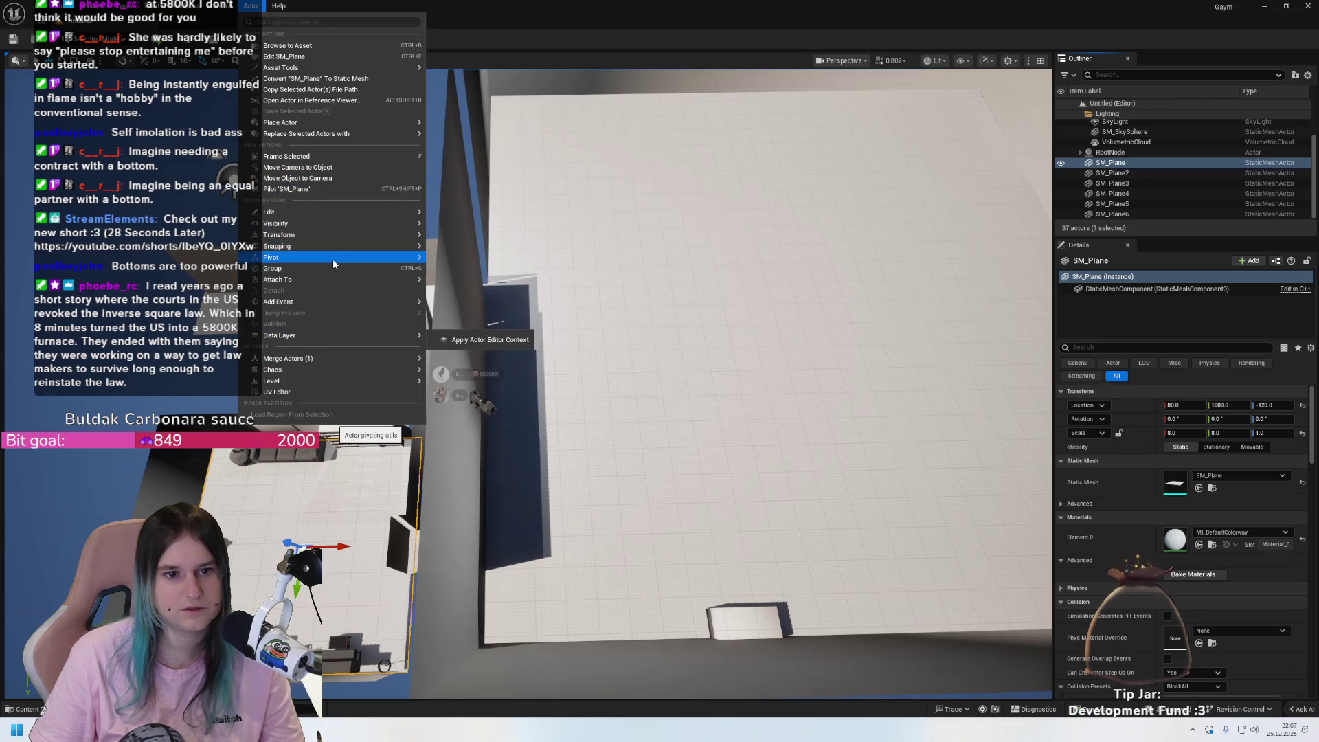
mouse_move(333, 258)
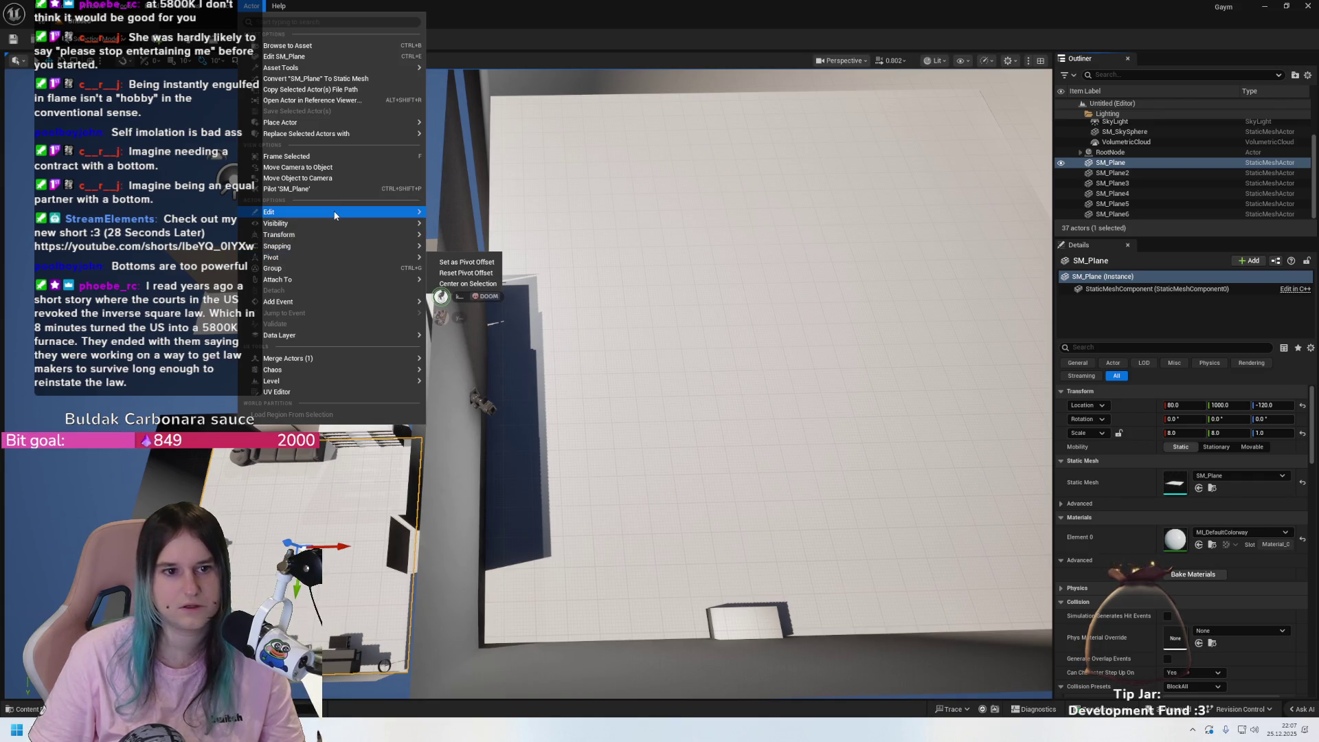
mouse_move(335, 216)
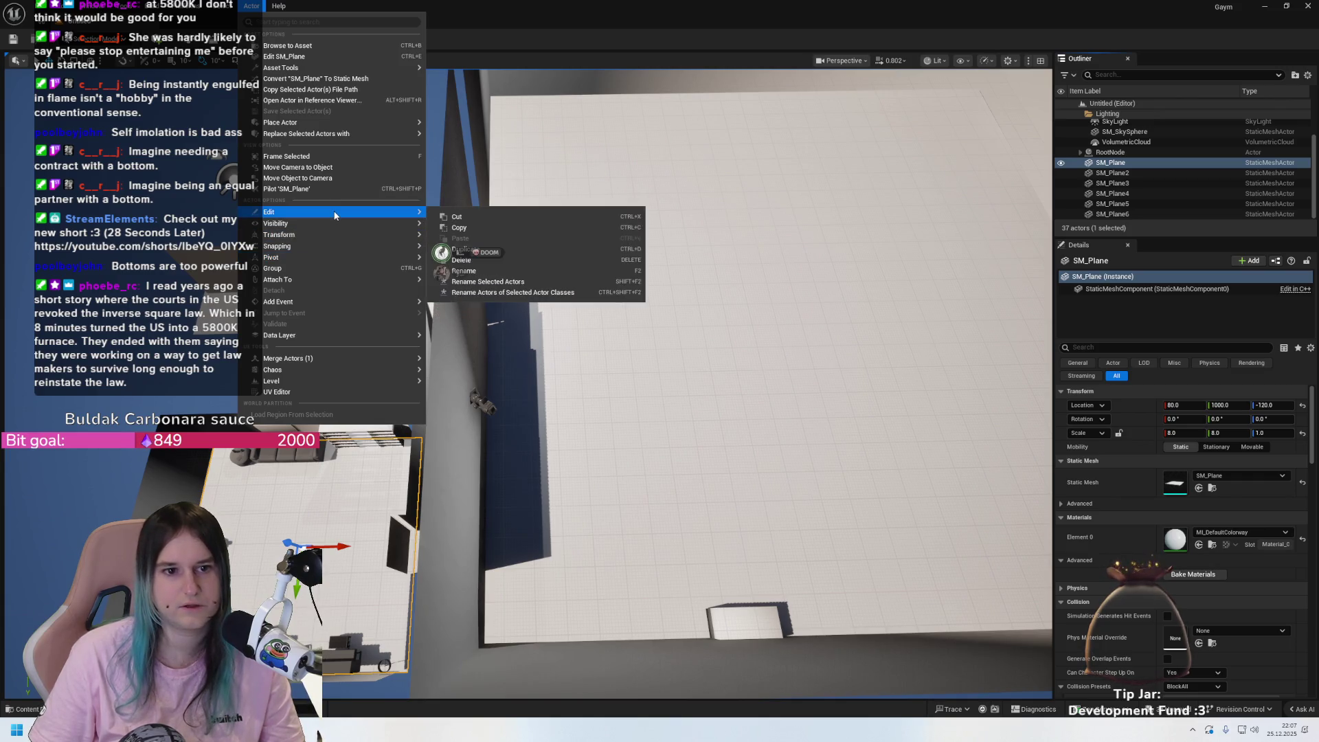
left_click(366, 5)
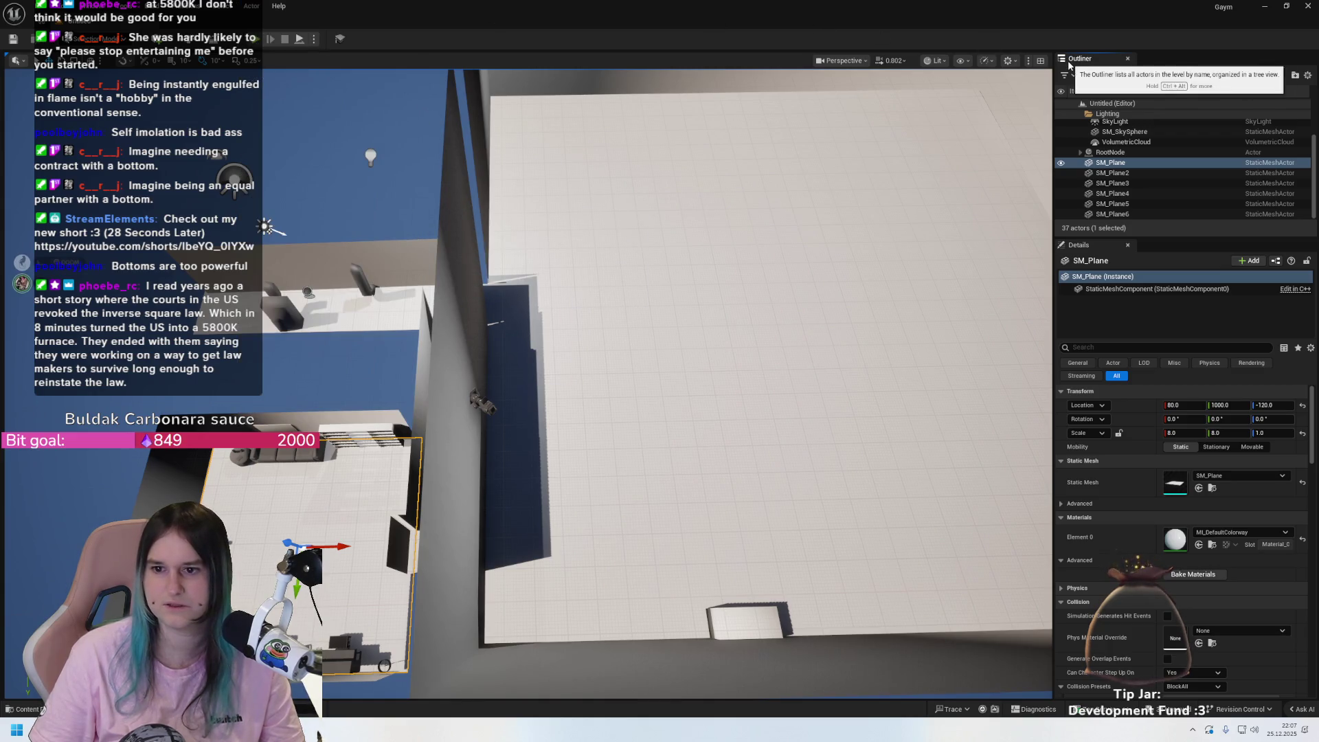
- Collapse the Lighting folder and range-select SM_Plane through SM_Plane6
scroll(1127, 118, "up", 2)
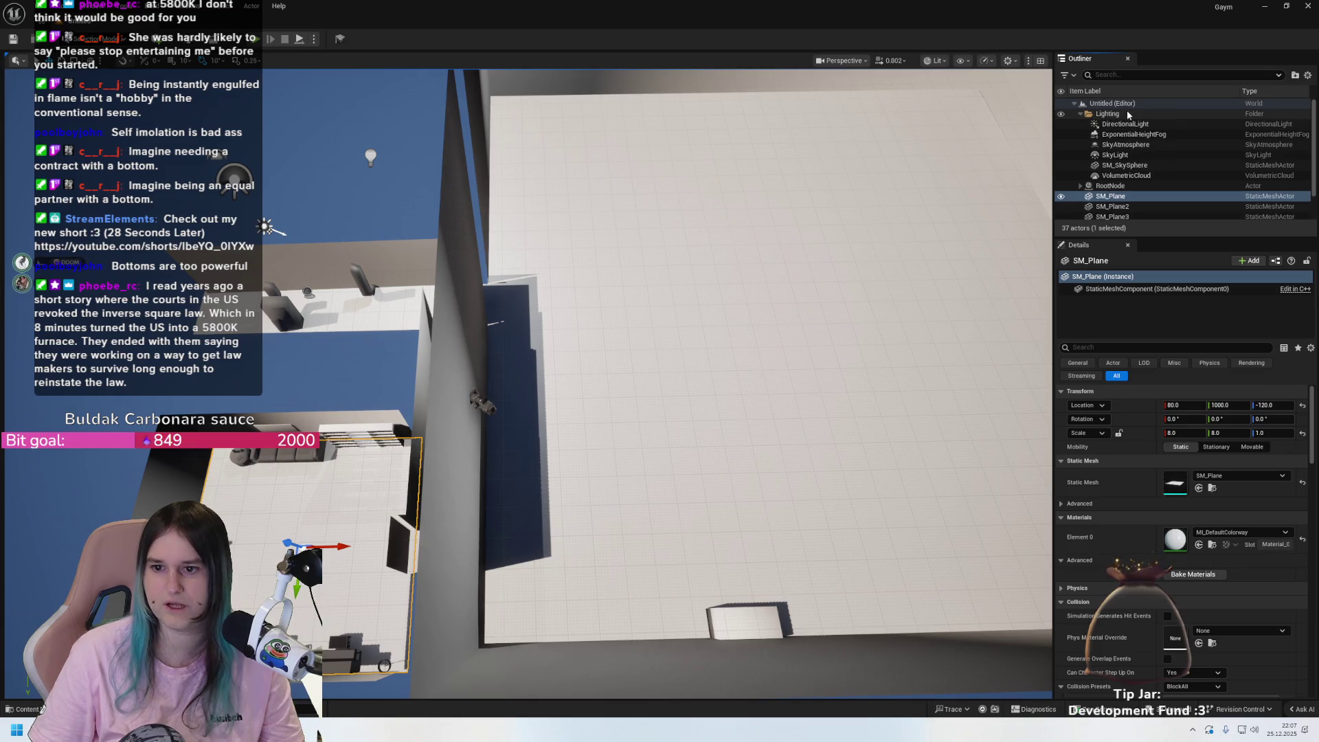
left_click(1079, 113)
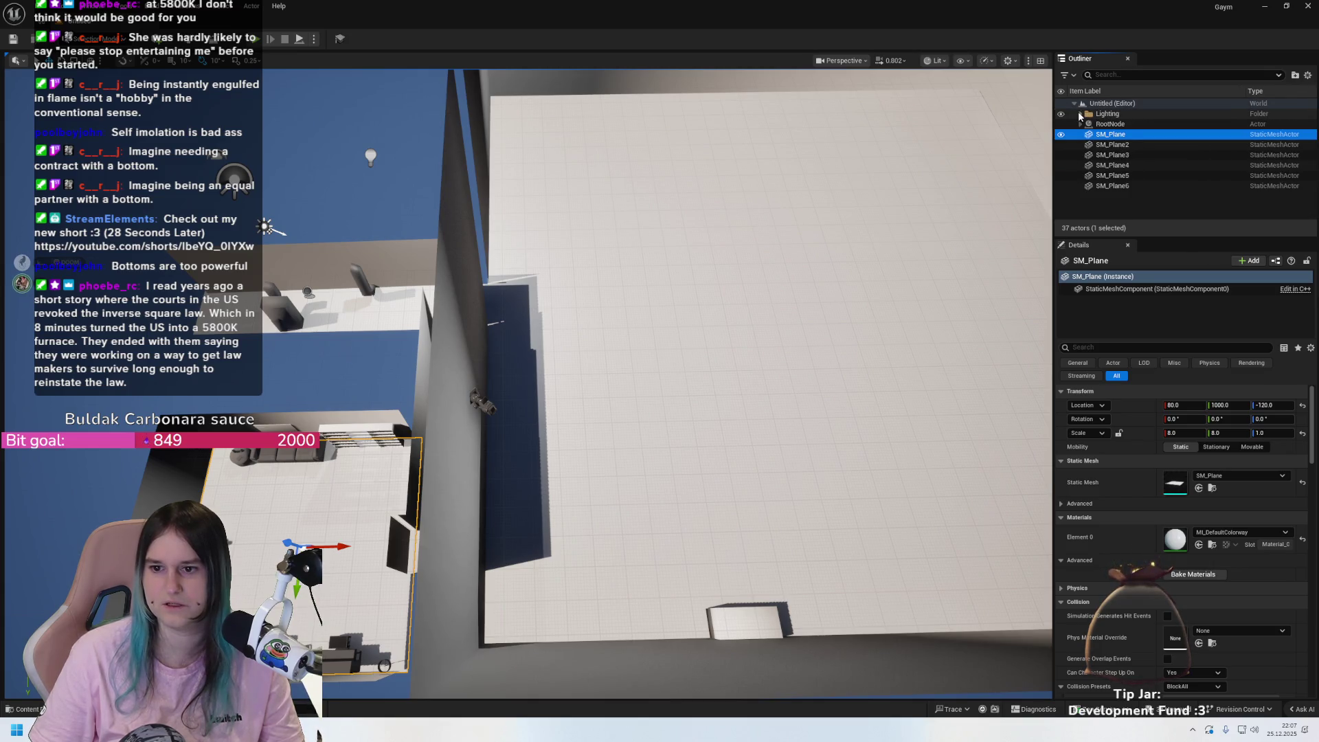
left_click(1078, 113)
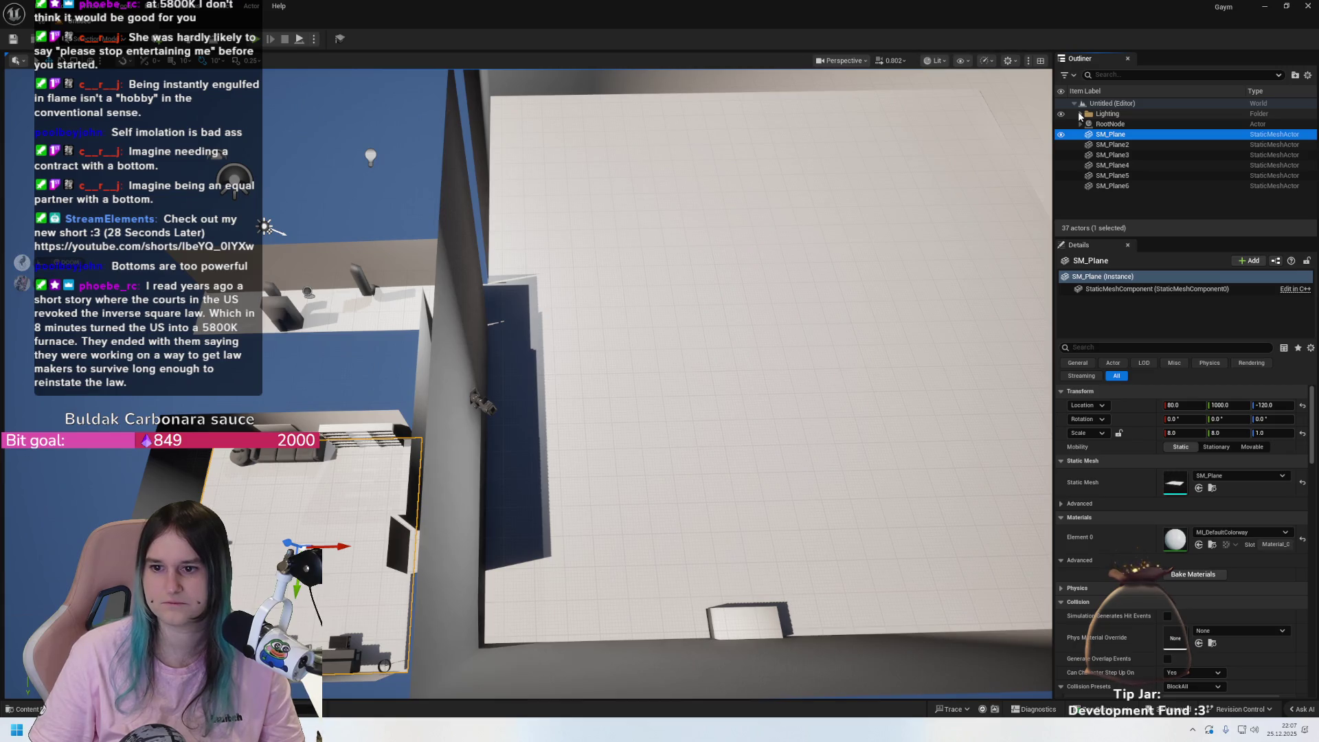
left_click(1165, 115)
left_click(1111, 135)
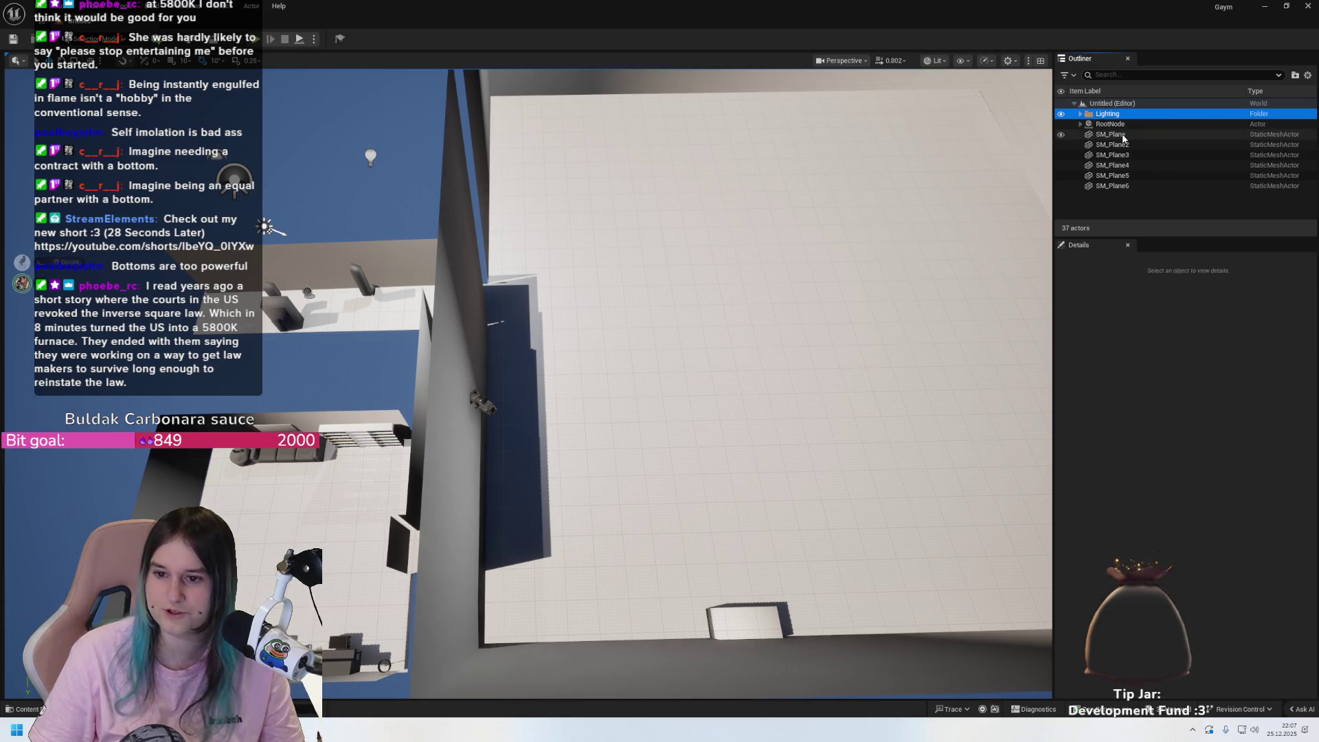
left_click(1132, 186, "shift")
- Create a new Outliner folder named 'Floor'
right_click(1130, 186)
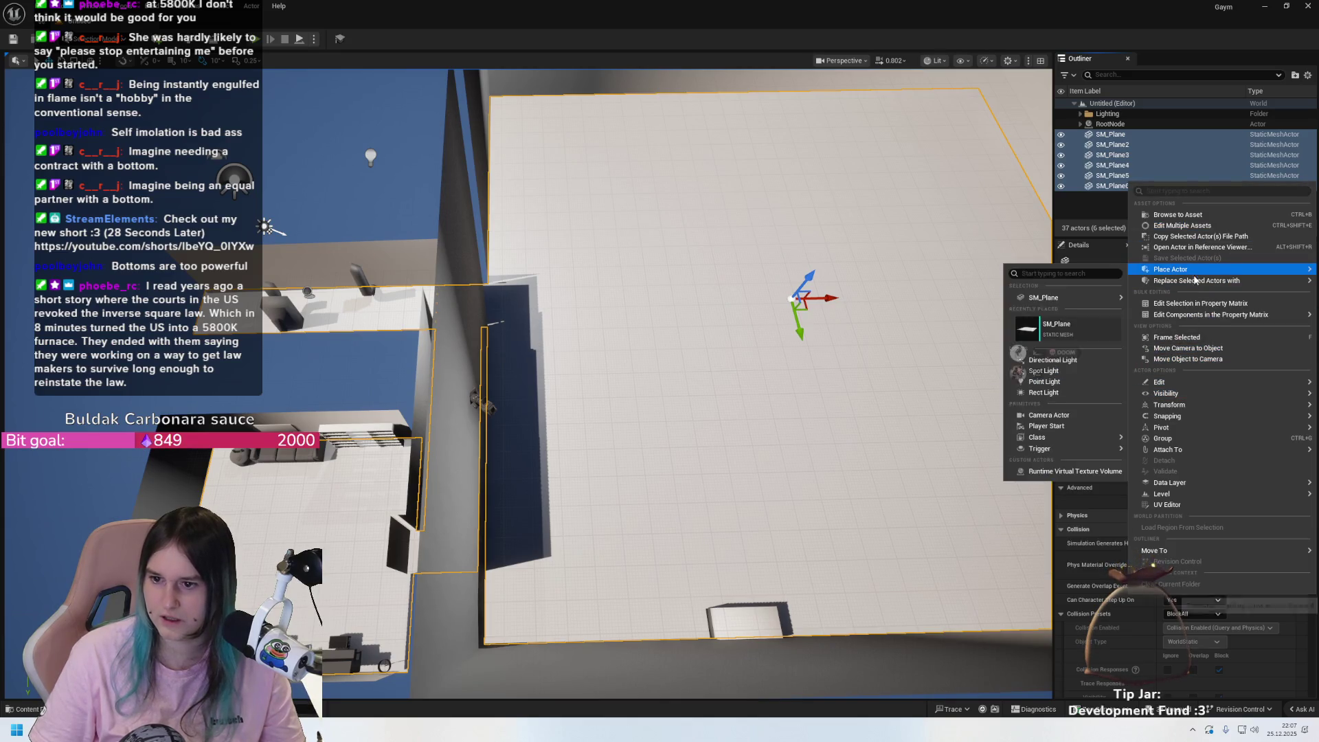
mouse_move(1191, 418)
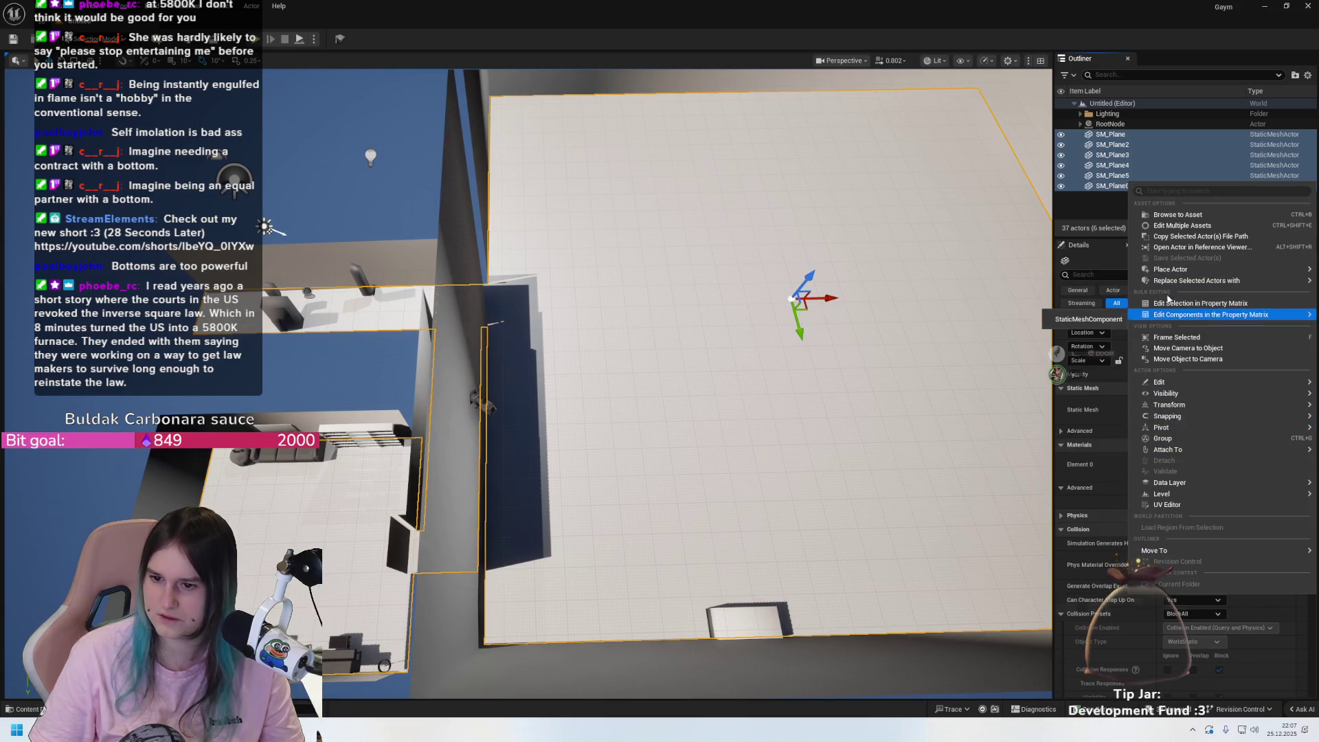
left_click(1196, 309)
right_click(1092, 194)
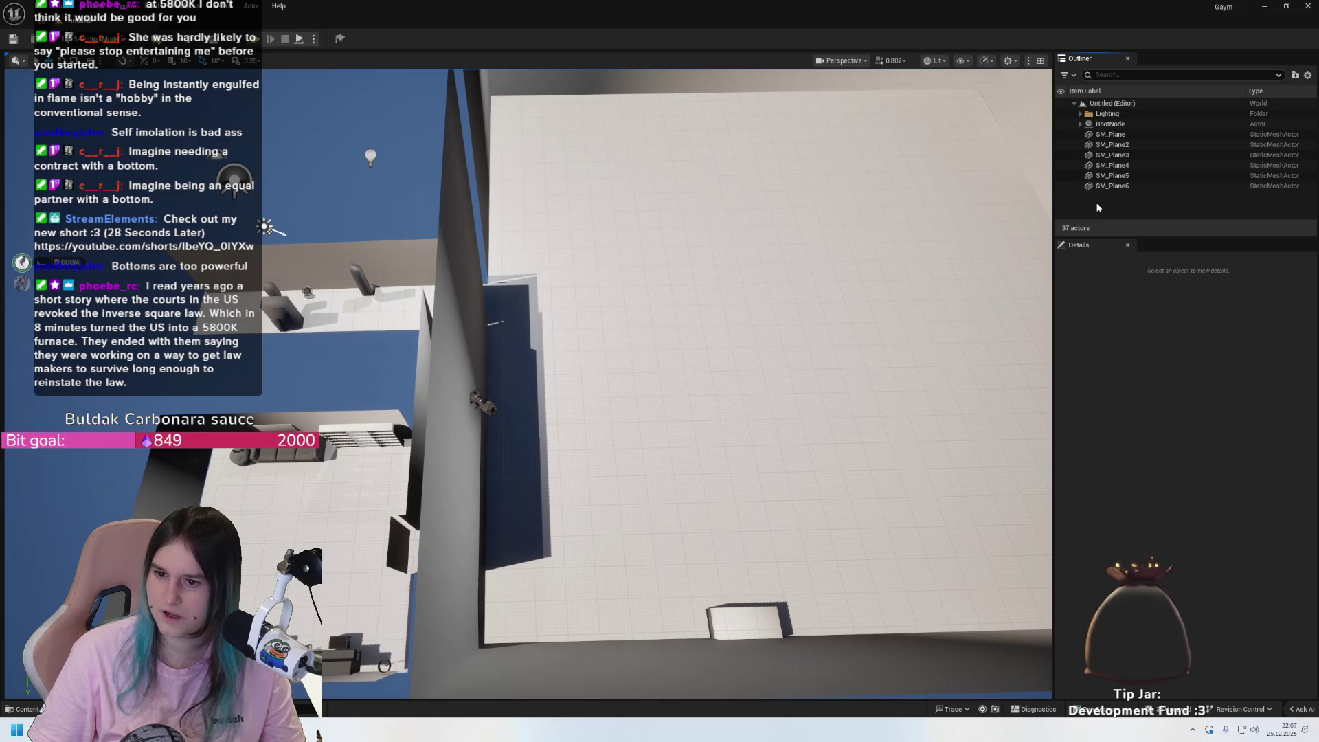
right_click(1096, 204)
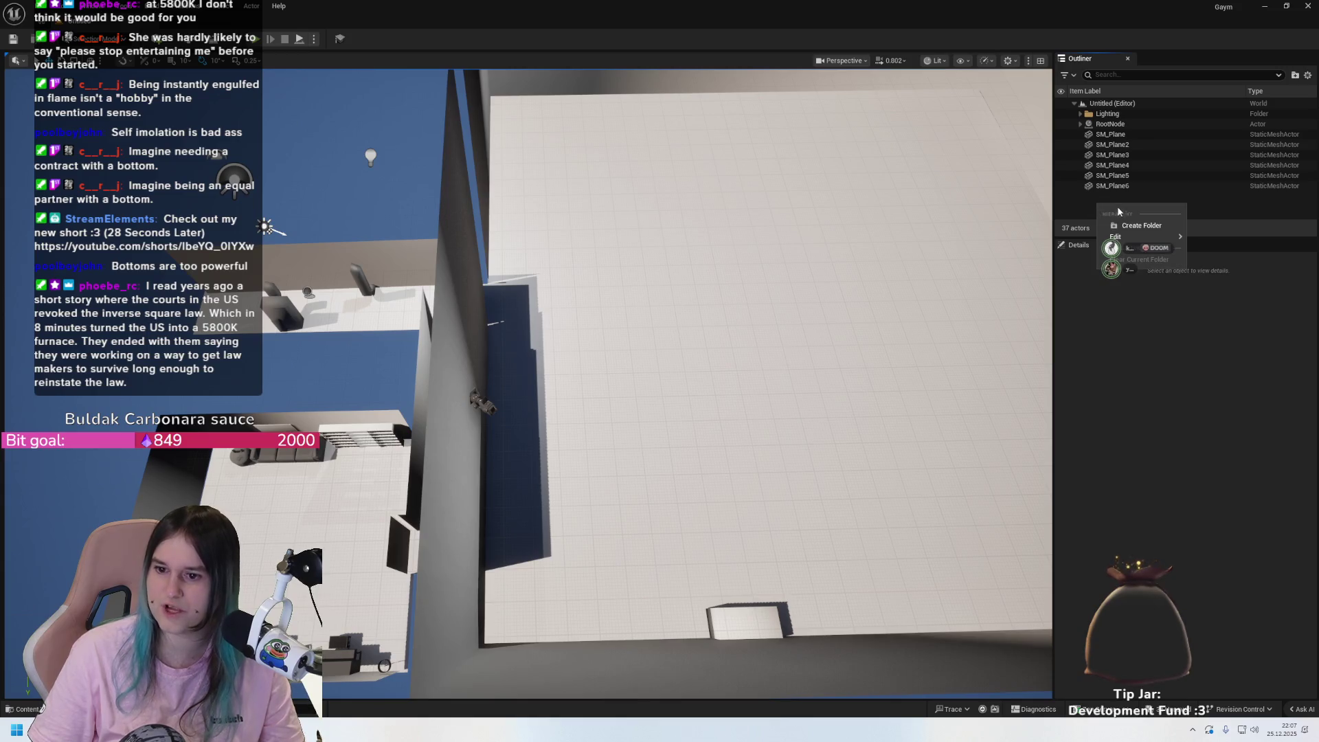
left_click(1149, 228)
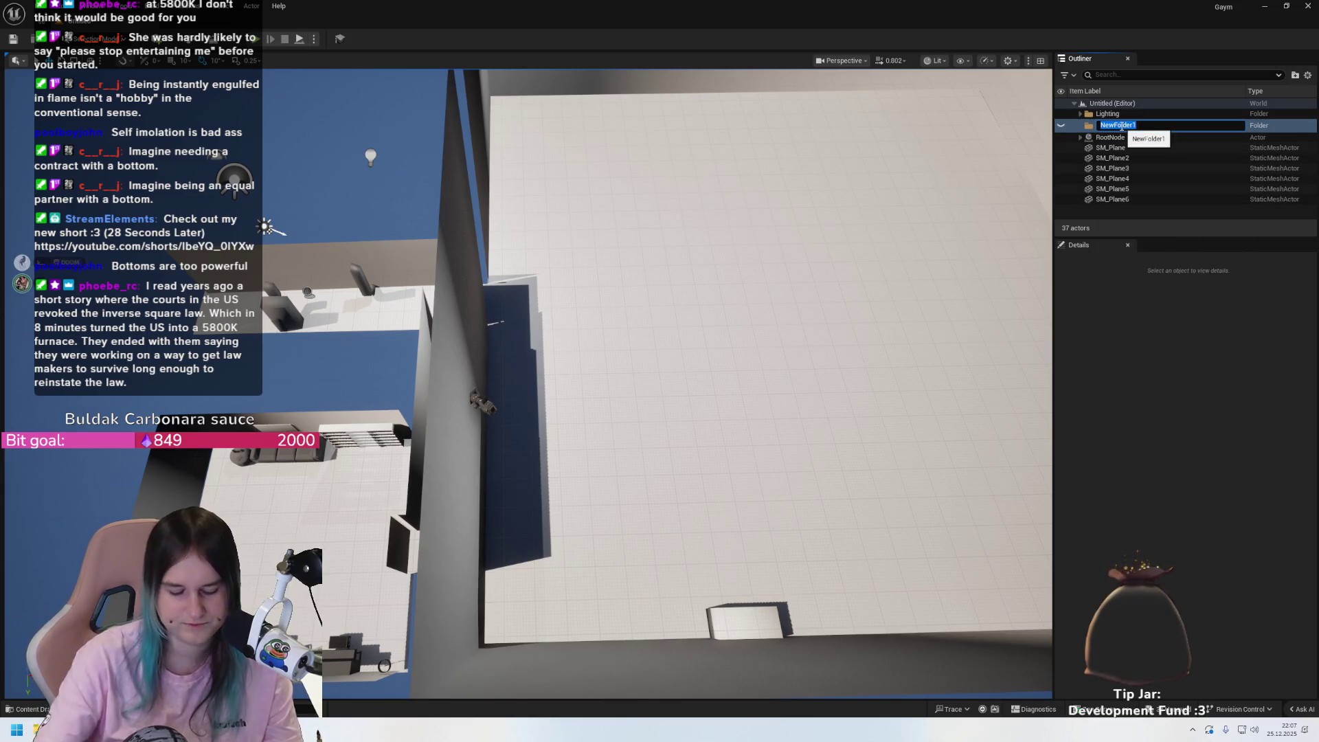
type("Floor")
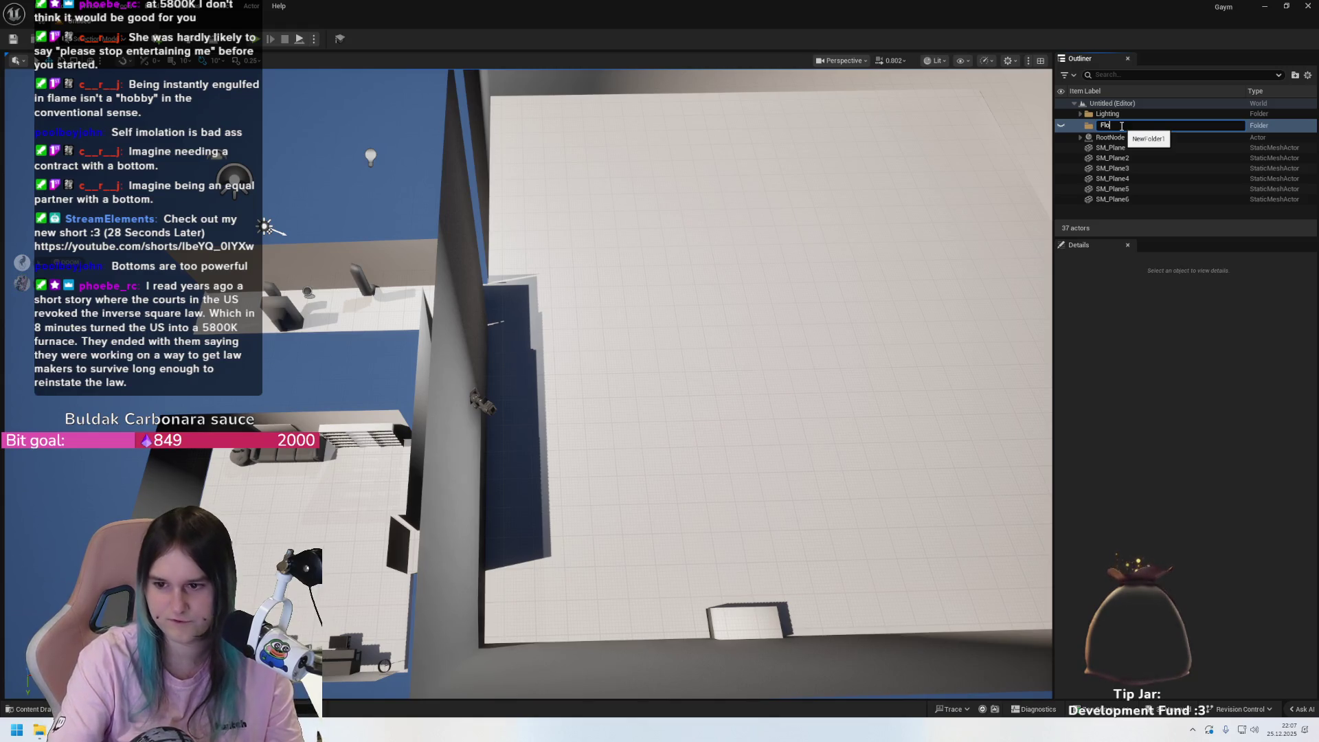
key("Return")
- Drag SM_Plane through SM_Plane6 into the Floor folder and collapse and expand it to check
left_click(1125, 197)
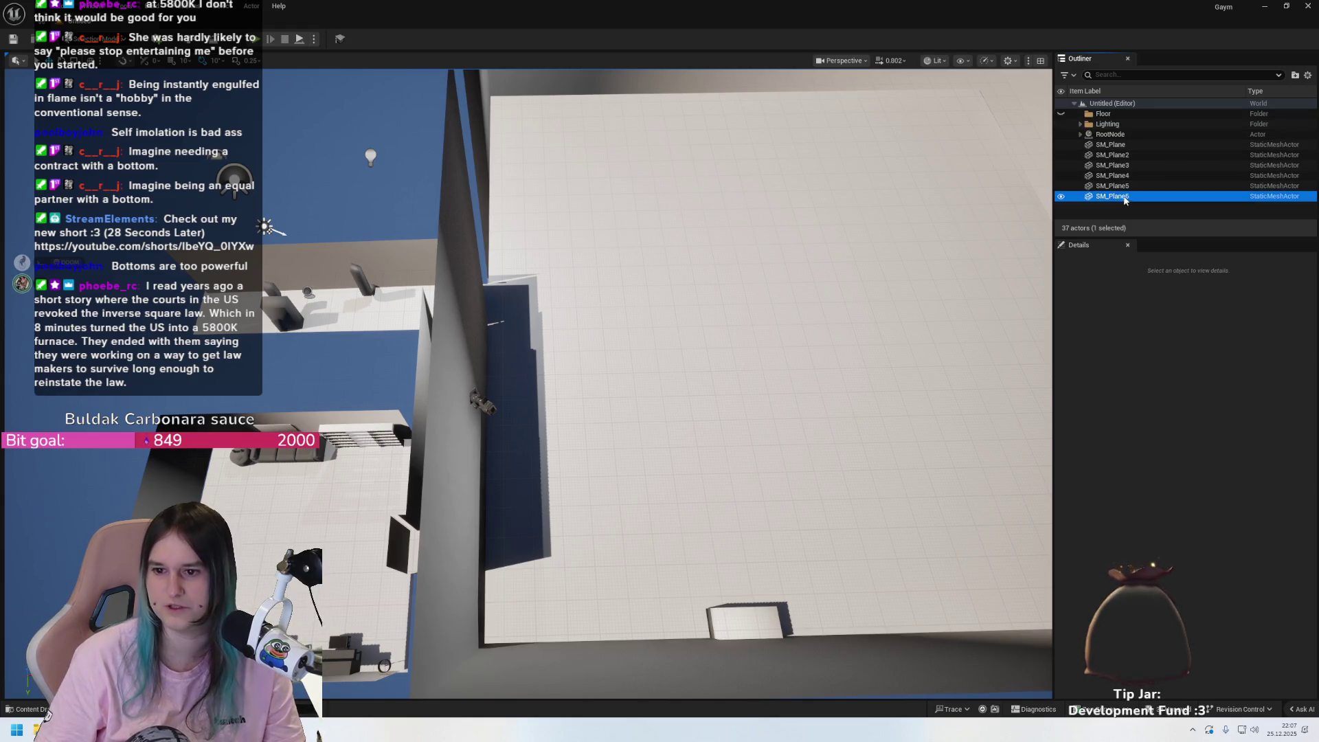
left_click(1111, 145, "shift")
left_click_drag(1111, 145, 1108, 115)
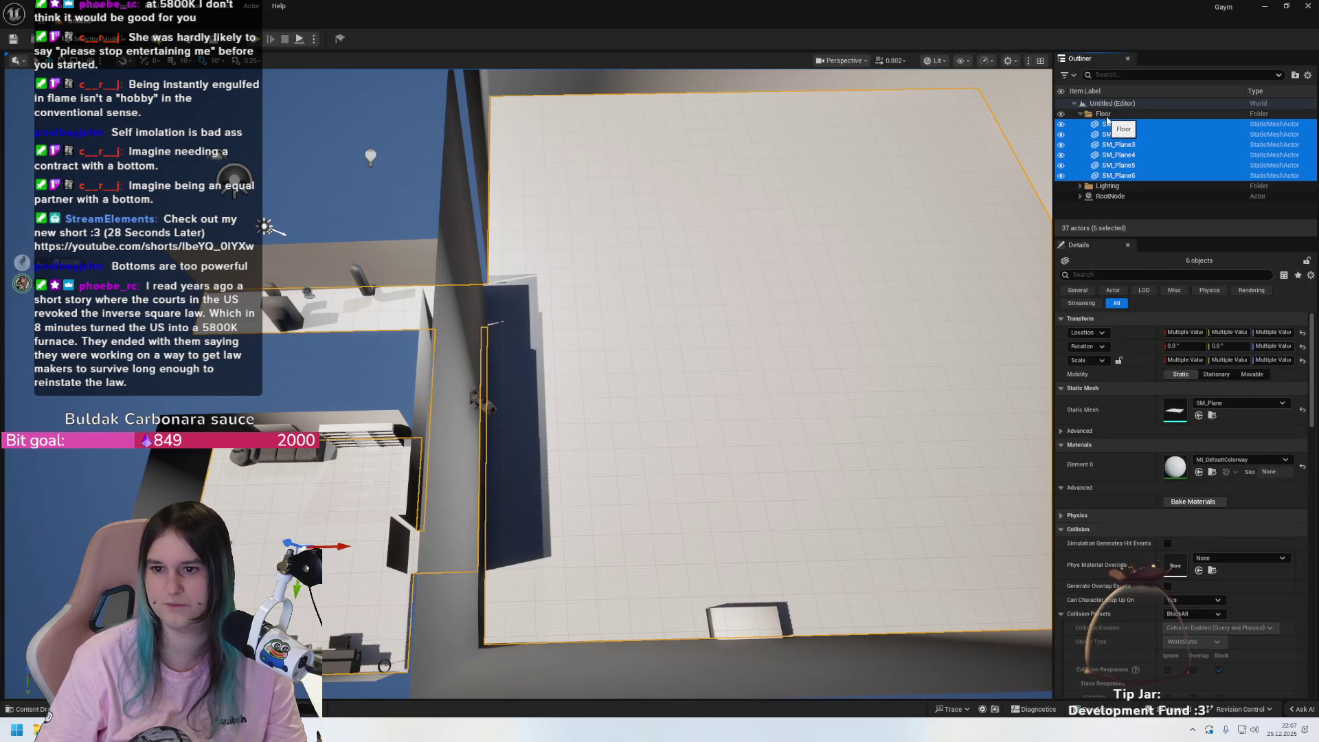
left_click(1099, 114)
left_click(1080, 114)
left_click(1081, 115)
left_click(1081, 114)
left_click(1081, 114)
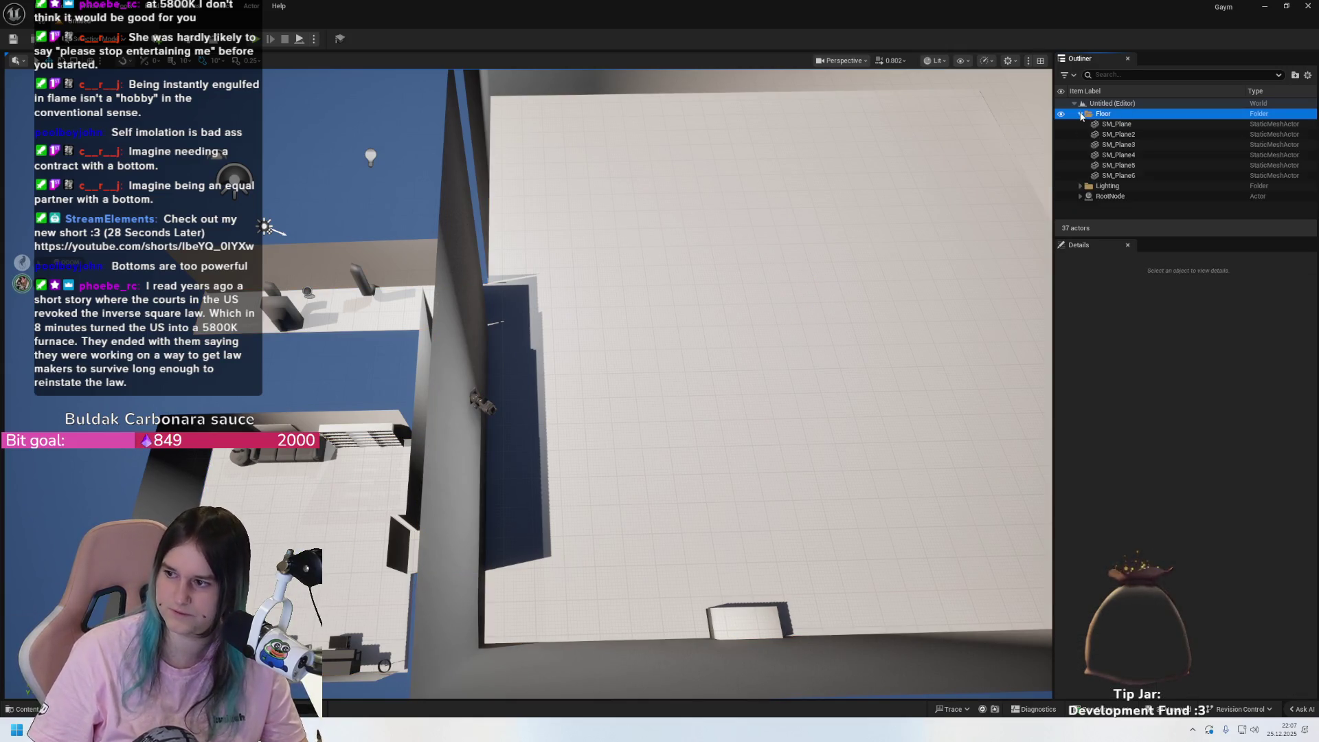
left_click(1081, 114)
left_click(1081, 114)
scroll(459, 346, "down", 10)
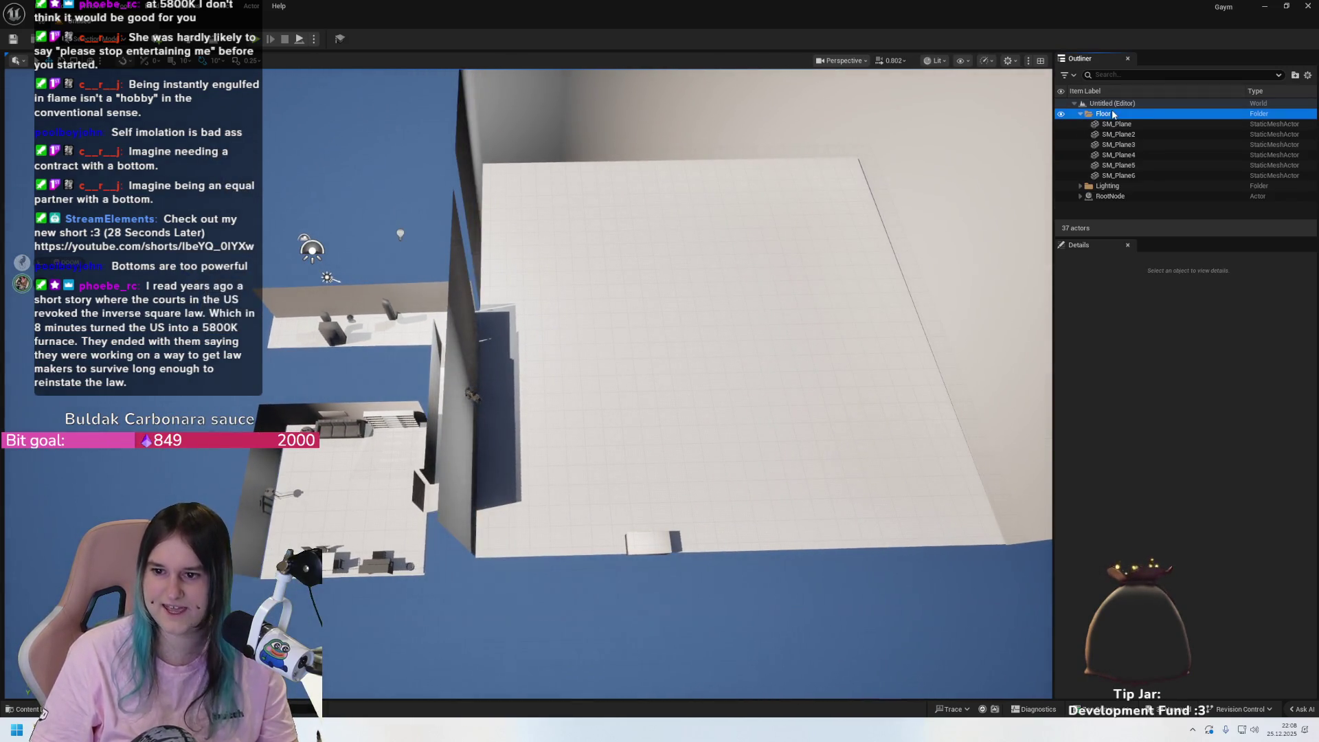
left_click(1119, 176)
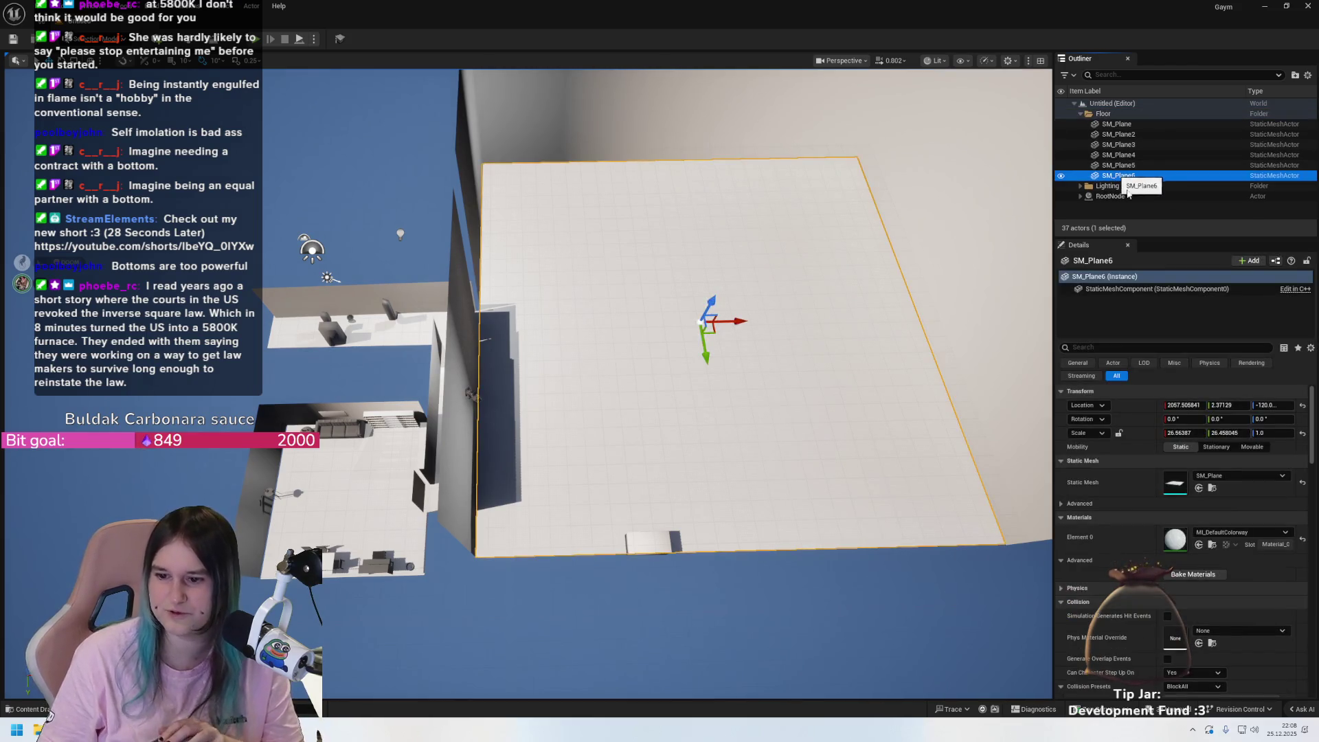
left_click(1116, 124)
left_click(1102, 114)
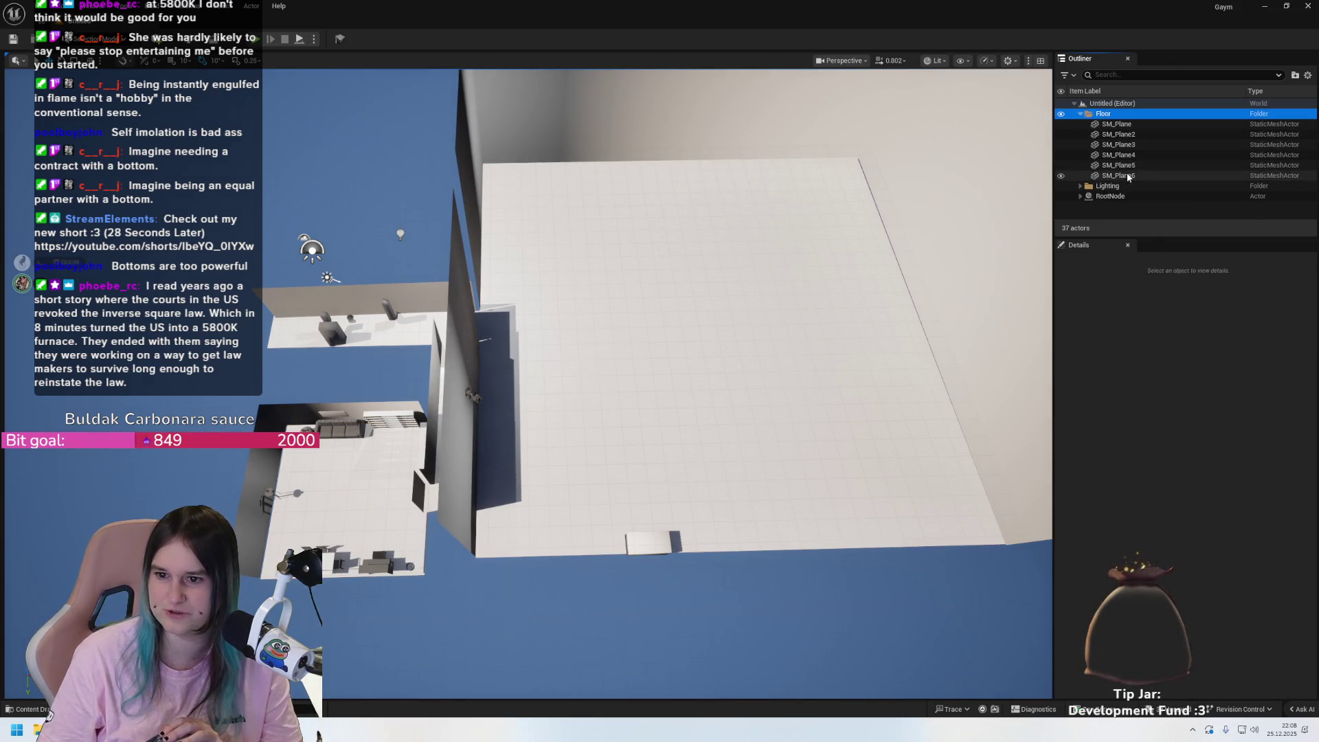
left_click(1118, 176)
scroll(1142, 610, "down", 1)
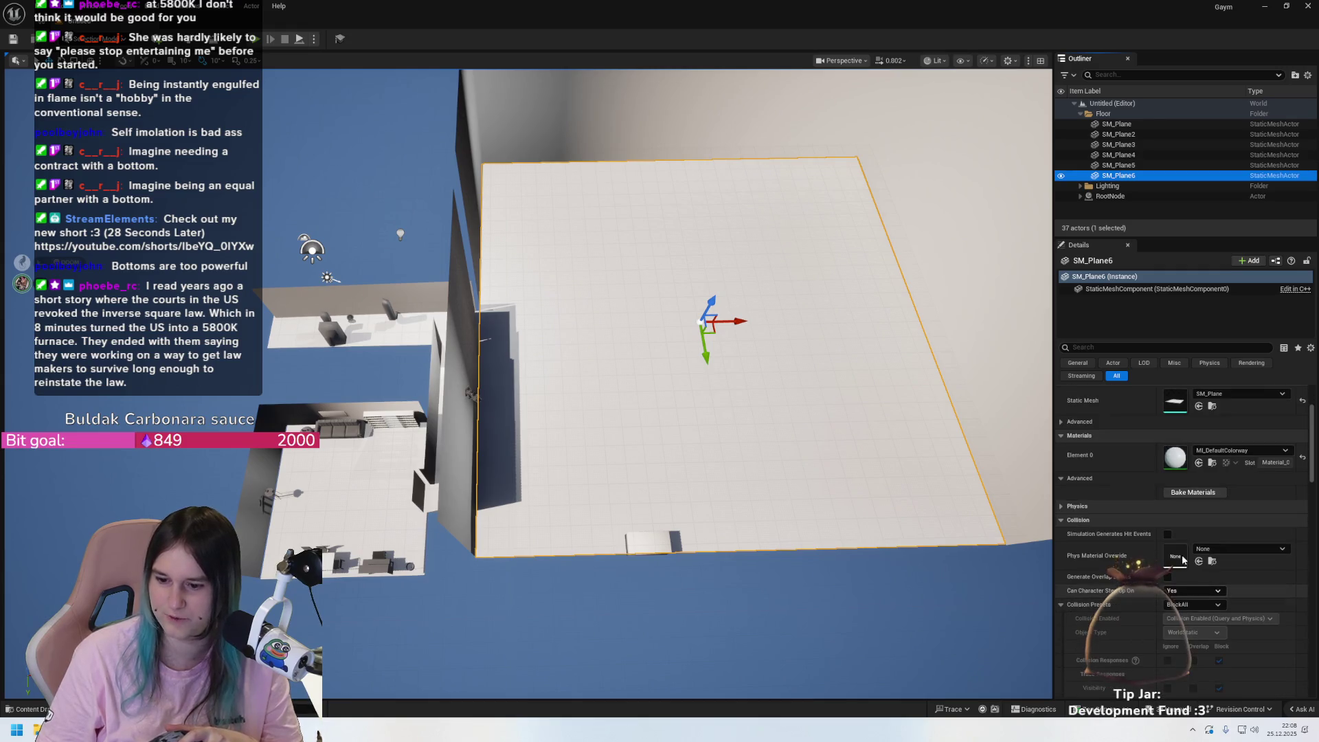
left_click(1135, 165)
left_click(1131, 156)
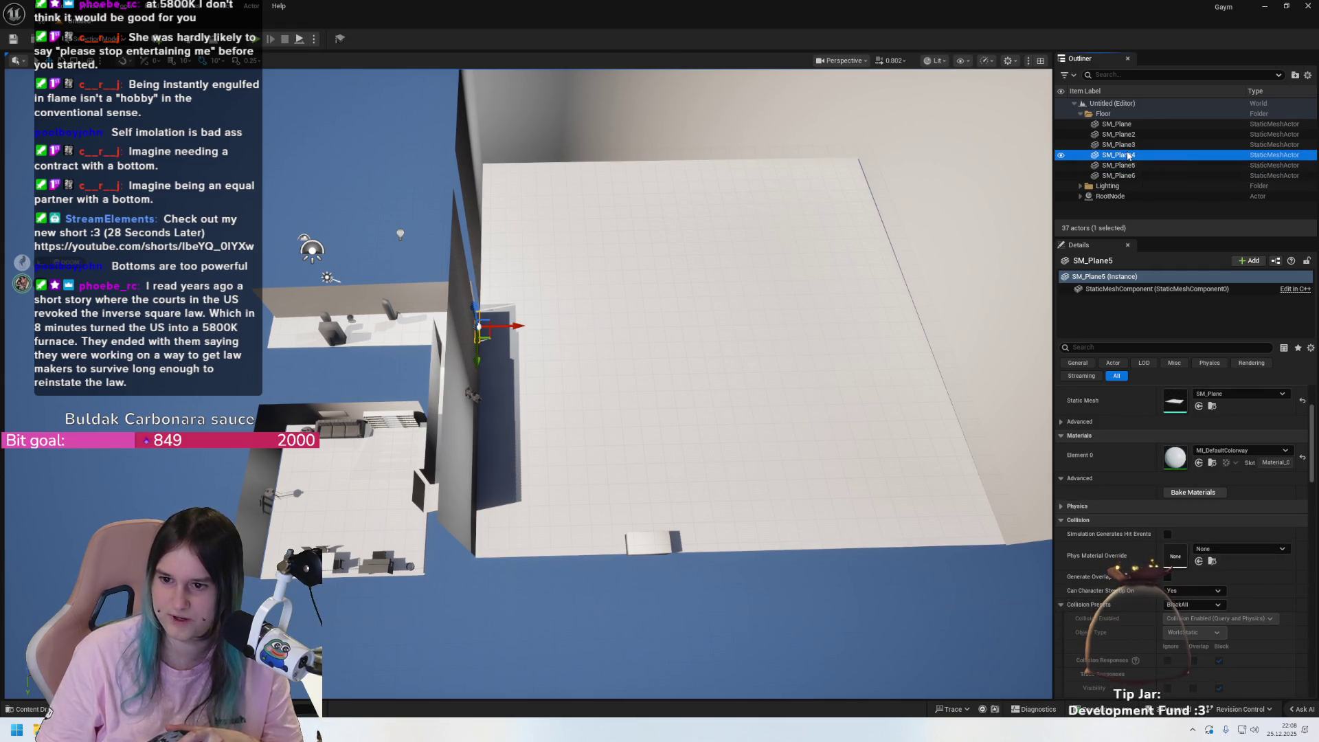
left_click(1129, 145)
left_click(1127, 135)
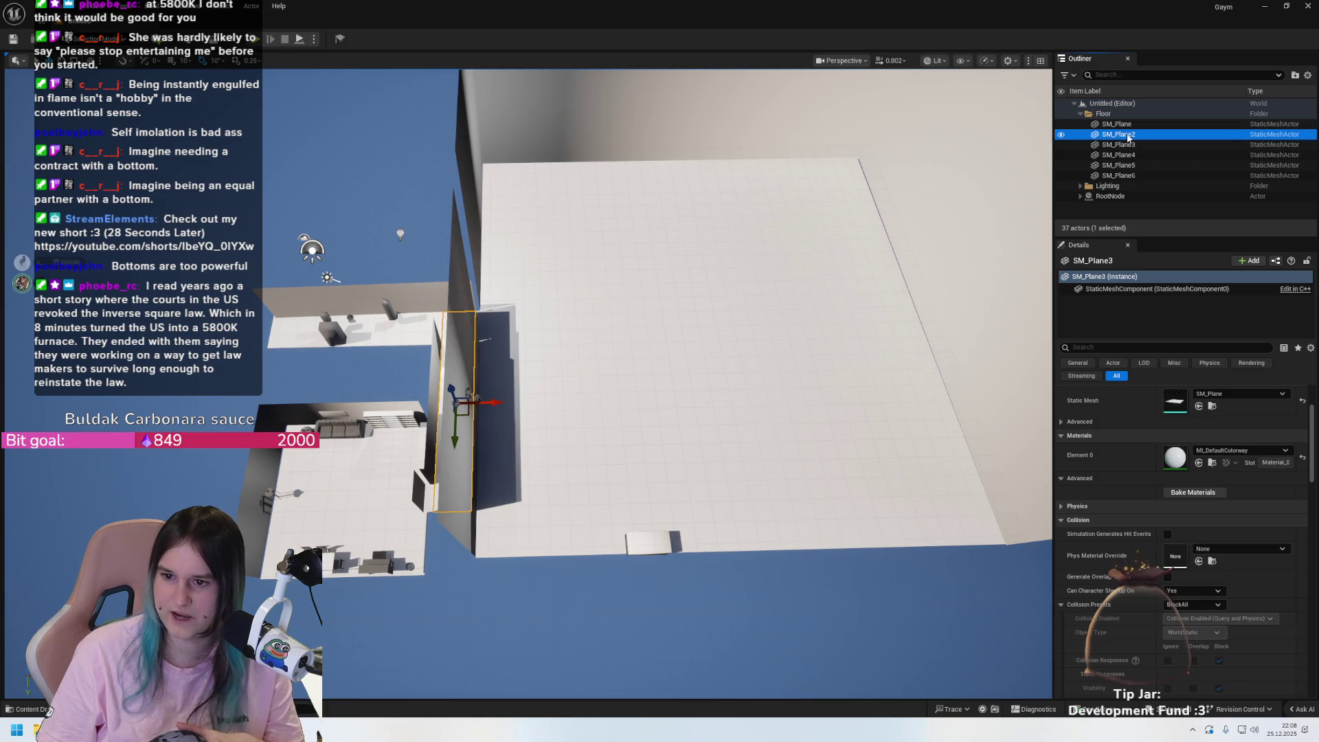
left_click(1126, 124)
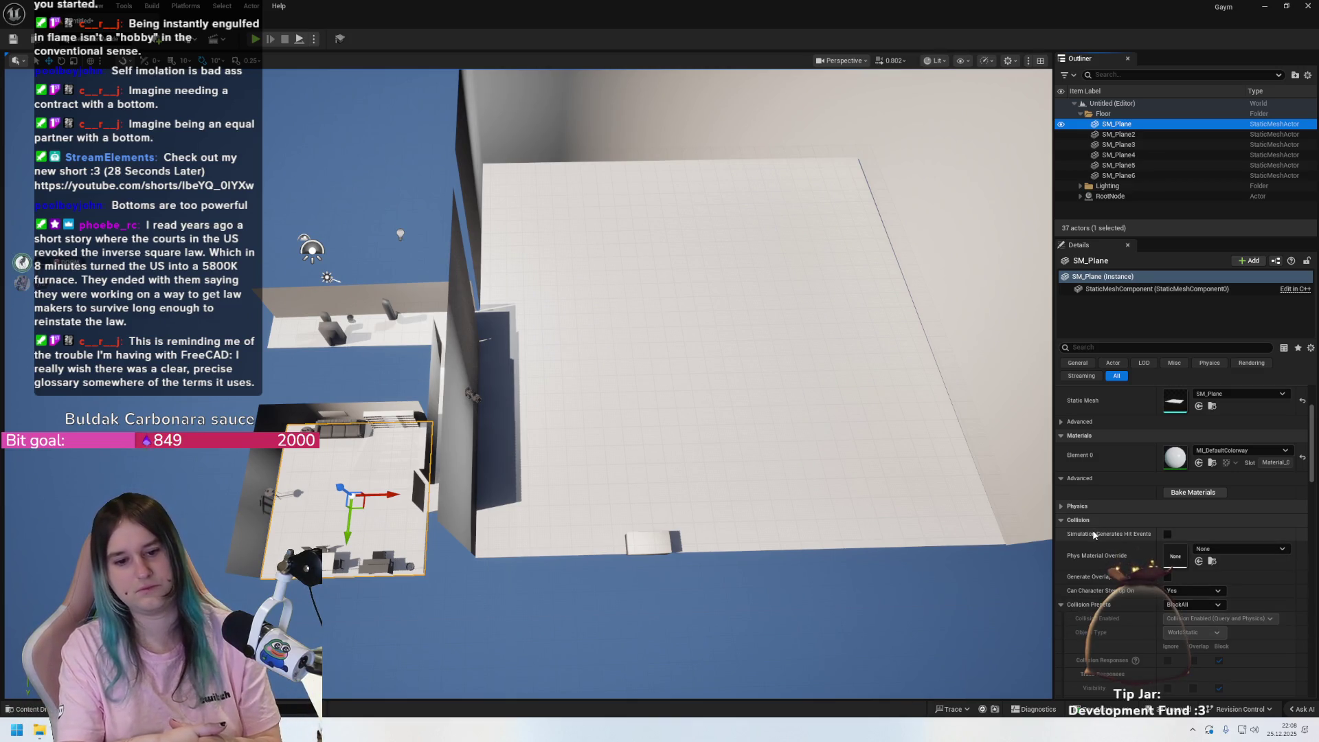
left_click(1120, 176, "shift")
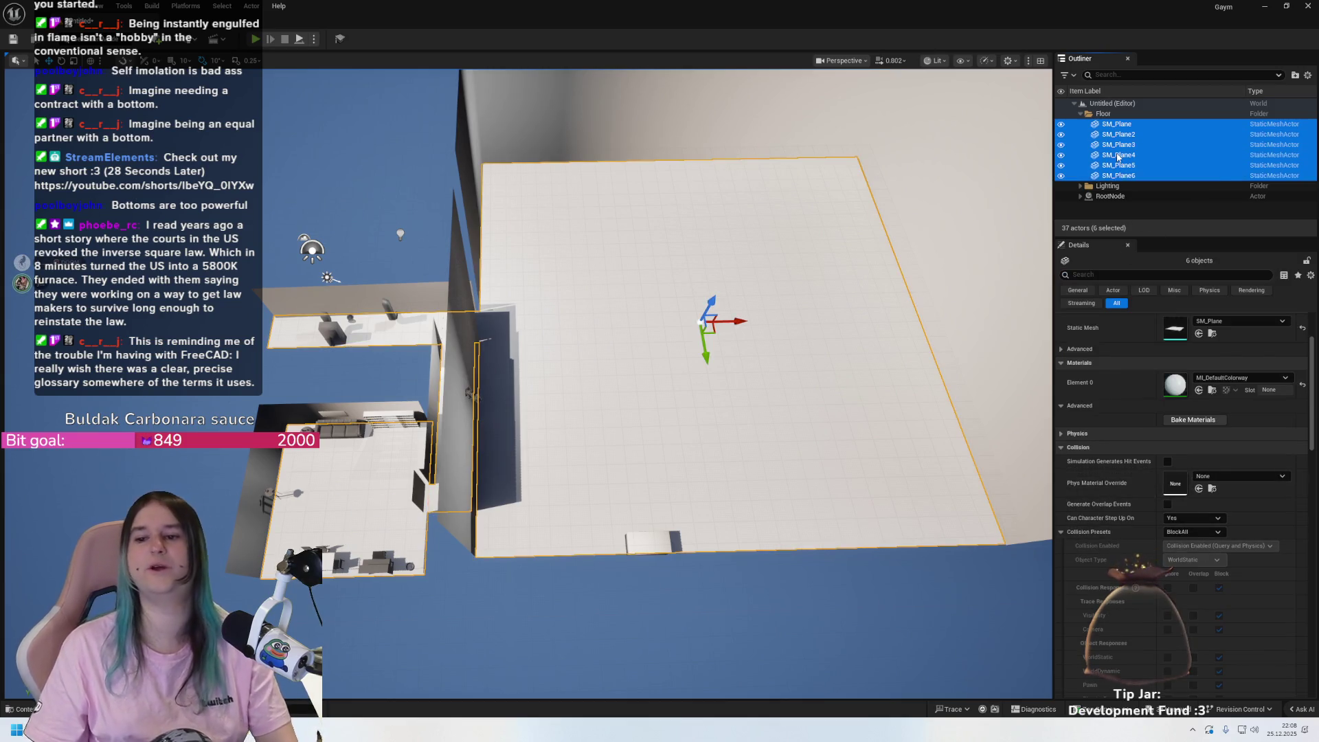
left_click(1119, 156)
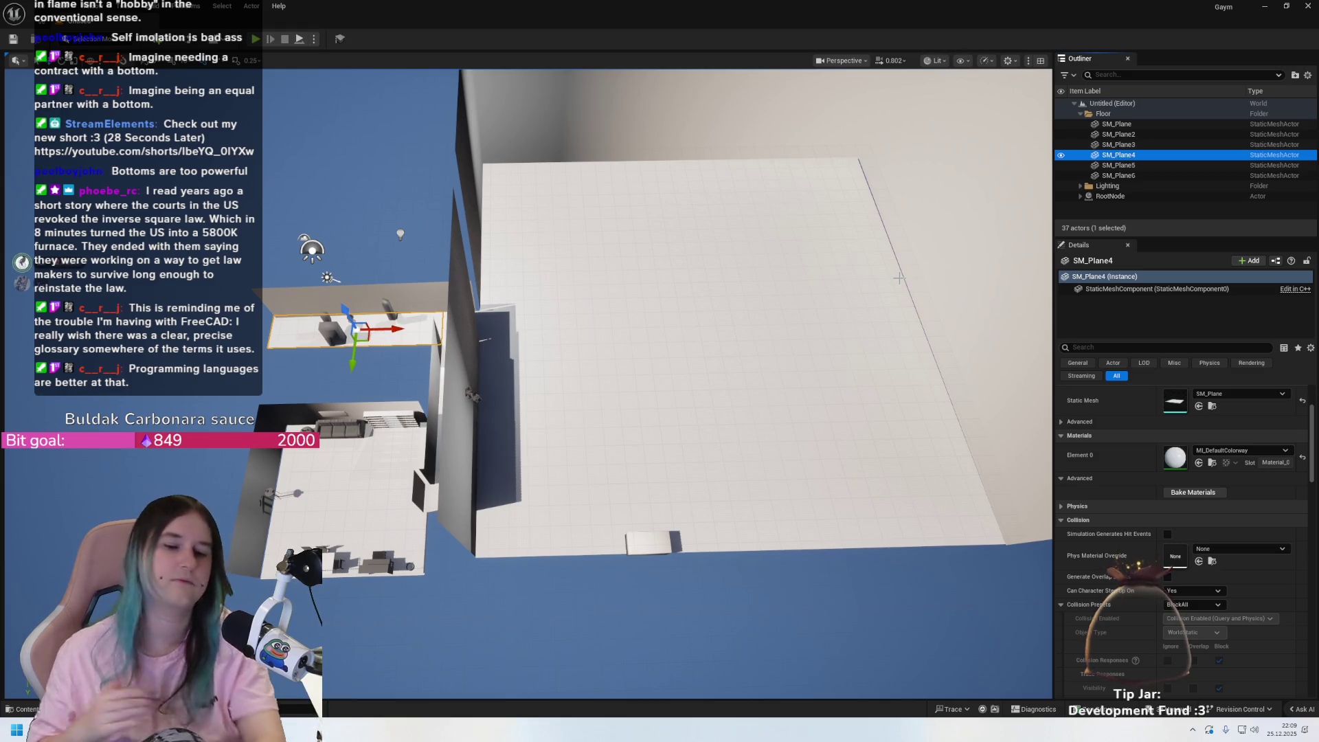
scroll(955, 243, "down", 2)
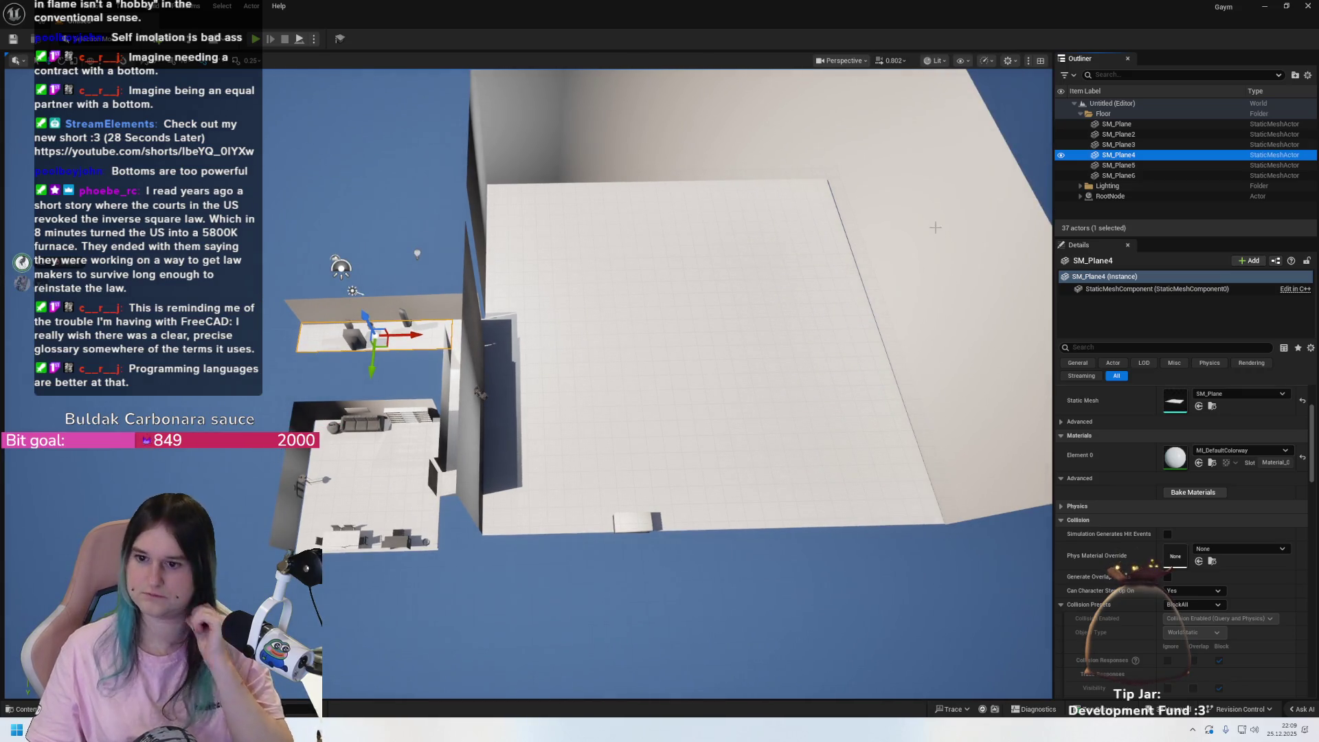
left_click(1081, 114)
scroll(642, 431, "up", 2)
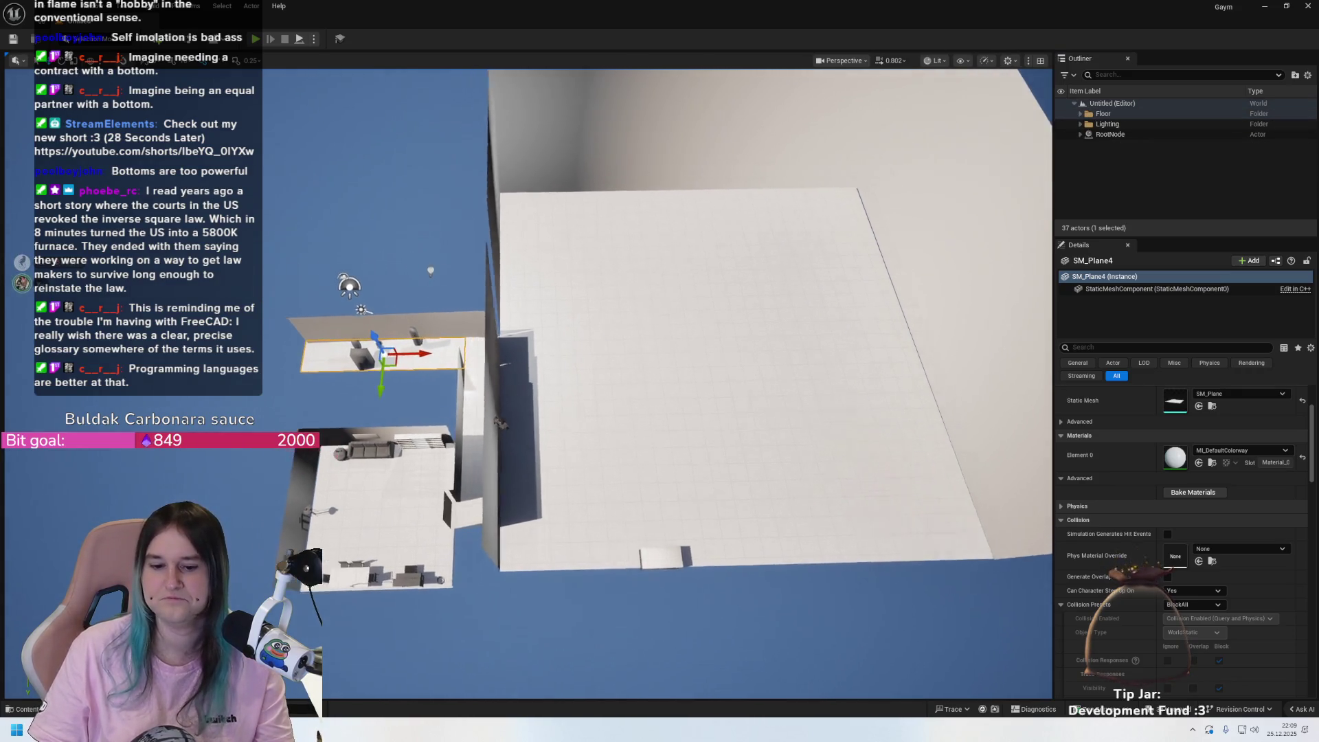
key("f")
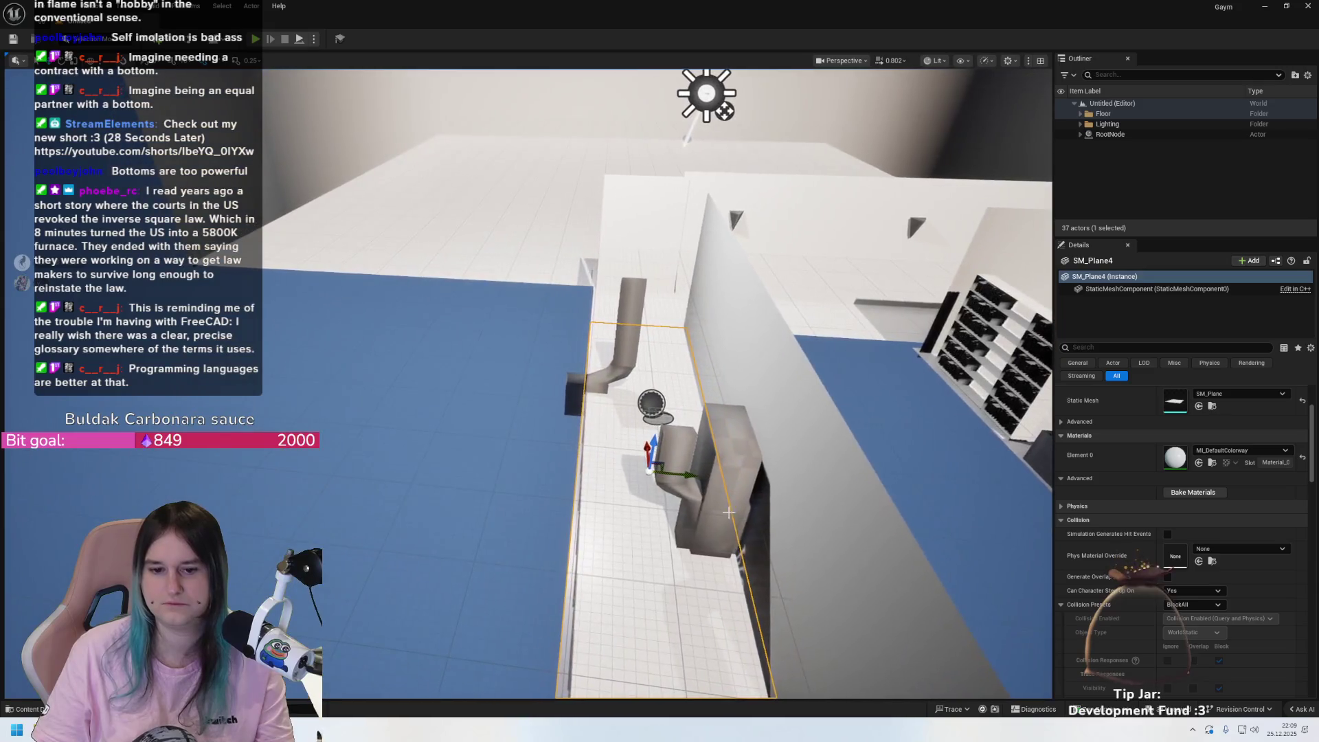
left_click(640, 537)
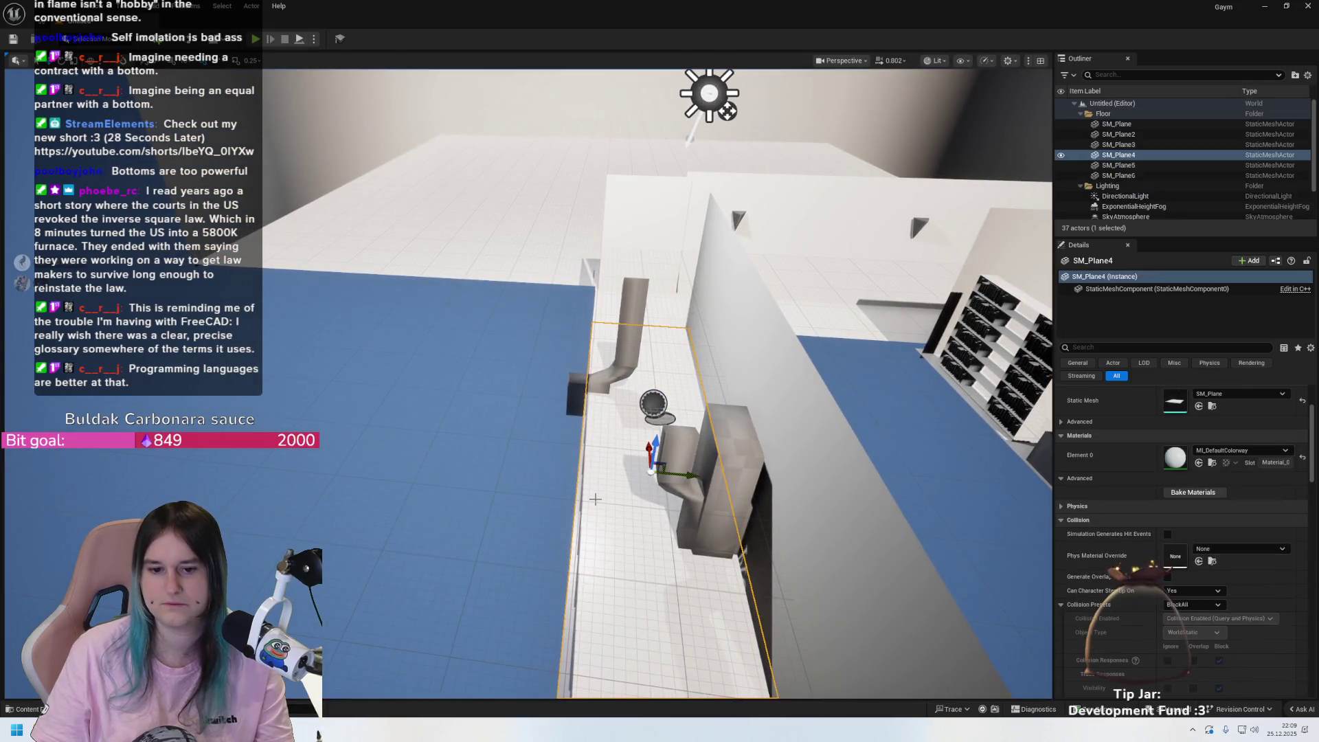
scroll(640, 536, "down", 4)
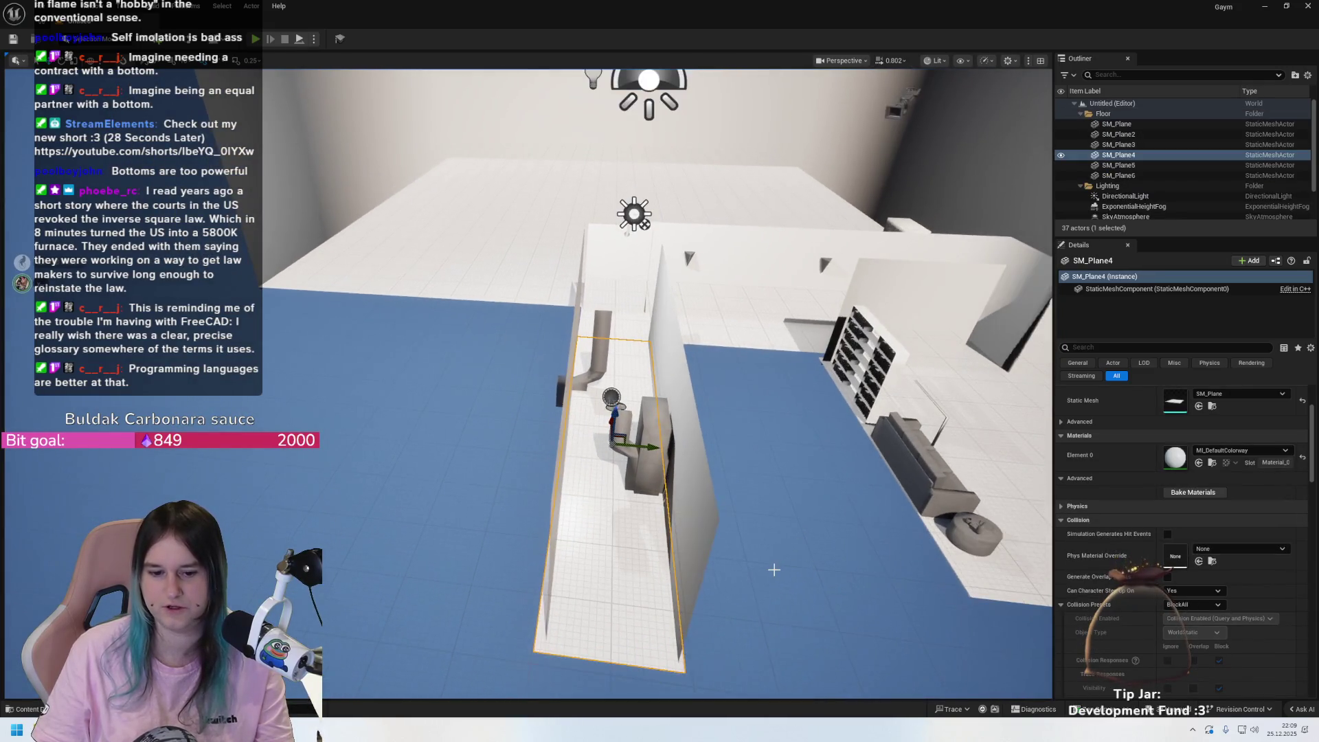
scroll(576, 395, "up", 3)
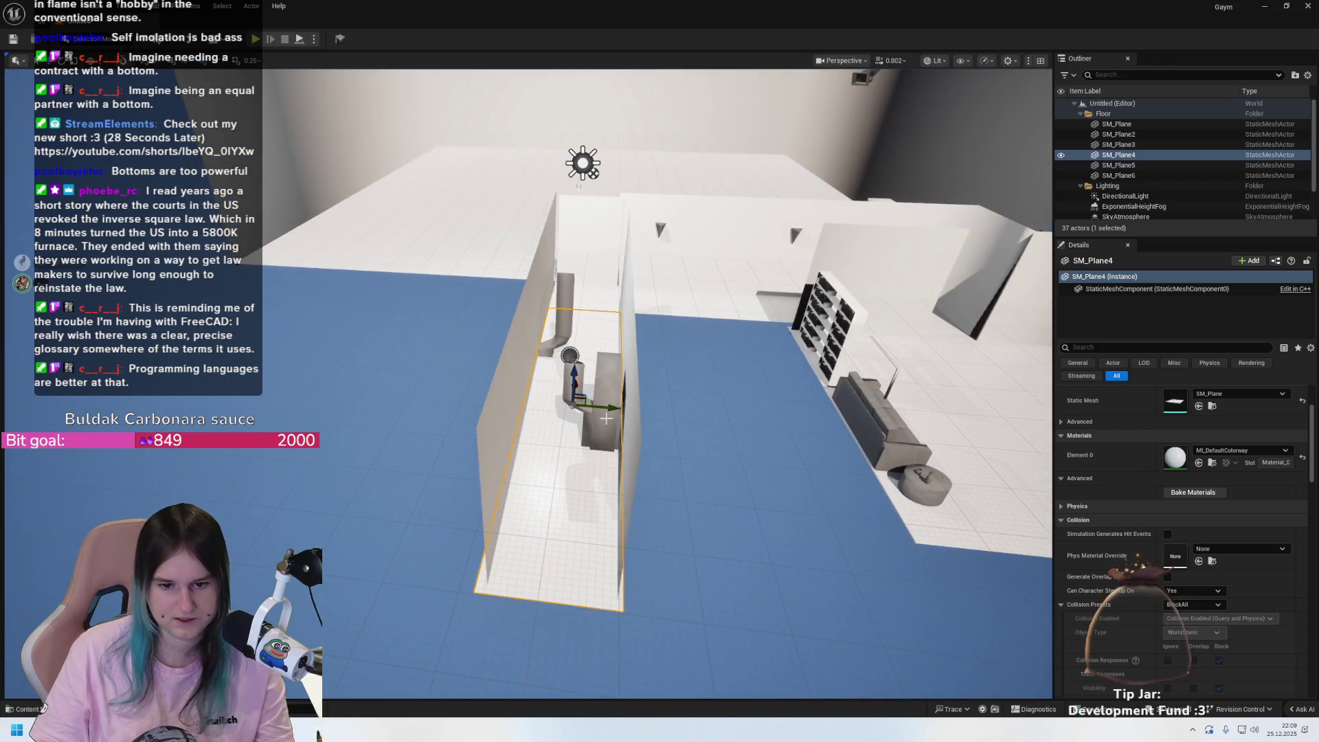
key("e")
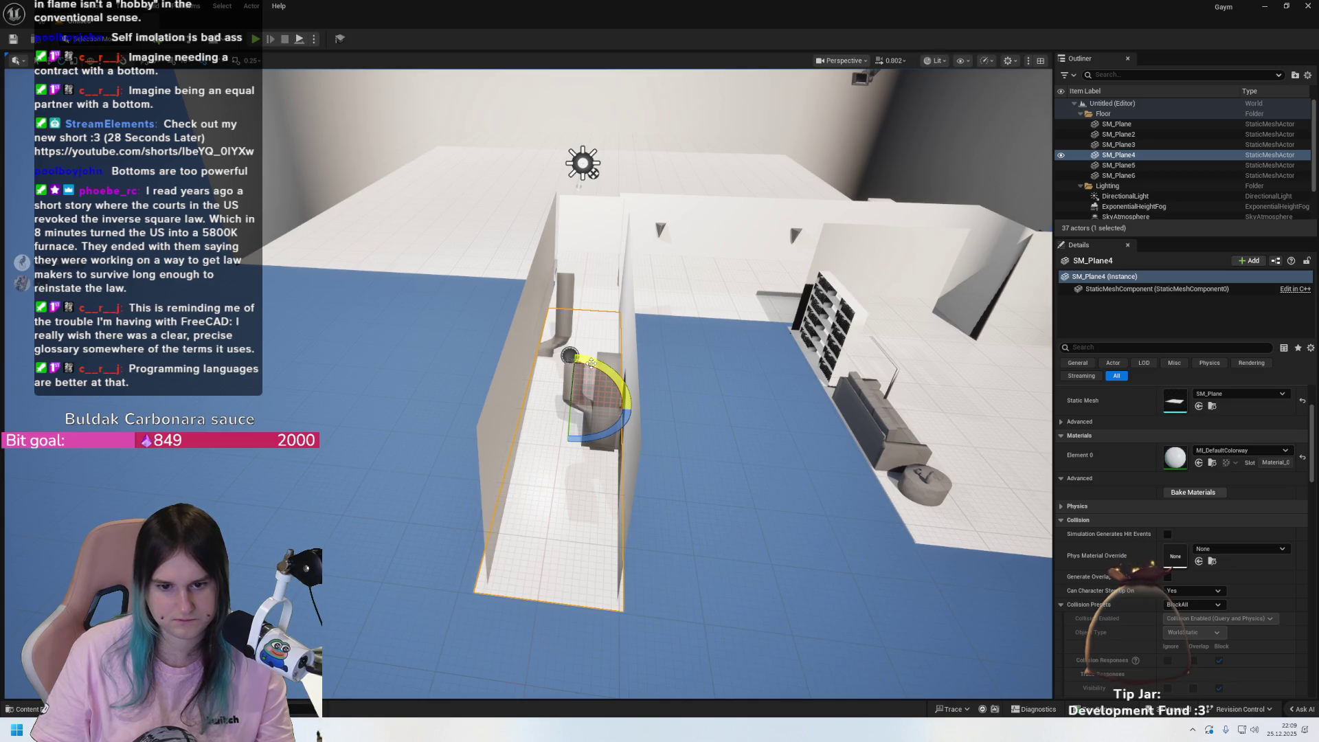
left_click_drag(591, 362, 635, 410)
key("ctrl+z")
left_click_drag(591, 453, 590, 453)
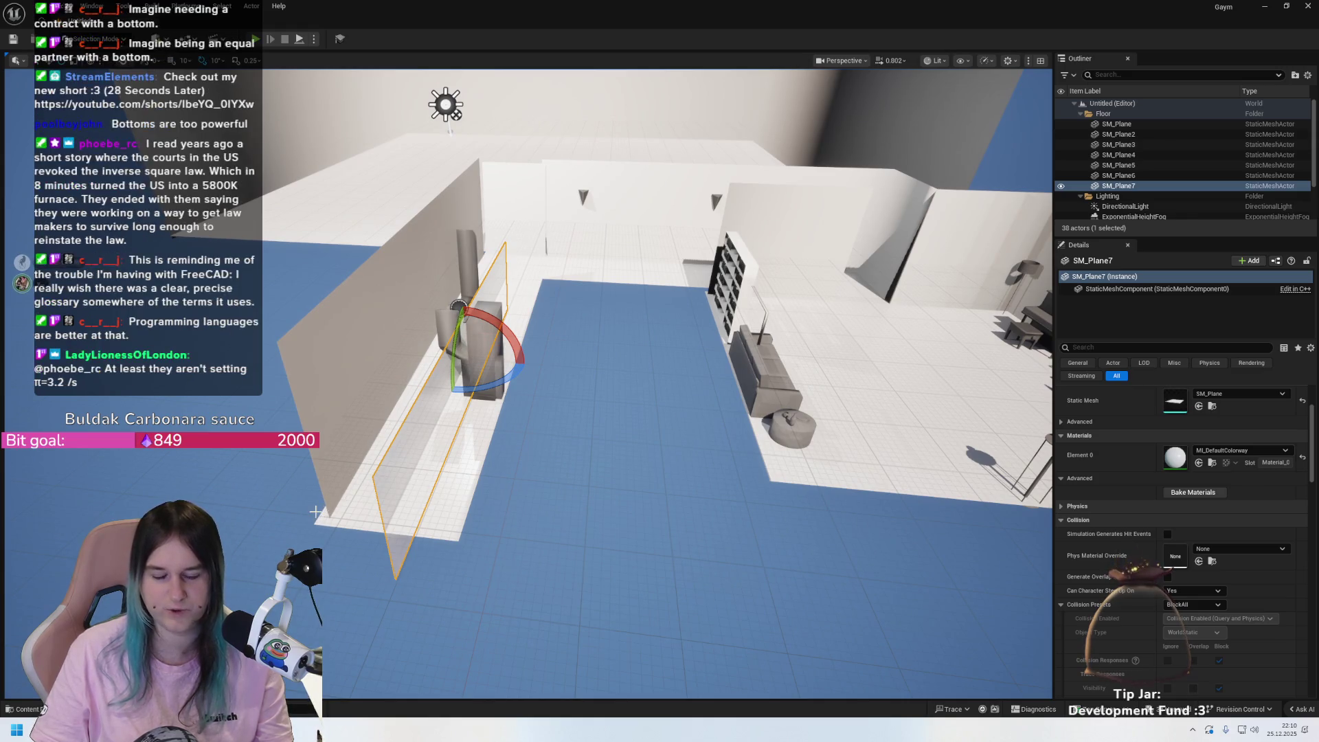
key("ctrl+z")
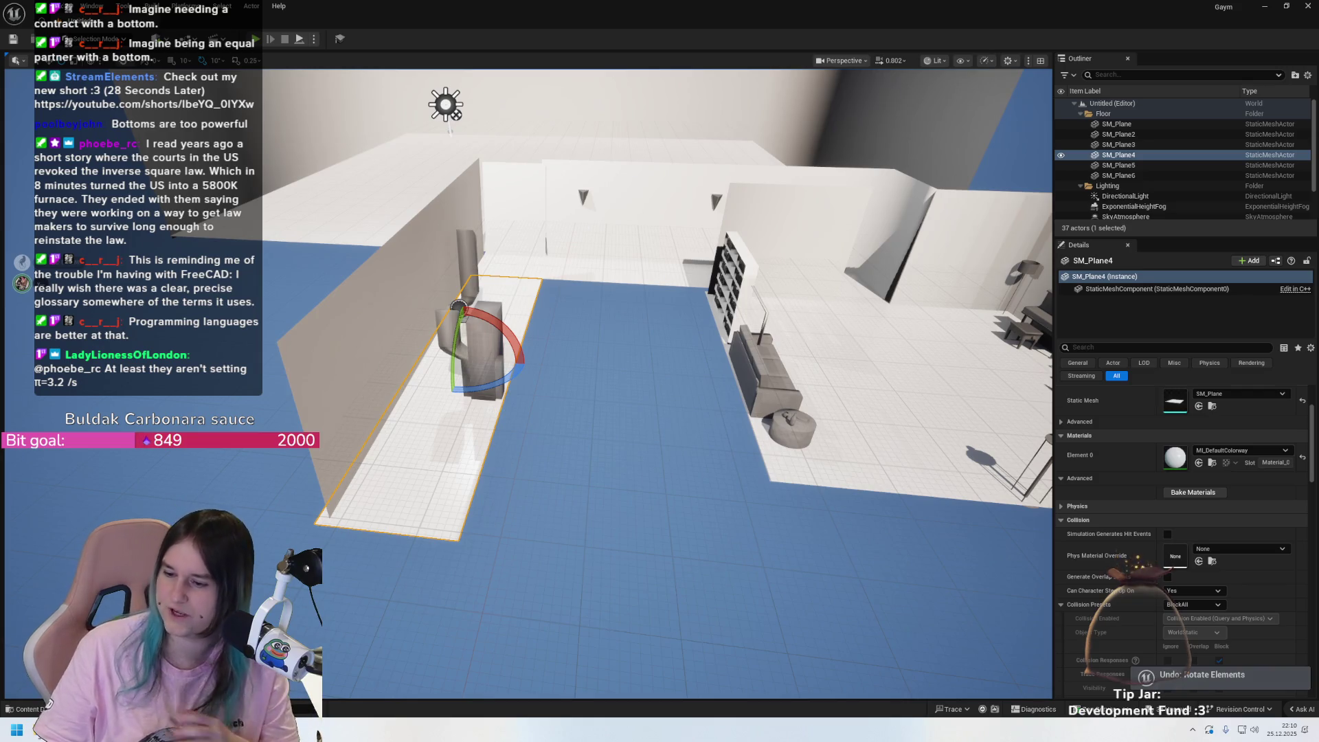
key("w")
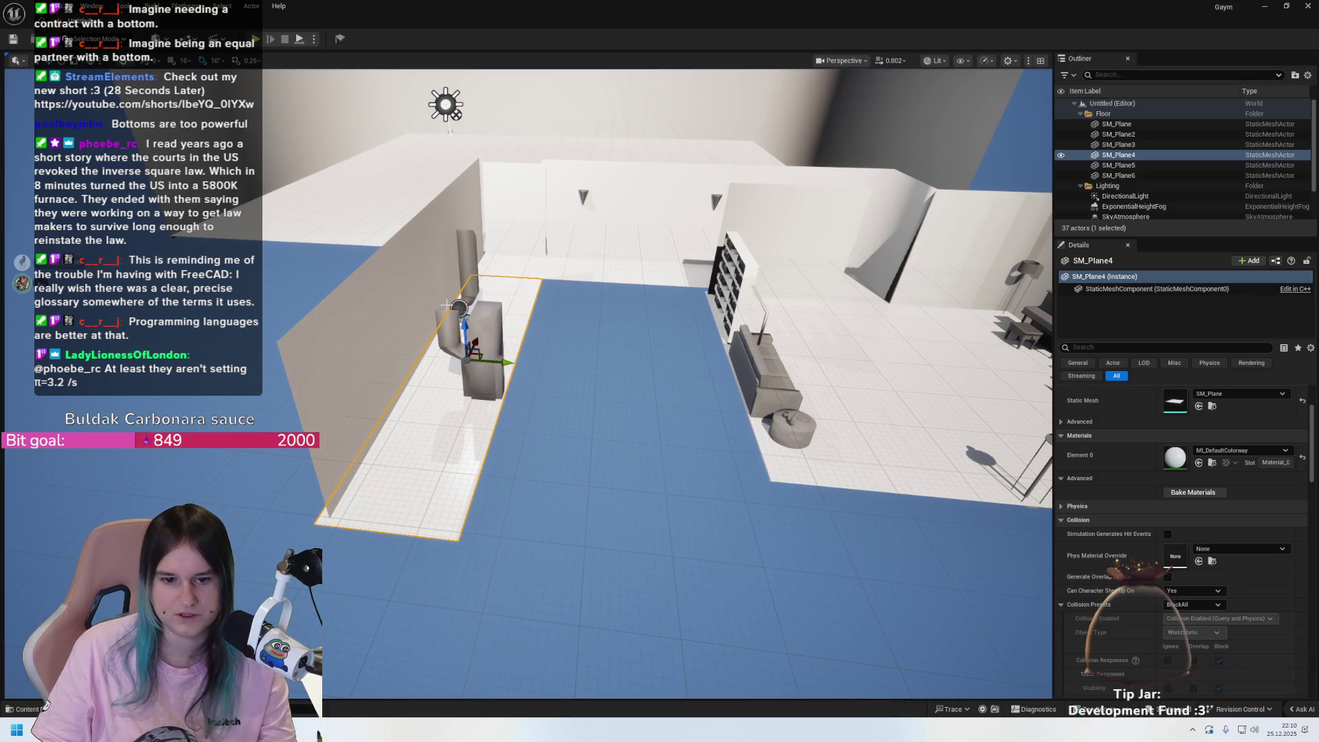
- Undo an accidental move of SM_Plane4 and shift its pivot toward the plane's left edge
left_click_drag(446, 304, 454, 281)
key("ctrl+z")
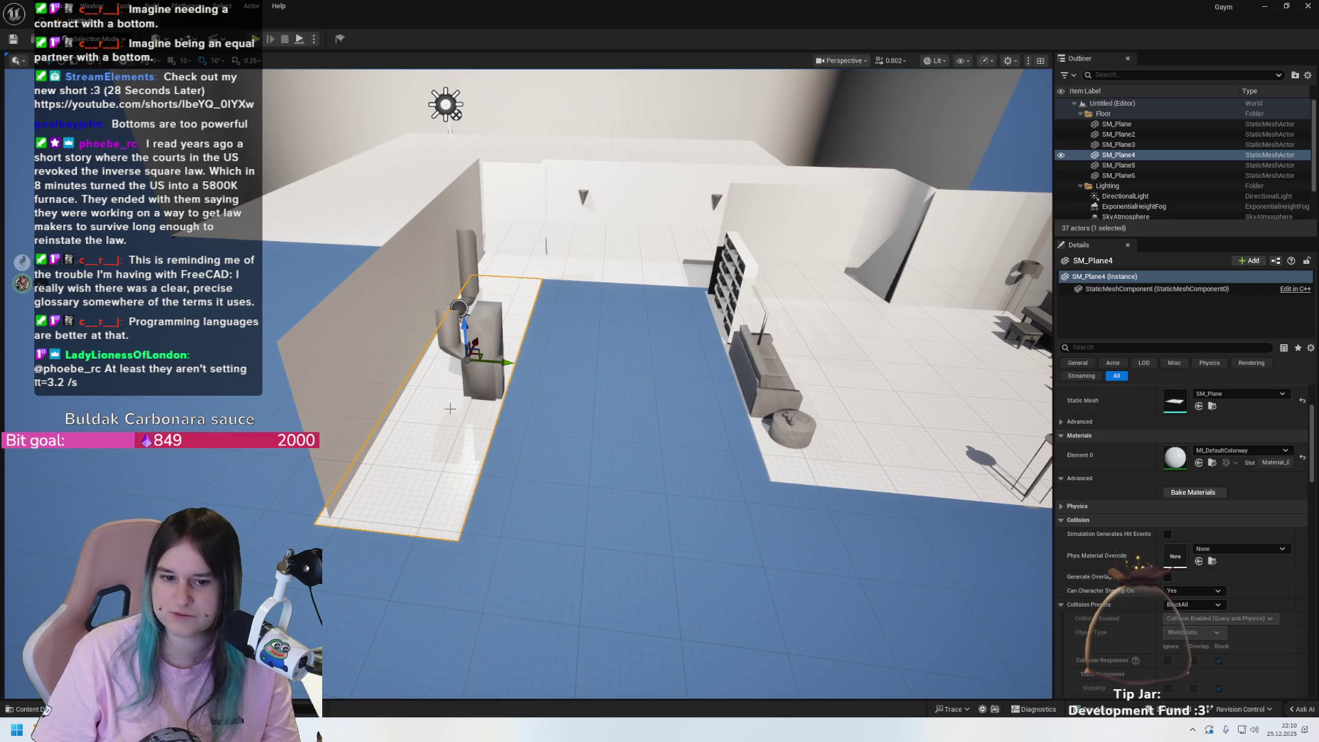
mouse_move(474, 362)
left_mouse_down()
mouse_move(455, 343)
mouse_move(430, 347)
mouse_move(463, 372)
mouse_move(514, 377)
mouse_move(474, 371)
mouse_move(430, 416)
mouse_move(400, 386)
mouse_move(441, 406)
mouse_move(484, 379)
mouse_move(526, 398)
mouse_move(467, 399)
mouse_move(605, 385)
mouse_move(634, 296)
left_mouse_up()
- Zoom in on SM_Plane4 and undo the pivot move, returning its pivot to the plane's centre
scroll(450, 399, "up", 3)
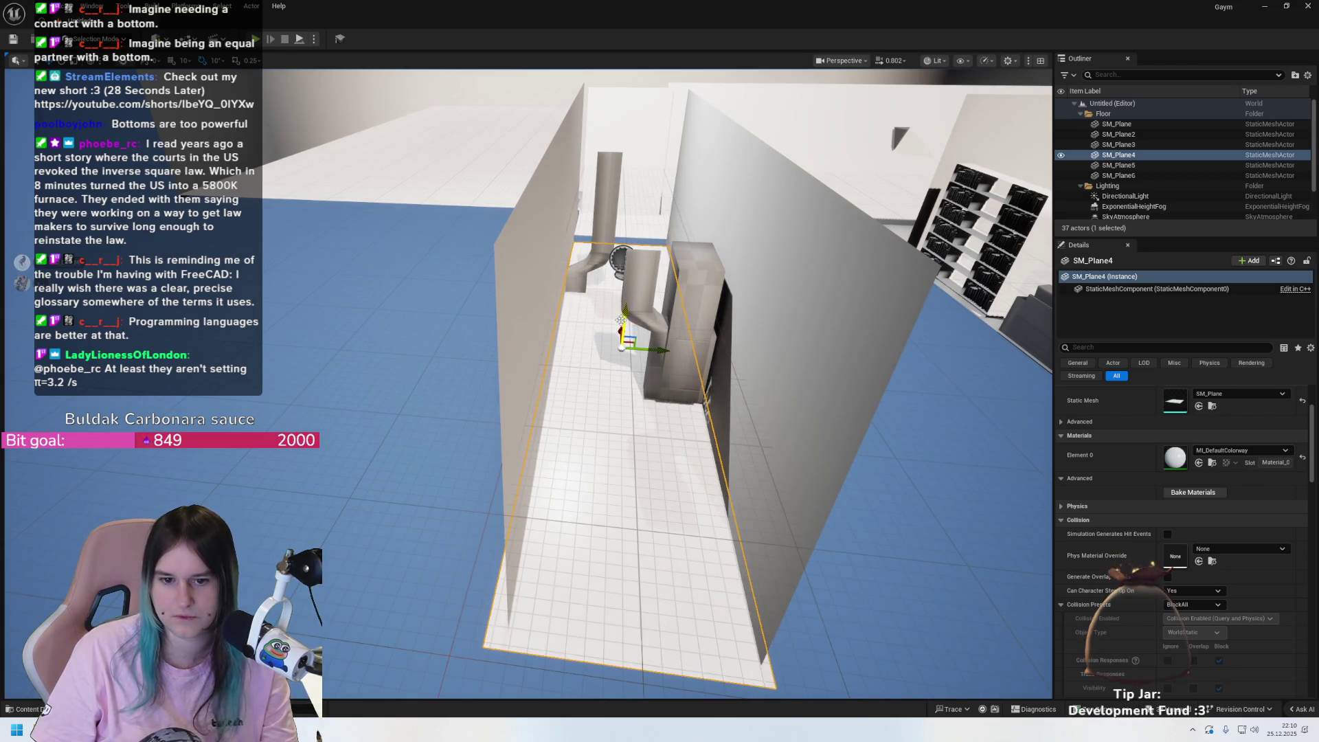
key("ctrl+z")
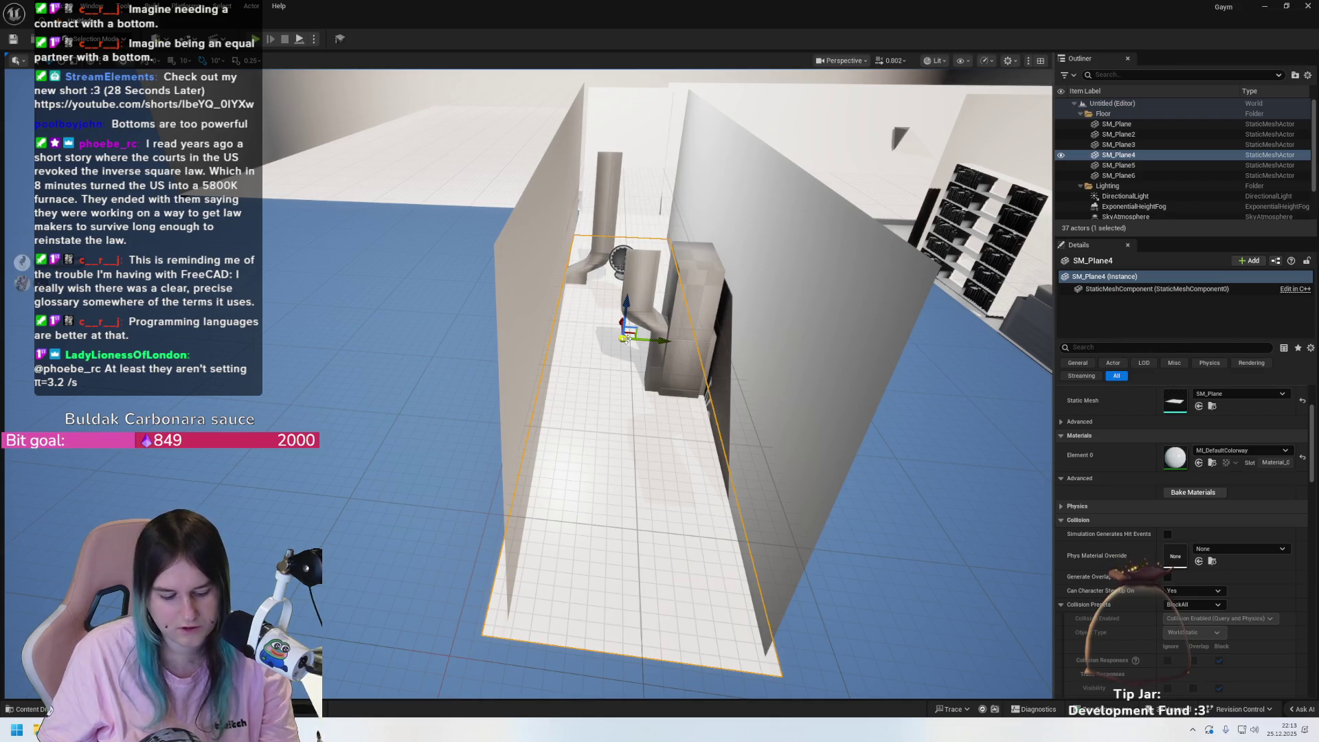
- Shift SM_Plane4's pivot toward its near-left corner and view the plane from low behind
mouse_move(626, 338)
left_mouse_down()
mouse_move(629, 302)
mouse_move(517, 448)
left_mouse_up()
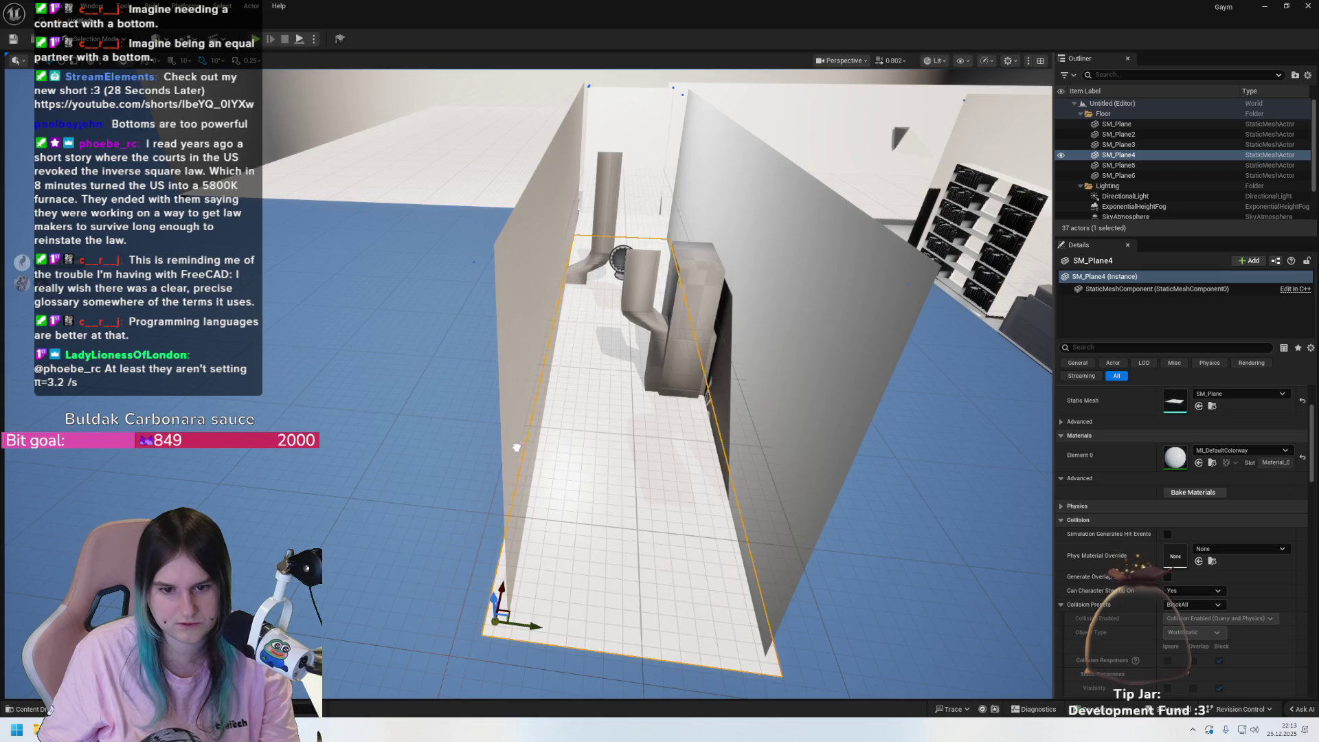
scroll(555, 600, "up", 3)
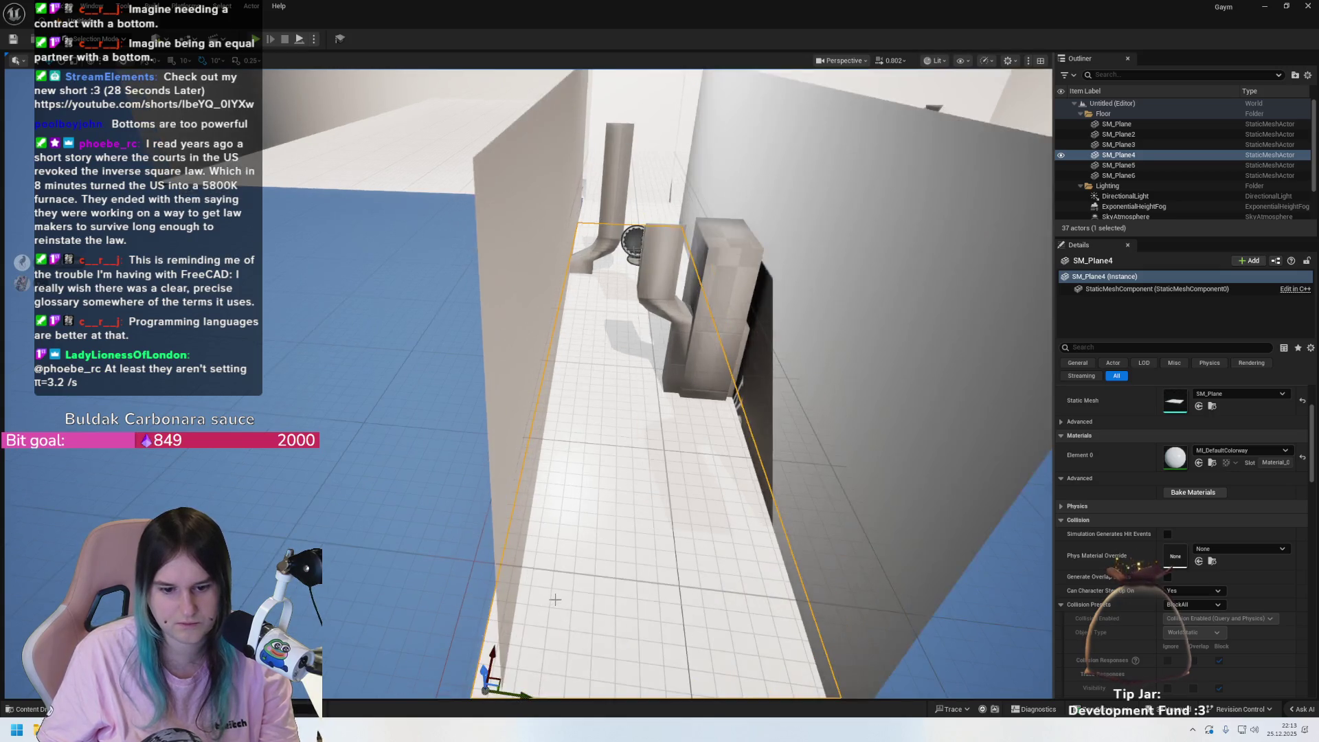
mouse_move(555, 600)
left_mouse_down()
mouse_move(555, 522)
mouse_move(555, 618)
mouse_move(555, 600)
mouse_move(677, 509)
mouse_move(667, 526)
left_mouse_up()
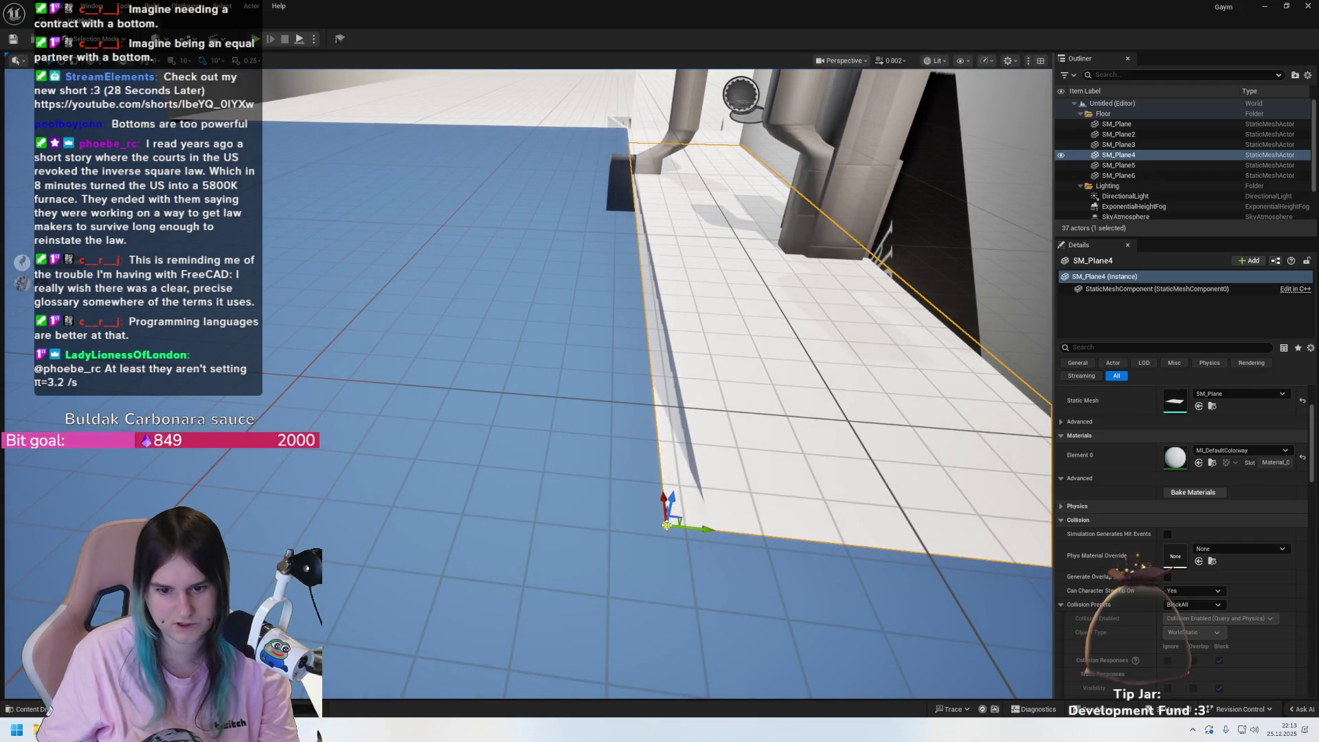
right_click(666, 525)
mouse_move(735, 370)
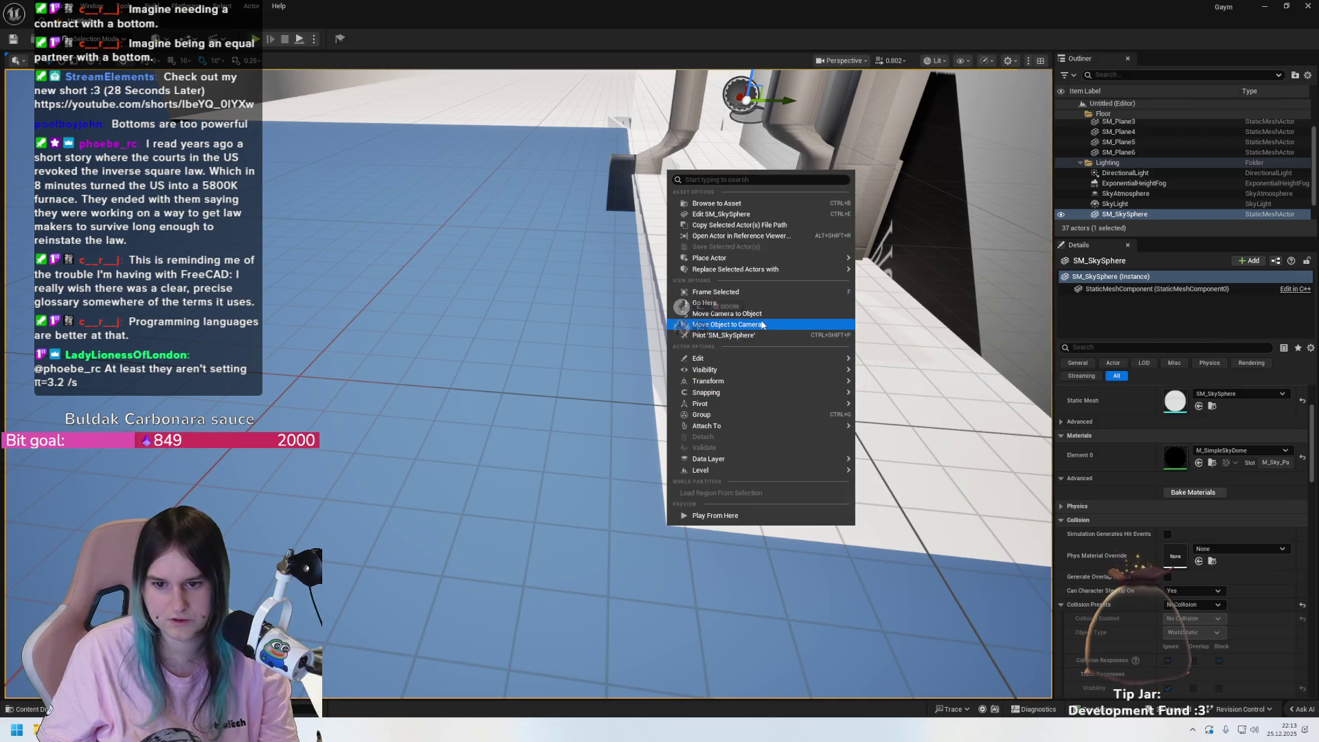
left_click(665, 480)
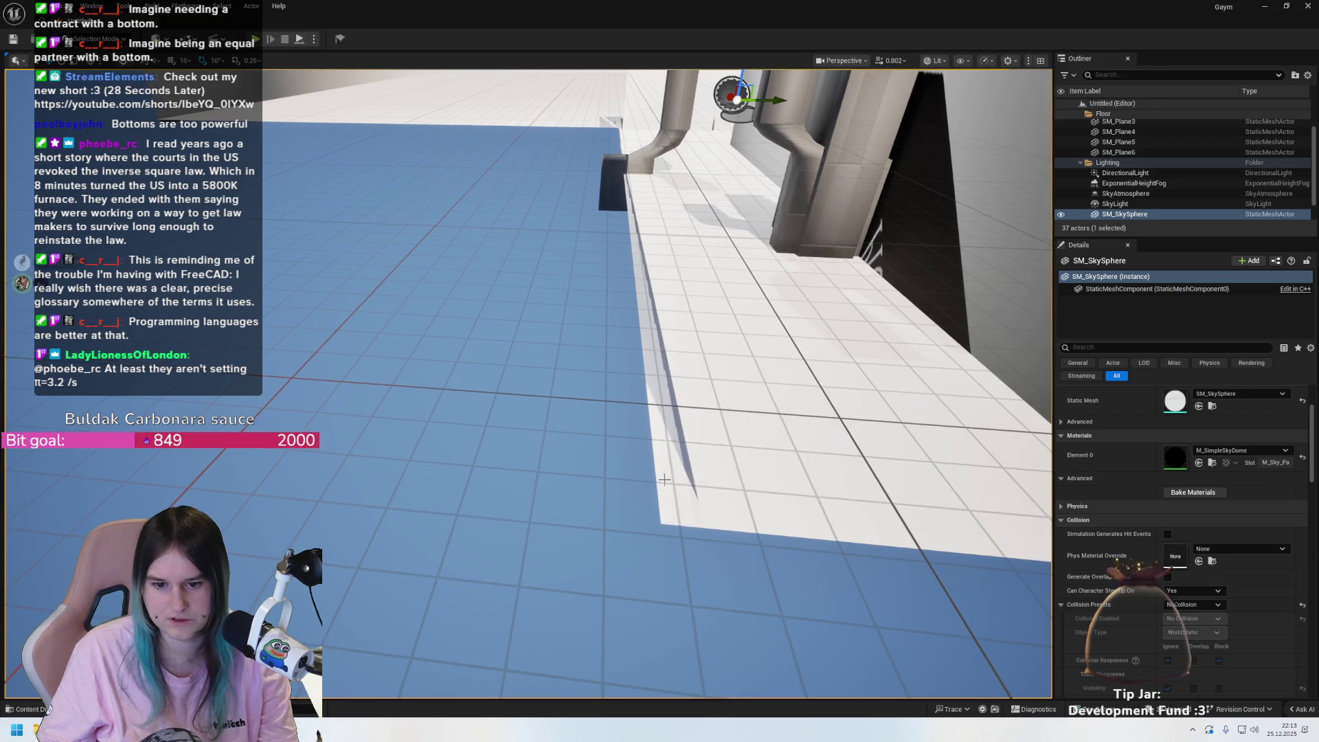
- Reselect SM_Plane4 and drag its pivot onto the plane's near-left corner
left_click(776, 453)
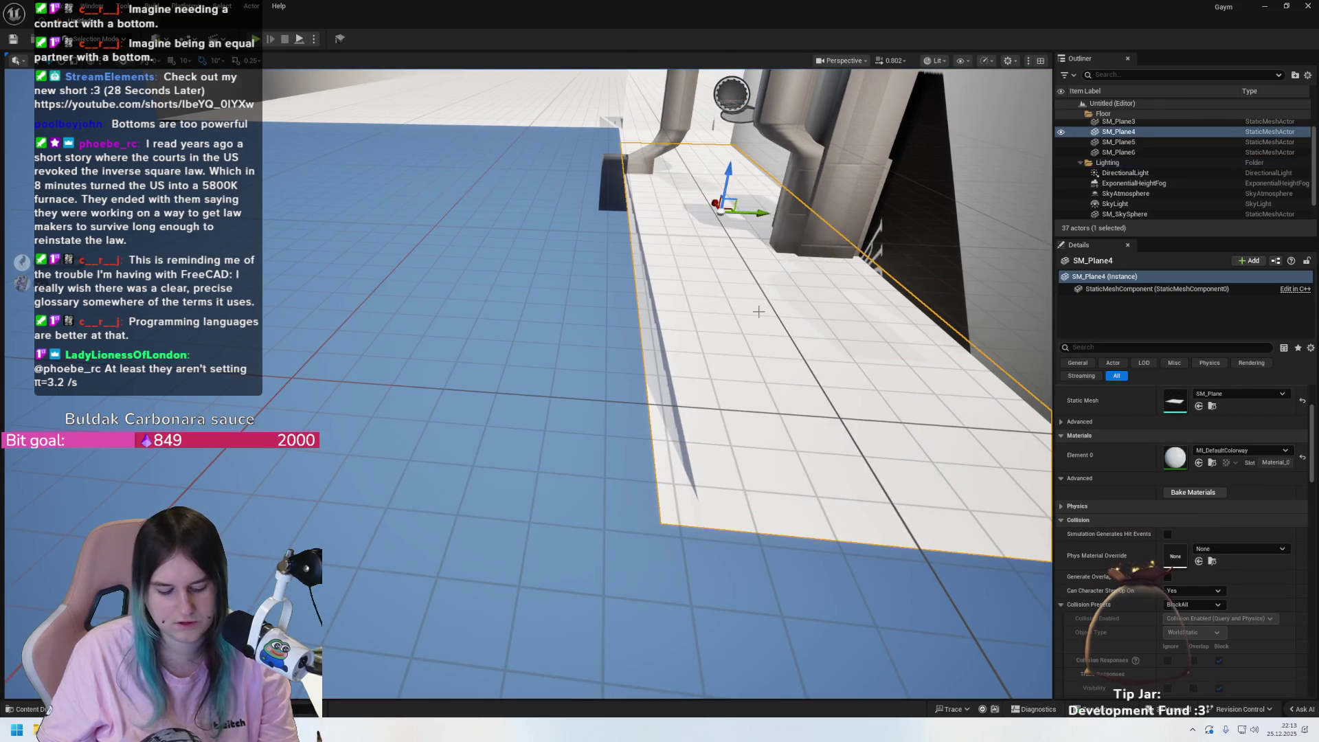
mouse_move(727, 206)
left_mouse_down()
mouse_move(658, 539)
mouse_move(687, 481)
mouse_move(783, 415)
left_mouse_up()
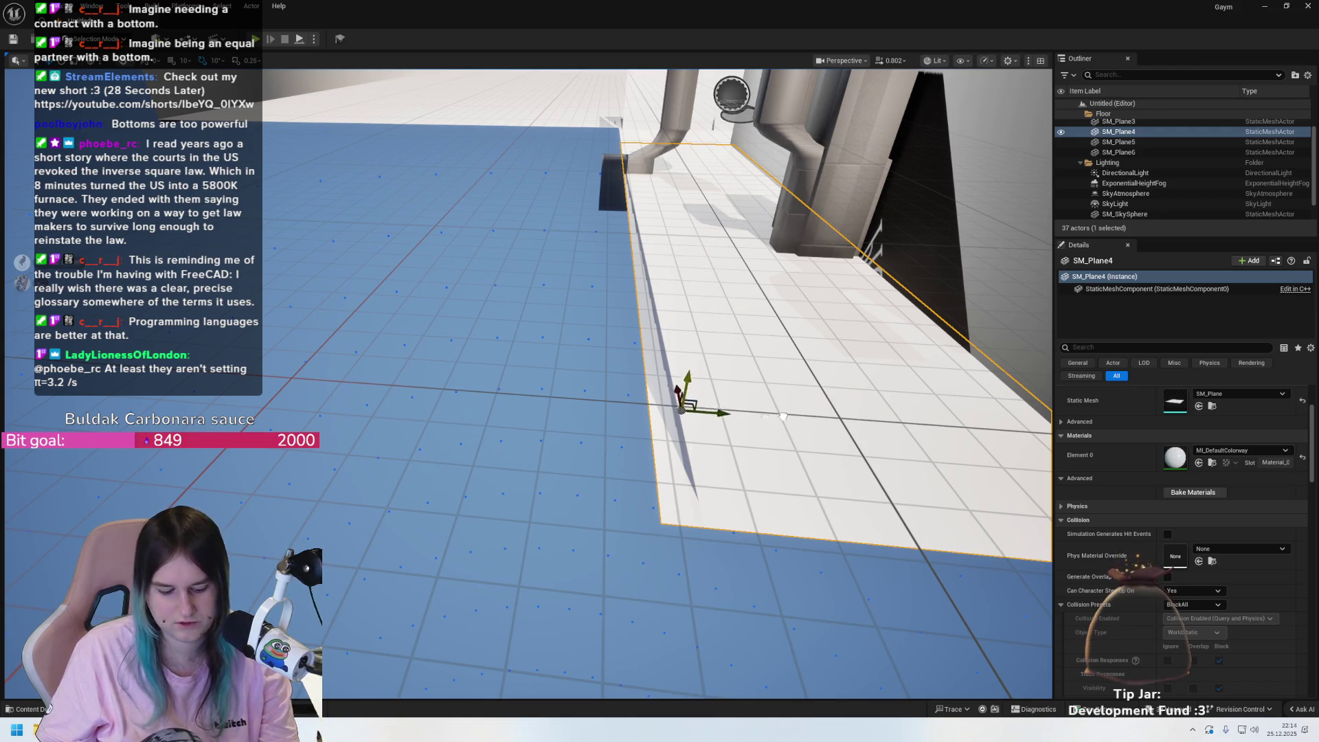
mouse_move(707, 385)
left_mouse_down()
mouse_move(687, 426)
mouse_move(687, 412)
left_mouse_up()
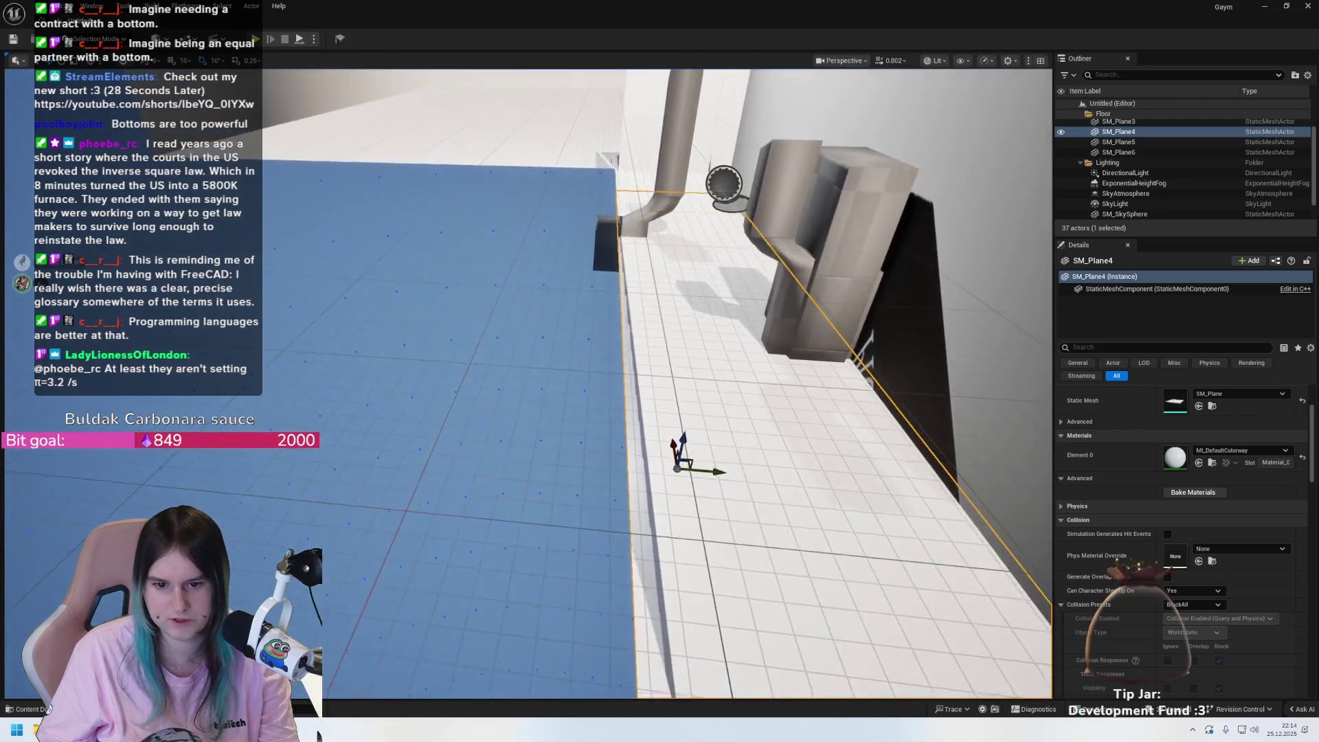
mouse_move(676, 468)
left_mouse_down()
mouse_move(677, 433)
mouse_move(756, 396)
mouse_move(670, 441)
mouse_move(609, 648)
mouse_move(636, 622)
mouse_move(611, 647)
left_mouse_up()
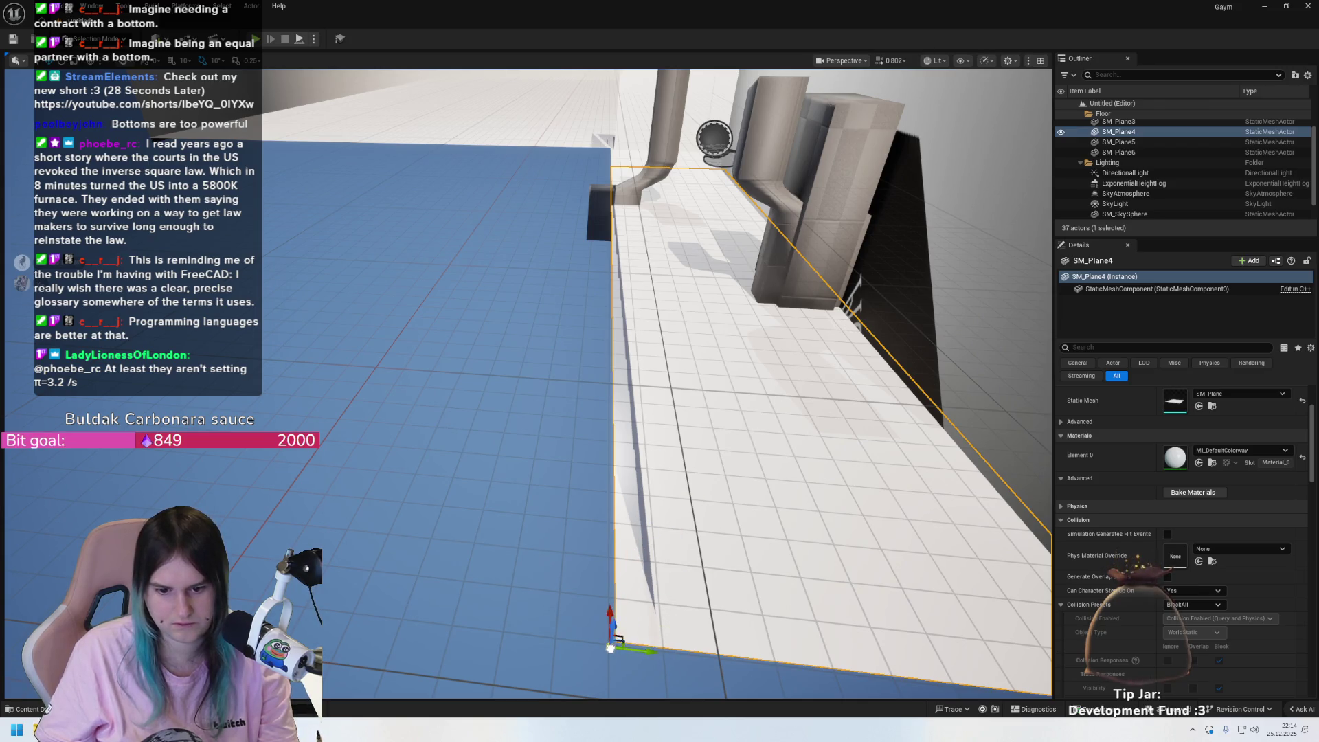
scroll(610, 647, "down", 5)
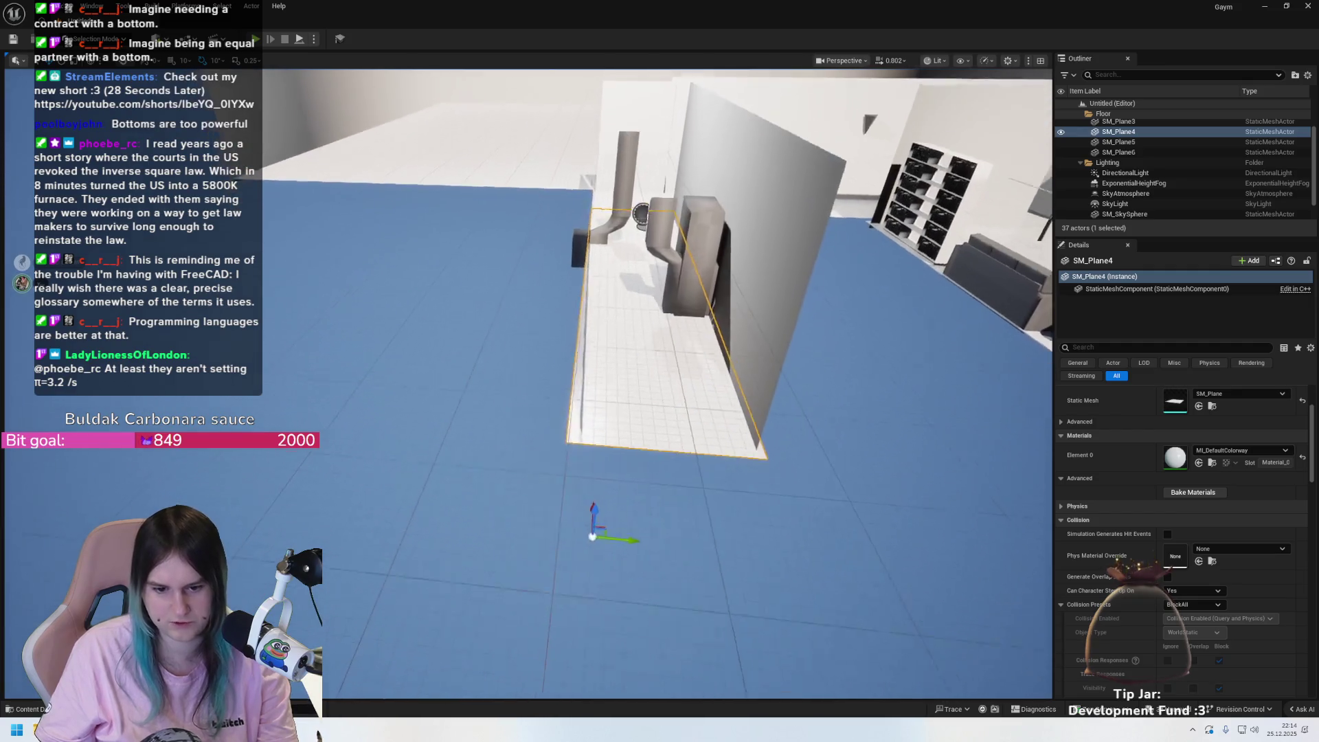
scroll(592, 536, "down", 1)
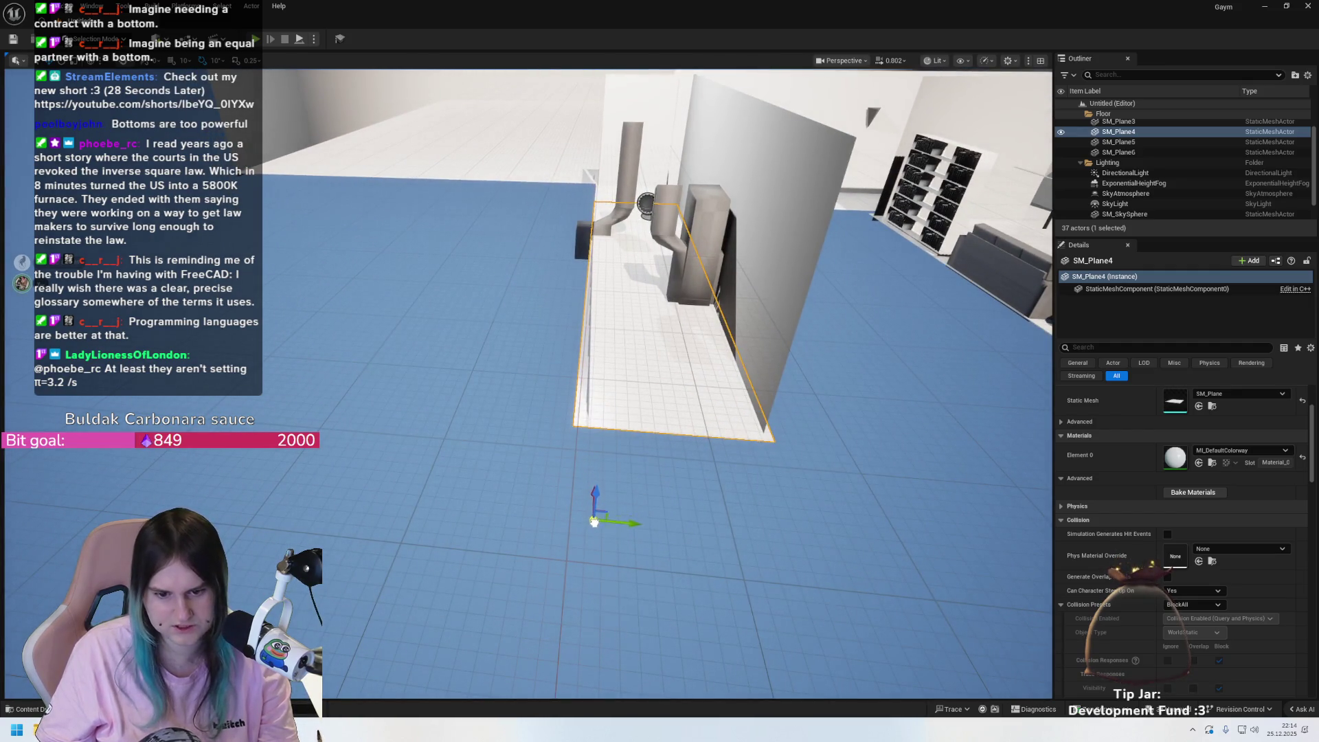
mouse_move(595, 522)
left_mouse_down()
mouse_move(589, 413)
mouse_move(677, 355)
mouse_move(681, 371)
mouse_move(714, 357)
mouse_move(667, 317)
mouse_move(648, 214)
mouse_move(588, 353)
left_mouse_up()
left_click_drag(514, 338, 576, 351)
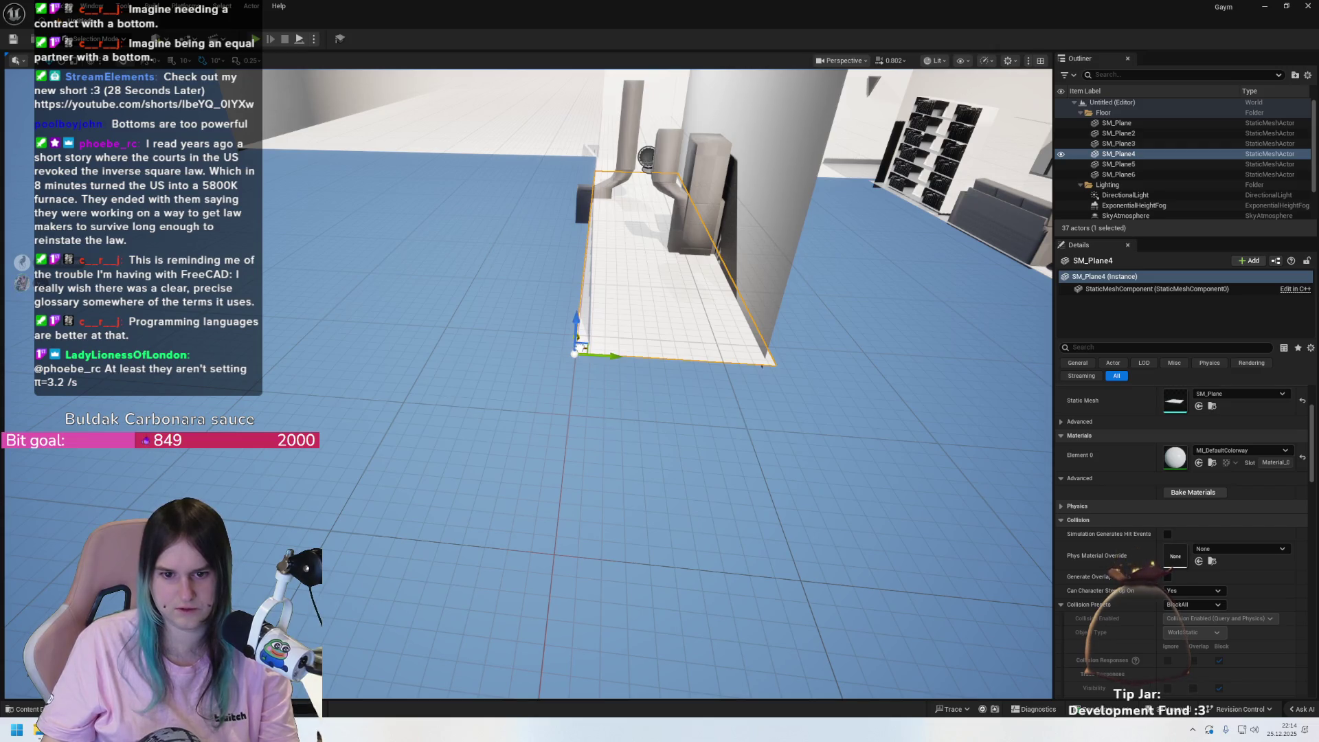
- Bring the camera close and snap SM_Plane4's pivot onto its lower-left corner
right_click(577, 348)
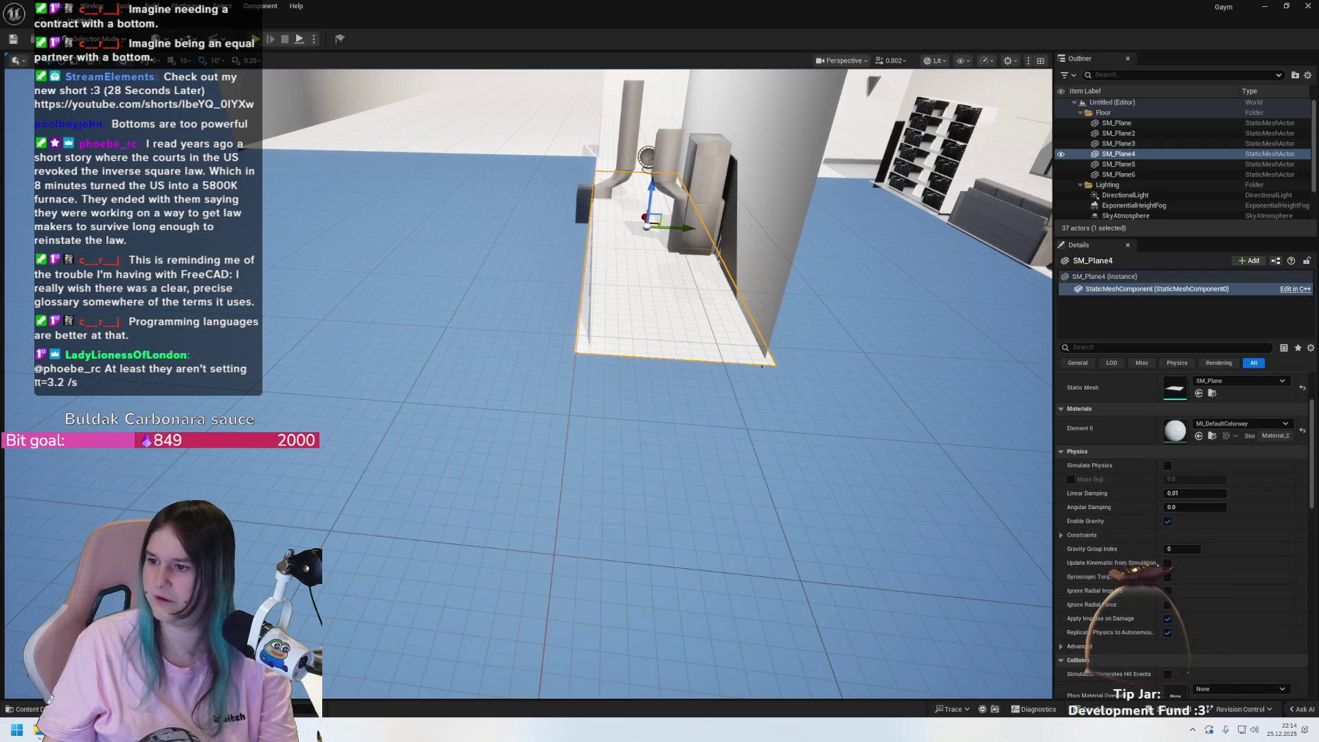
left_click(608, 338)
key("Left")
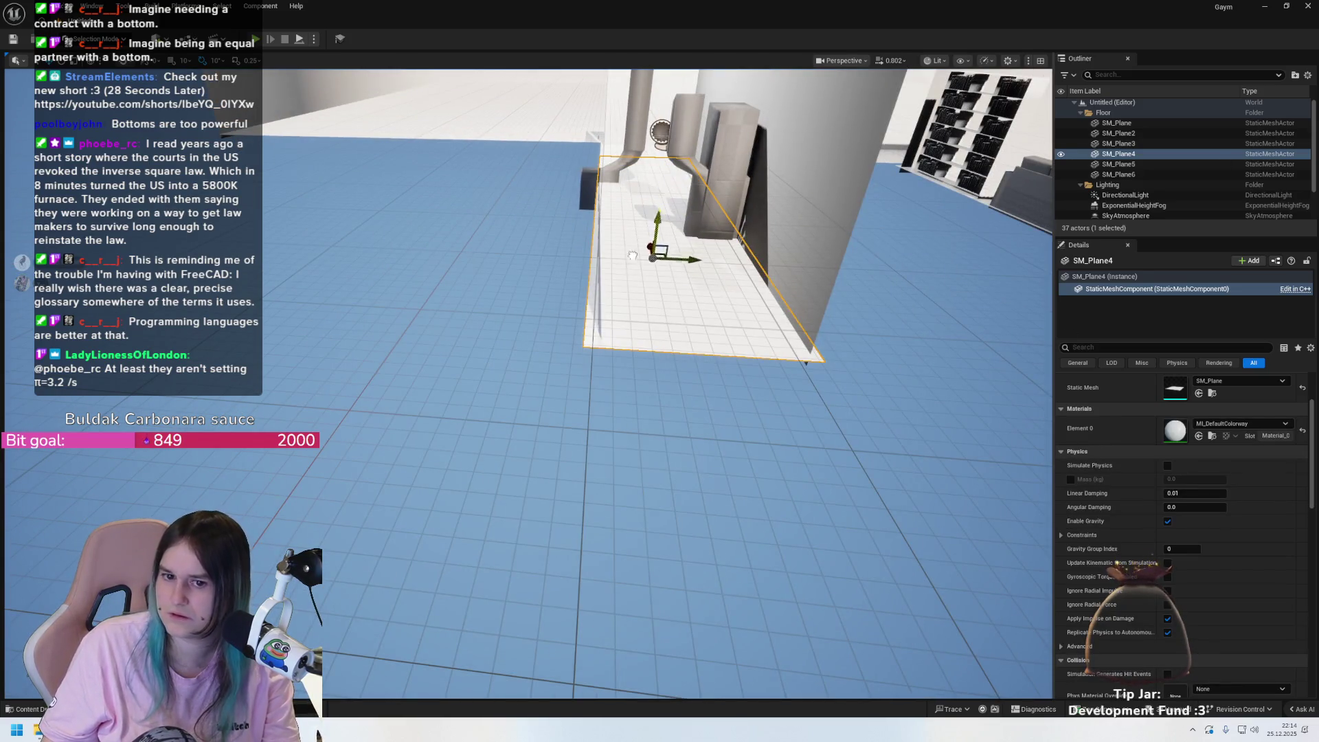
key("Right")
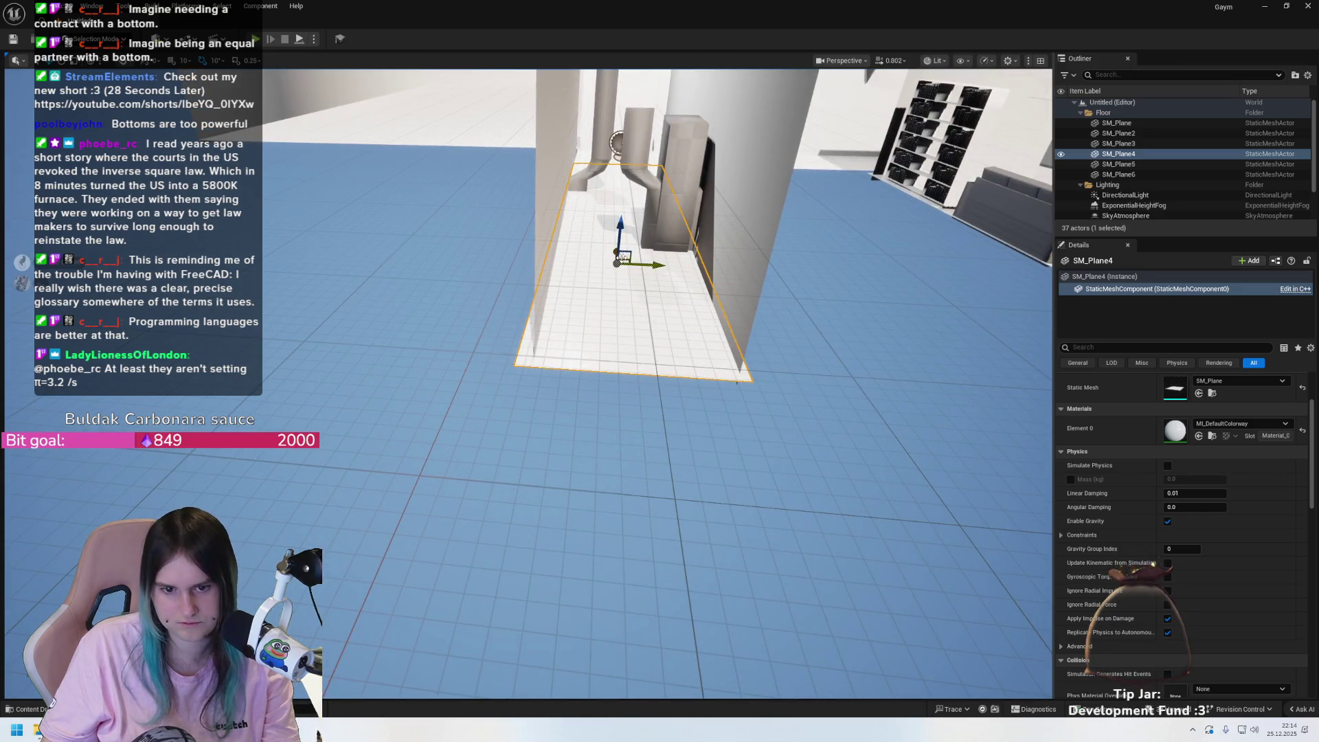
key("Up")
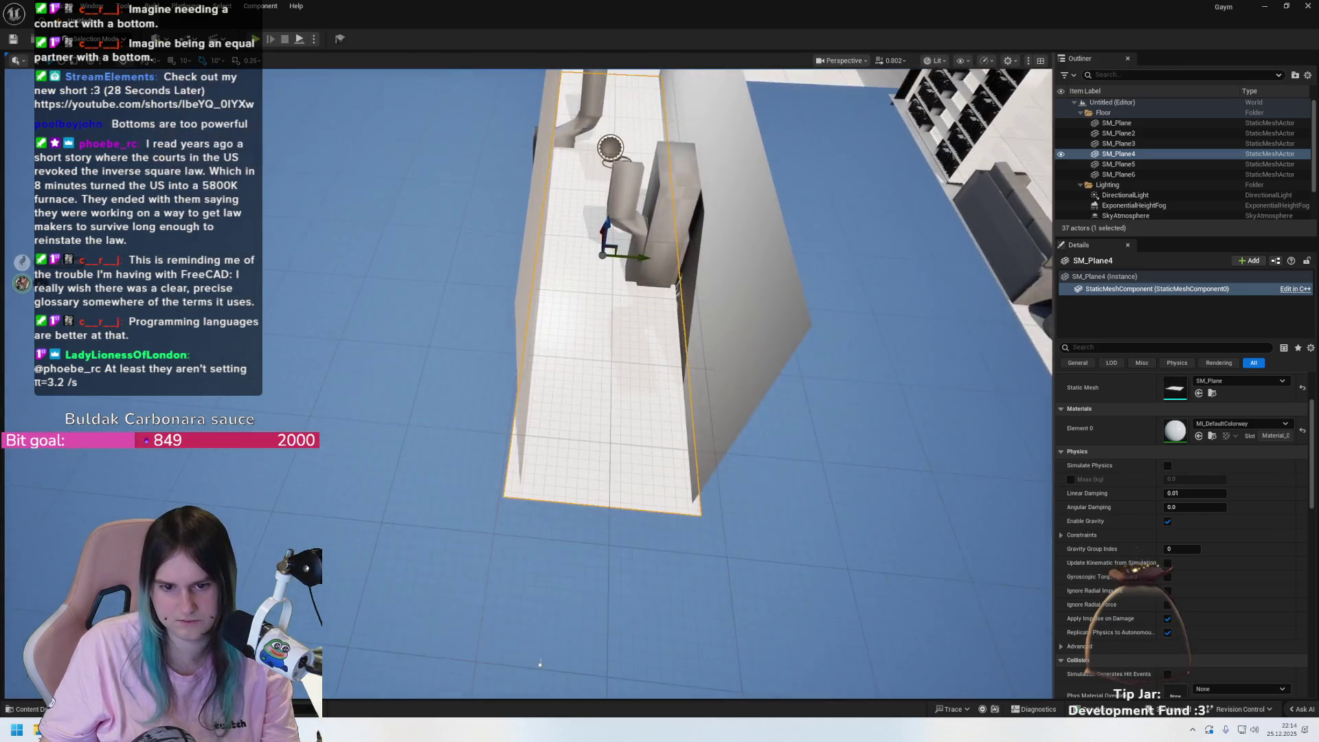
scroll(600, 258, "up", 1)
mouse_move(604, 258)
left_mouse_down()
mouse_move(529, 385)
mouse_move(502, 503)
left_mouse_up()
mouse_move(517, 427)
left_mouse_down()
mouse_move(518, 465)
mouse_move(457, 501)
mouse_move(503, 496)
left_mouse_up()
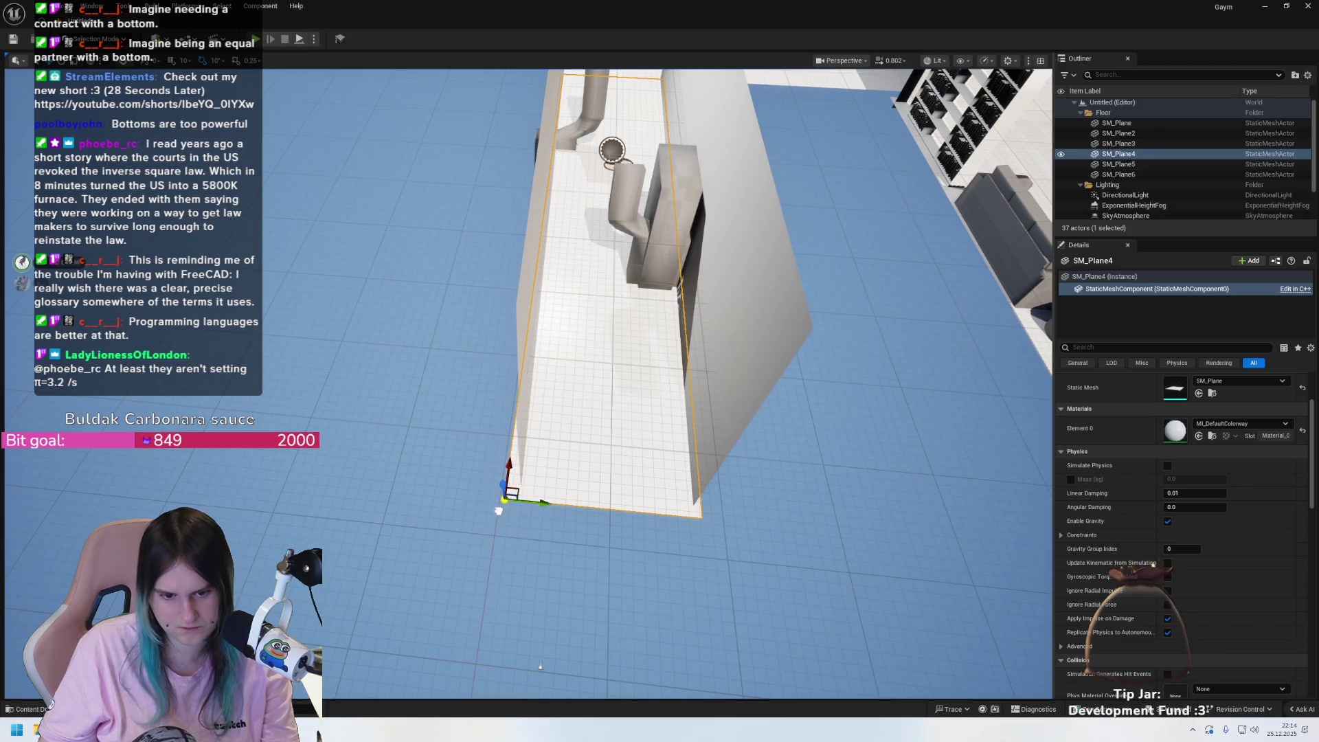
scroll(550, 481, "down", 5)
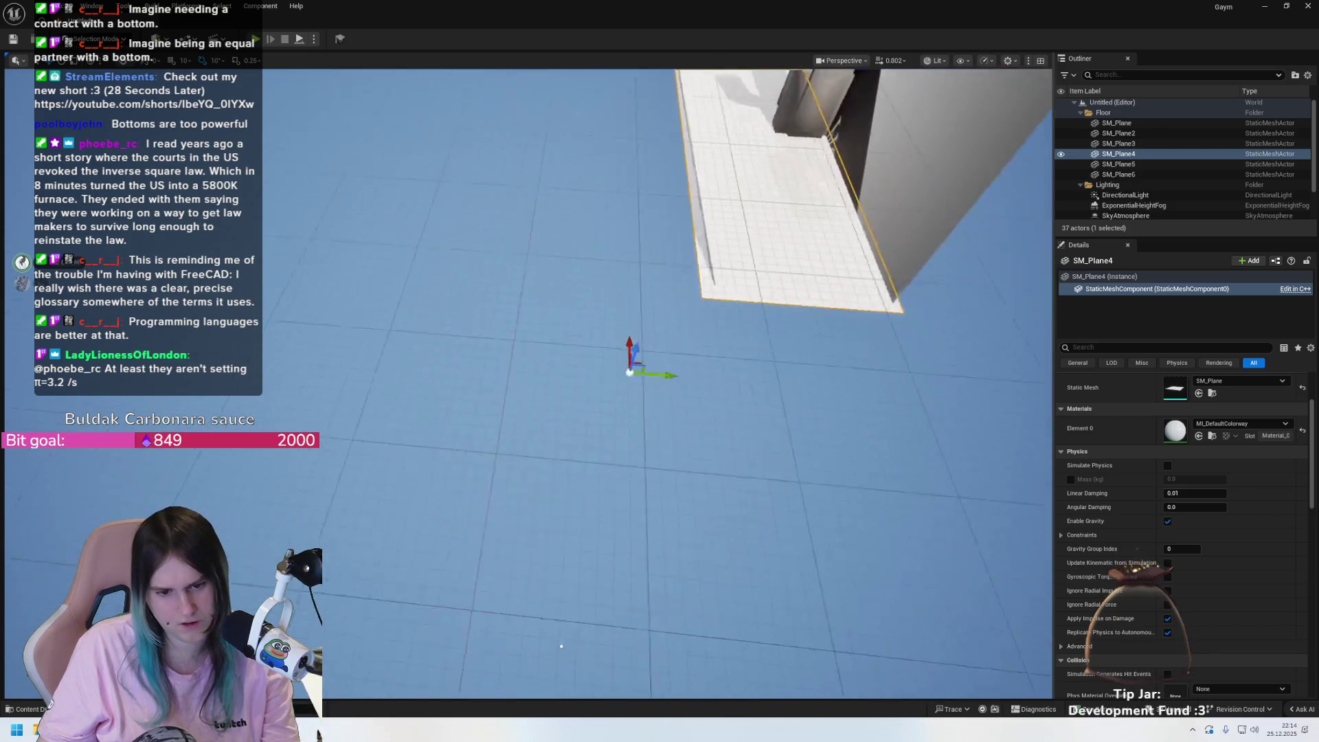
- Reselect SM_Plane4 and place its pivot exactly on the bottom-left corner vertex
right_click(623, 392)
scroll(740, 265, "up", 5)
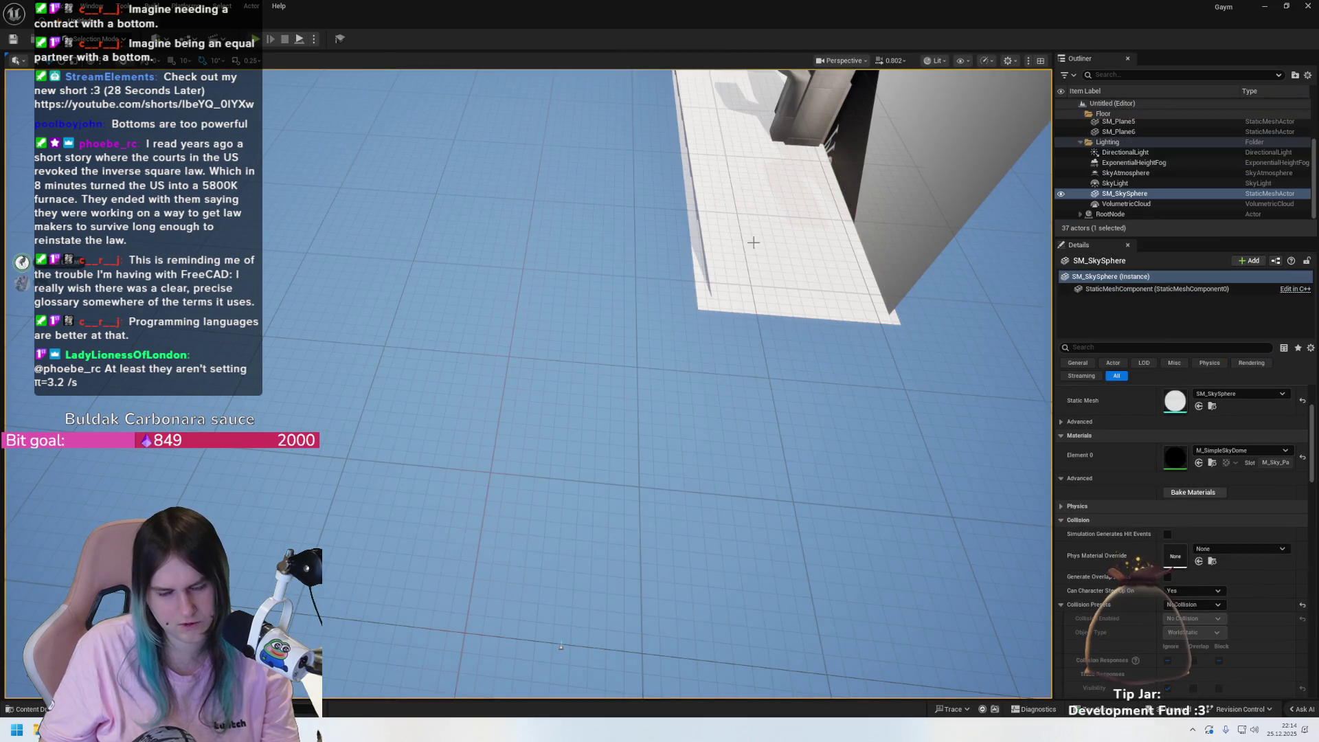
left_click(707, 180)
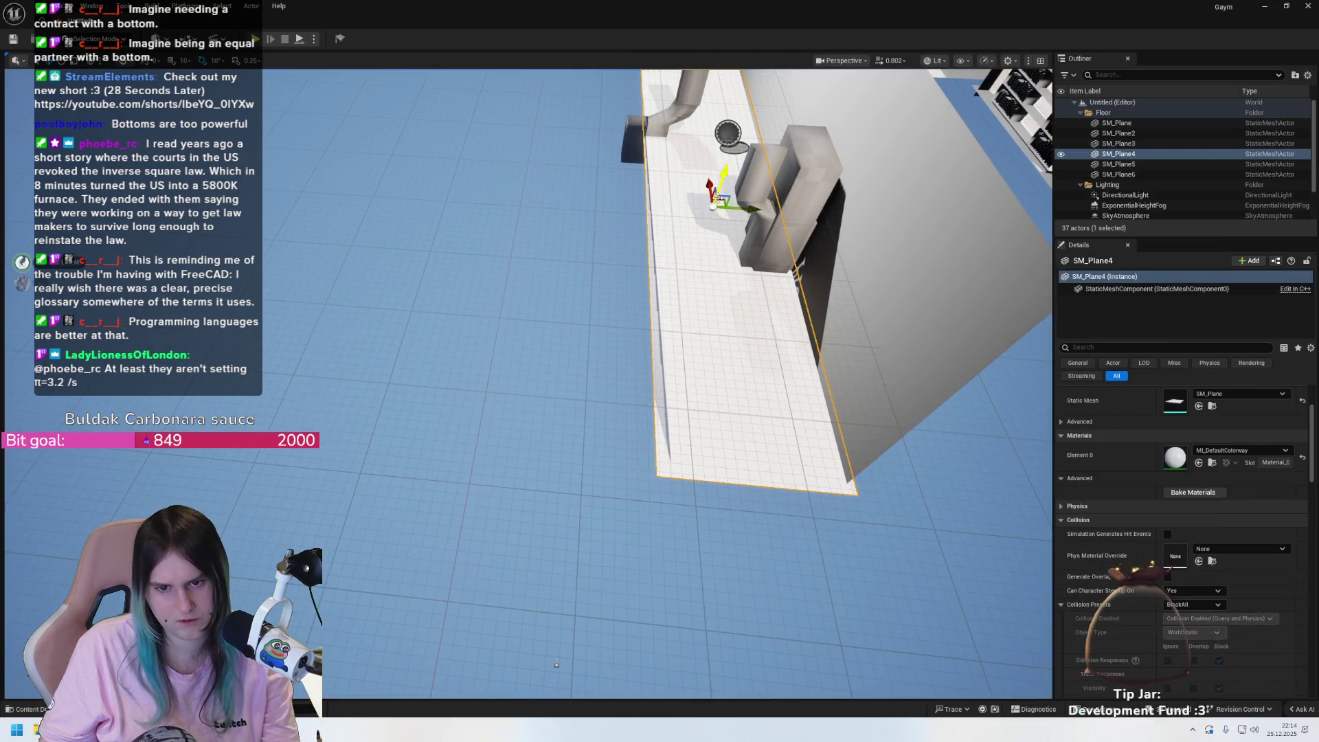
right_click(716, 282)
mouse_move(809, 512)
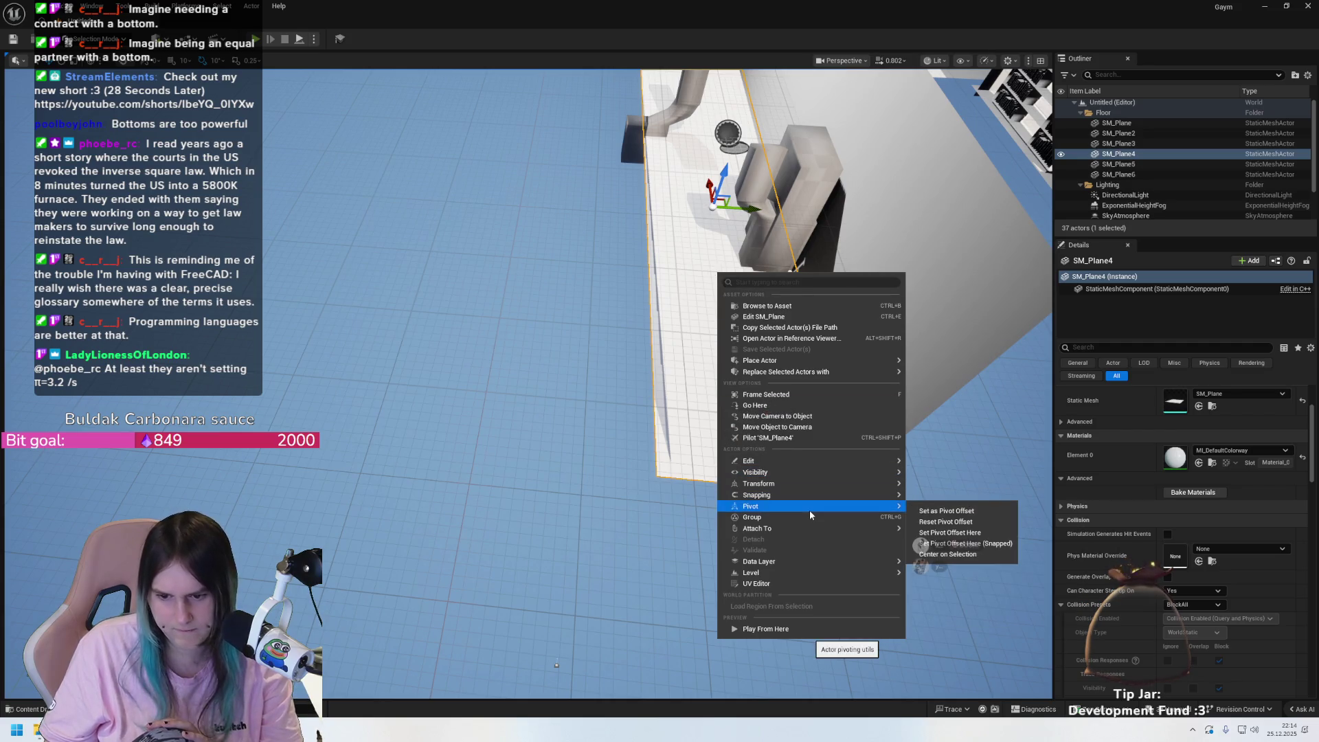
key("Escape")
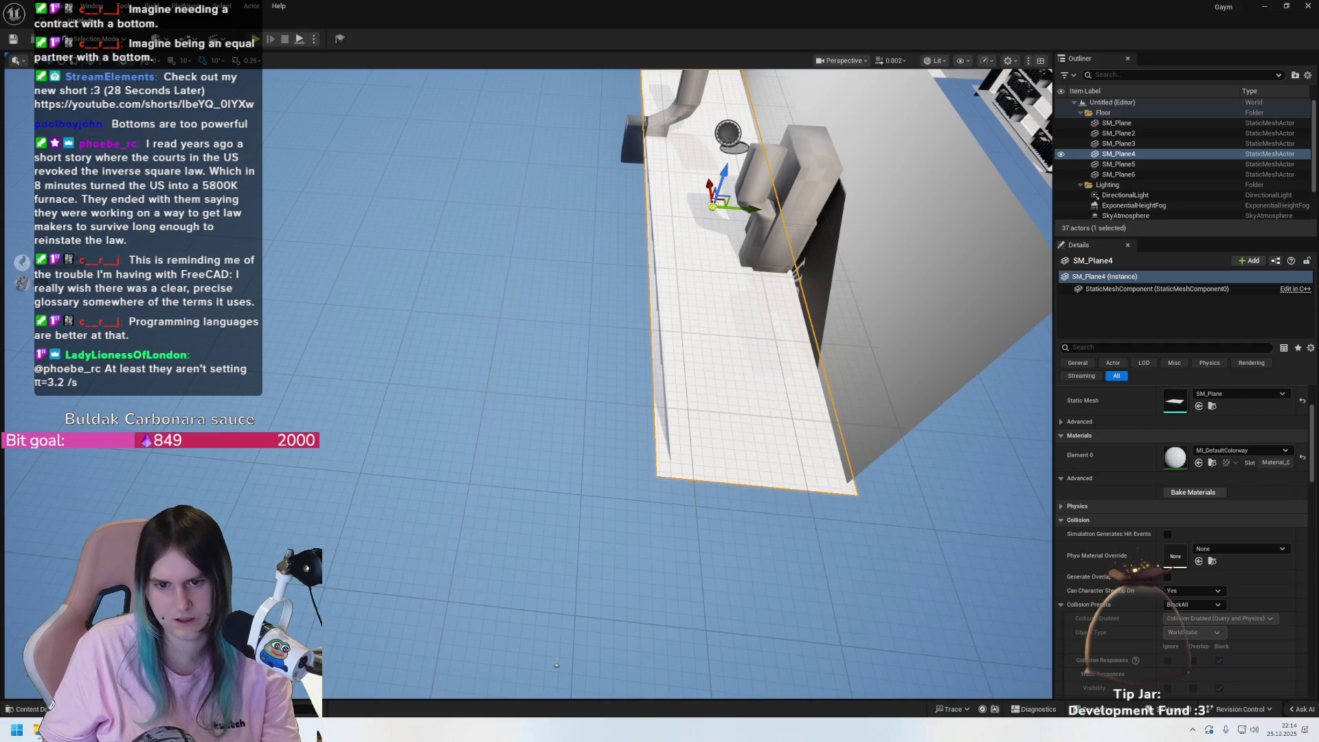
mouse_move(715, 205)
left_mouse_down()
mouse_move(658, 474)
mouse_move(698, 258)
mouse_move(687, 348)
left_mouse_up()
left_click_drag(670, 476, 670, 475)
mouse_move(619, 331)
left_mouse_down()
mouse_move(543, 281)
mouse_move(374, 471)
left_mouse_up()
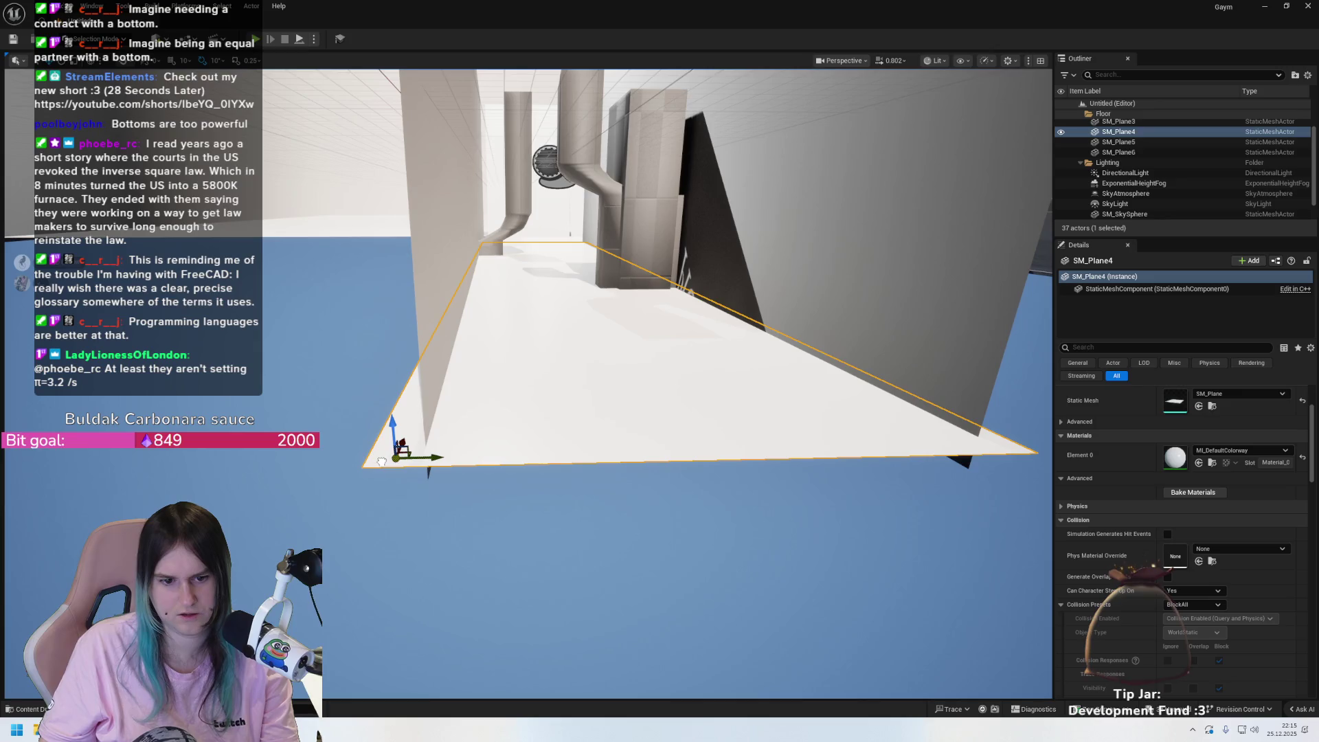
- Duplicate the floor plane as SM_Plane7 and make its current pivot the pivot offset
left_click_drag(391, 282, 1009, 438)
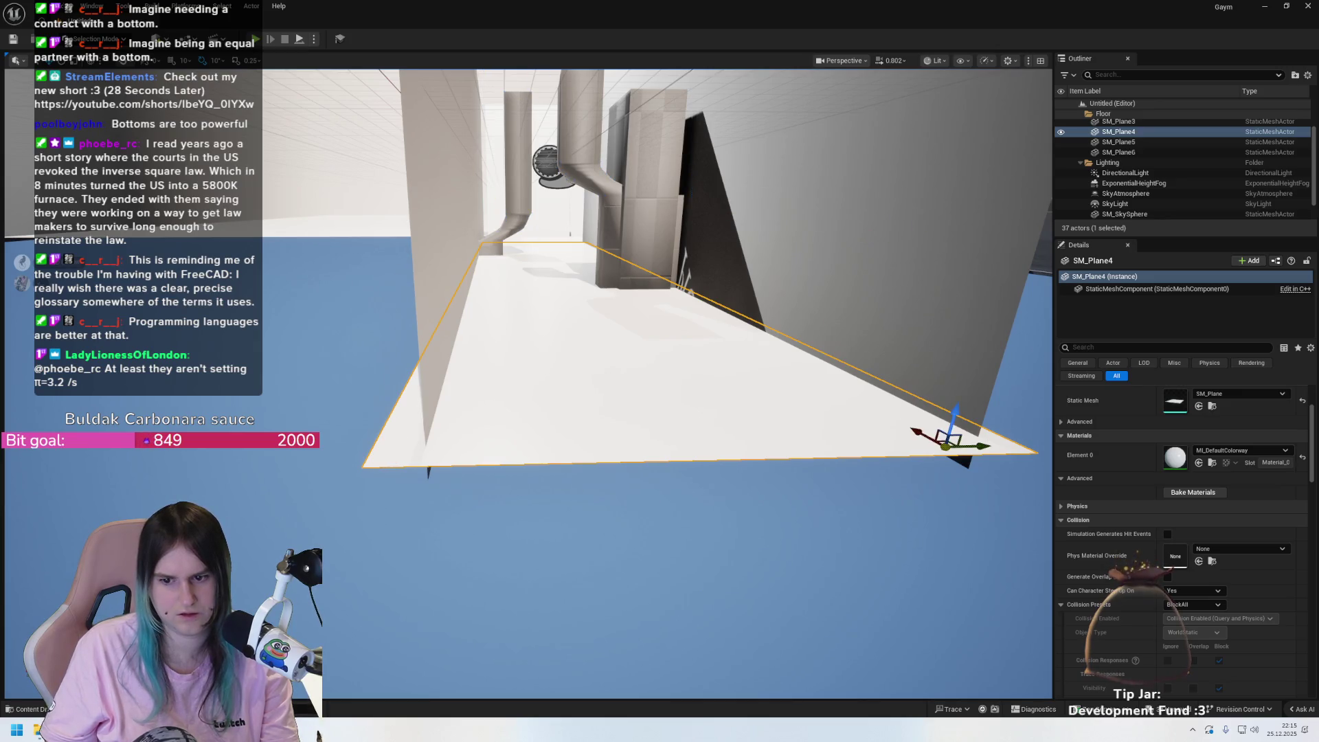
mouse_move(438, 450)
left_mouse_down()
mouse_move(786, 94)
mouse_move(356, 369)
left_mouse_up()
mouse_move(397, 458)
left_mouse_down()
mouse_move(382, 471)
mouse_move(350, 459)
mouse_move(455, 287)
mouse_move(363, 465)
left_mouse_up()
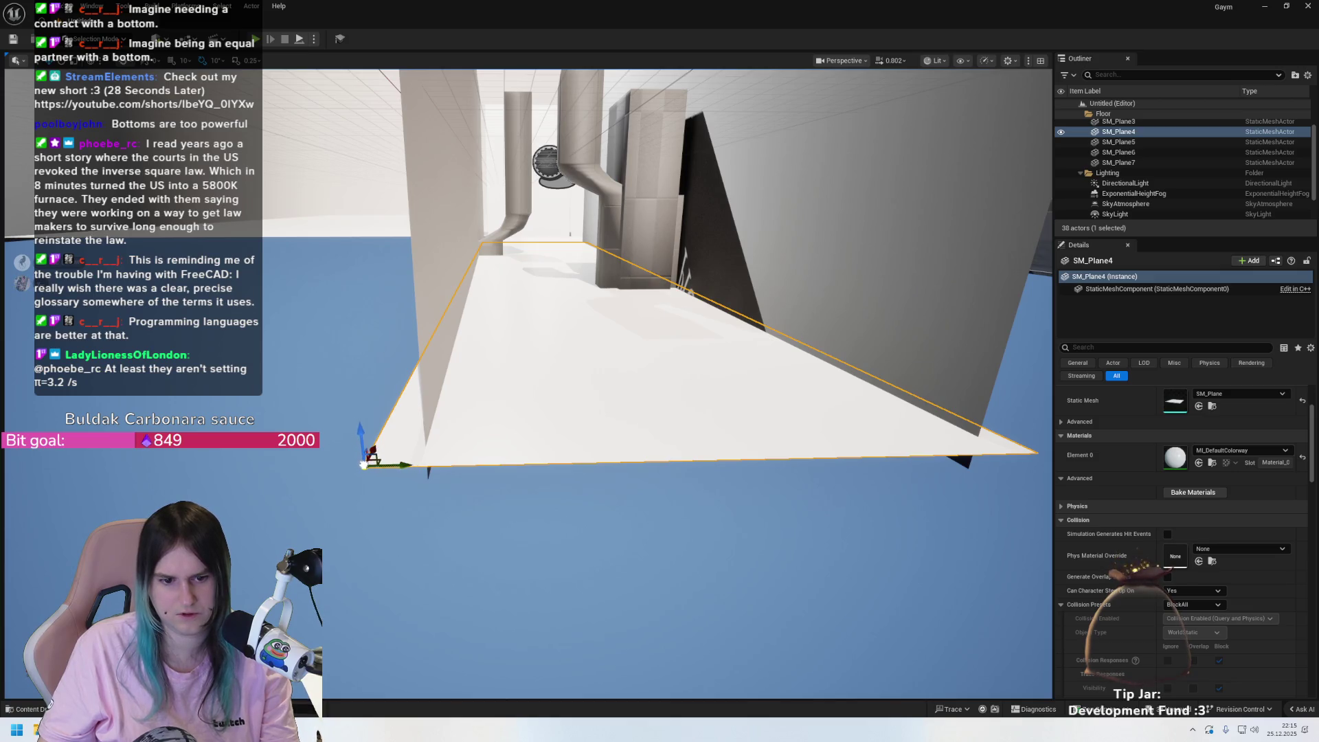
right_click(410, 455)
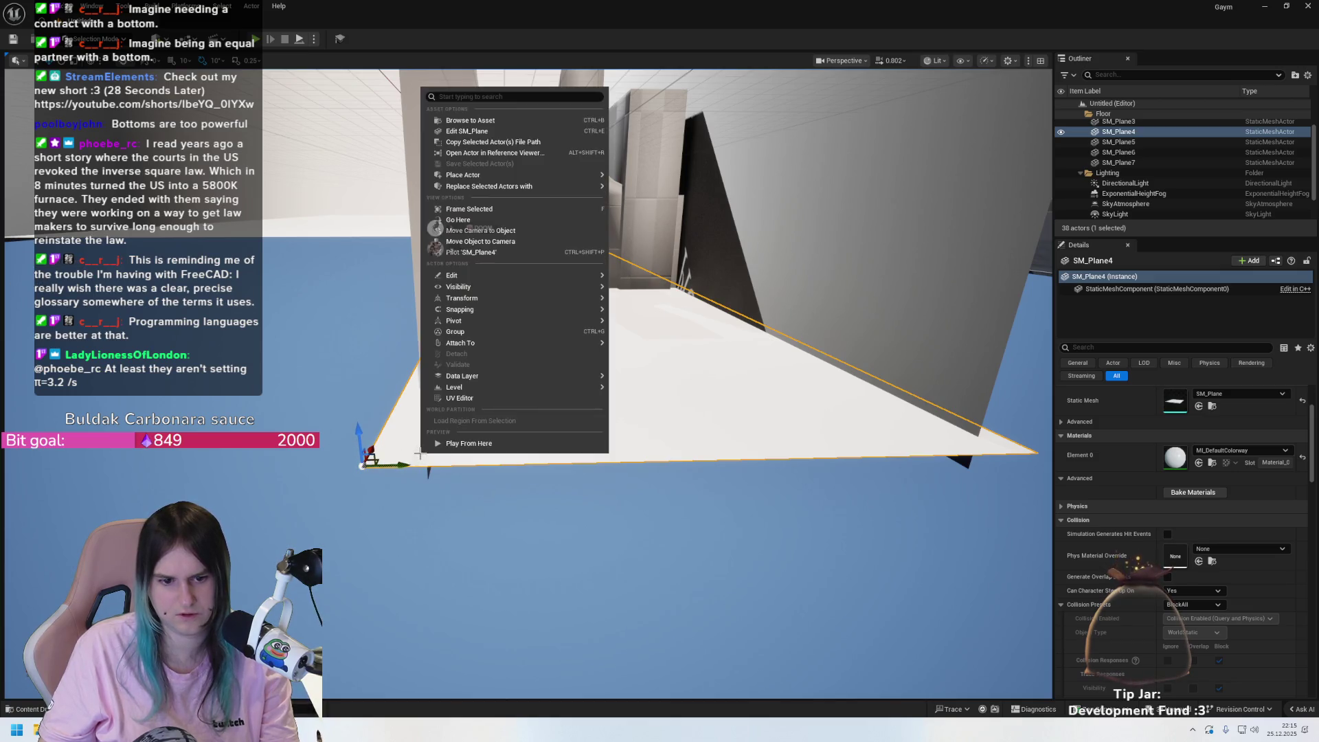
mouse_move(498, 320)
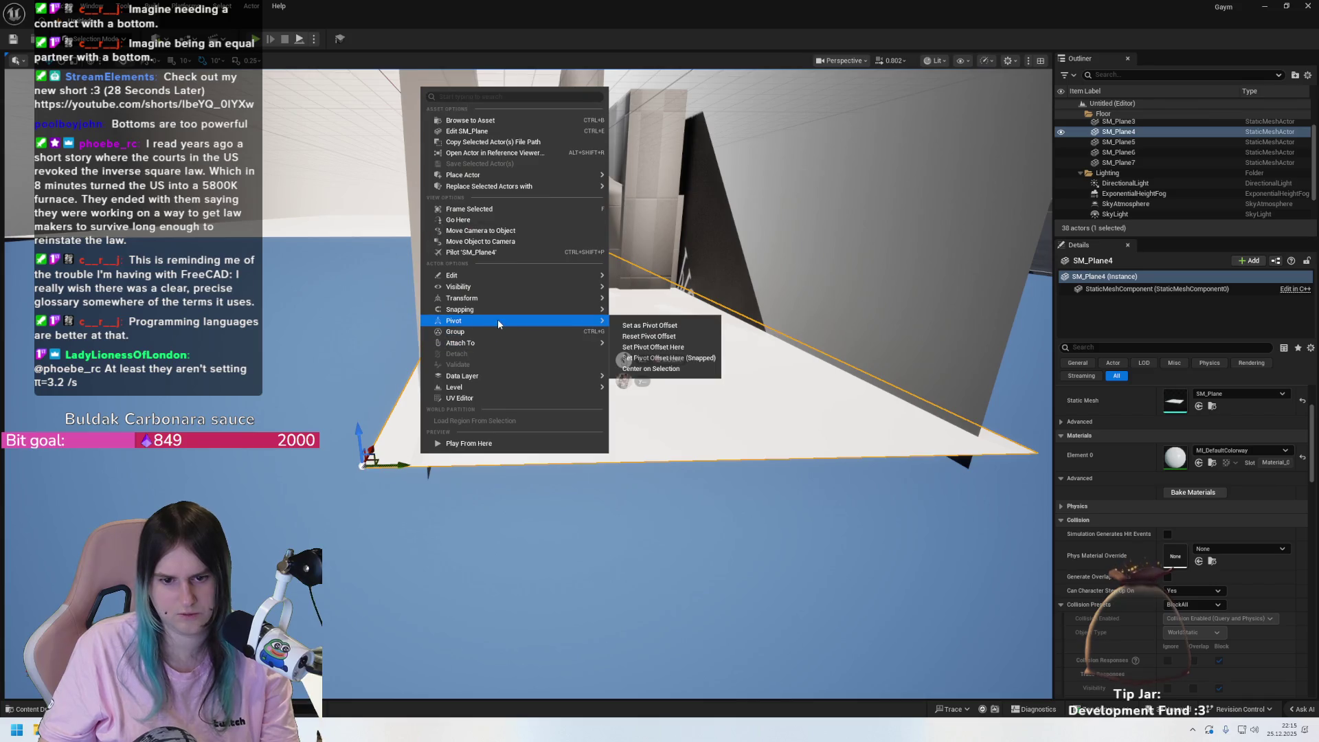
left_click(649, 325)
mouse_move(613, 369)
left_mouse_down()
mouse_move(536, 438)
mouse_move(713, 436)
left_mouse_up()
- Pull the view back and select the SM_Plane7 strip
left_click(869, 325)
mouse_move(571, 529)
left_mouse_down()
mouse_move(571, 509)
mouse_move(570, 528)
left_mouse_up()
left_click(570, 529)
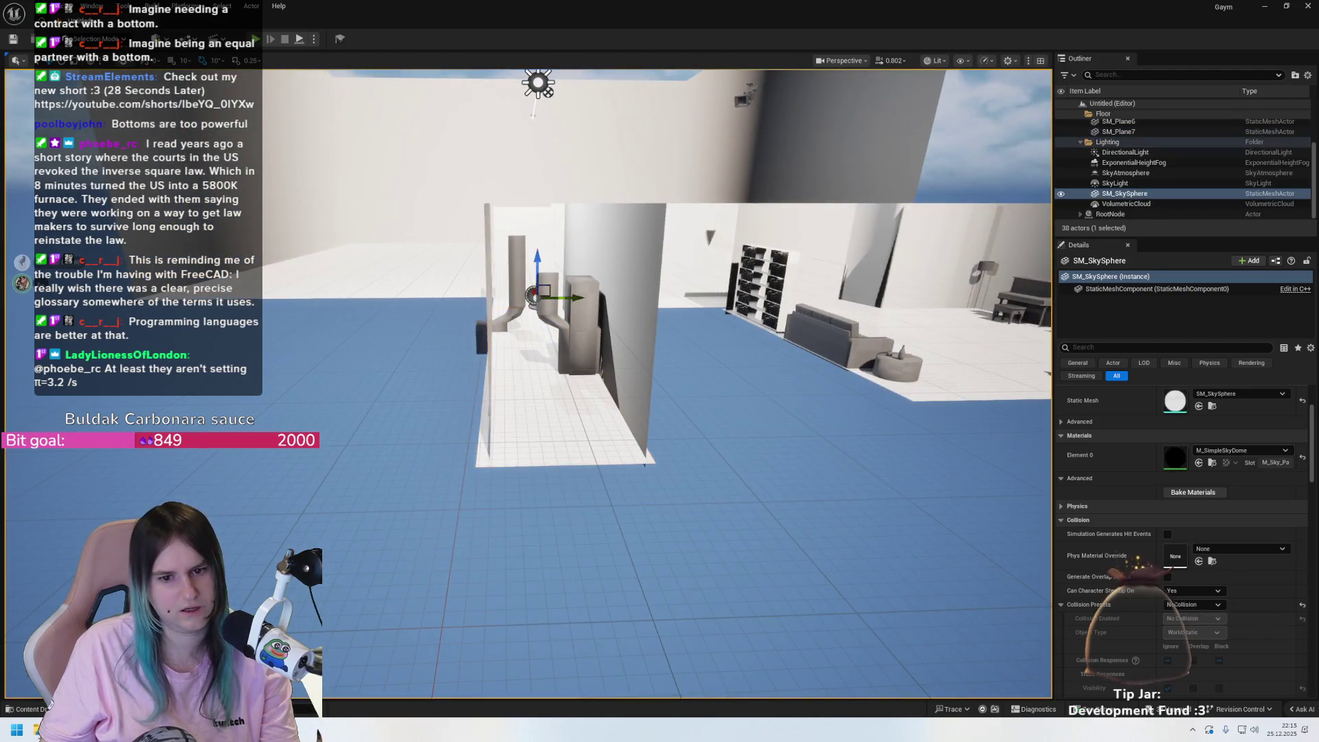
left_click(560, 454)
left_click(545, 508)
left_click(549, 370)
scroll(550, 350, "up", 4)
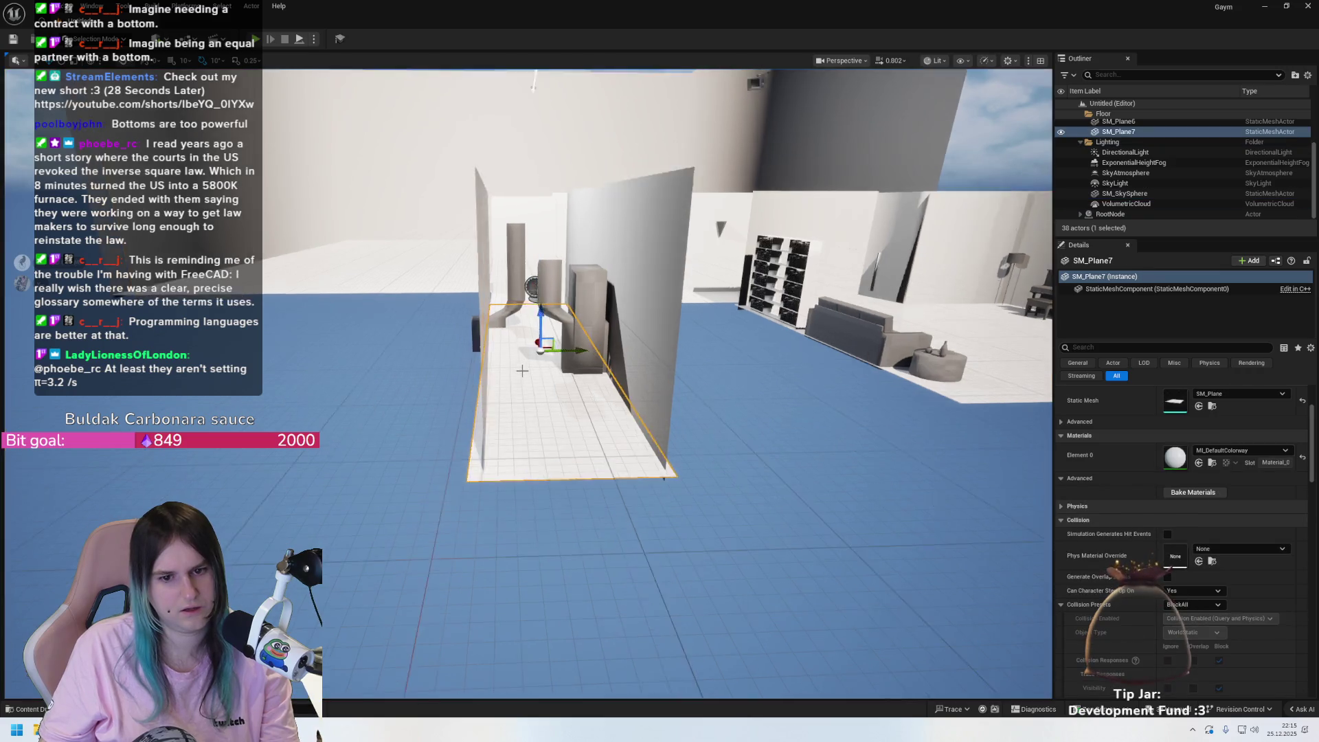
- Lower SM_Plane7's pivot and apply Set Pivot Offset Here at the clicked spot
left_click_drag(542, 340, 538, 583)
right_click(555, 437)
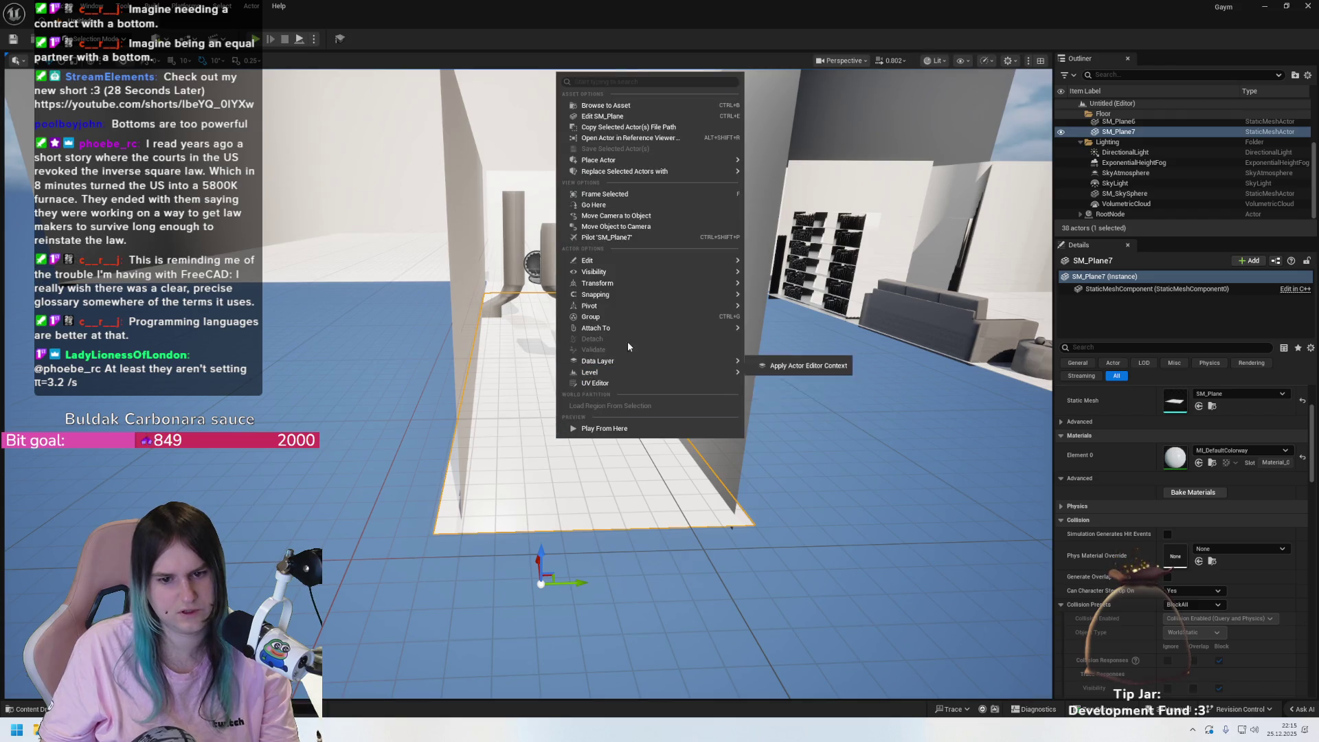
mouse_move(633, 307)
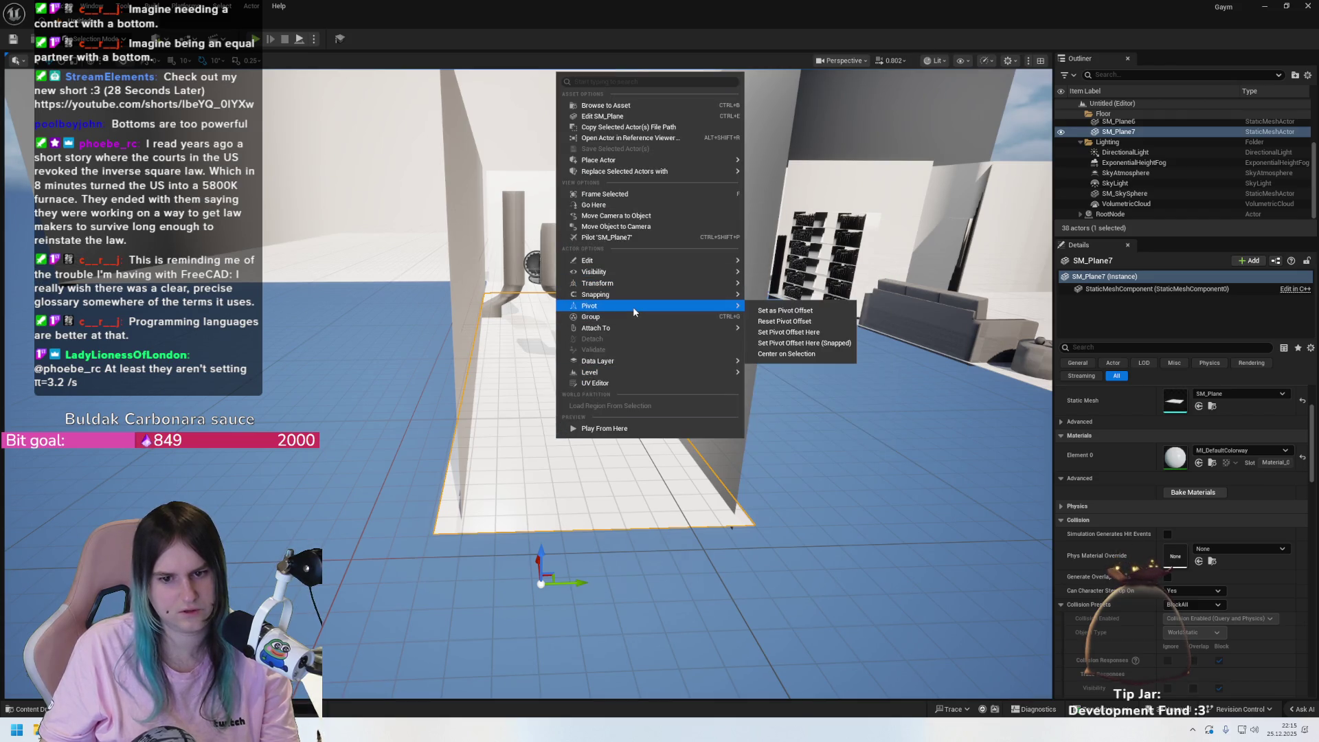
left_click(830, 336)
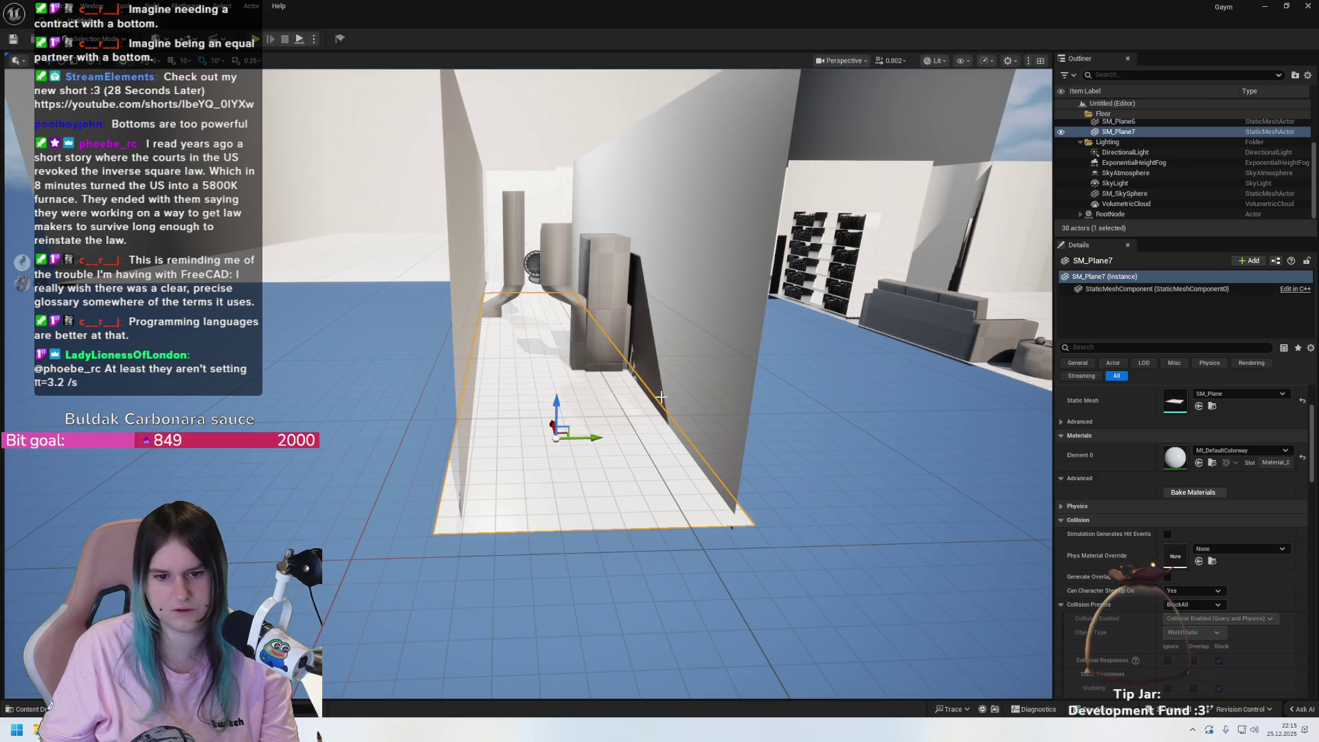
left_click_drag(660, 397, 258, 483)
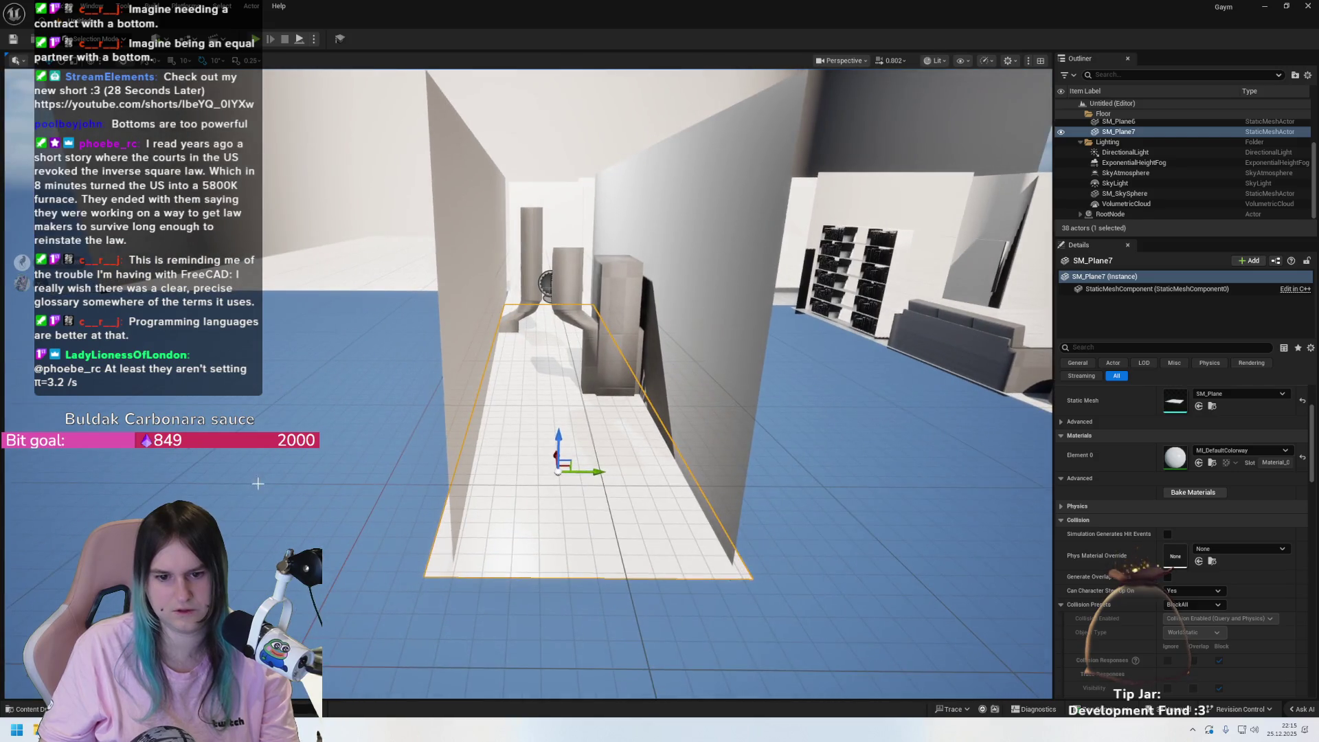
right_click(558, 357)
left_click(516, 380)
- Undo back to before the copy and move the plane's pivot toward its corner
key("ctrl+z")
key("ctrl+z")
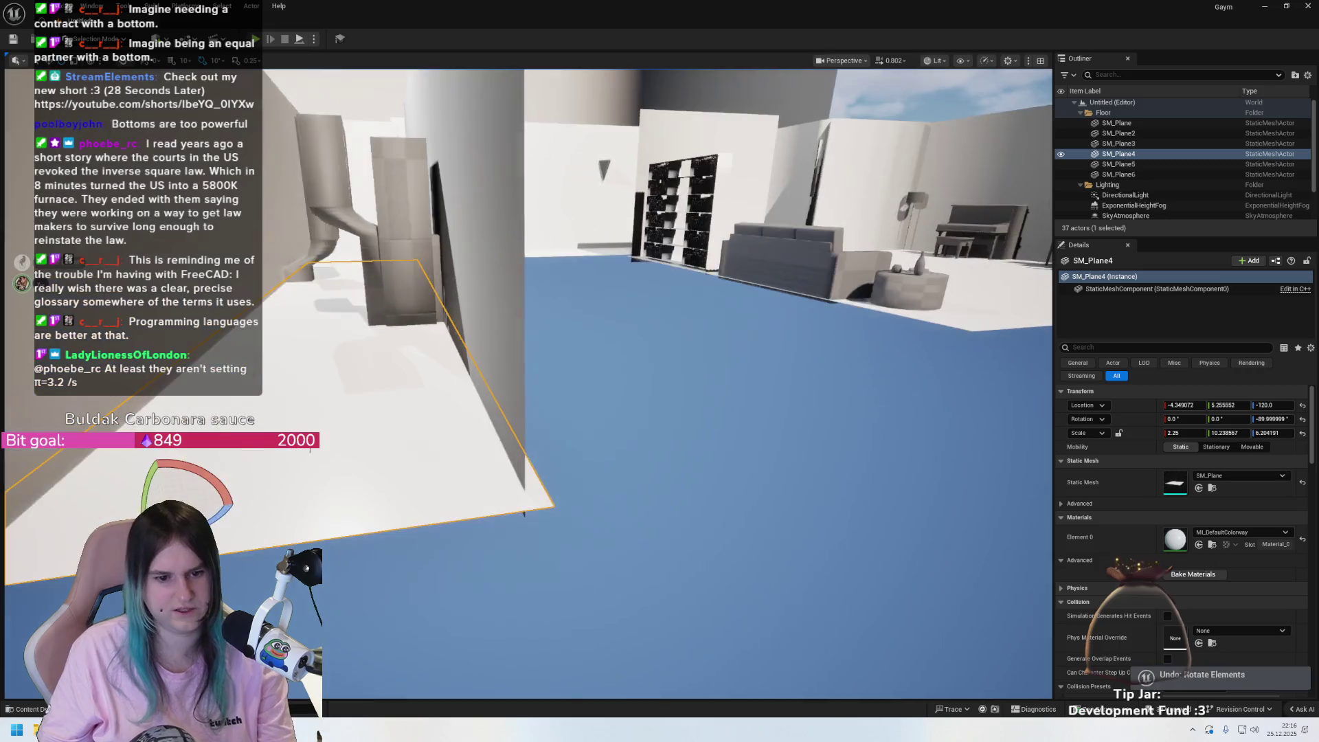
mouse_move(524, 513)
left_mouse_down()
mouse_move(485, 509)
mouse_move(426, 456)
left_mouse_up()
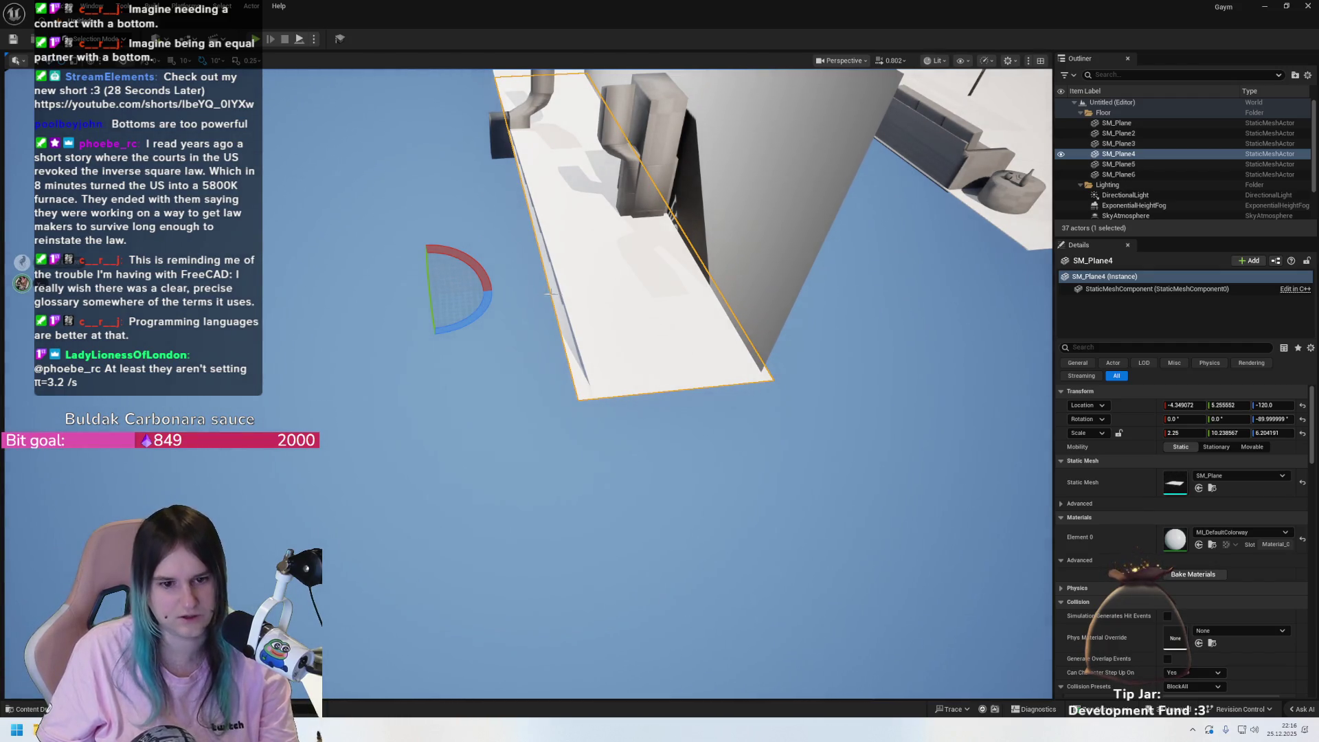
key("w")
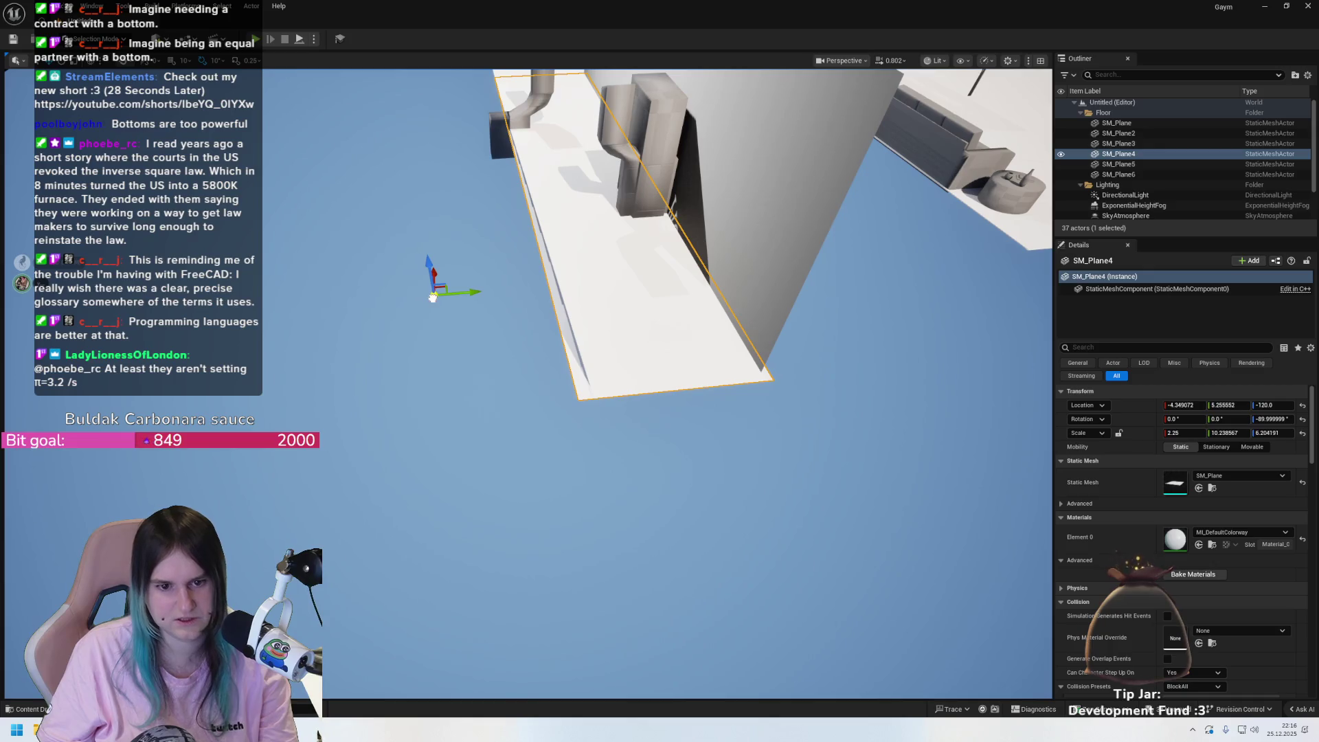
mouse_move(432, 296)
left_mouse_down()
mouse_move(565, 415)
mouse_move(608, 359)
mouse_move(644, 350)
mouse_move(584, 390)
left_mouse_up()
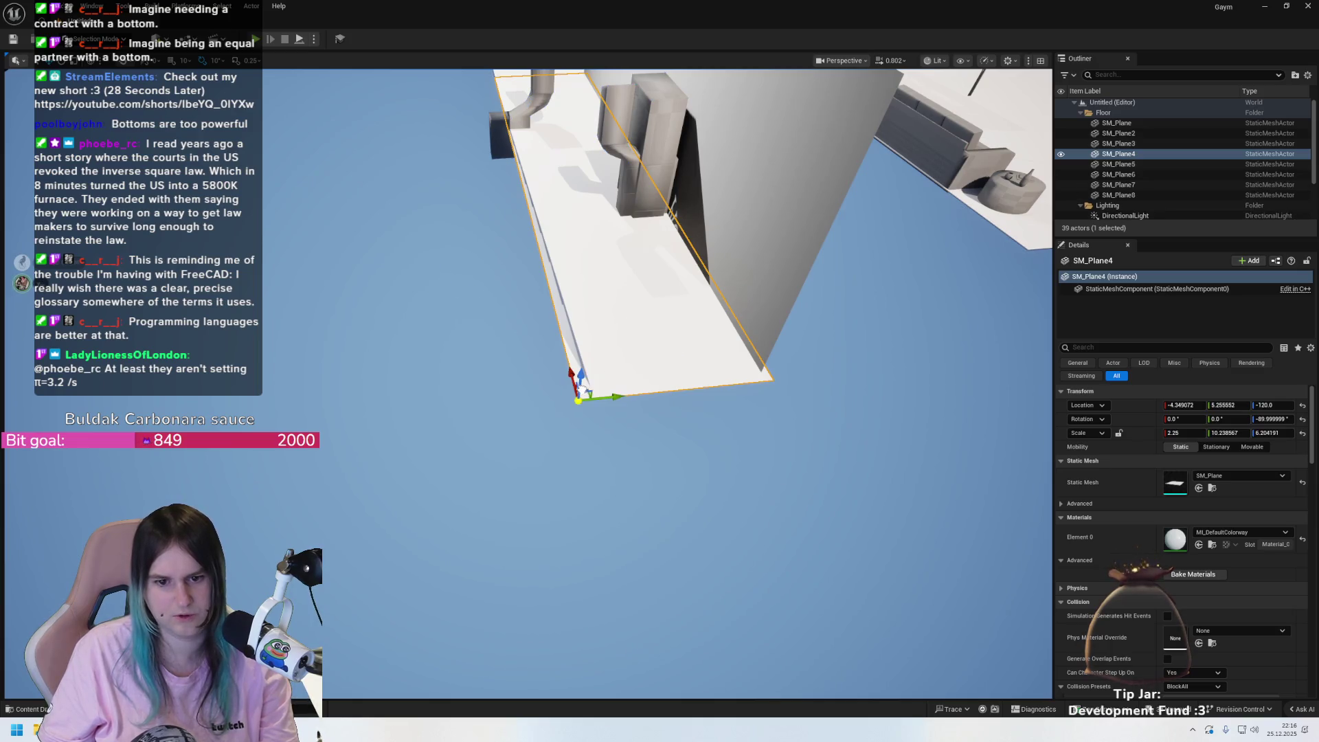
- Duplicate the plane as SM_Plane8, then delete both SM_Plane8 and SM_Plane4
right_click(660, 366)
left_click(523, 294)
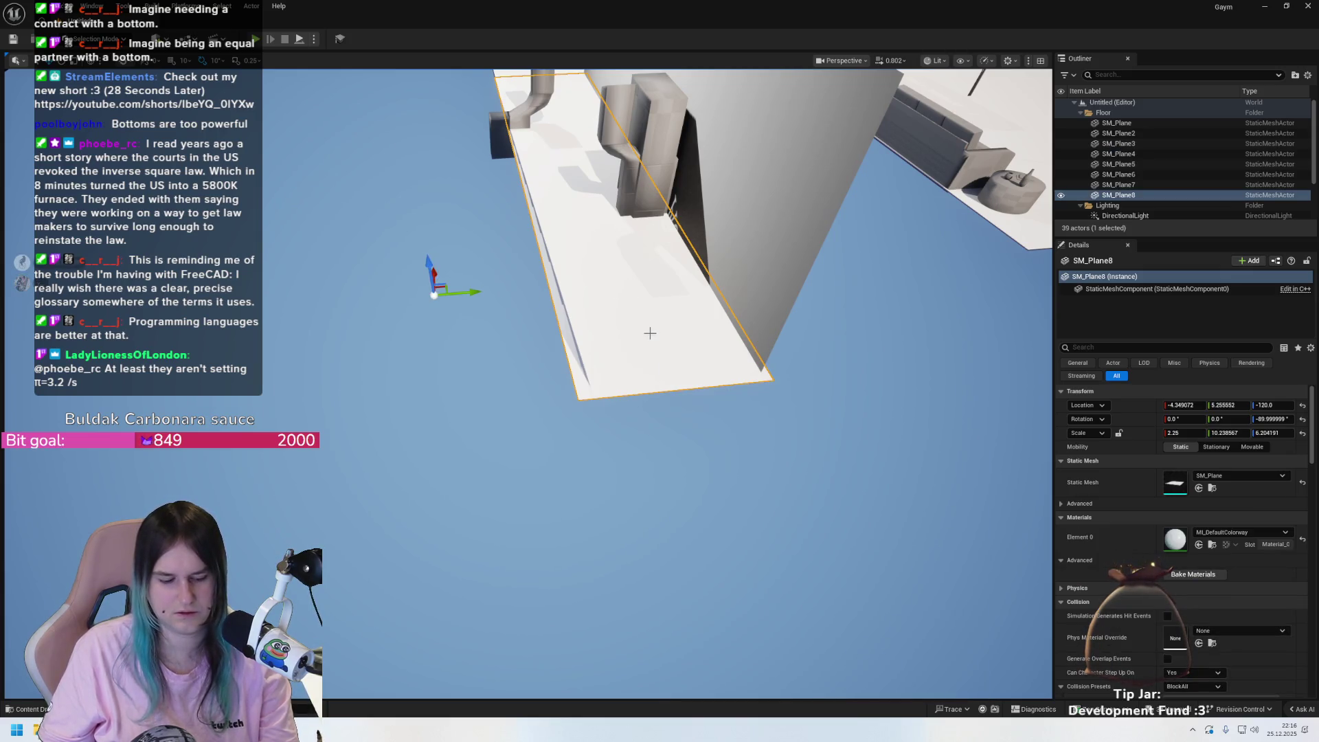
left_click_drag(459, 280, 541, 278)
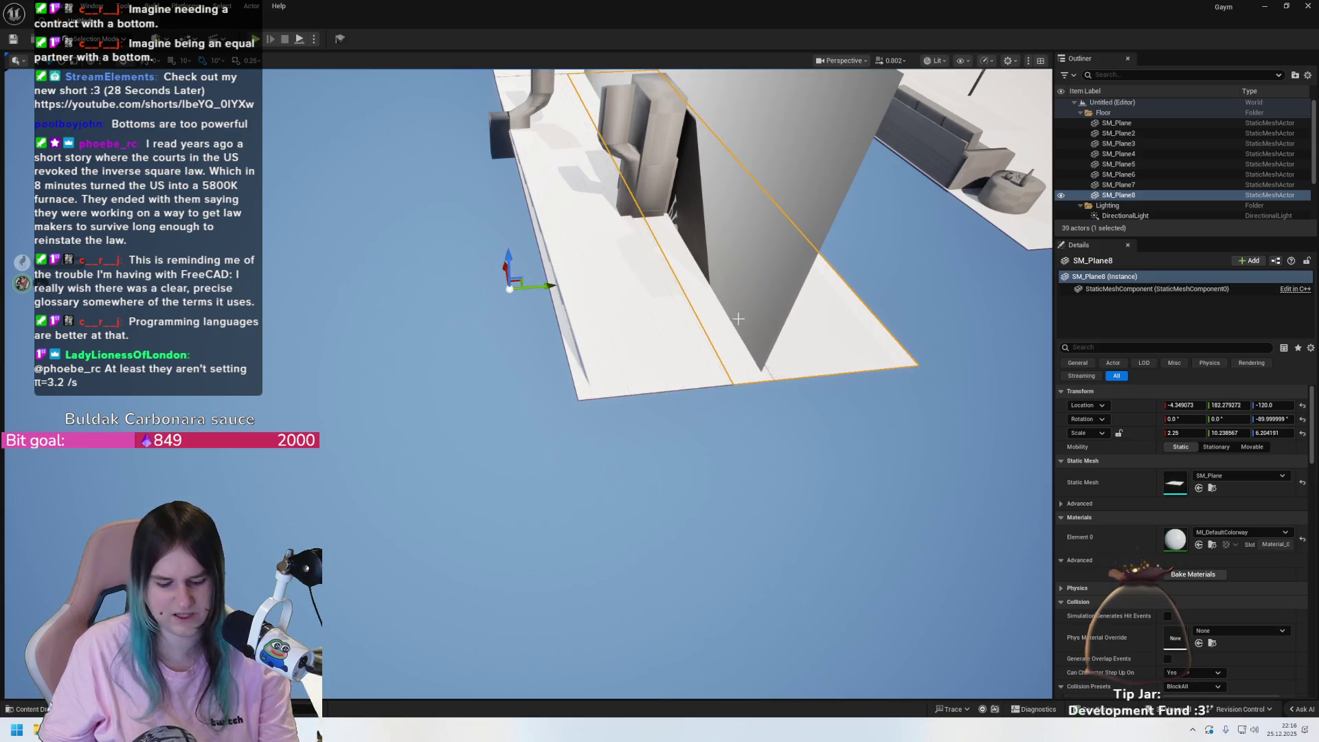
key("Delete")
left_click(624, 330)
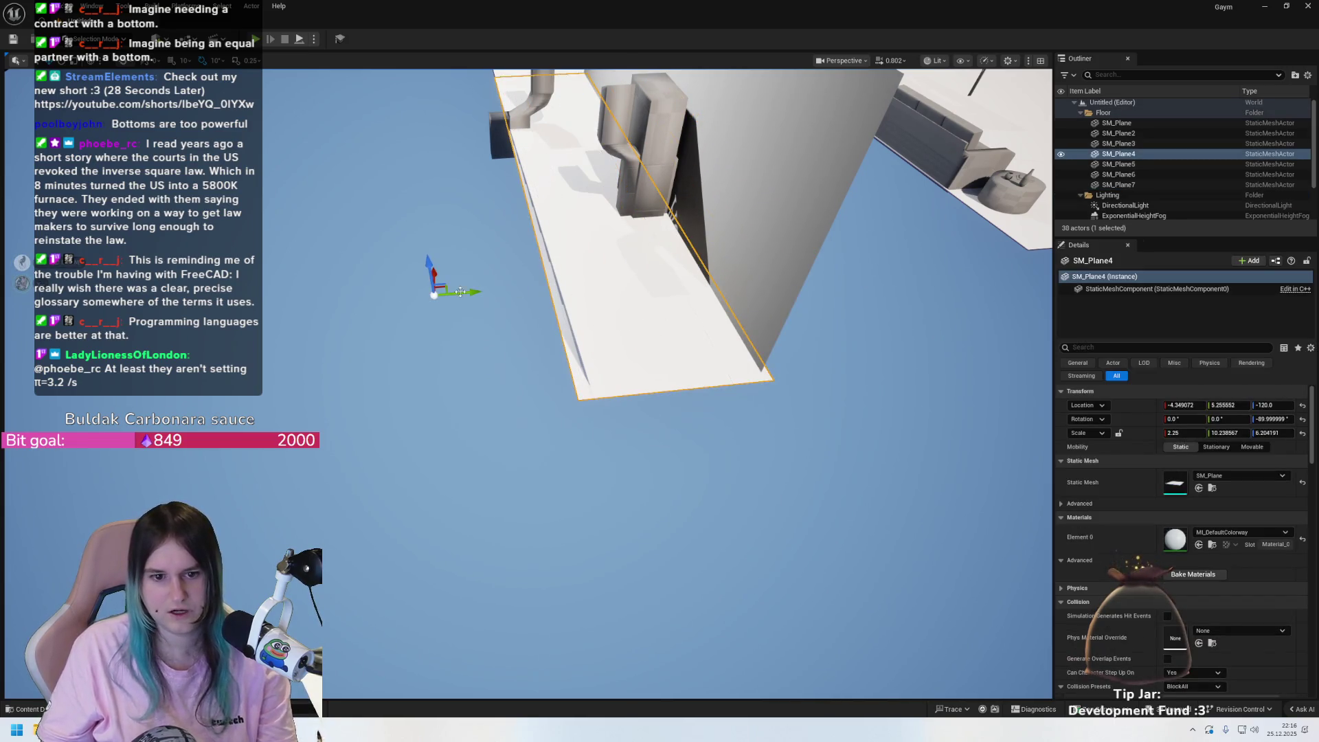
left_click_drag(471, 289, 517, 293)
key("Delete")
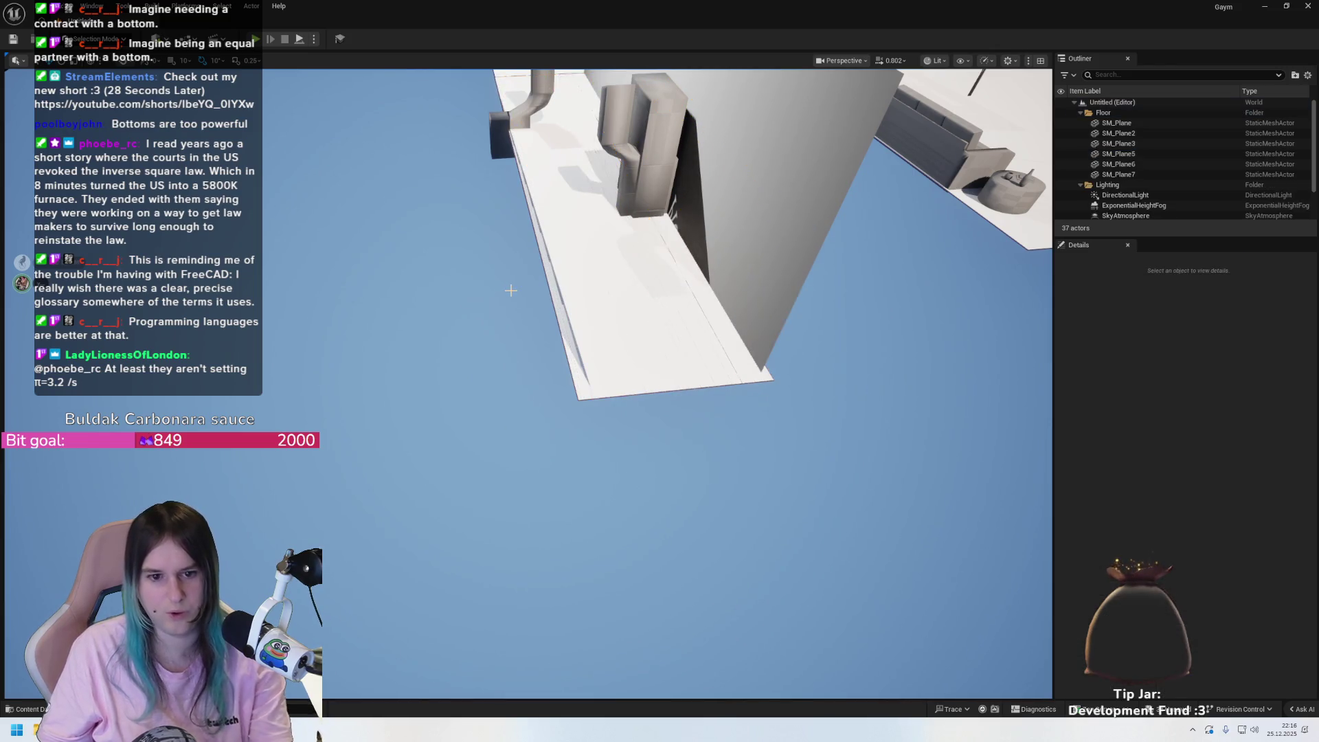
- Copy SM_Plane7, set the copy's pivot at its bottom-left corner, and delete the original
left_click(645, 299)
left_click_drag(474, 292, 527, 293)
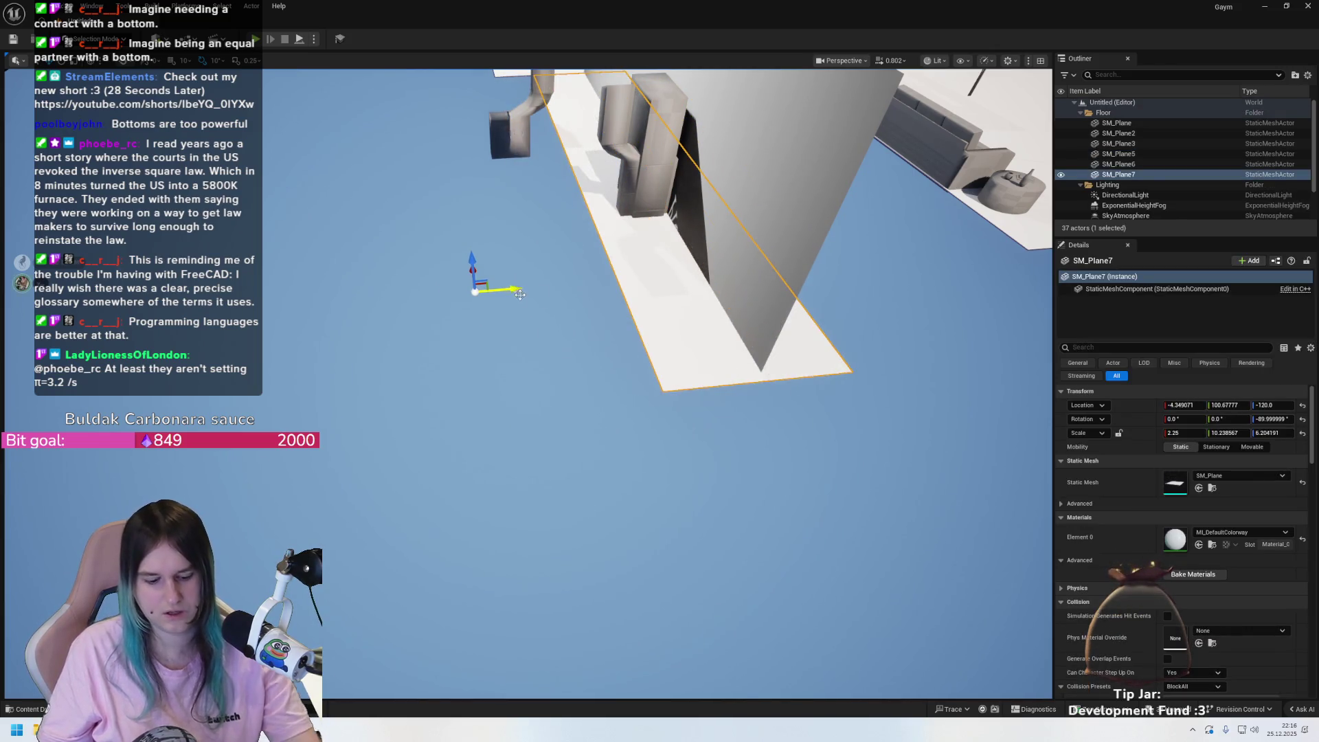
key("ctrl+z")
left_click_drag(434, 294, 567, 405)
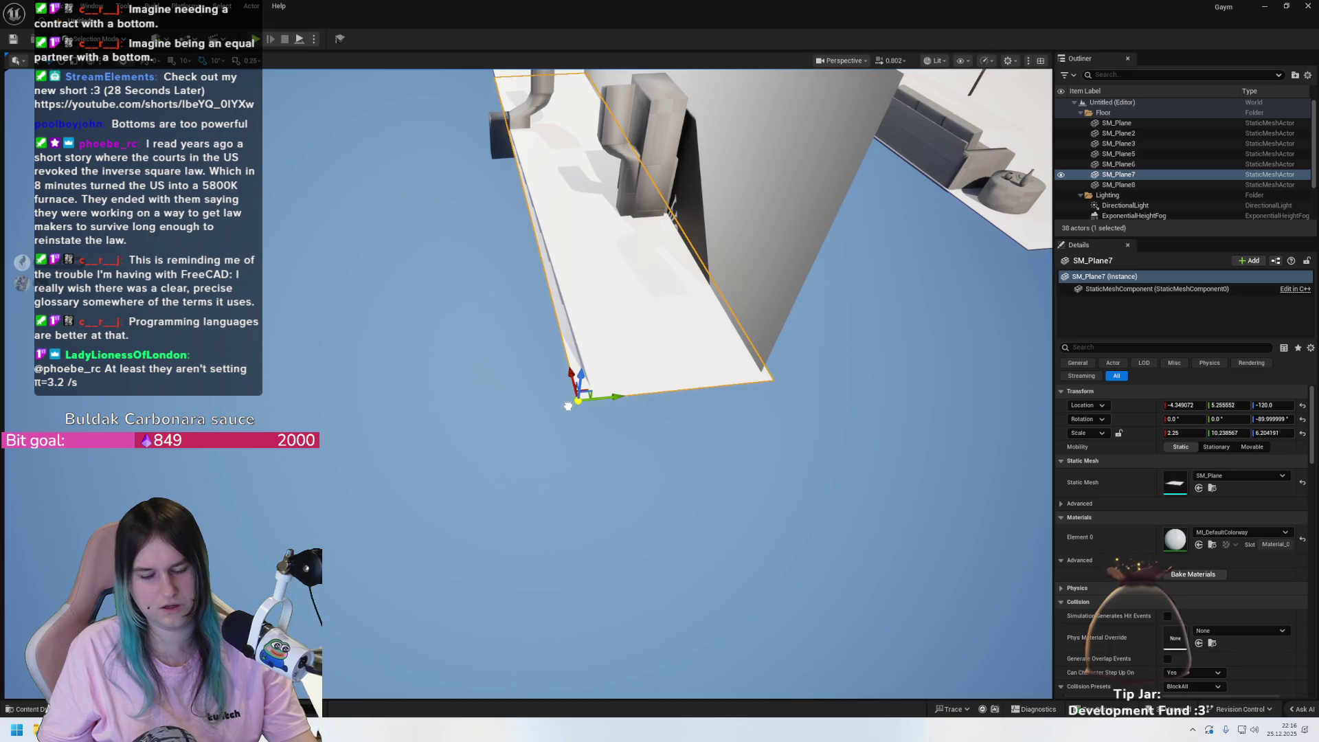
left_click_drag(567, 407, 580, 399)
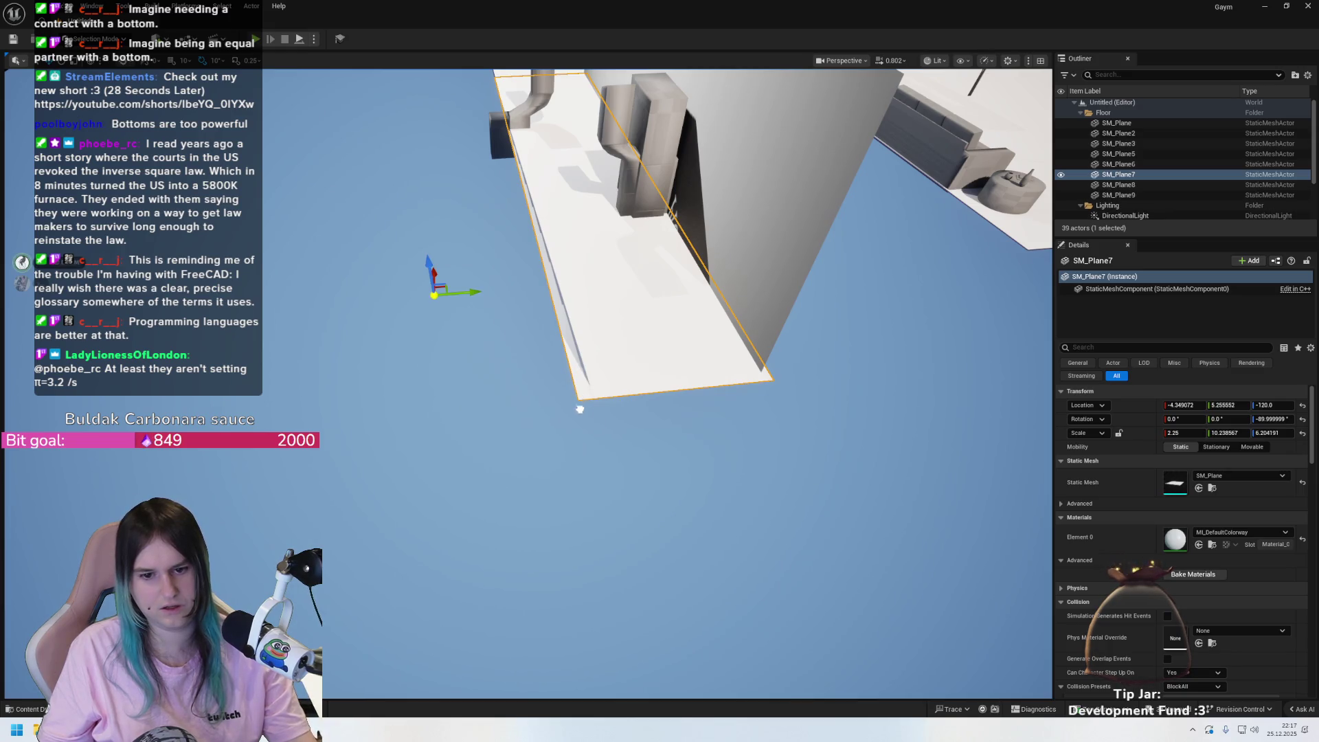
mouse_move(465, 309)
left_mouse_down()
mouse_move(524, 310)
mouse_move(580, 411)
mouse_move(585, 364)
left_mouse_up()
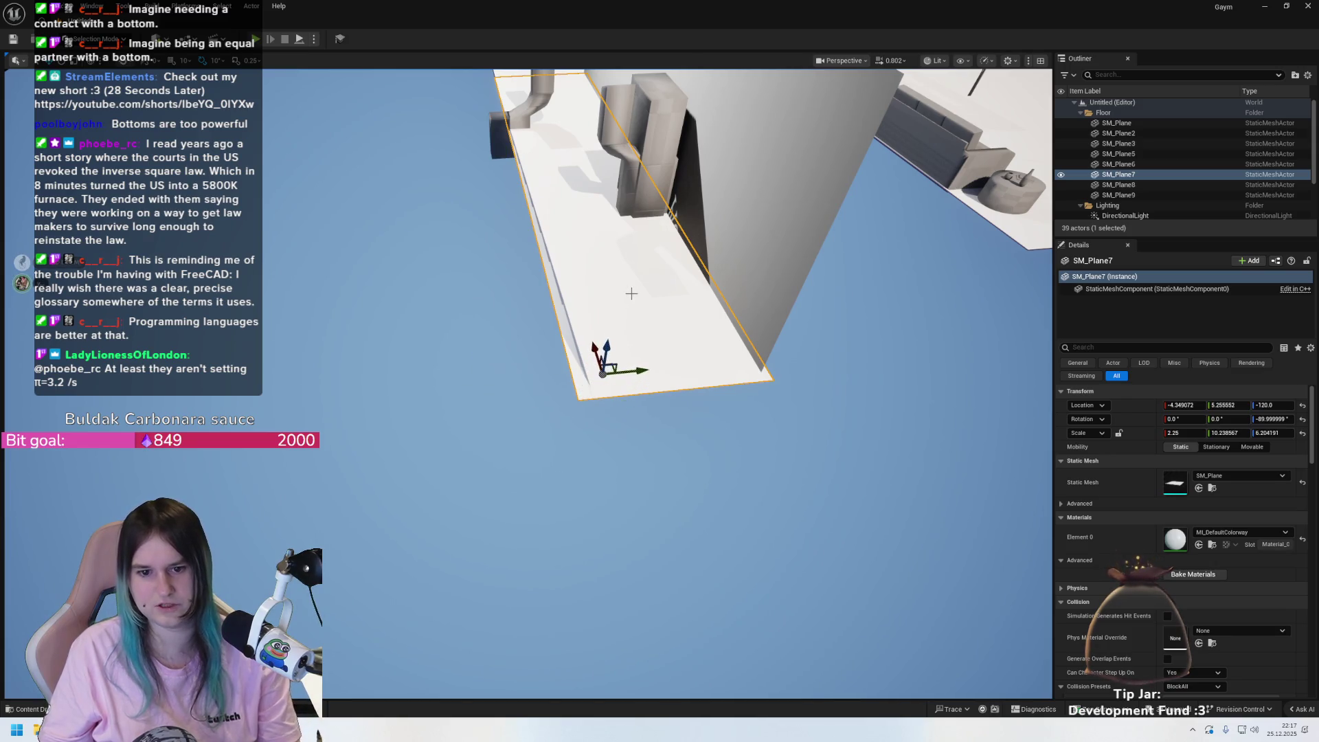
key("Delete")
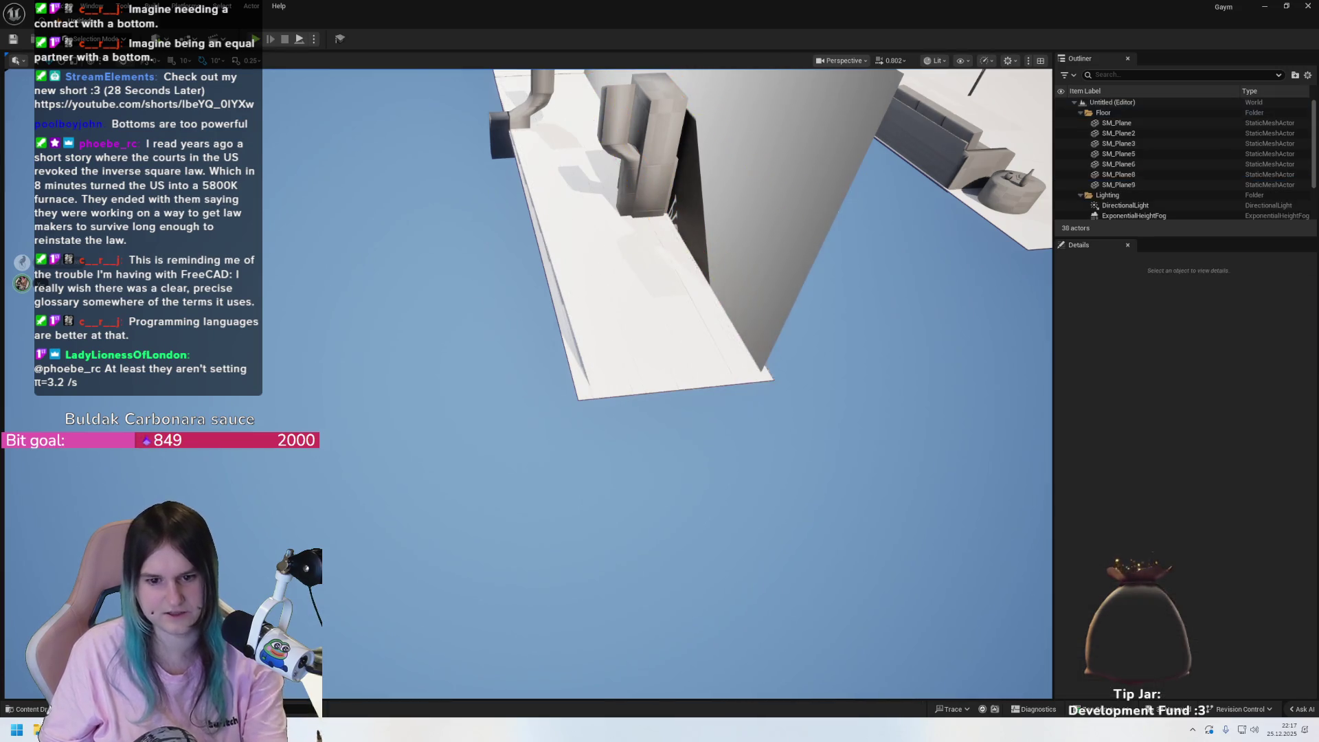
- Delete the extra copy, undo the stray move, and move the pivot to the lower-left corner
left_click(645, 344)
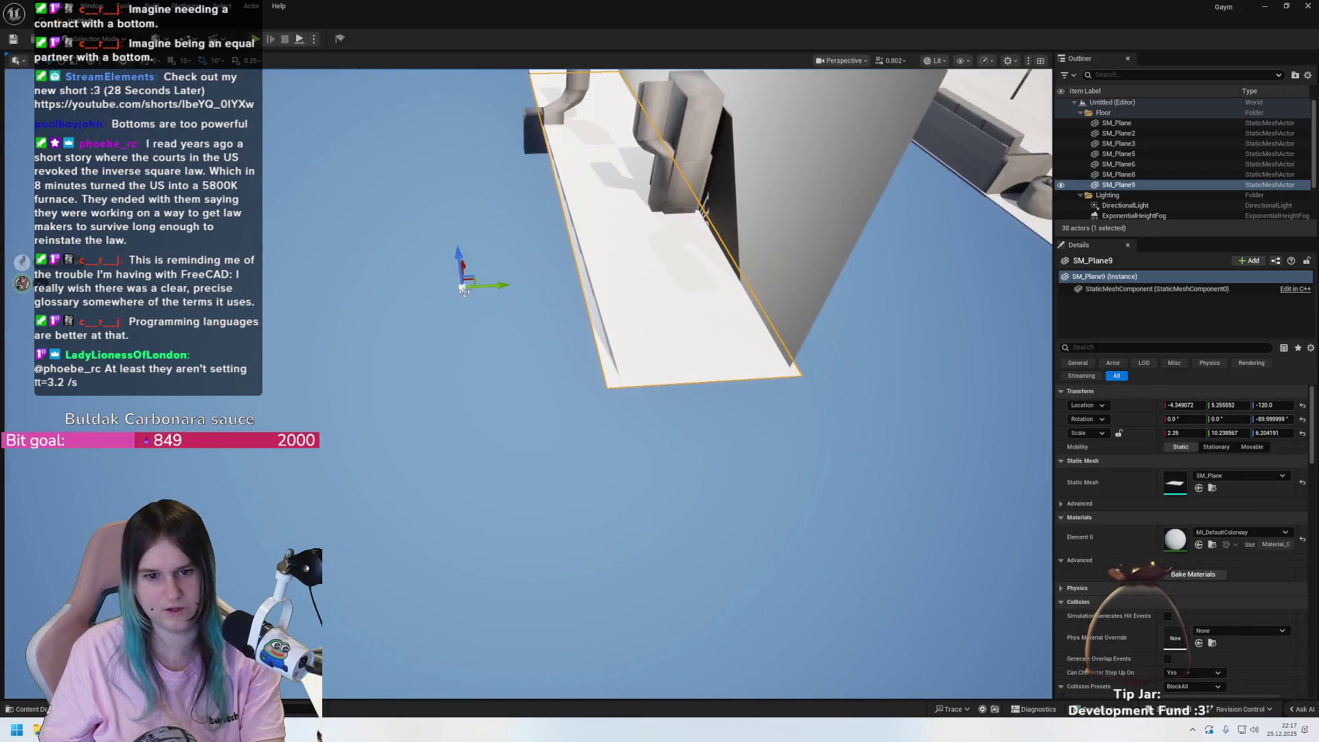
left_click_drag(484, 292, 581, 280)
key("Delete")
left_click(580, 282)
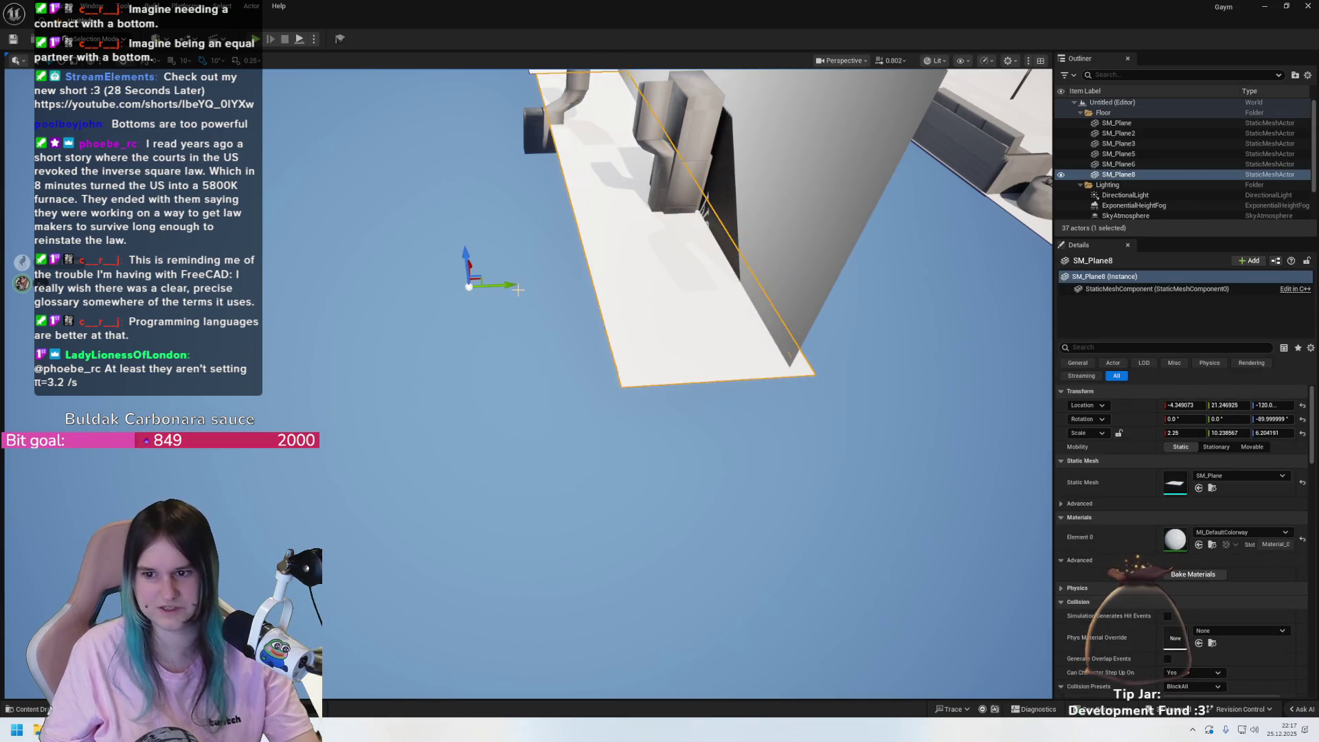
key("ctrl+z")
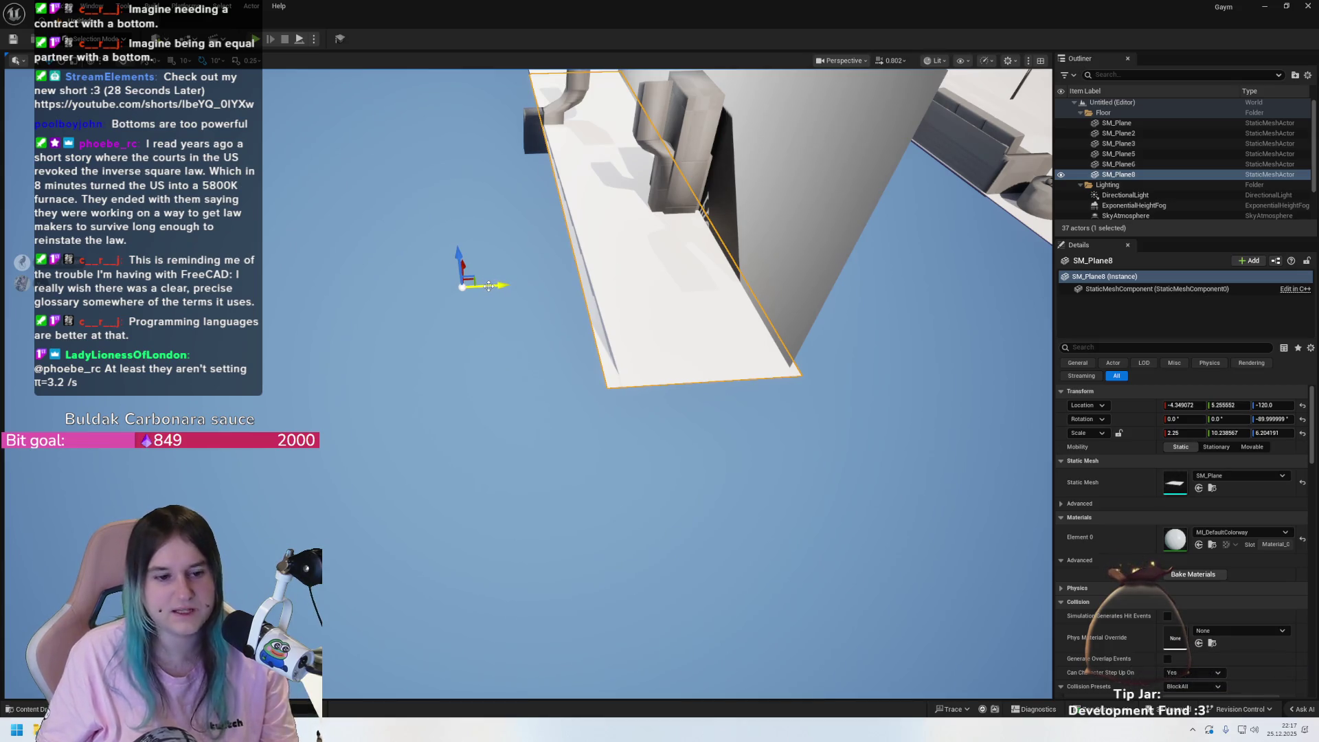
mouse_move(466, 291)
left_mouse_down()
mouse_move(476, 272)
mouse_move(533, 265)
mouse_move(577, 327)
mouse_move(546, 354)
mouse_move(573, 375)
mouse_move(574, 353)
mouse_move(604, 382)
mouse_move(604, 368)
mouse_move(539, 412)
mouse_move(569, 442)
mouse_move(524, 383)
mouse_move(648, 476)
mouse_move(694, 419)
mouse_move(754, 402)
left_mouse_up()
mouse_move(614, 378)
left_mouse_down()
mouse_move(657, 351)
mouse_move(767, 443)
mouse_move(601, 362)
mouse_move(736, 413)
mouse_move(742, 442)
mouse_move(759, 421)
mouse_move(751, 445)
mouse_move(628, 360)
mouse_move(782, 396)
mouse_move(819, 341)
left_mouse_up()
- Delete the SM_Plane8 duplicate and vertex-snap SM_Plane9's pivot to its corner
key("Delete")
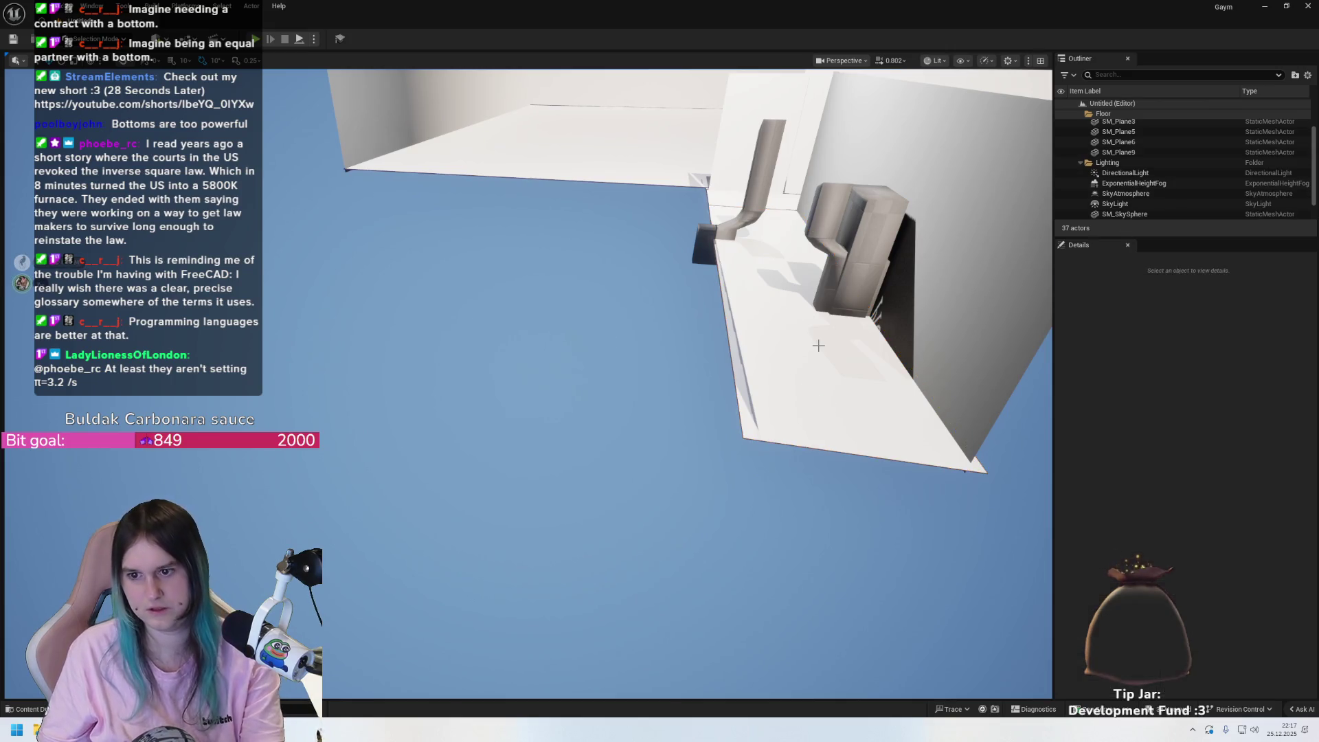
left_click(769, 349)
left_click_drag(623, 401, 623, 401)
left_click_drag(628, 483, 627, 483)
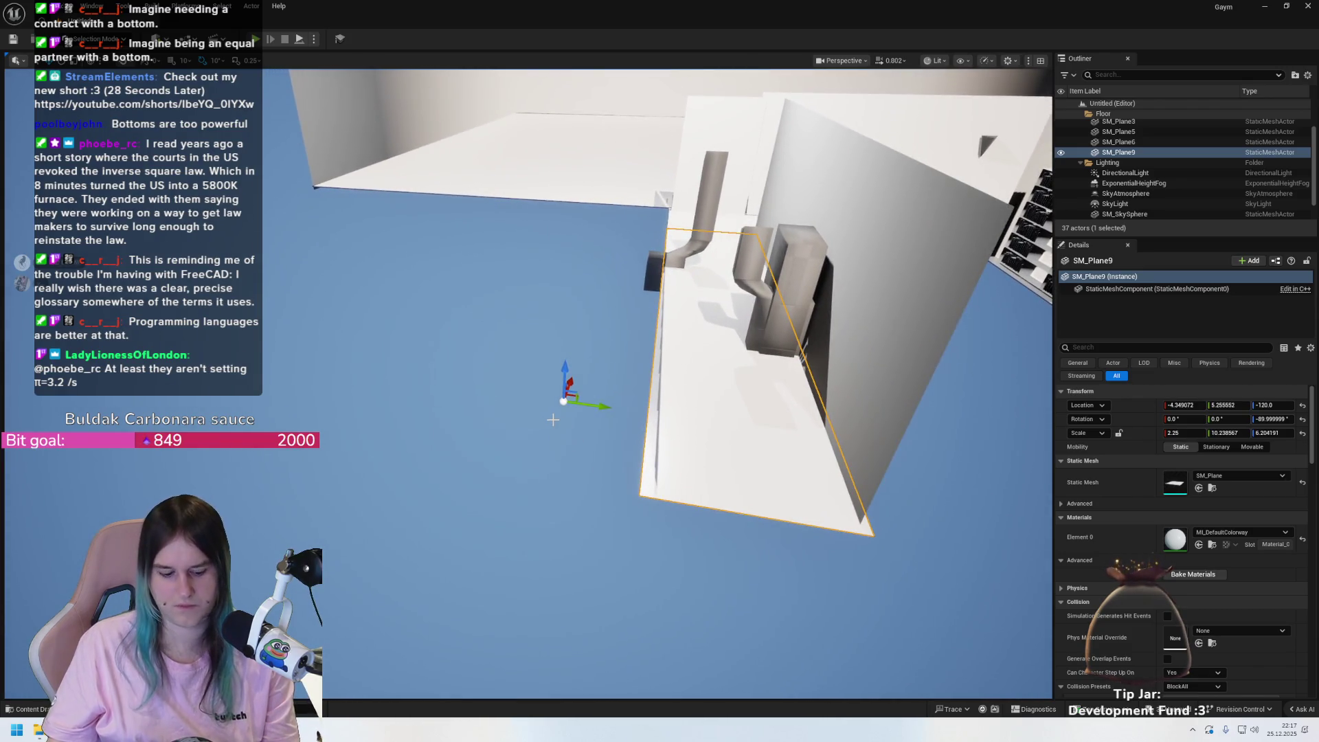
middle_click(627, 483)
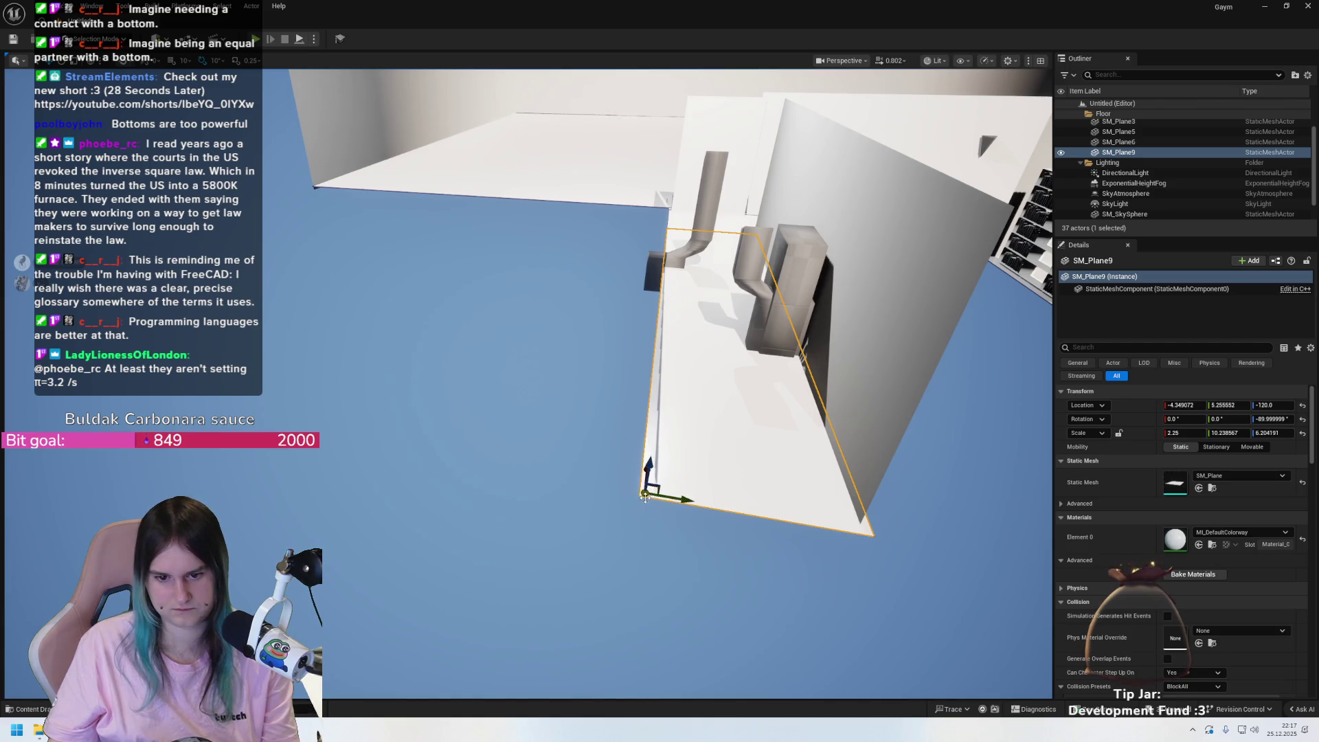
mouse_move(643, 493)
left_mouse_down()
mouse_move(633, 501)
mouse_move(654, 514)
mouse_move(628, 436)
mouse_move(456, 390)
mouse_move(412, 442)
mouse_move(422, 404)
mouse_move(527, 379)
mouse_move(628, 484)
mouse_move(740, 450)
mouse_move(710, 480)
left_mouse_up()
mouse_move(630, 511)
left_mouse_down()
mouse_move(661, 481)
mouse_move(636, 503)
mouse_move(629, 464)
mouse_move(558, 432)
mouse_move(560, 365)
mouse_move(609, 351)
mouse_move(577, 351)
left_mouse_up()
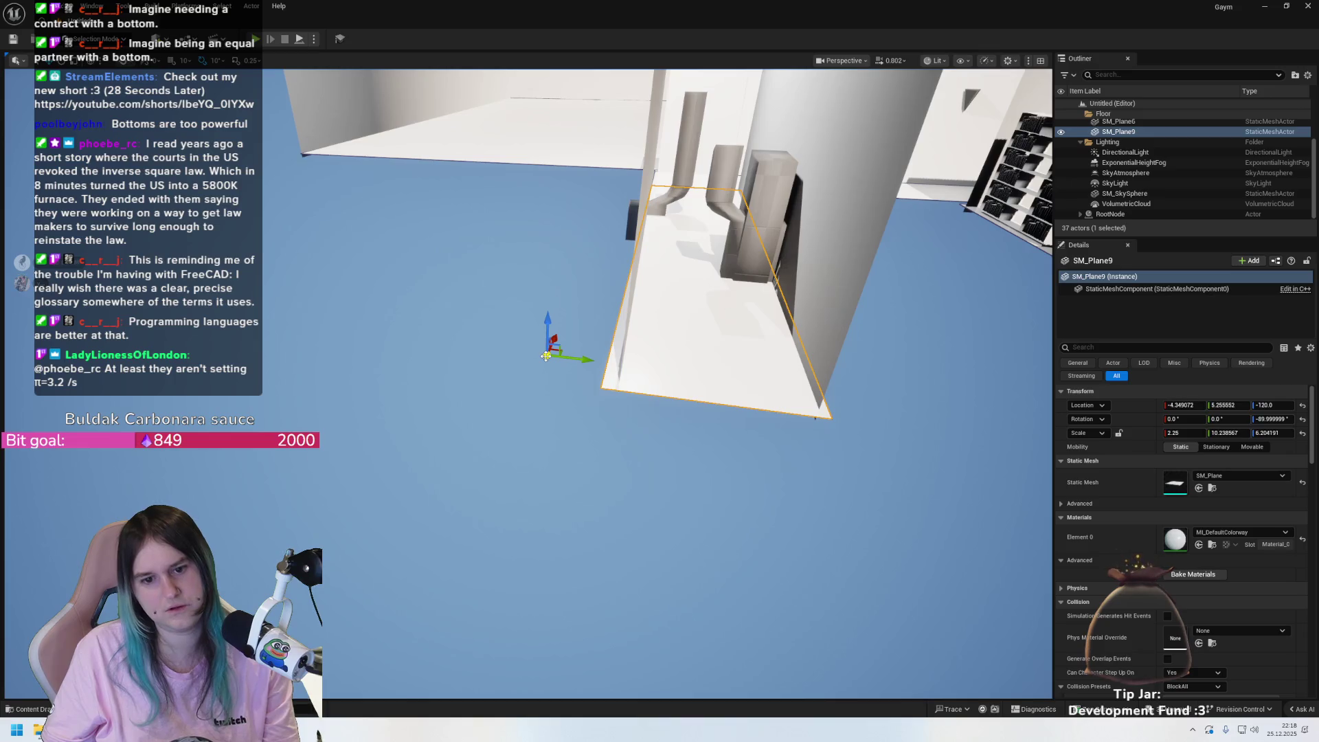
left_click_drag(546, 355, 566, 367)
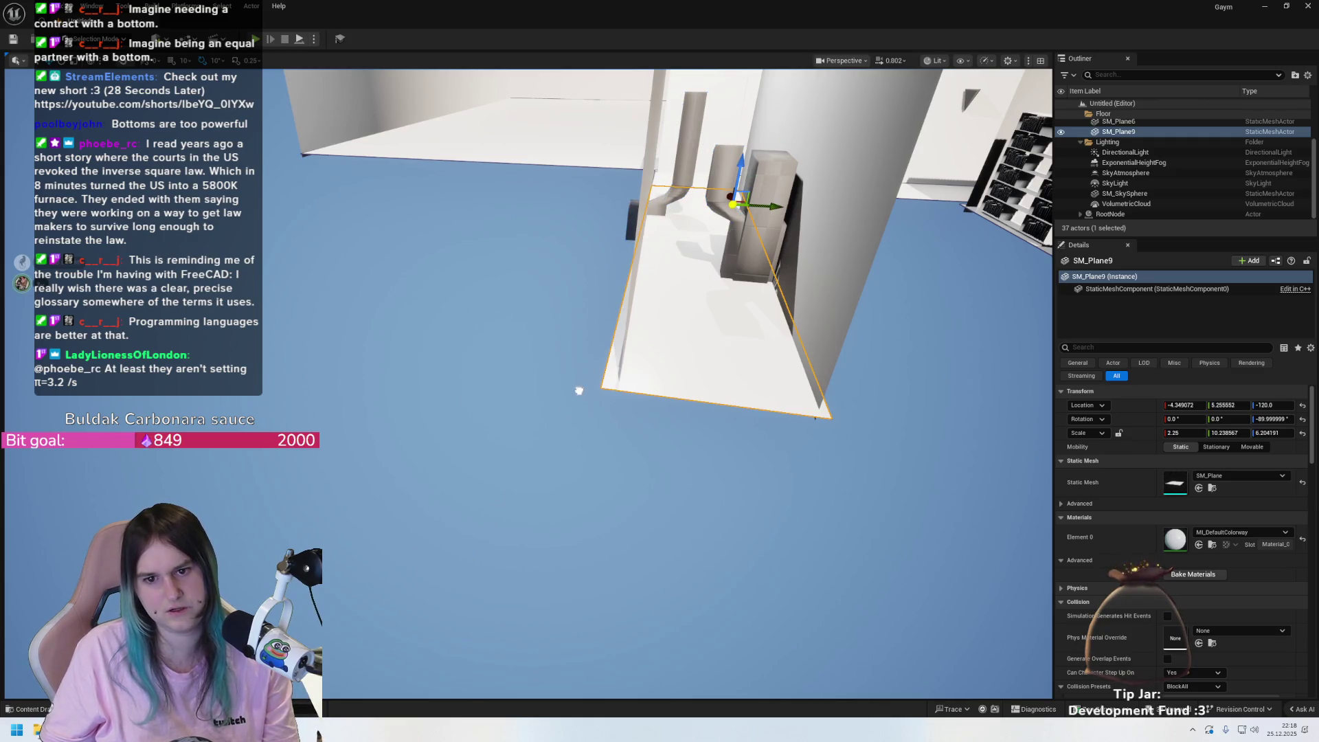
mouse_move(584, 448)
left_mouse_down()
mouse_move(570, 426)
mouse_move(543, 481)
mouse_move(563, 412)
left_mouse_up()
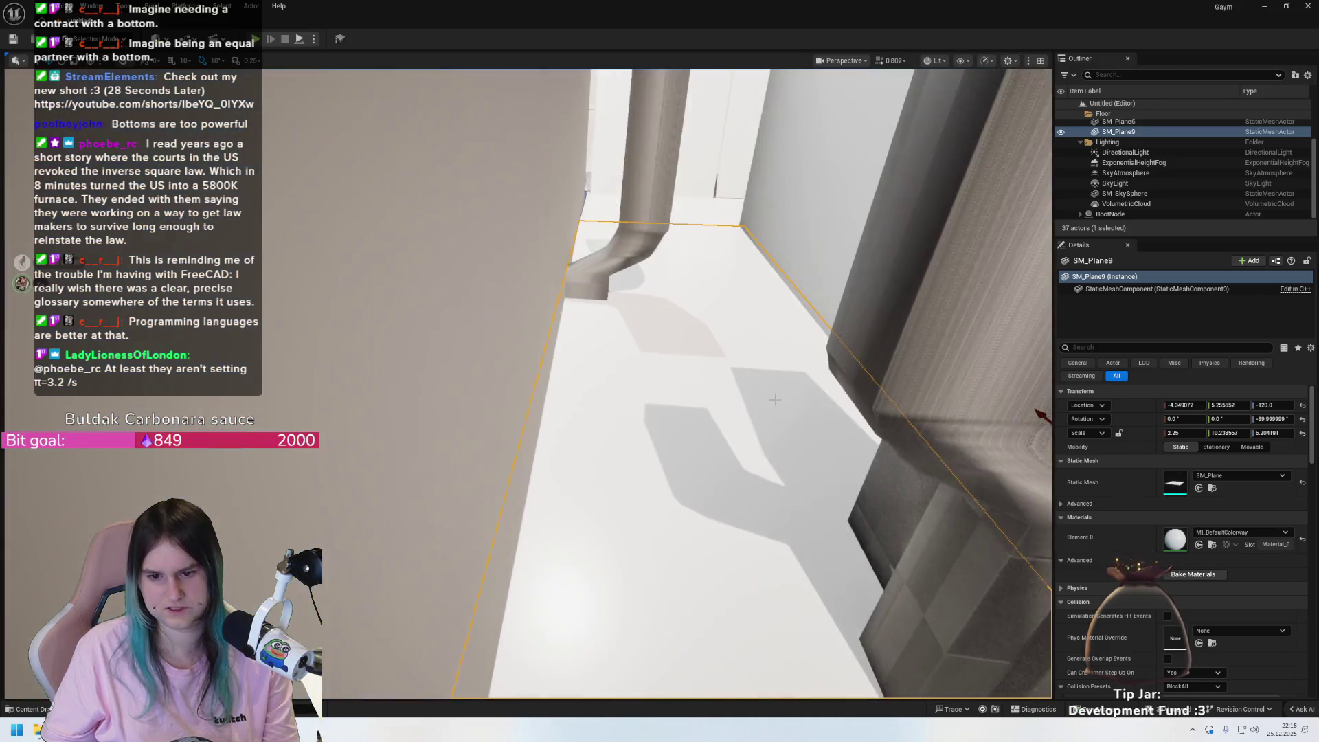
- Put SM_Plane9's pivot on its lower-left corner and zoom in to inspect that corner
mouse_move(790, 419)
left_mouse_down()
mouse_move(485, 556)
mouse_move(512, 293)
mouse_move(536, 248)
mouse_move(687, 297)
mouse_move(679, 260)
mouse_move(656, 255)
mouse_move(570, 370)
left_mouse_up()
mouse_move(592, 495)
left_mouse_down()
mouse_move(639, 501)
mouse_move(575, 484)
mouse_move(546, 495)
left_mouse_up()
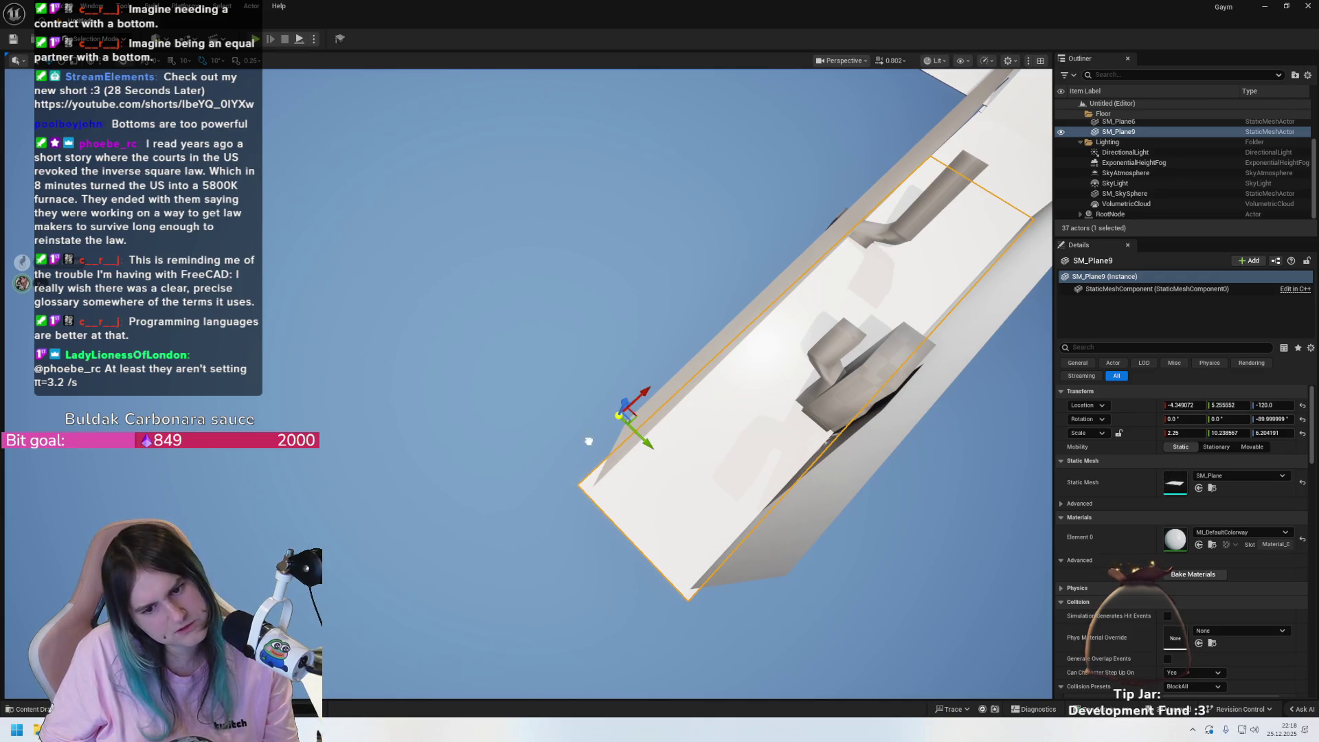
left_click_drag(620, 415, 604, 432)
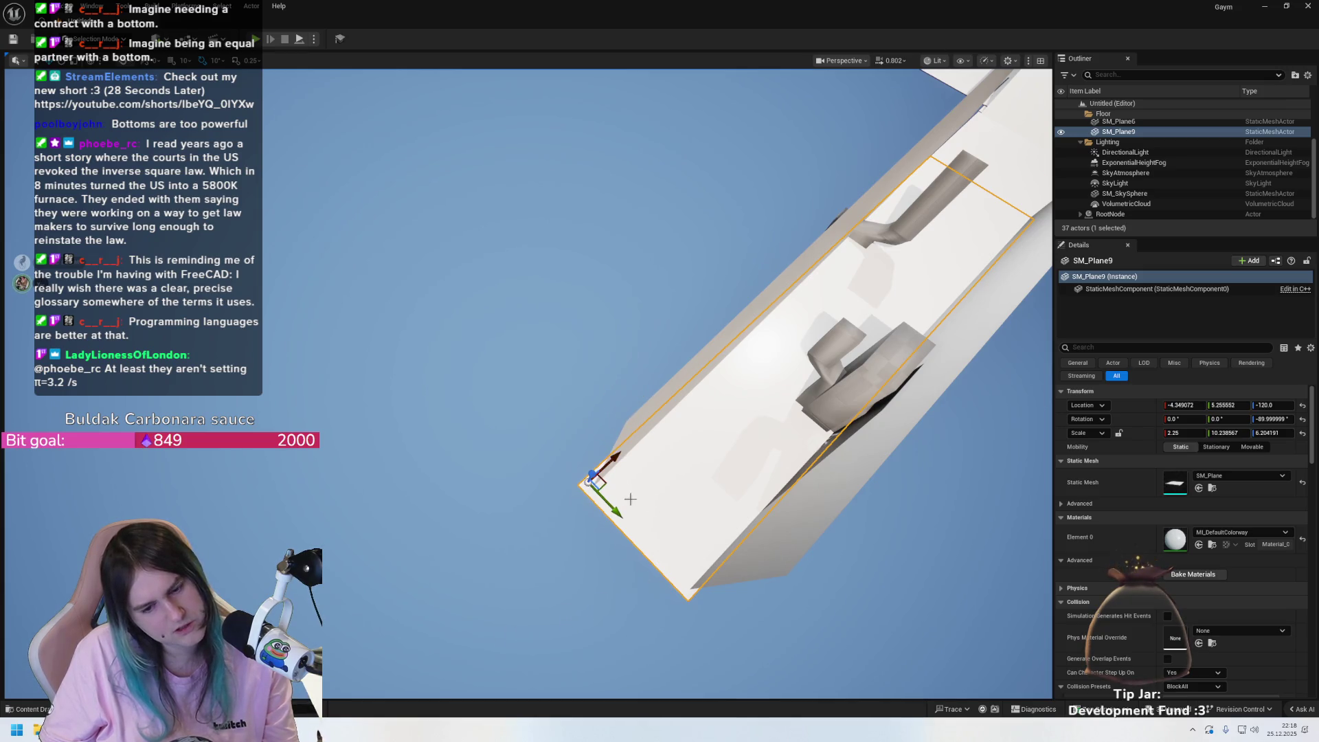
scroll(630, 499, "down", 3)
scroll(729, 554, "down", 2)
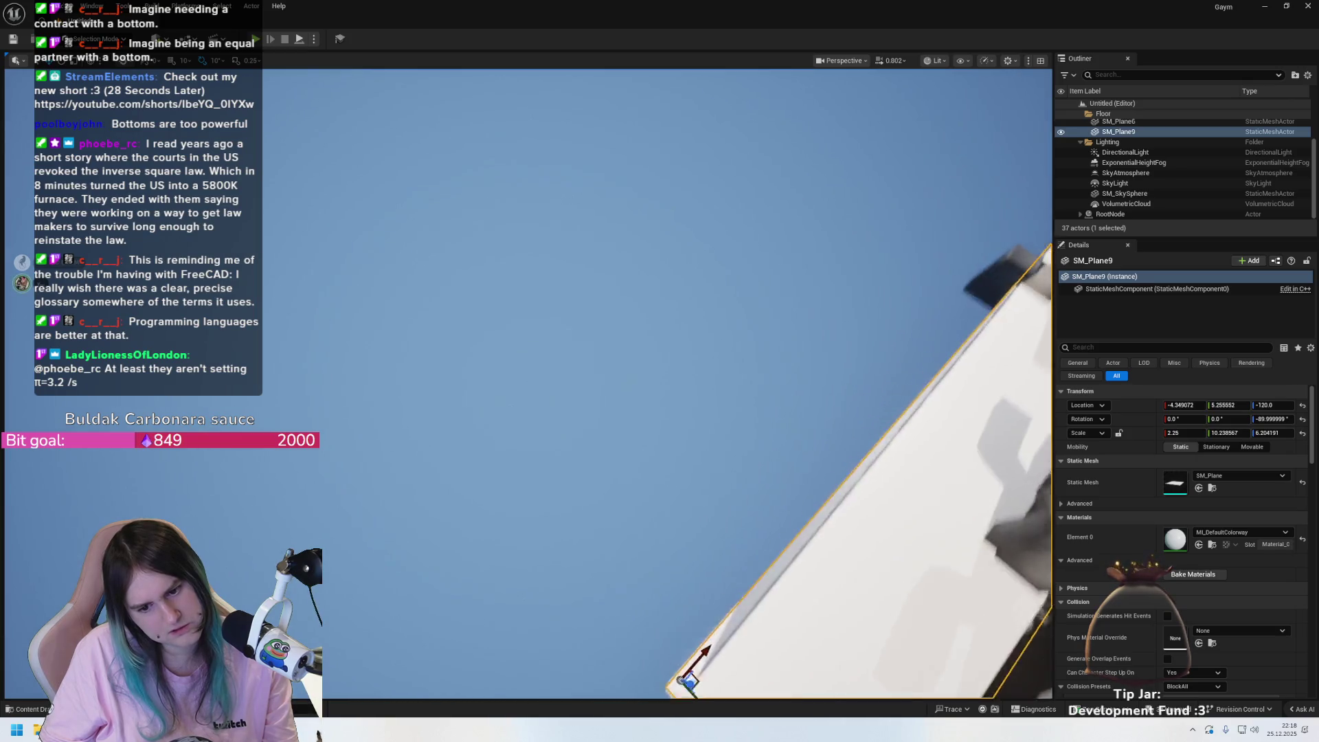
scroll(751, 592, "up", 2)
scroll(751, 591, "up", 5)
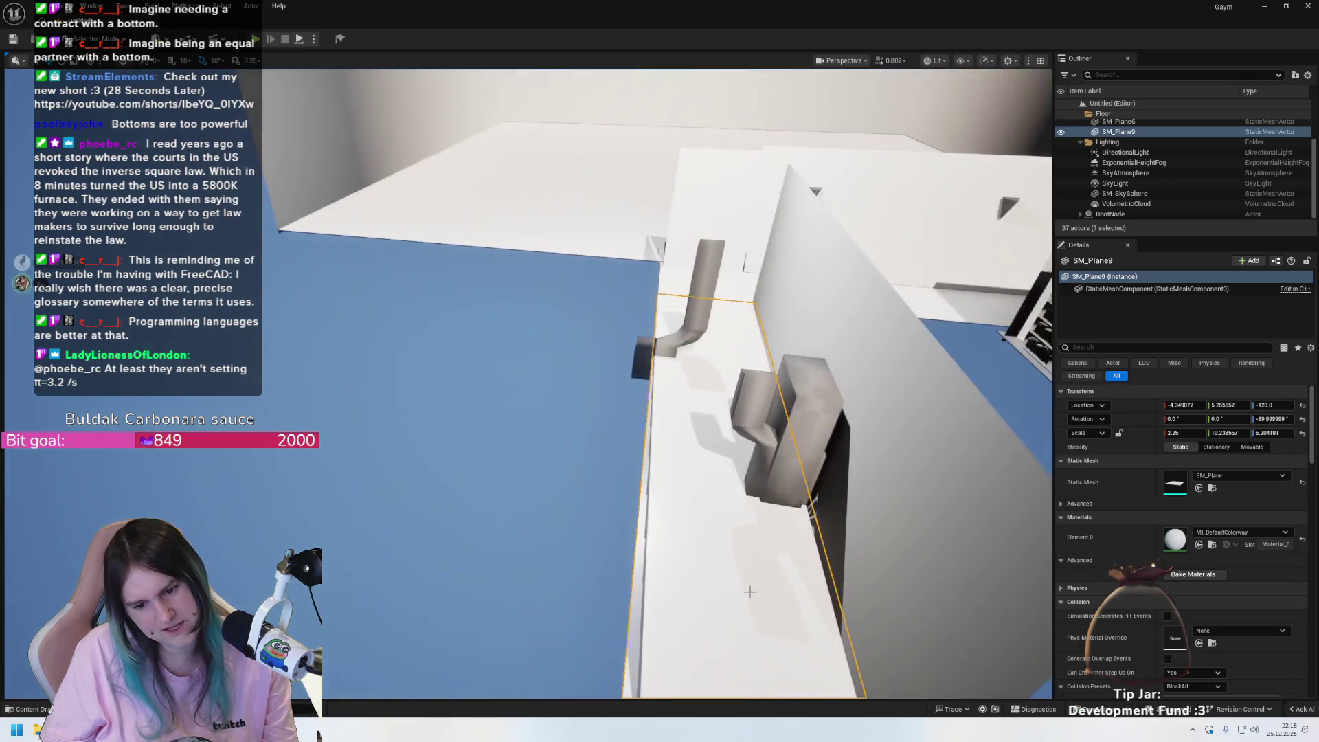
mouse_move(750, 591)
left_mouse_down()
mouse_move(599, 349)
mouse_move(627, 117)
mouse_move(612, 240)
mouse_move(629, 319)
mouse_move(597, 361)
mouse_move(615, 340)
mouse_move(625, 354)
mouse_move(729, 220)
left_mouse_up()
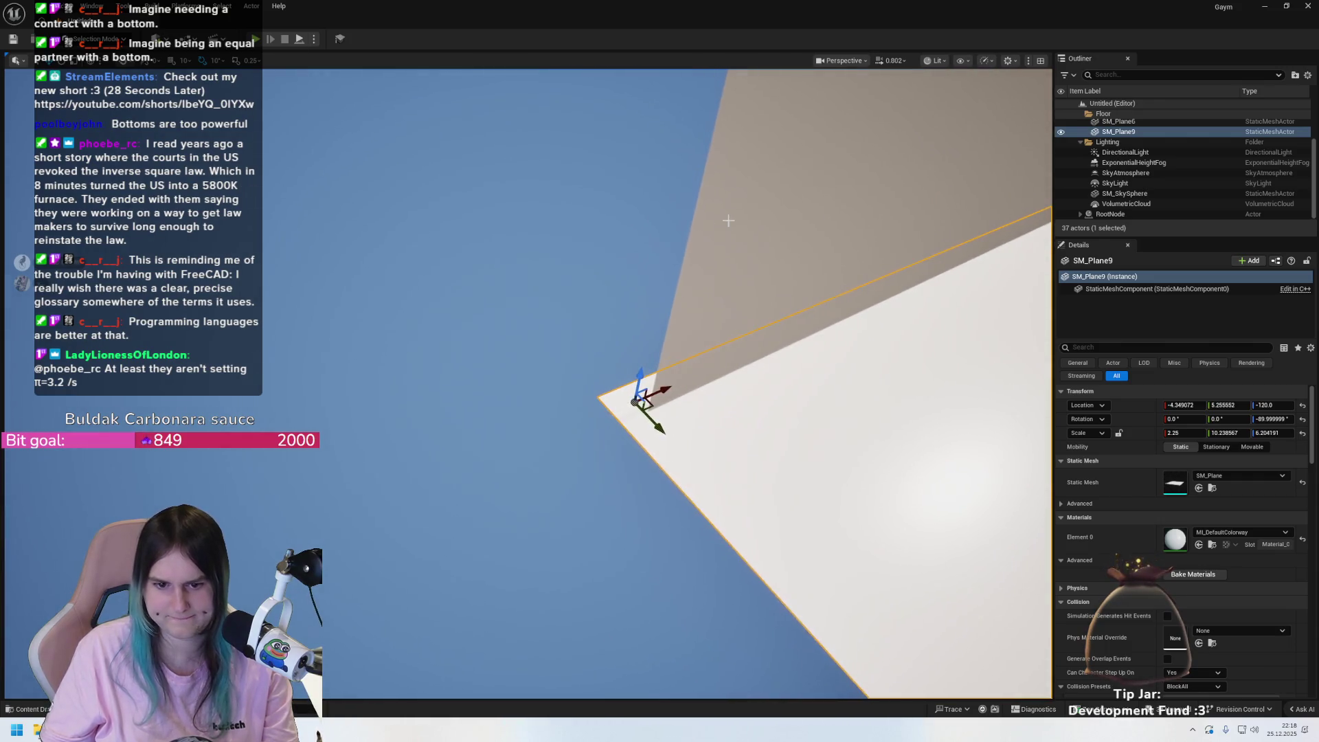
mouse_move(633, 401)
left_mouse_down()
mouse_move(588, 396)
mouse_move(646, 403)
mouse_move(565, 393)
mouse_move(618, 387)
mouse_move(656, 359)
mouse_move(563, 385)
mouse_move(509, 382)
mouse_move(530, 359)
left_mouse_up()
- Restore the accidentally deleted Rooms wall and move the view closer to the corridor plane
left_click(555, 263)
key("Delete")
mouse_move(555, 263)
left_mouse_down()
mouse_move(605, 292)
mouse_move(598, 271)
mouse_move(710, 345)
mouse_move(469, 349)
left_mouse_up()
key("ctrl+z")
left_click_drag(632, 402, 385, 370)
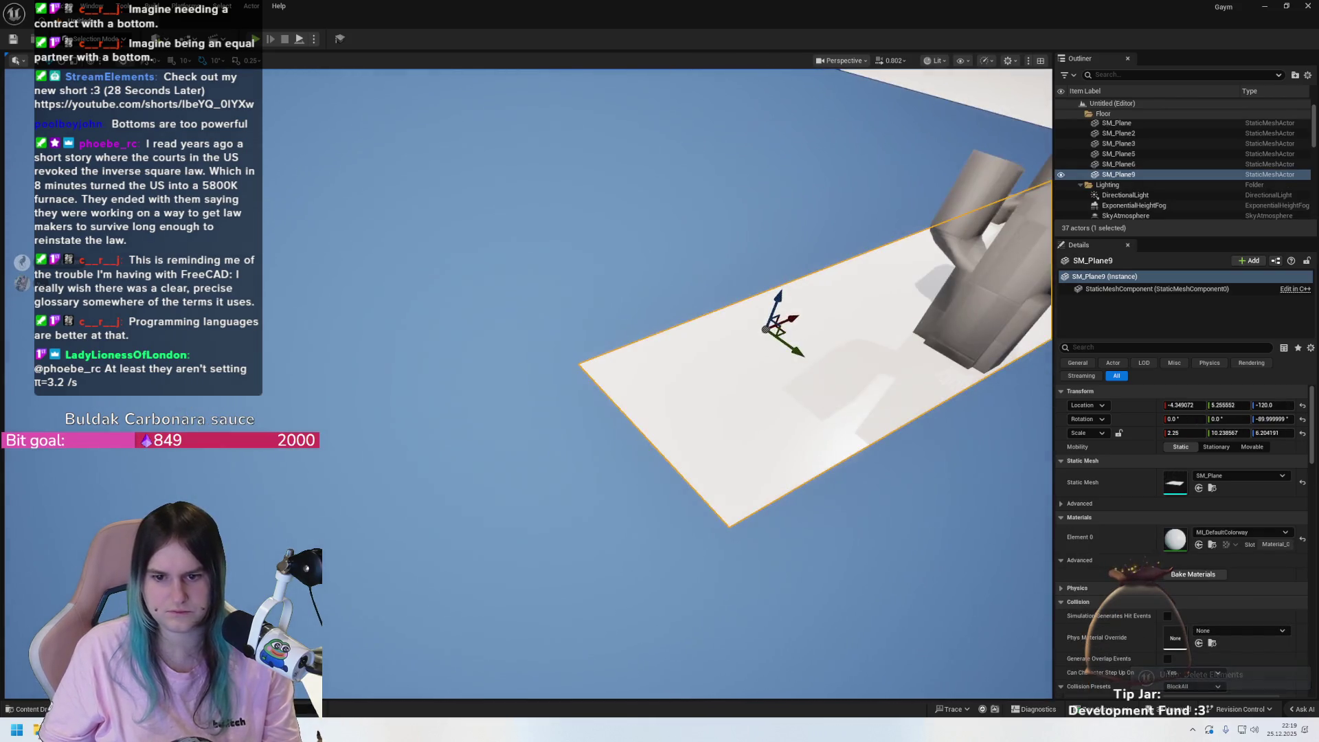
- Place SM_Plane9's pivot at its lower-left corner and store it with Set as Pivot Offset
mouse_move(767, 330)
left_mouse_down()
mouse_move(635, 328)
mouse_move(627, 343)
left_mouse_up()
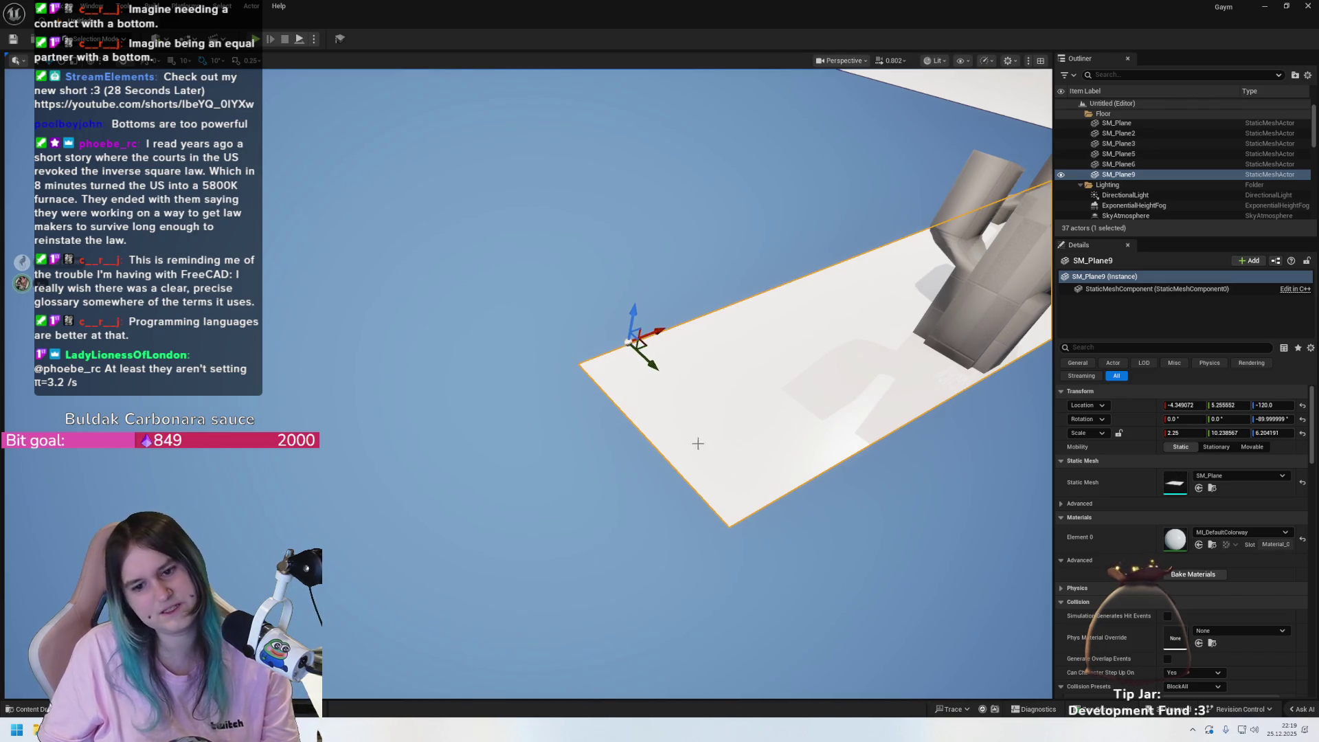
left_click_drag(698, 442, 618, 450)
left_click_drag(269, 413, 364, 409)
mouse_move(480, 412)
left_mouse_down()
mouse_move(525, 392)
mouse_move(708, 467)
mouse_move(542, 451)
mouse_move(564, 451)
left_mouse_up()
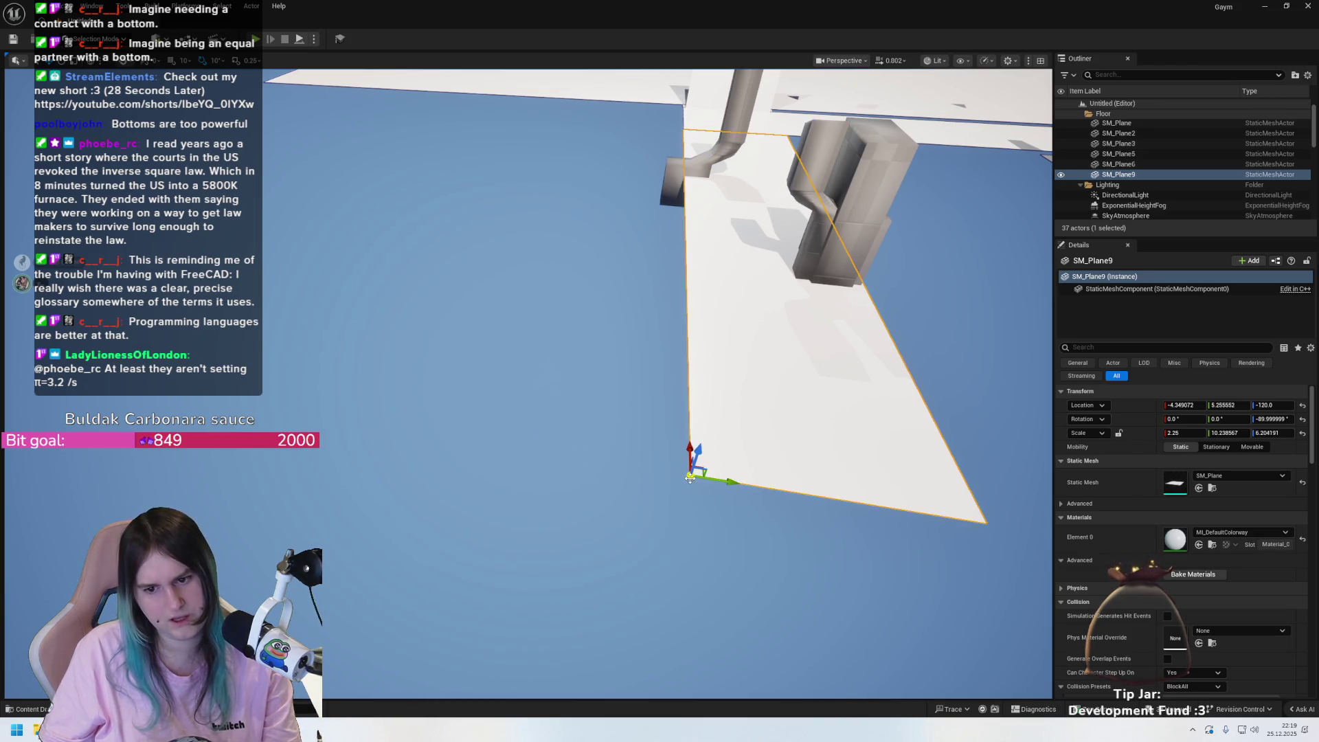
right_click(776, 417)
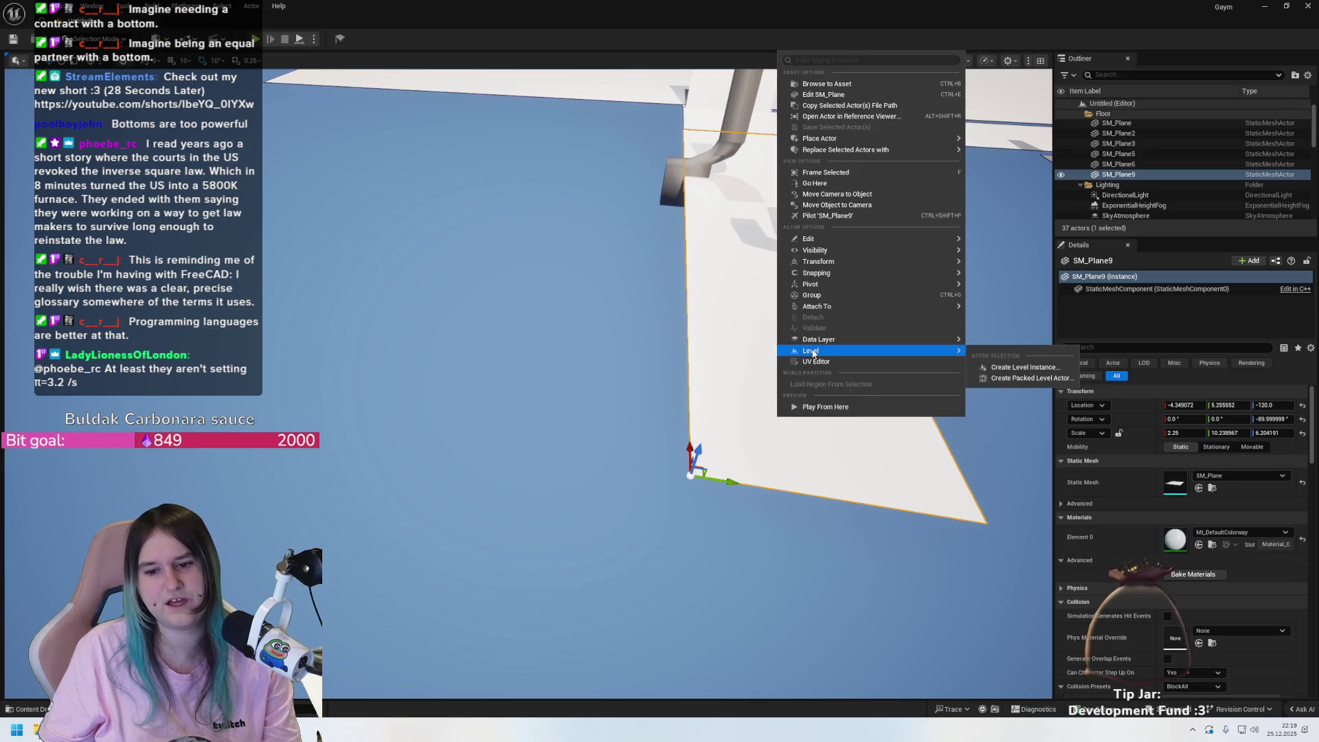
mouse_move(863, 245)
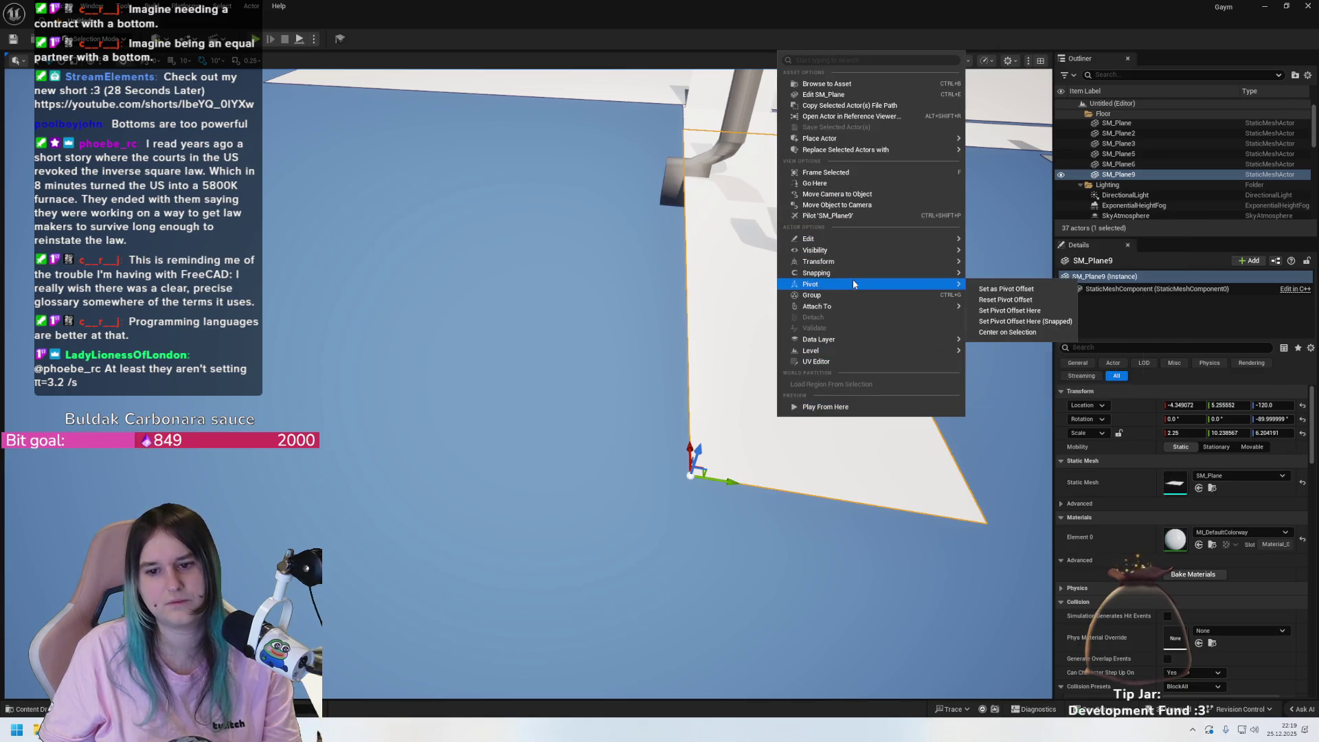
mouse_move(852, 274)
mouse_move(921, 284)
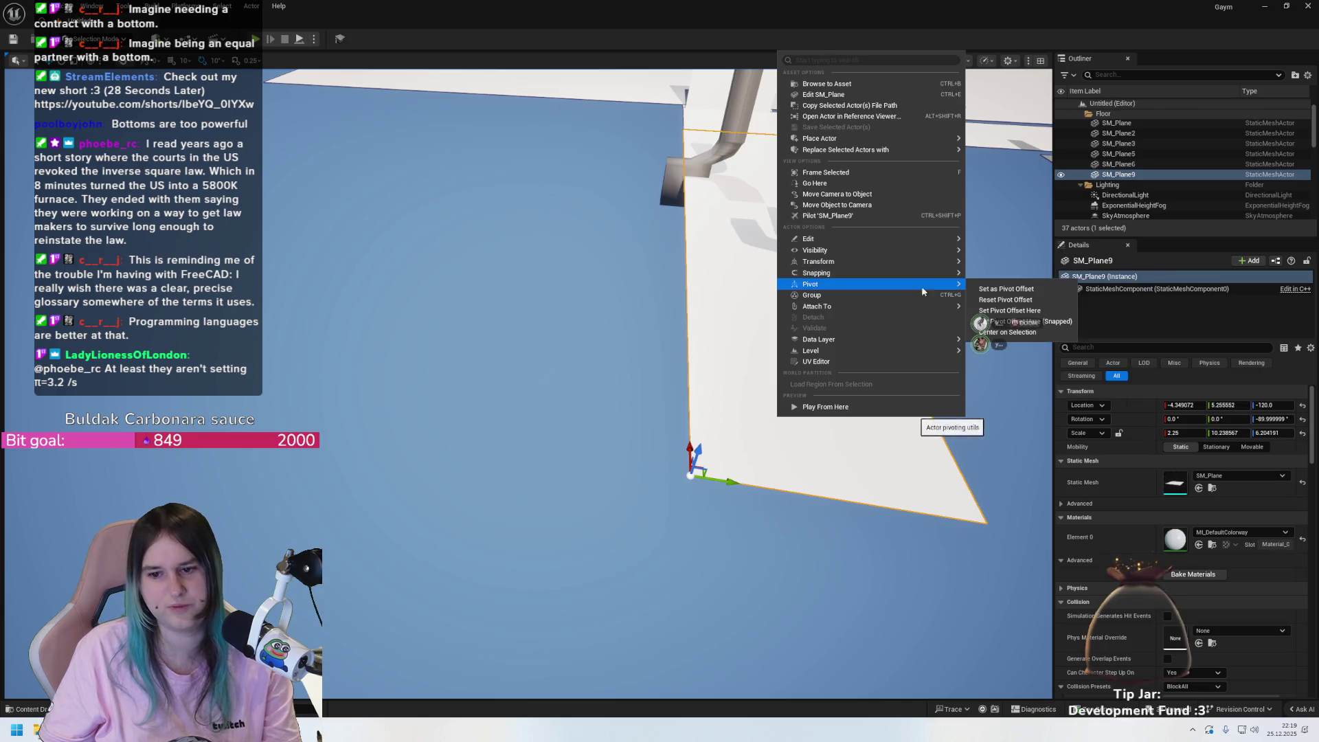
left_click(1004, 289)
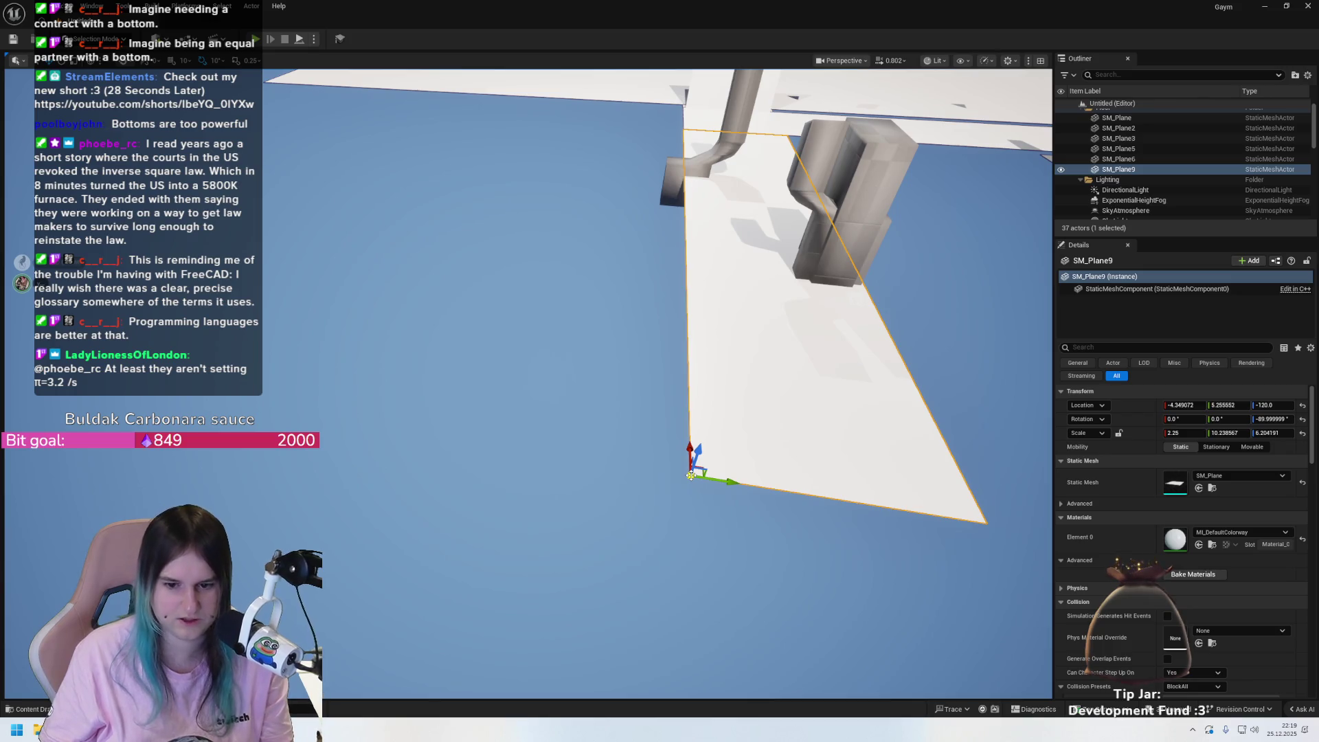
mouse_move(691, 474)
left_mouse_down()
mouse_move(595, 301)
mouse_move(698, 368)
mouse_move(751, 376)
mouse_move(808, 321)
mouse_move(875, 468)
left_mouse_up()
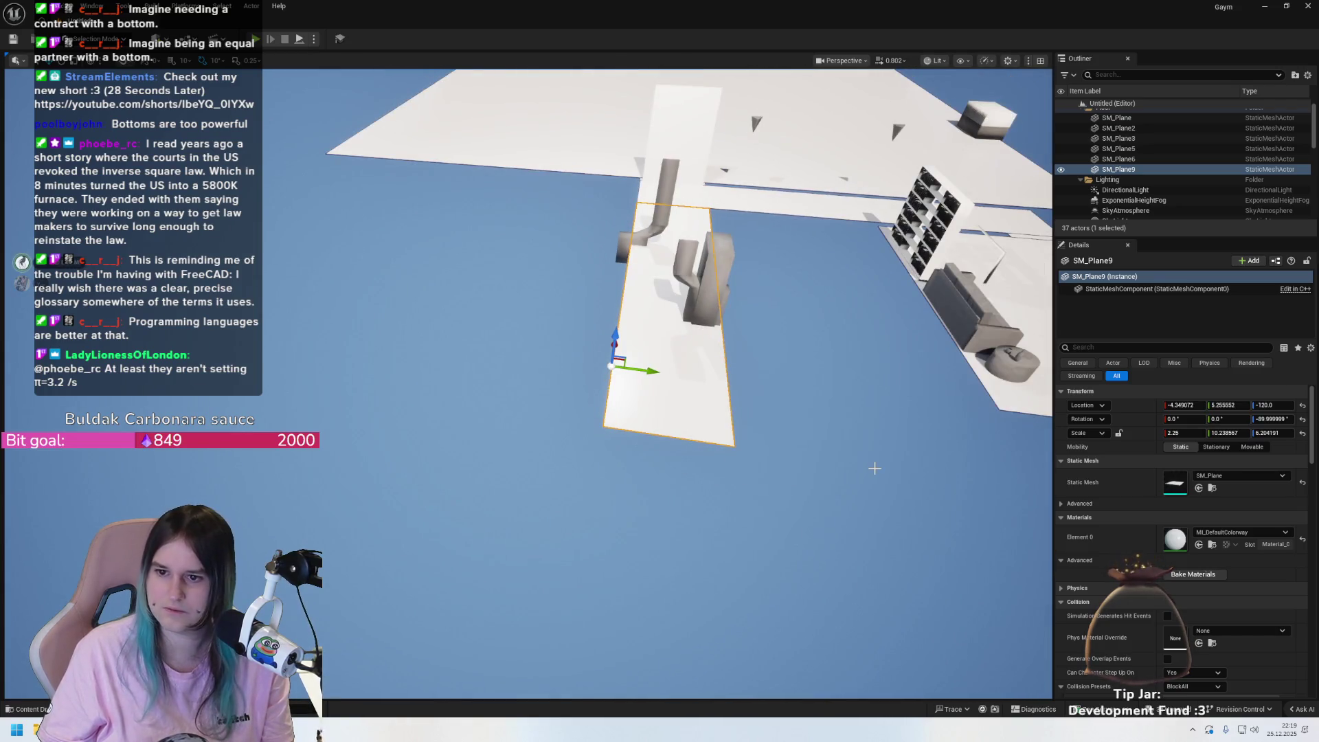
key("ctrl+z")
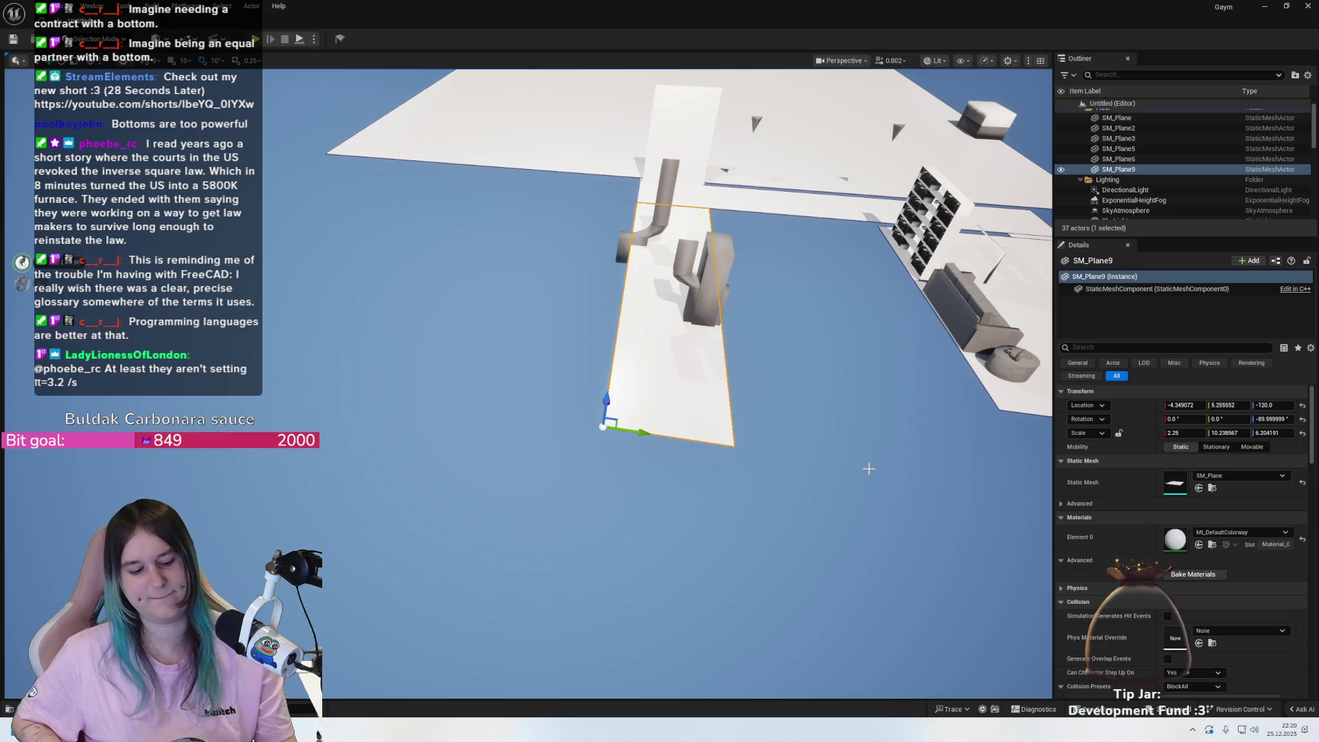
mouse_move(753, 359)
left_mouse_down()
mouse_move(819, 294)
mouse_move(668, 371)
left_mouse_up()
scroll(571, 377, "down", 4)
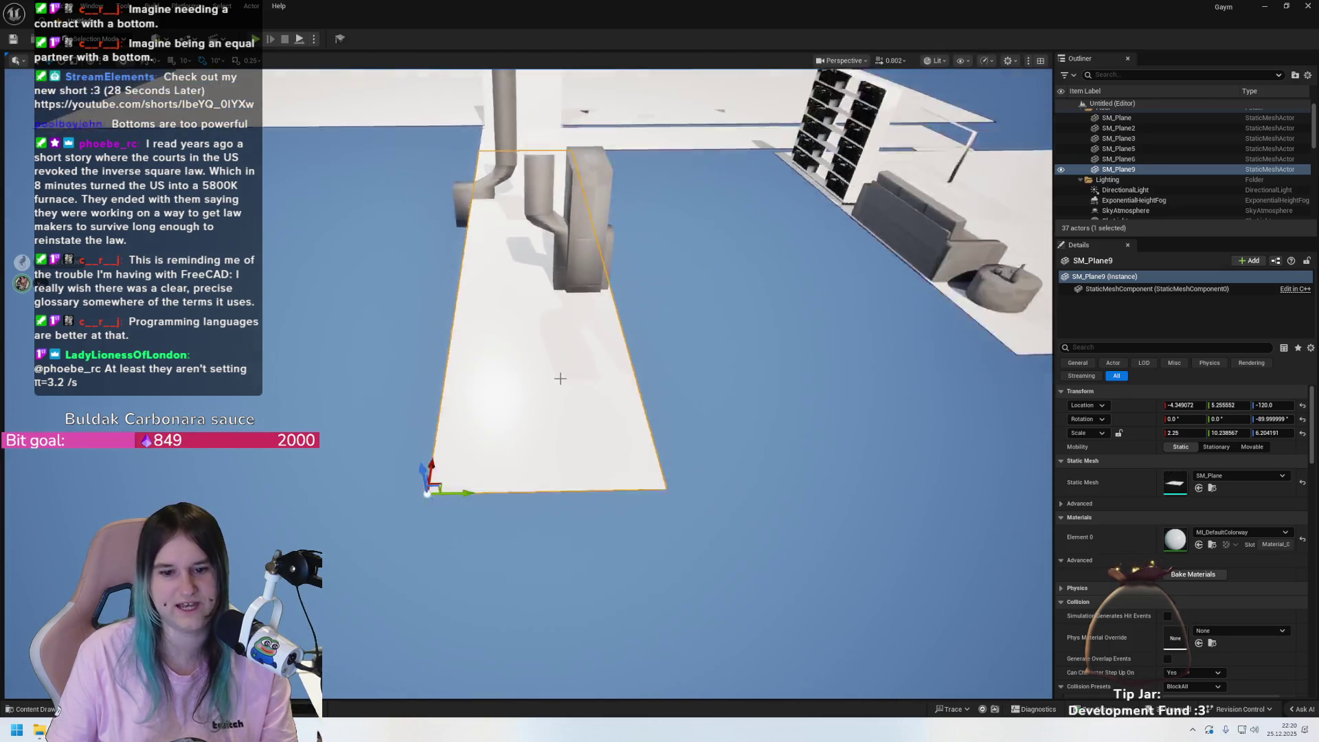
scroll(385, 390, "up", 3)
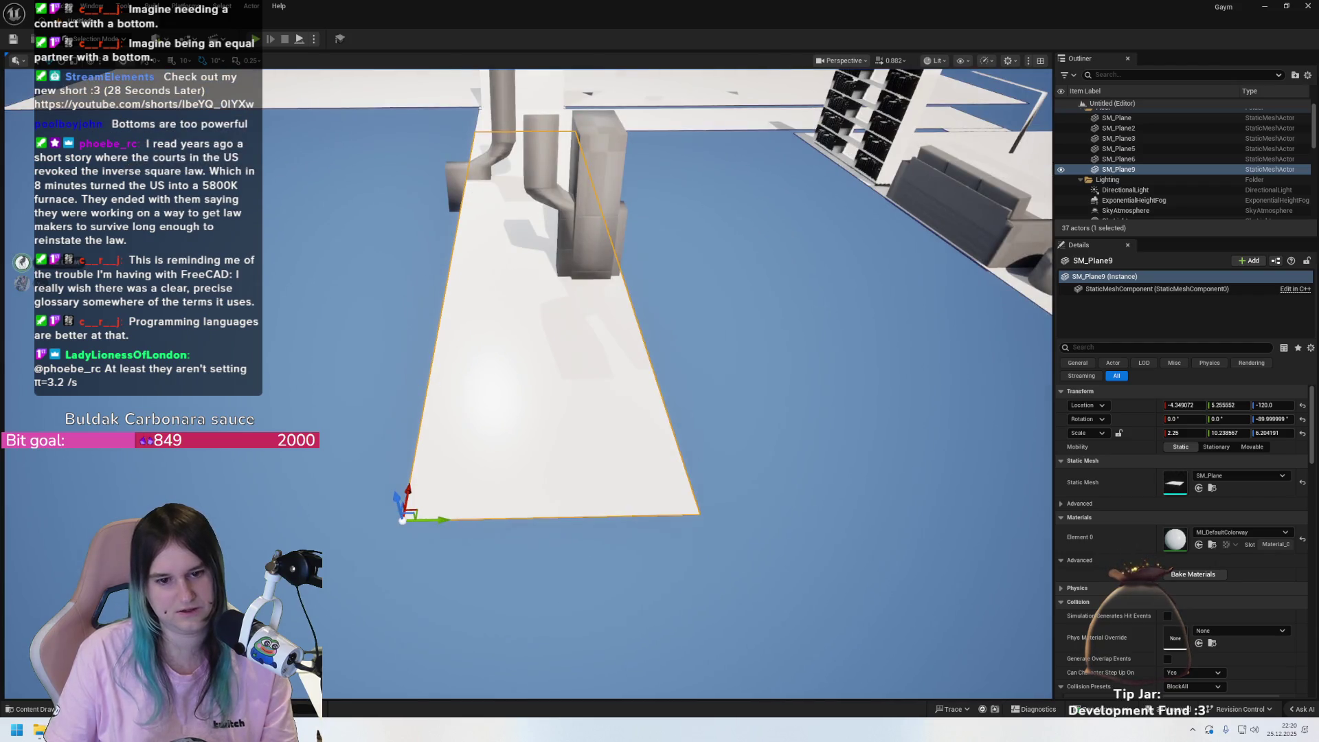
left_click_drag(477, 380, 478, 379)
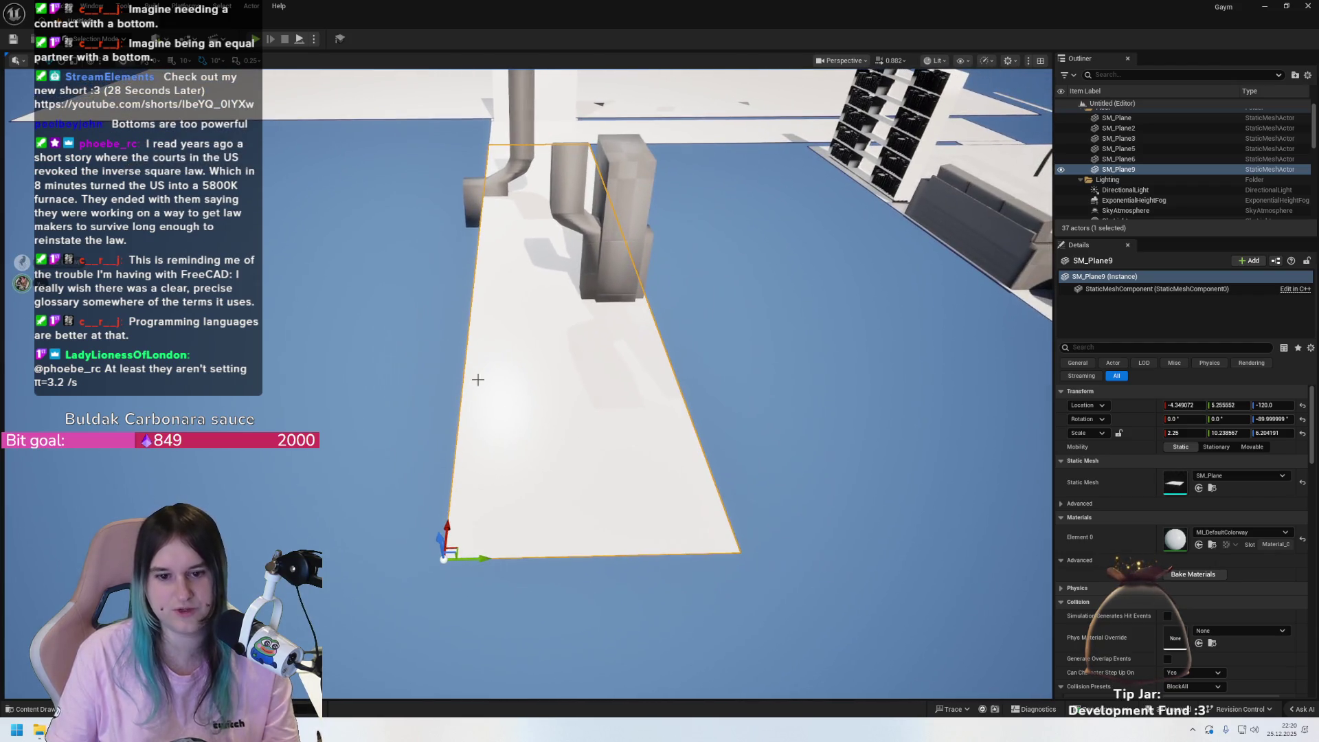
left_click_drag(561, 407, 561, 426)
right_click(564, 427)
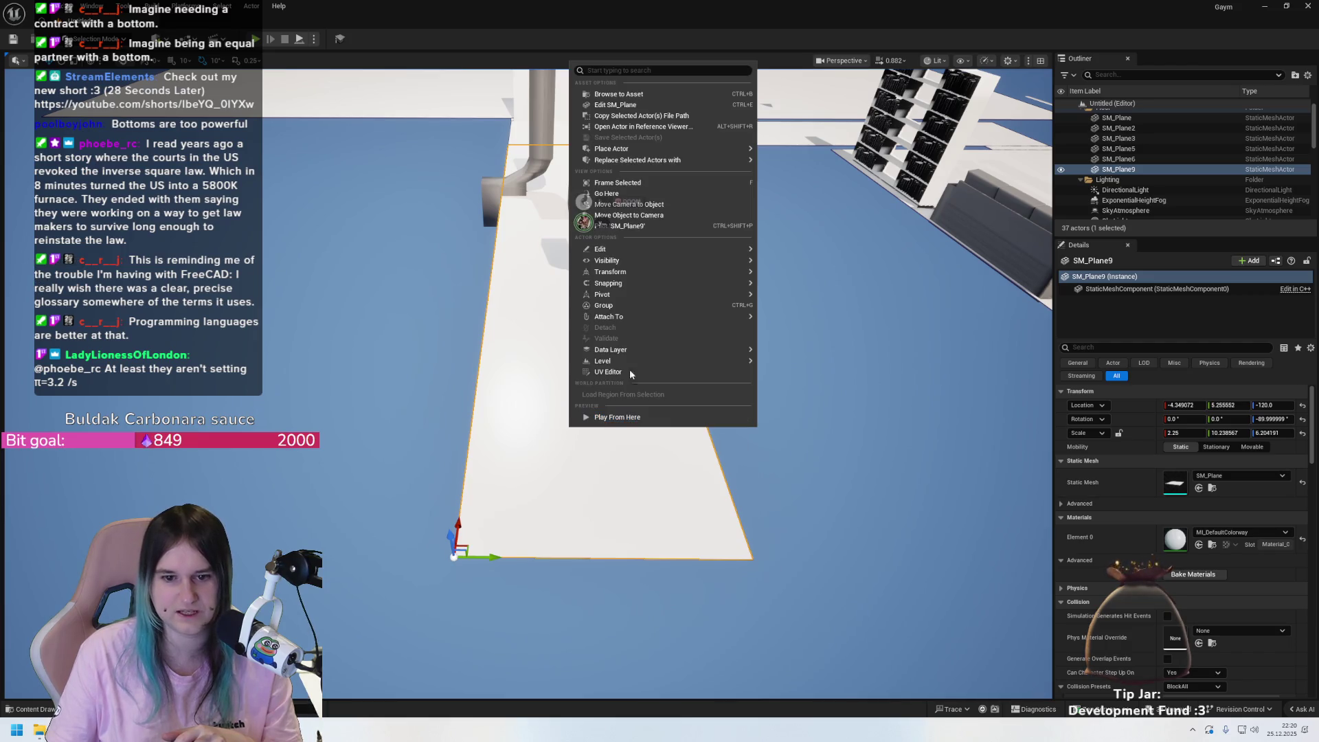
mouse_move(637, 294)
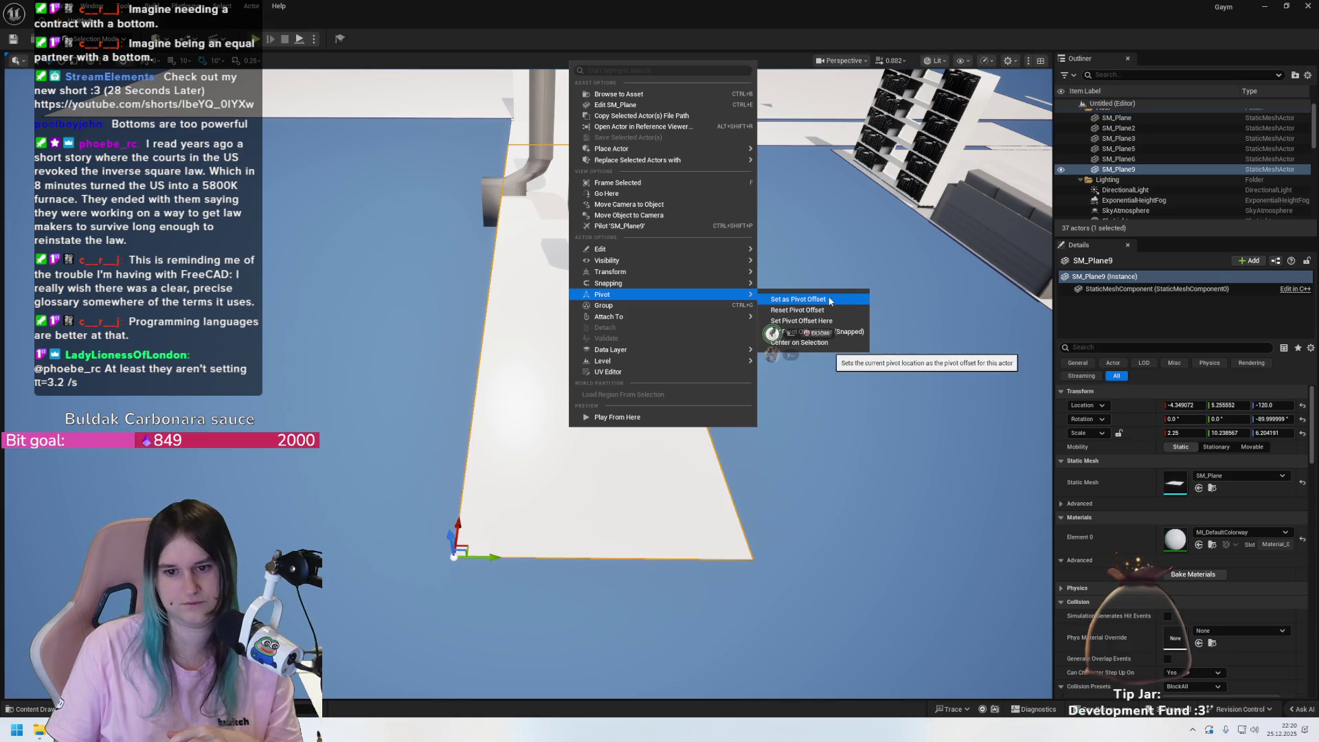
left_click(836, 268)
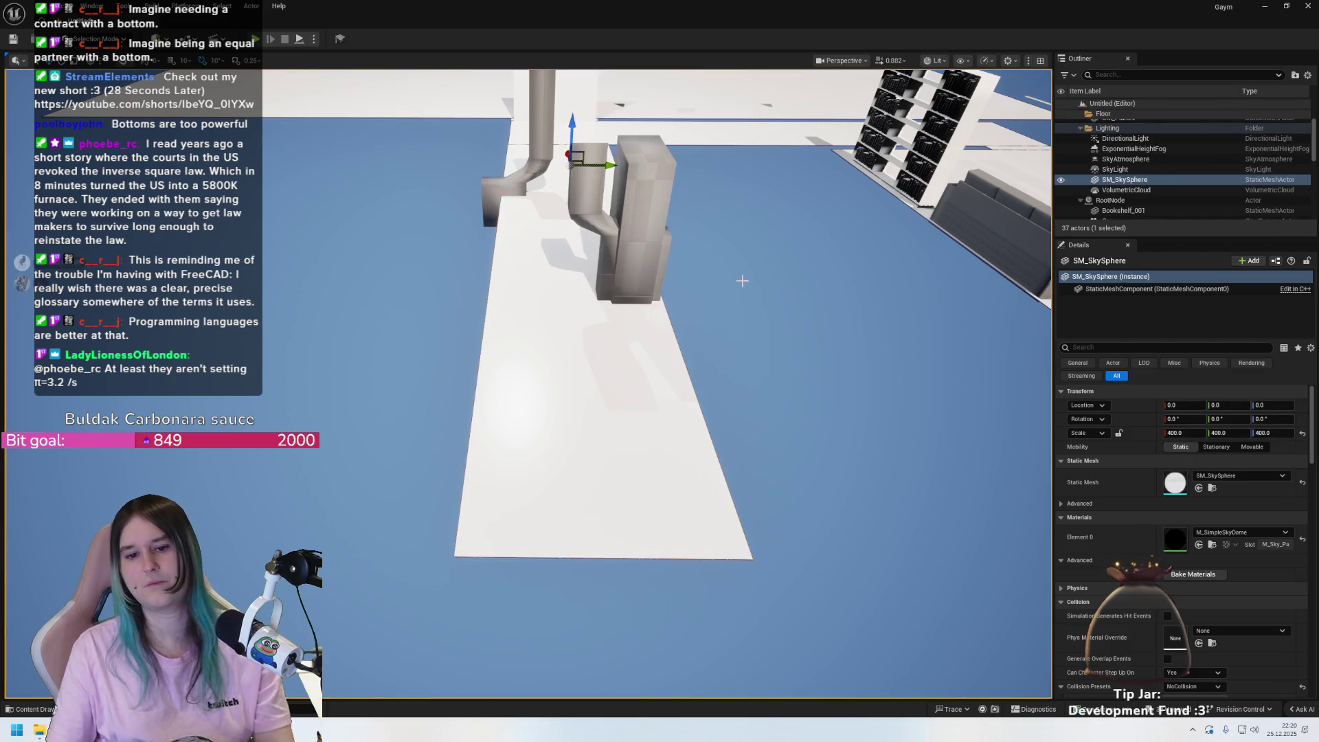
left_click(532, 362)
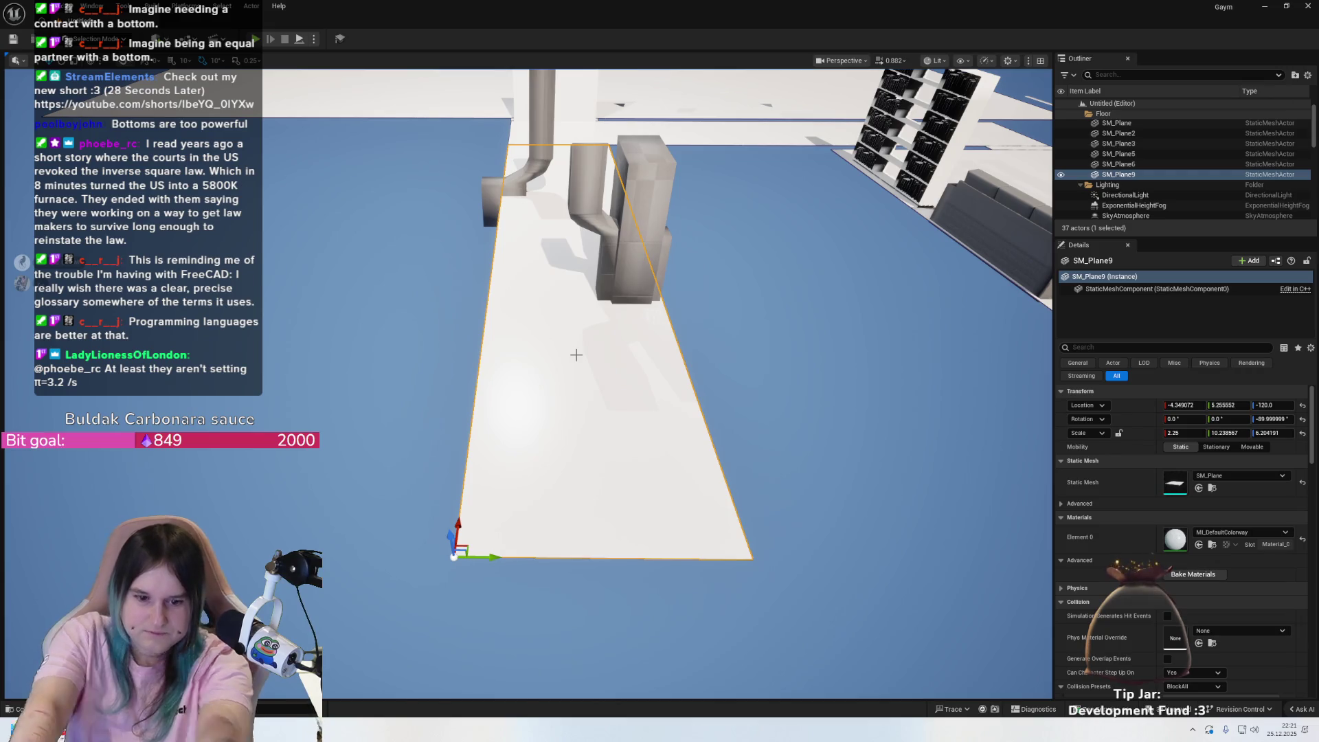
- Apply Reset Pivot Offset to SM_Plane9 and look around the floor plane to check its pivot
scroll(576, 312, "down", 5)
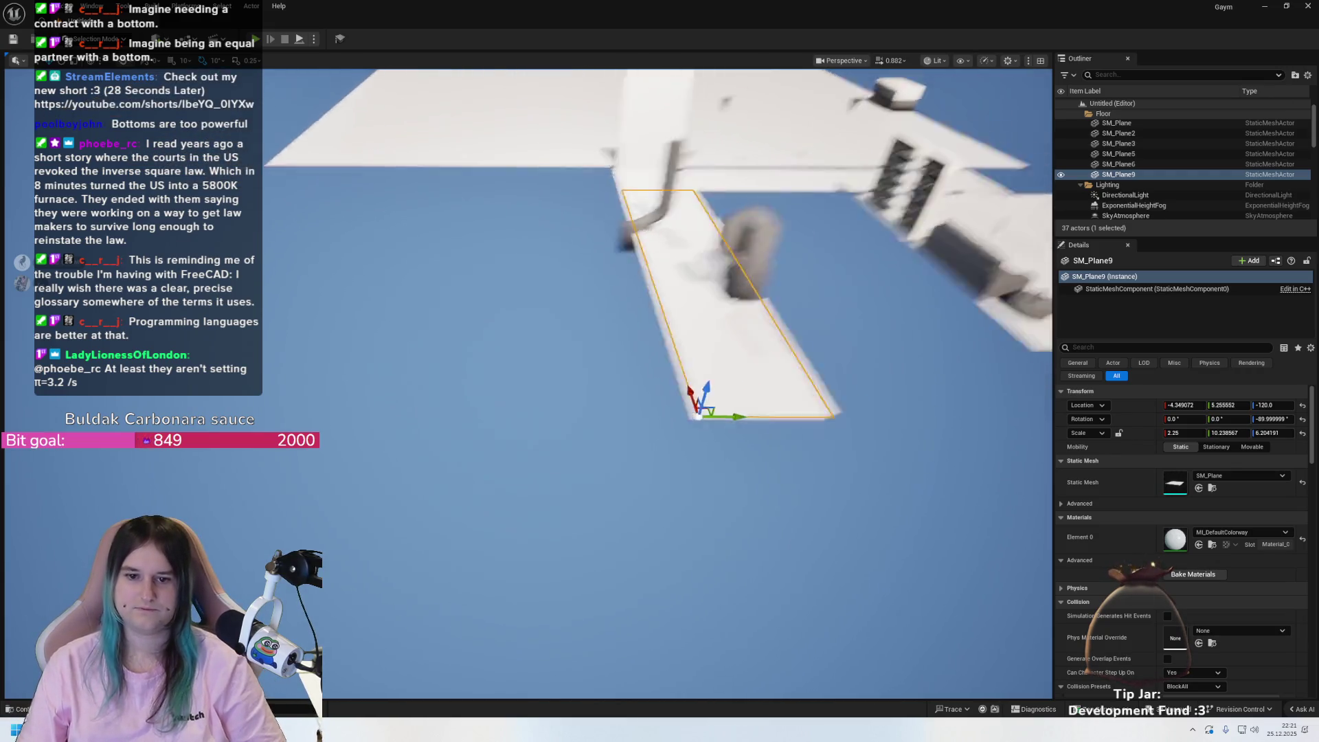
scroll(436, 349, "up", 3)
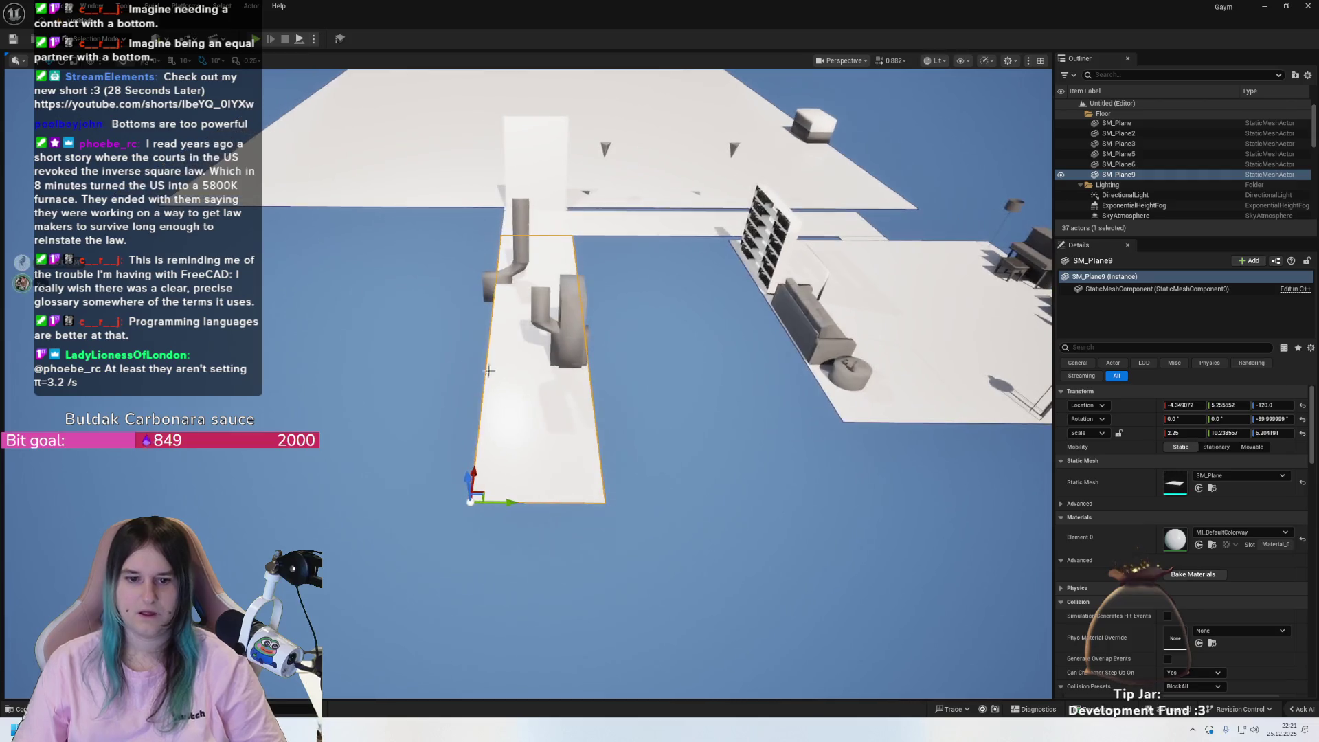
right_click(528, 399)
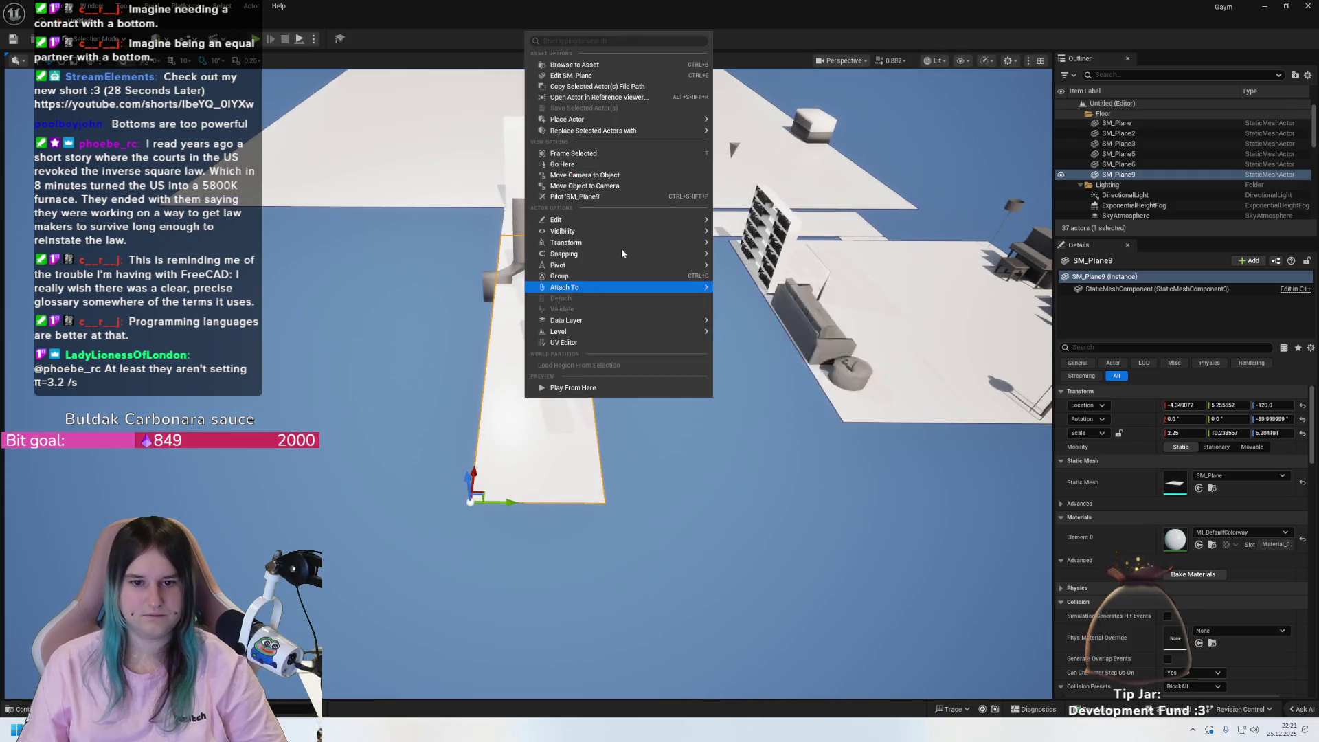
mouse_move(636, 266)
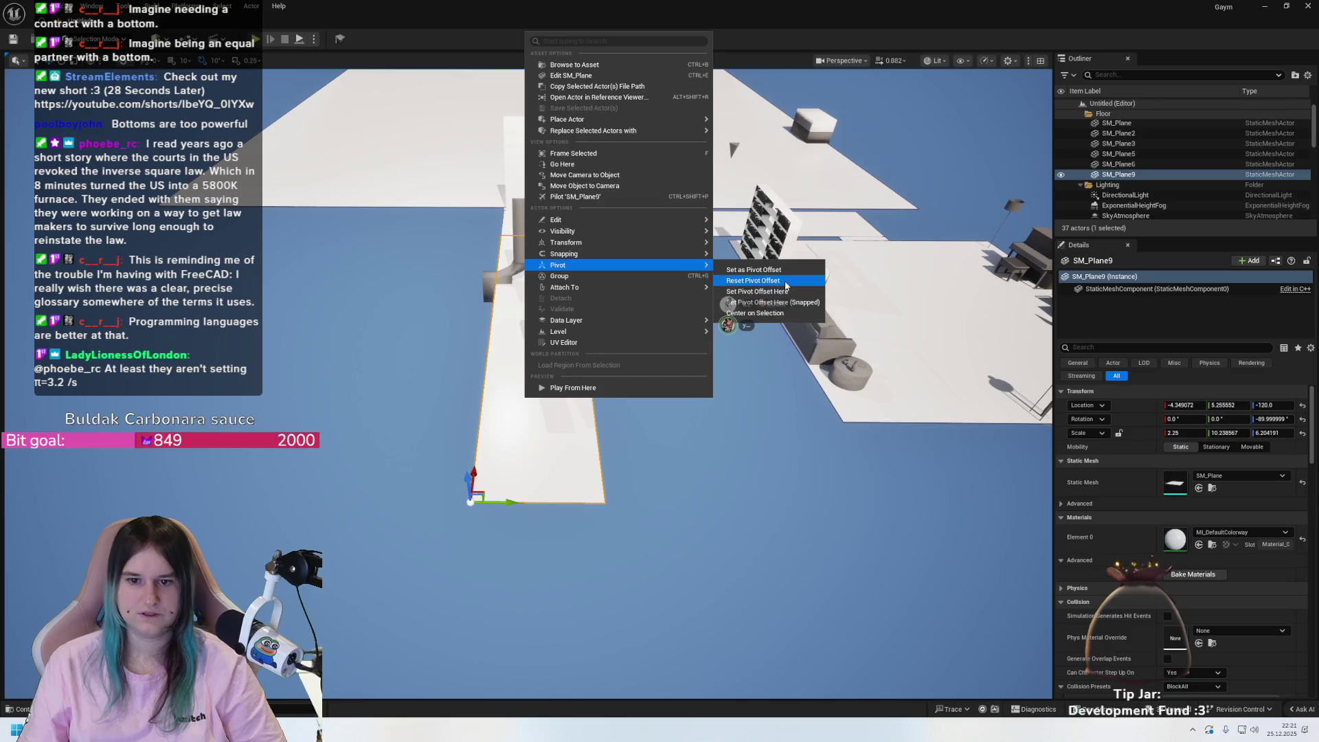
left_click(757, 292)
mouse_move(691, 296)
left_mouse_down()
mouse_move(556, 356)
mouse_move(867, 265)
mouse_move(853, 286)
left_mouse_up()
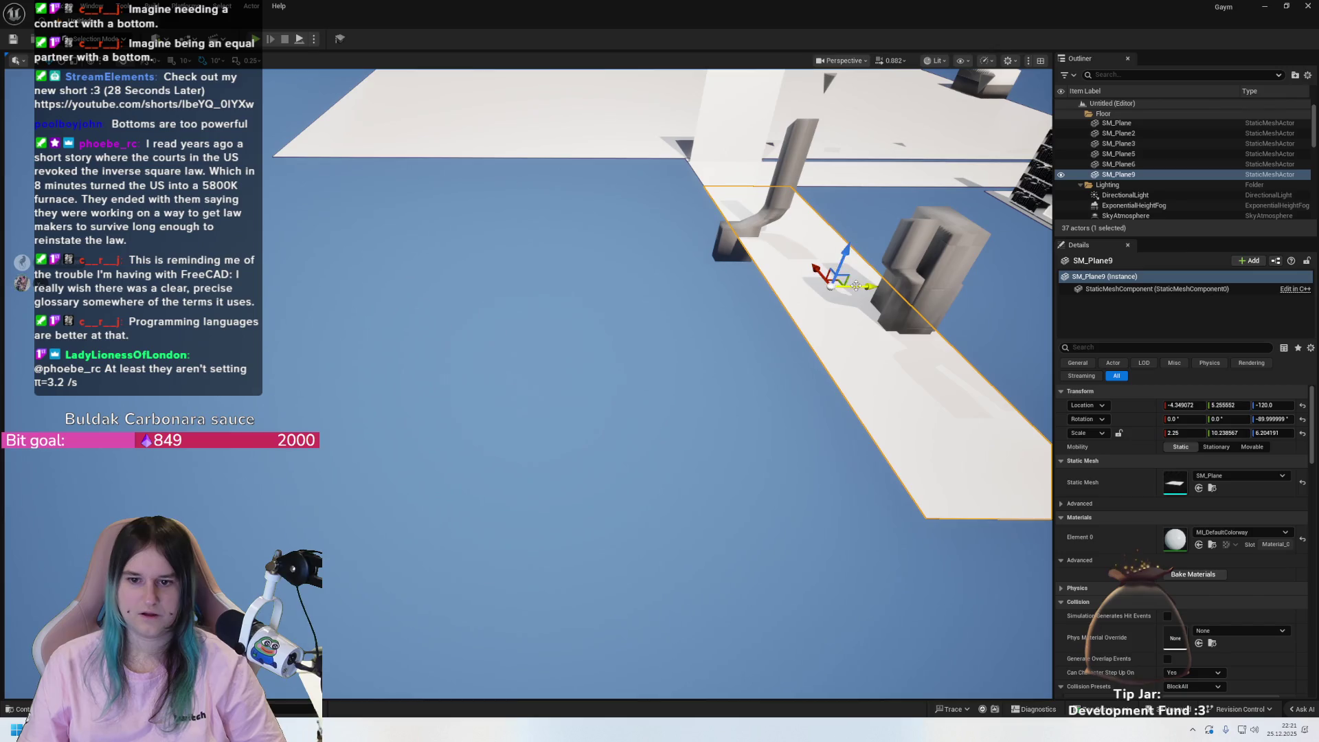
key("ctrl+z")
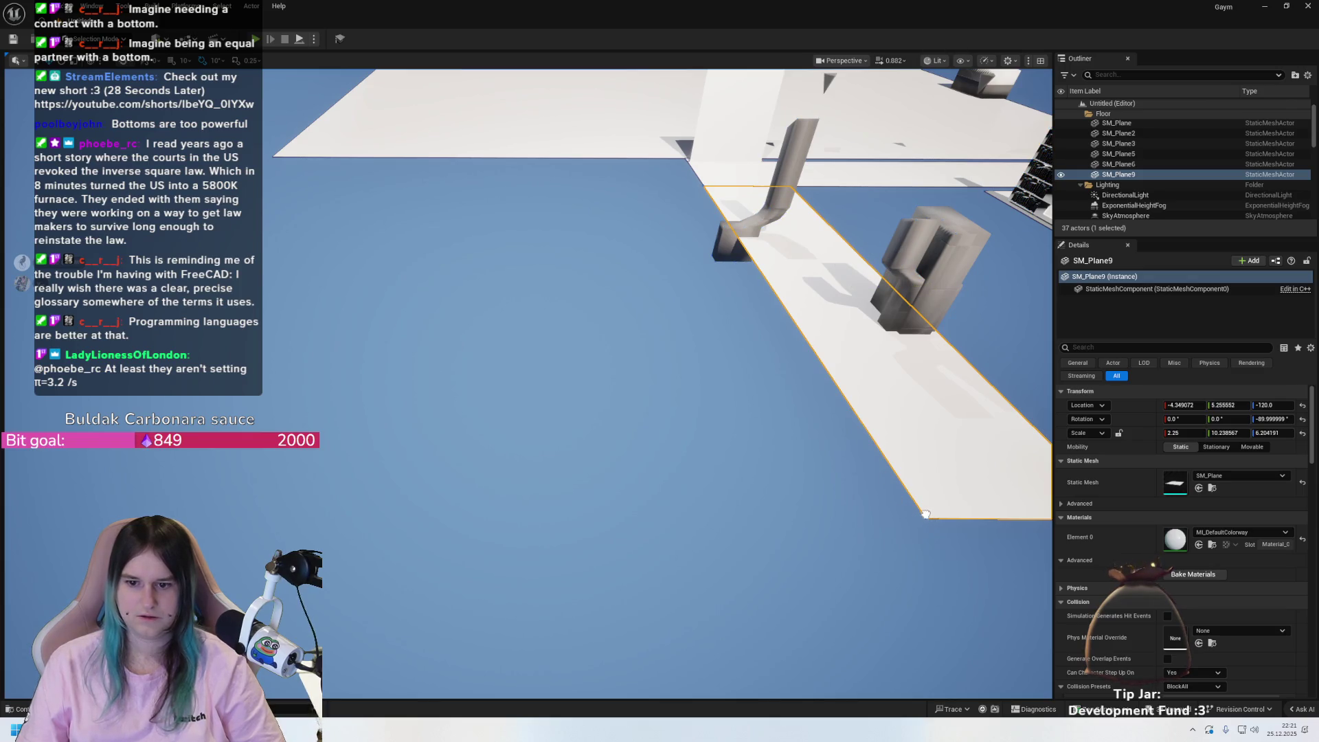
scroll(813, 439, "down", 3)
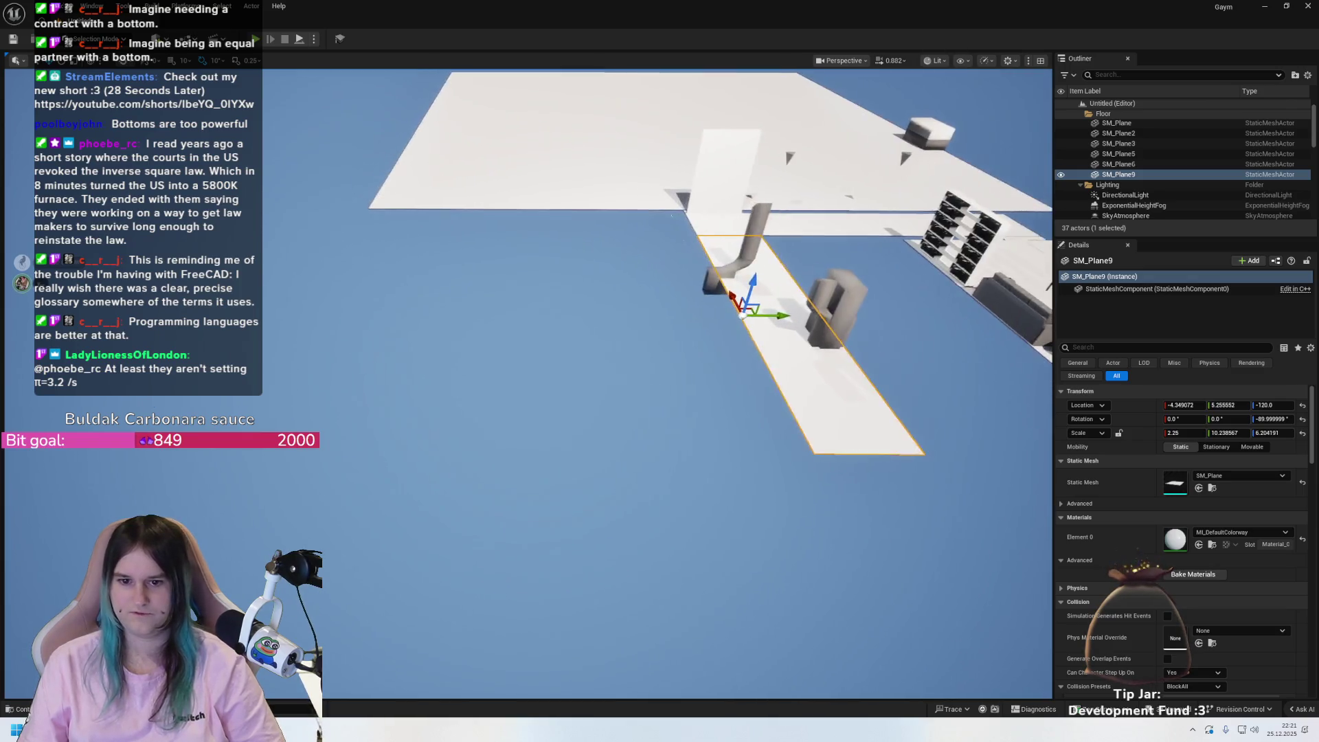
mouse_move(586, 287)
left_mouse_down()
mouse_move(522, 290)
mouse_move(586, 286)
left_mouse_up()
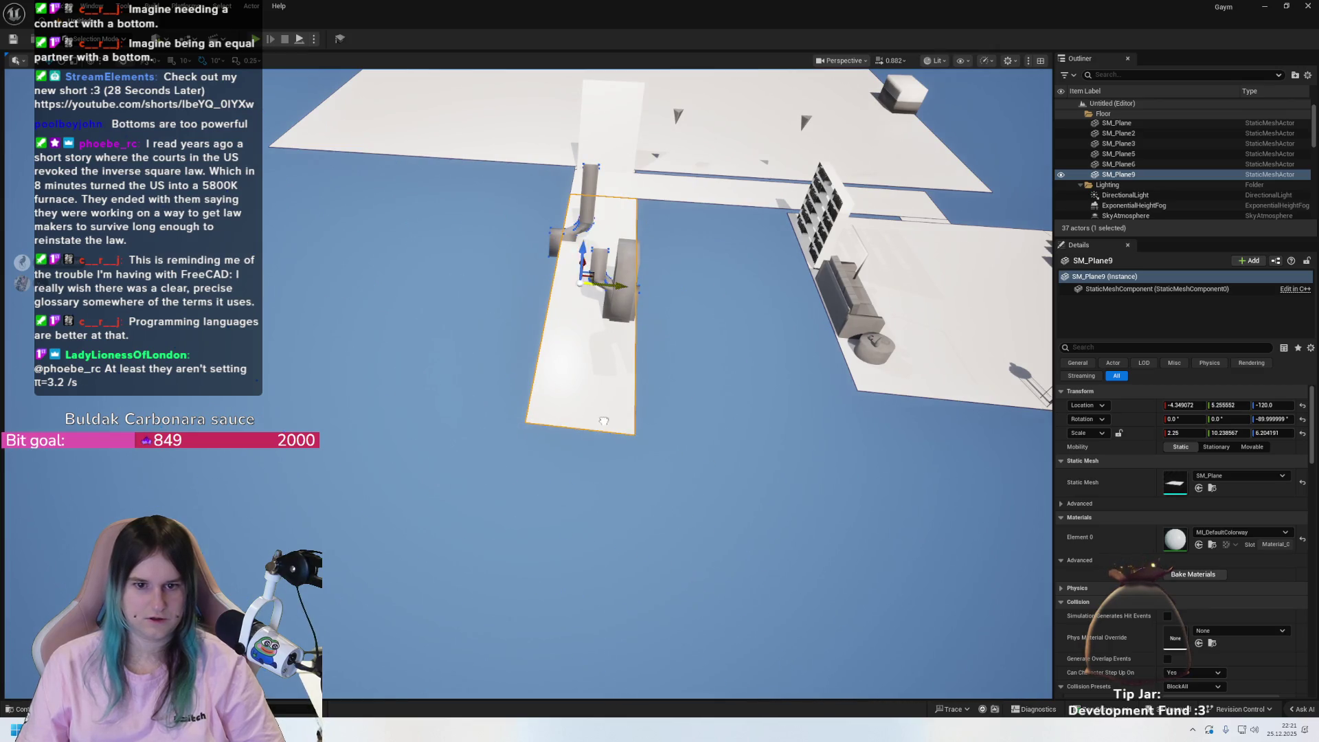
scroll(567, 391, "up", 5)
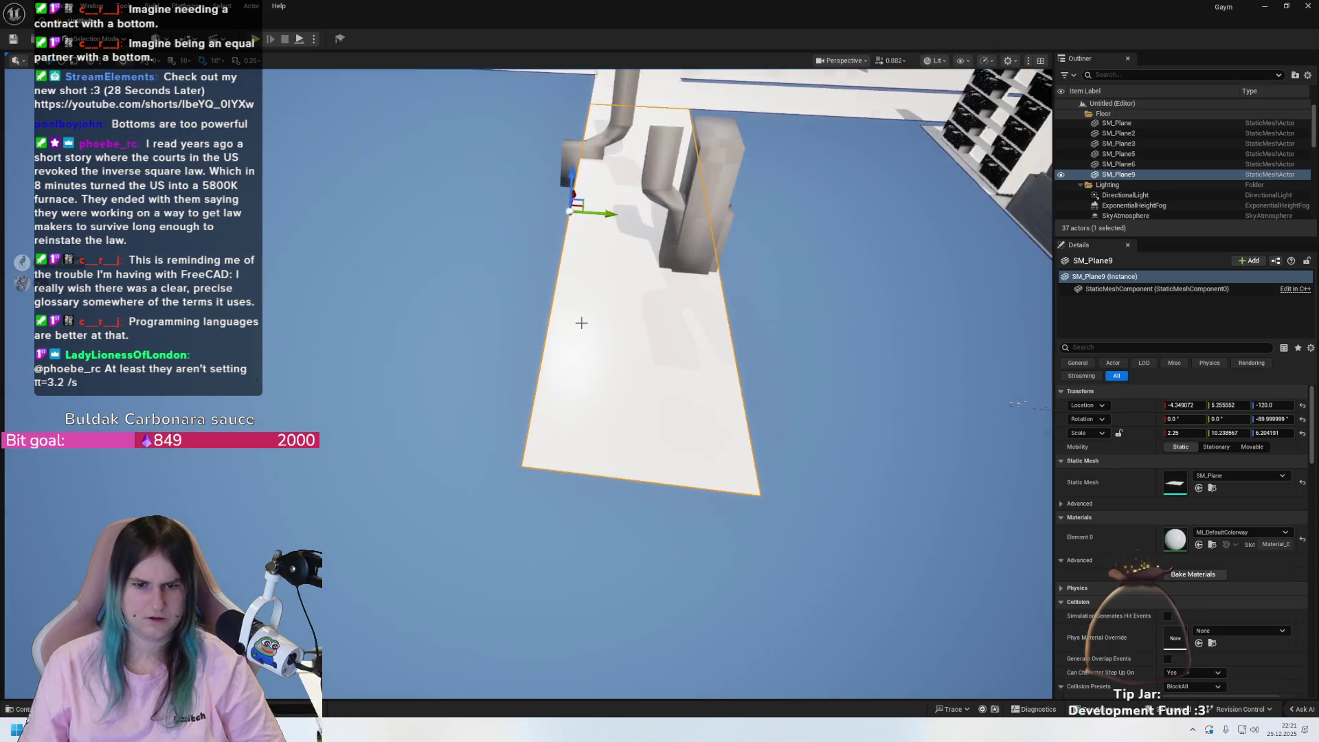
scroll(578, 323, "down", 2)
- Set the narrow floor plane's current pivot as its pivot offset
scroll(577, 328, "up", 5)
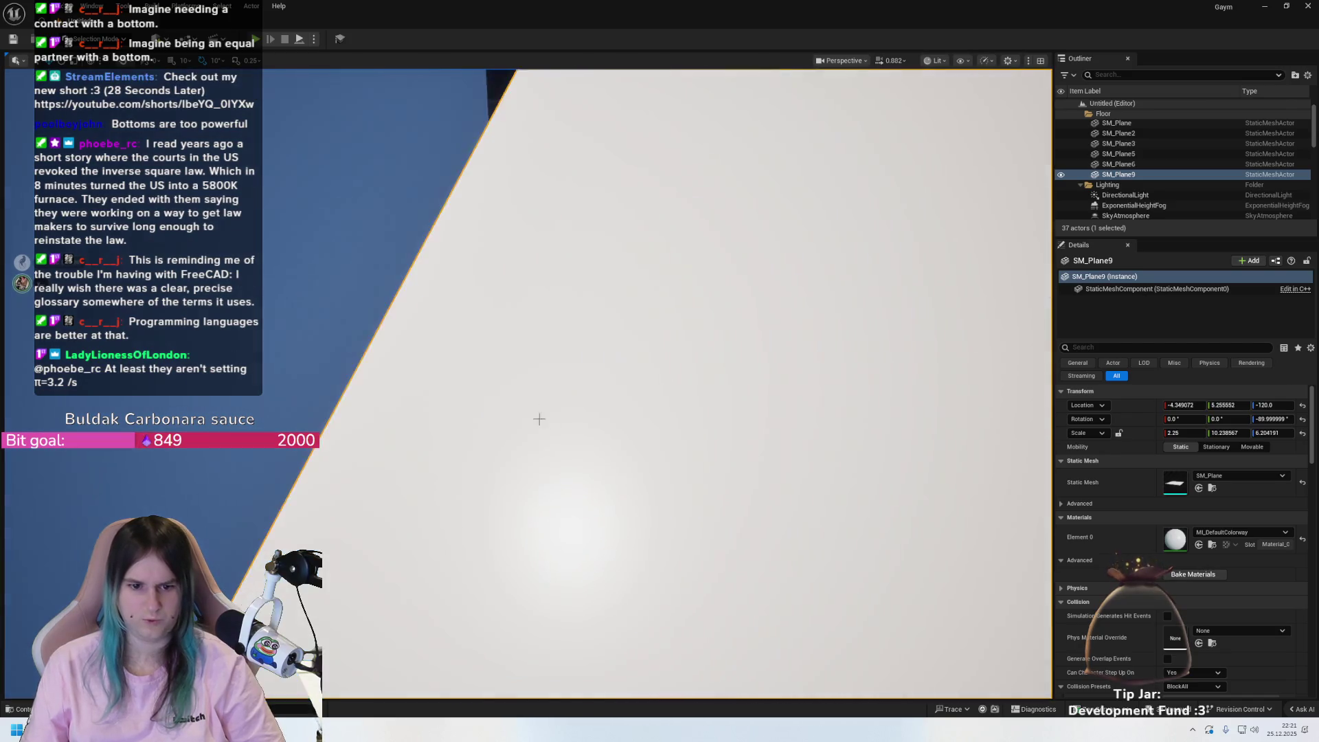
scroll(542, 492, "down", 4)
scroll(549, 498, "up", 1)
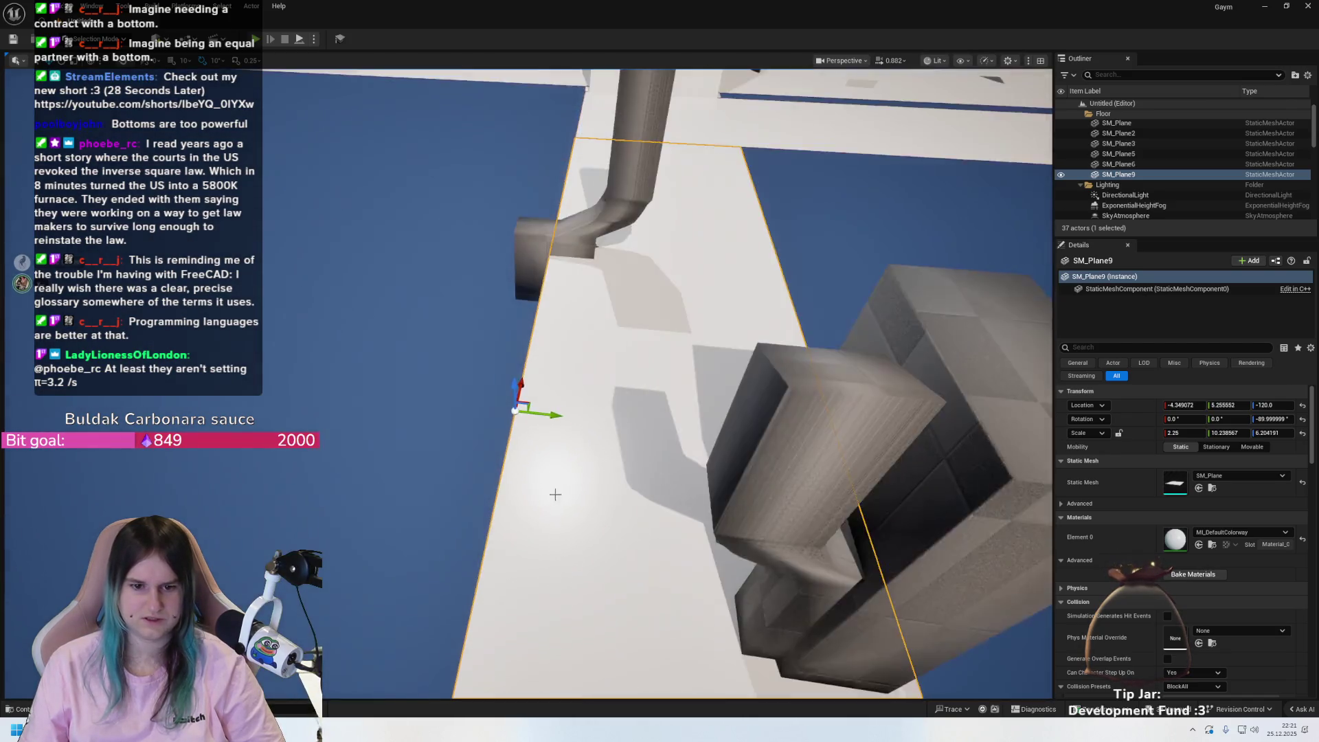
scroll(555, 495, "down", 5)
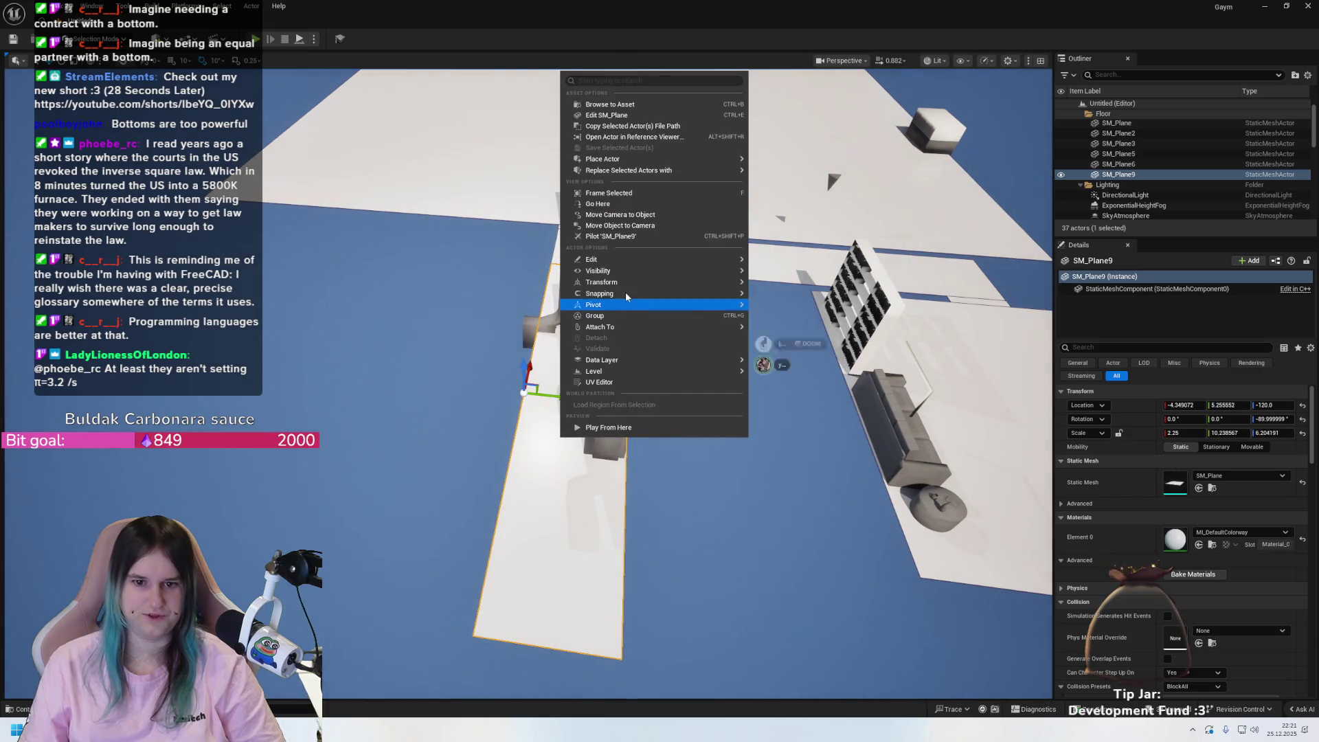
mouse_move(622, 286)
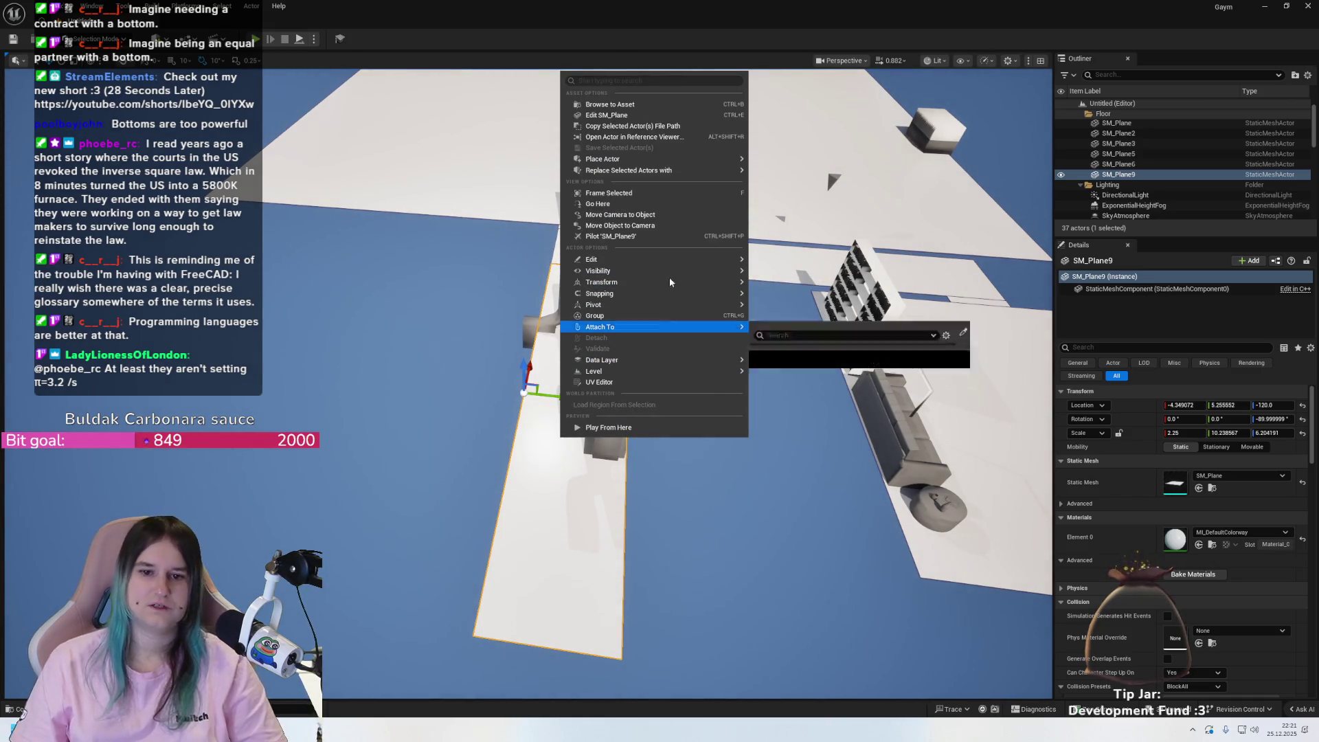
mouse_move(665, 326)
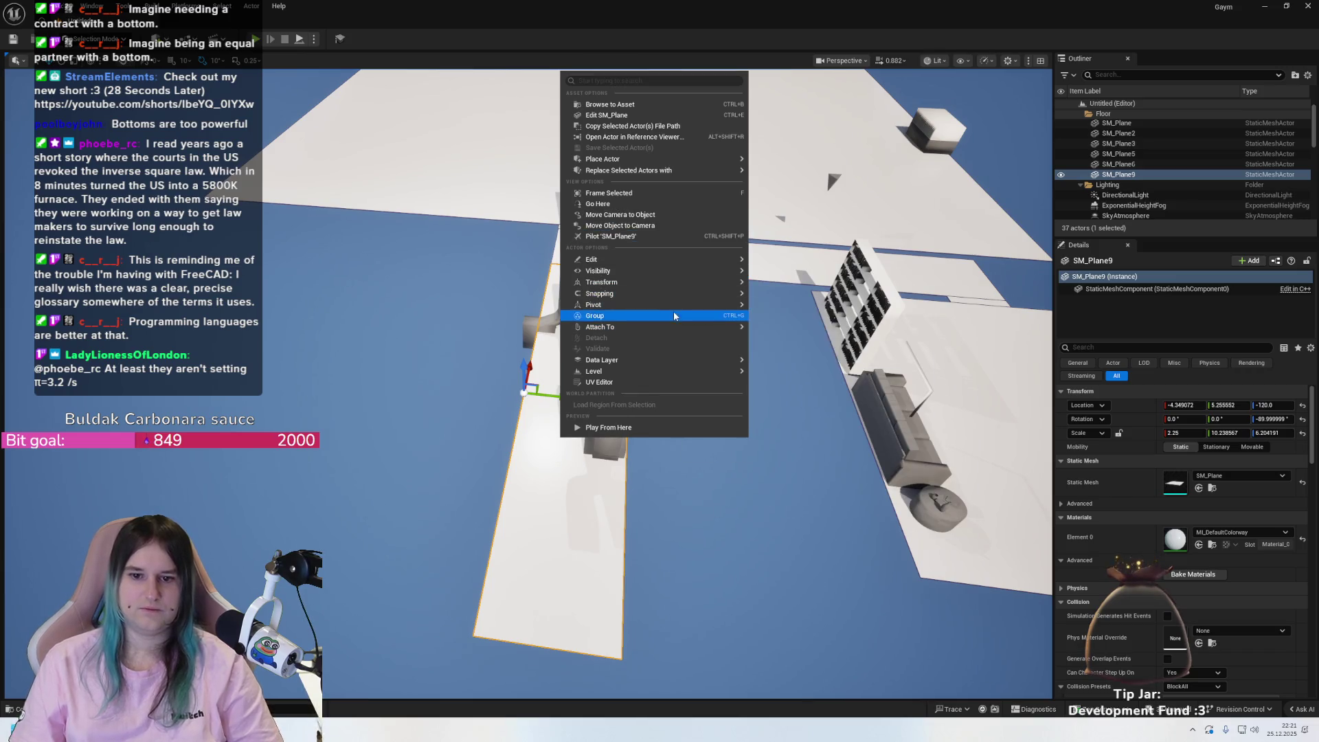
left_click(767, 304)
- Alt-rotate copies of the floor plane 90° so they stand upright as a wall
scroll(574, 489, "up", 2)
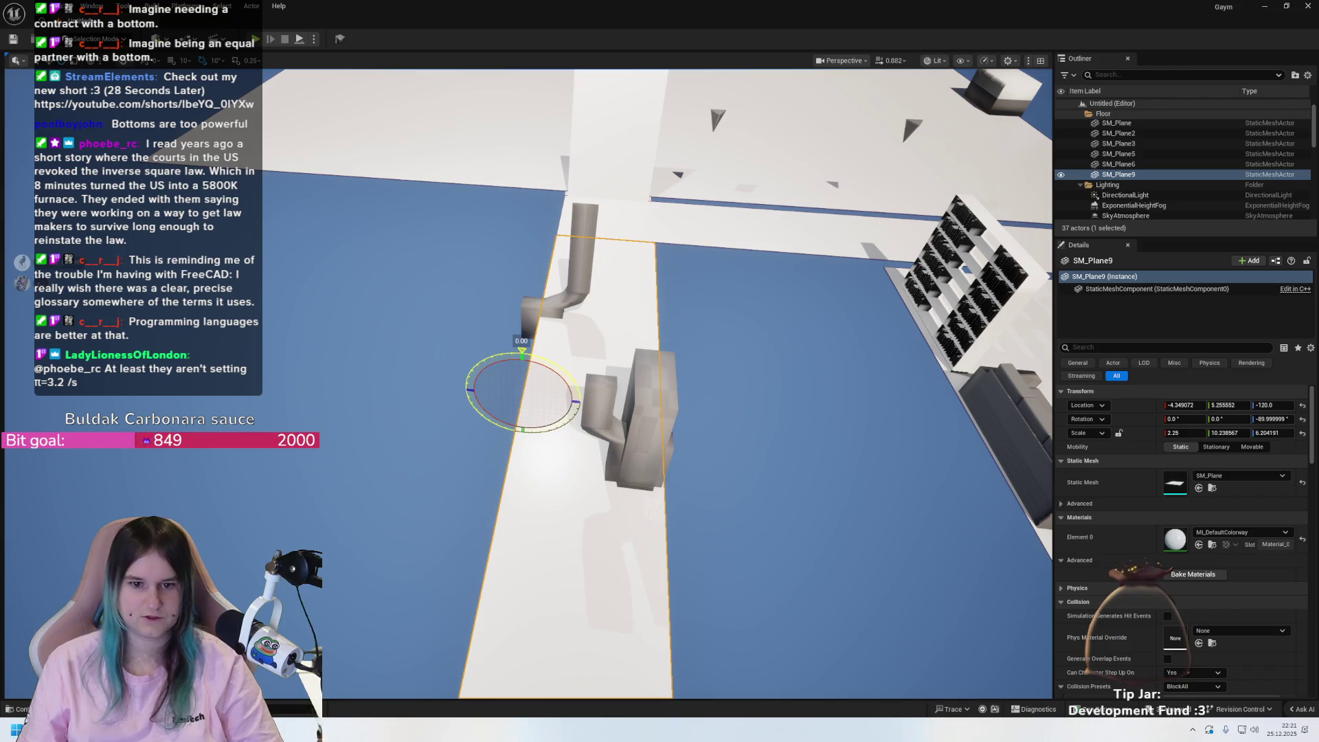
left_click_drag(522, 352, 466, 397)
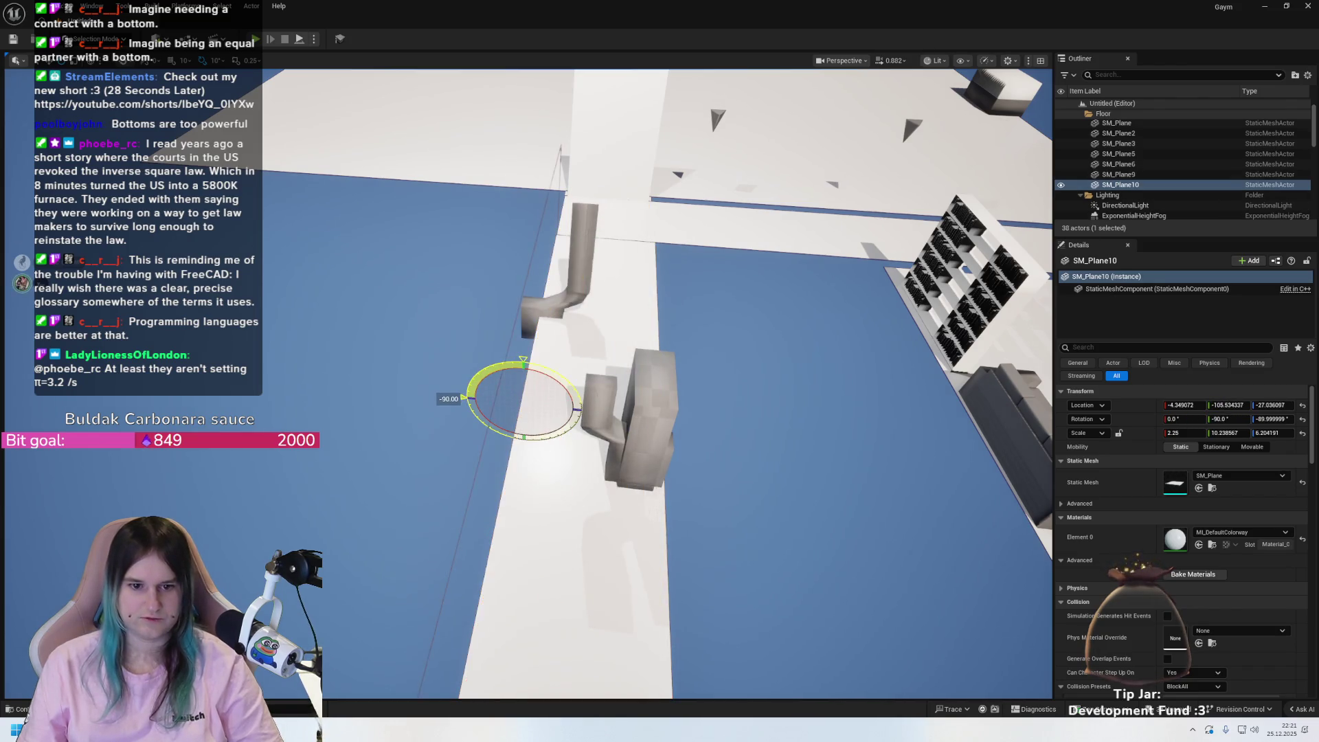
mouse_move(532, 364)
left_mouse_down()
mouse_move(473, 389)
mouse_move(471, 420)
mouse_move(505, 455)
left_mouse_up()
left_click(556, 619)
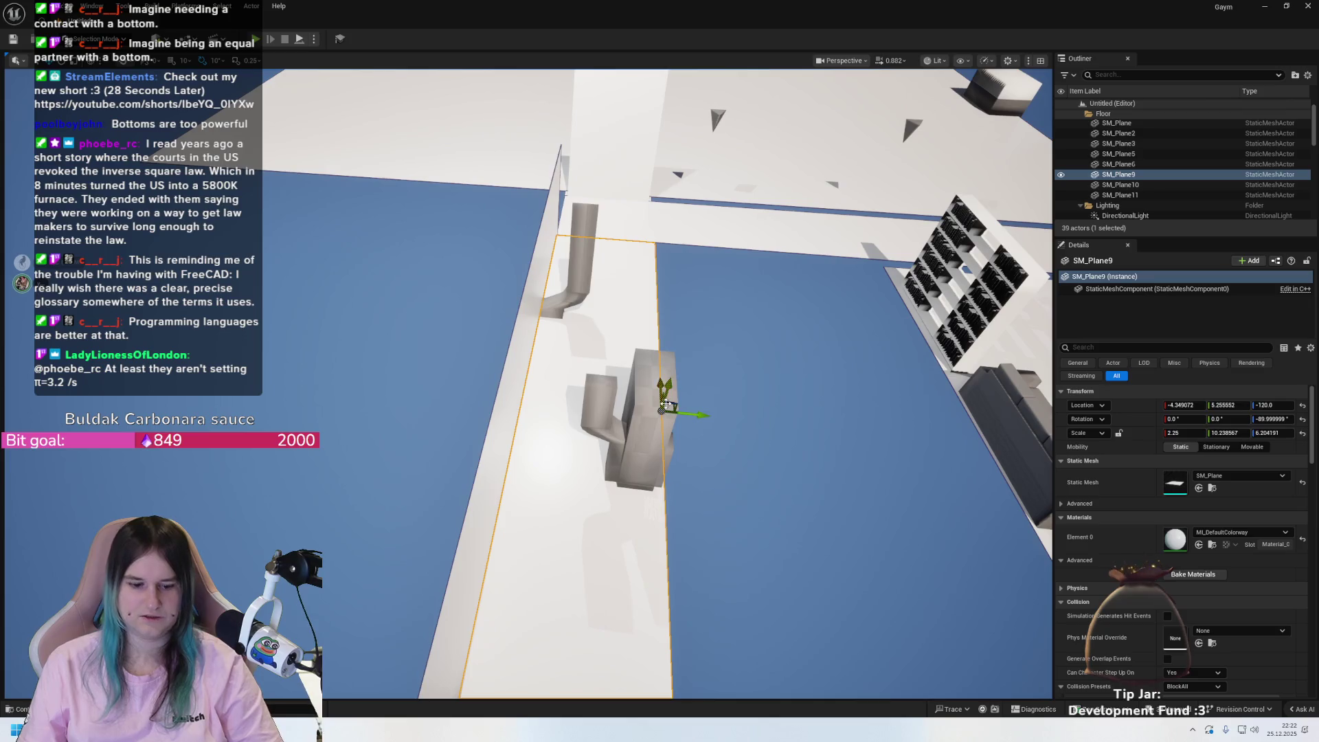
- Adjust the pivot offset, then add an upright copy along the other edge rotated into line
right_click(539, 514)
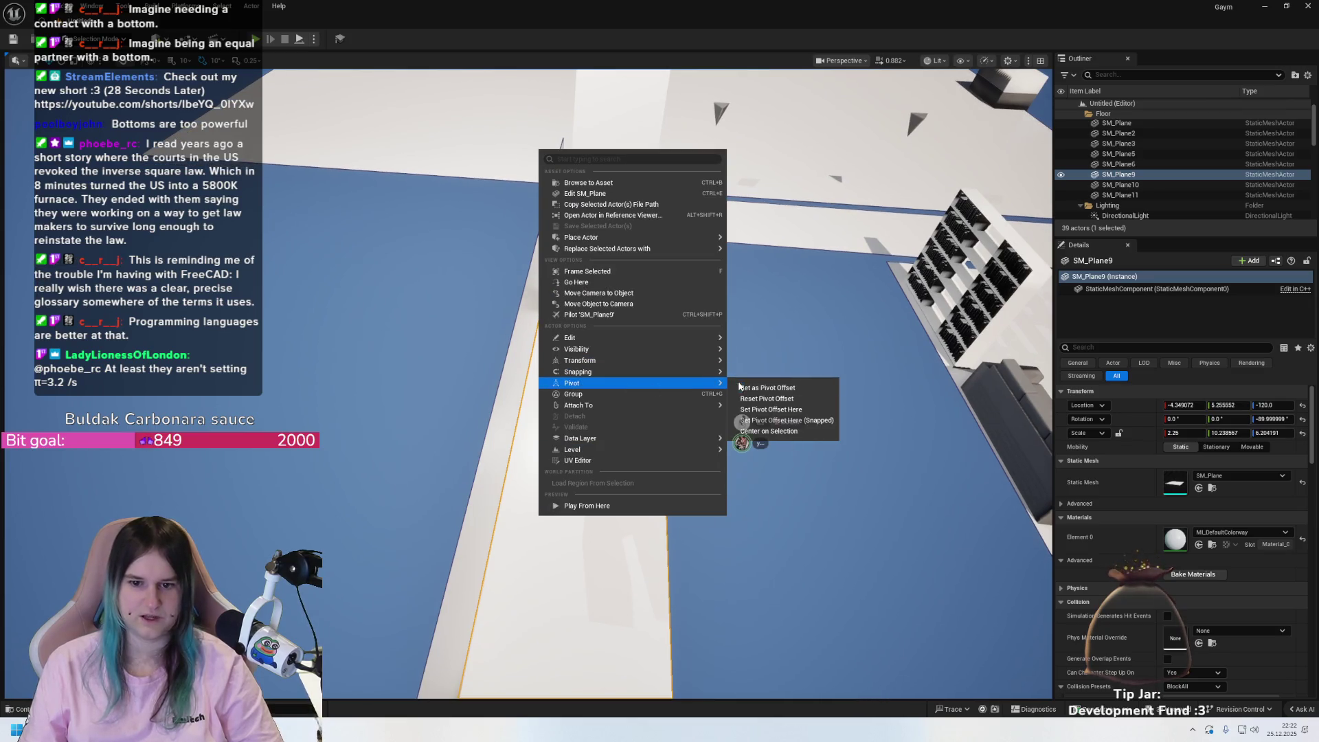
left_click(732, 392)
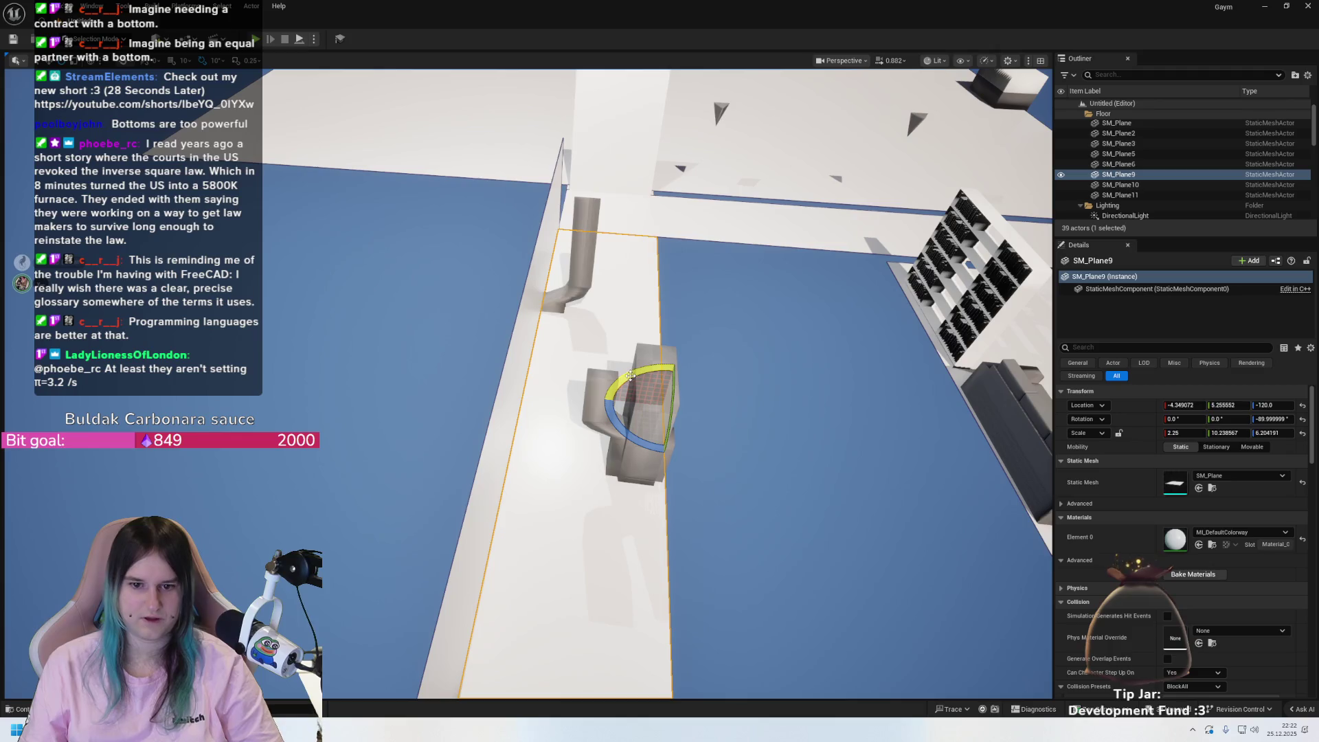
mouse_move(630, 376)
left_mouse_down()
mouse_move(698, 368)
mouse_move(721, 419)
left_mouse_up()
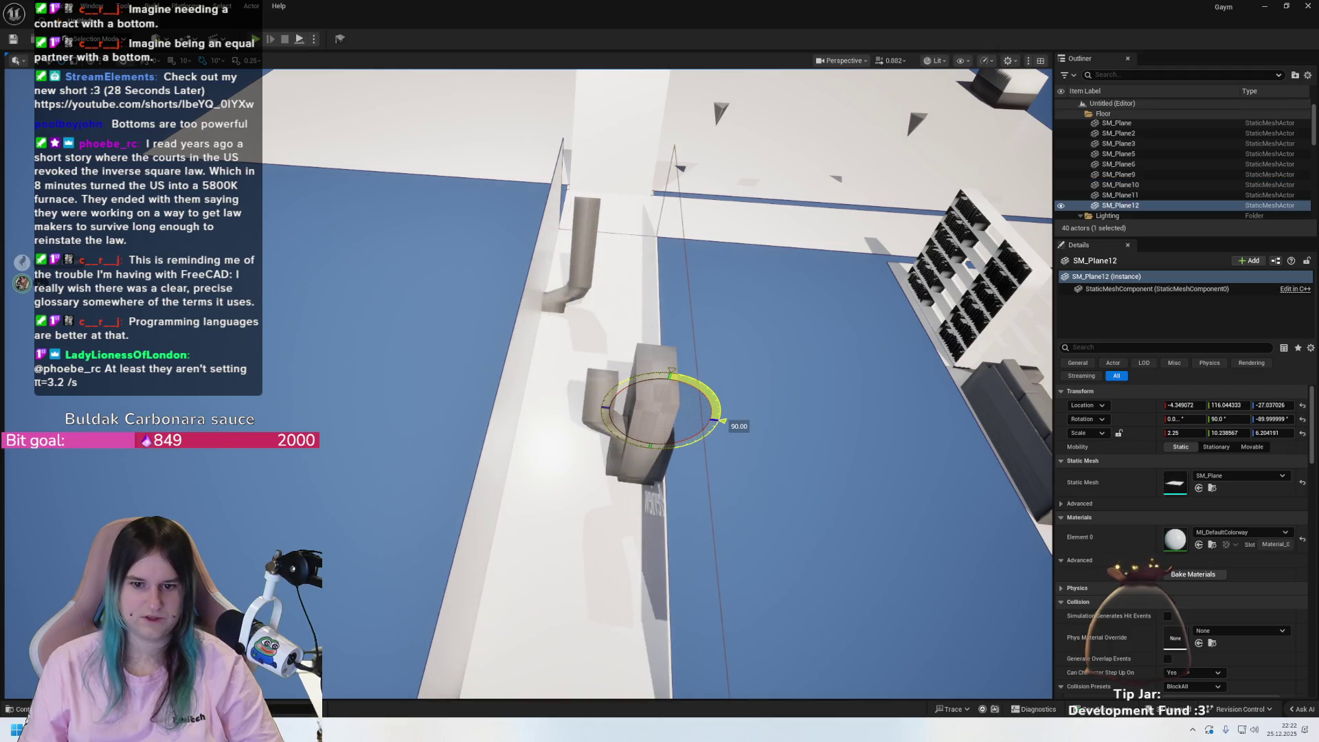
mouse_move(611, 430)
left_mouse_down()
mouse_move(619, 413)
mouse_move(622, 445)
mouse_move(661, 466)
left_mouse_up()
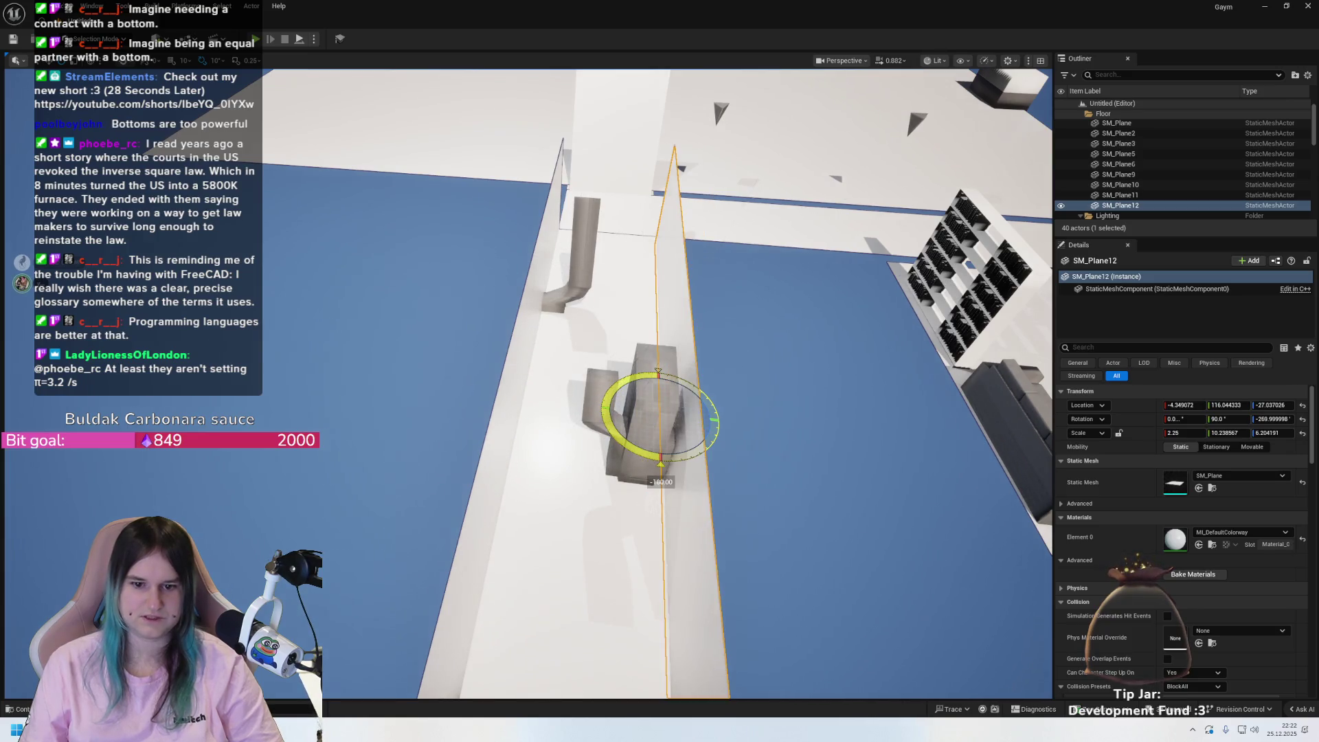
left_click(488, 465)
- Delete SM_Plane11 and slide it along X, undoing both so the wall stays in place
key("Delete")
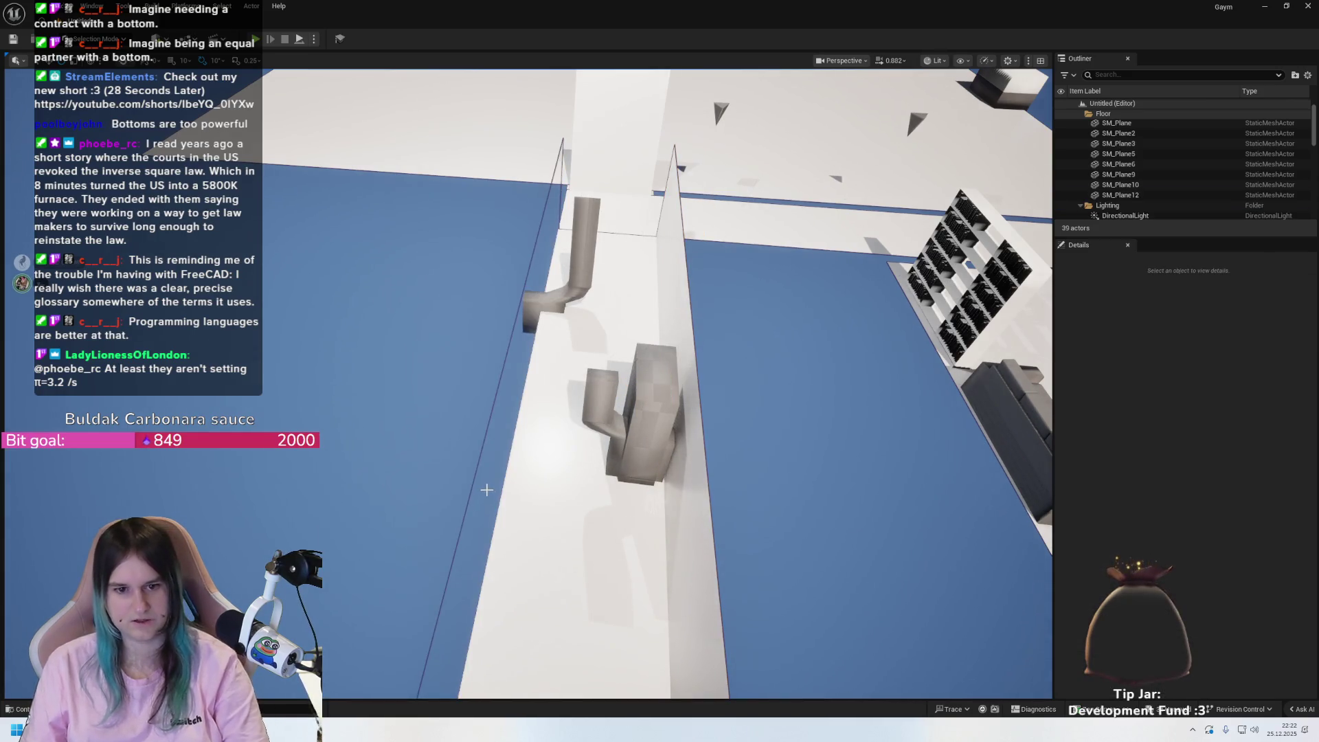
left_click_drag(486, 486, 566, 446)
key("ctrl+z")
left_click_drag(441, 365, 440, 365)
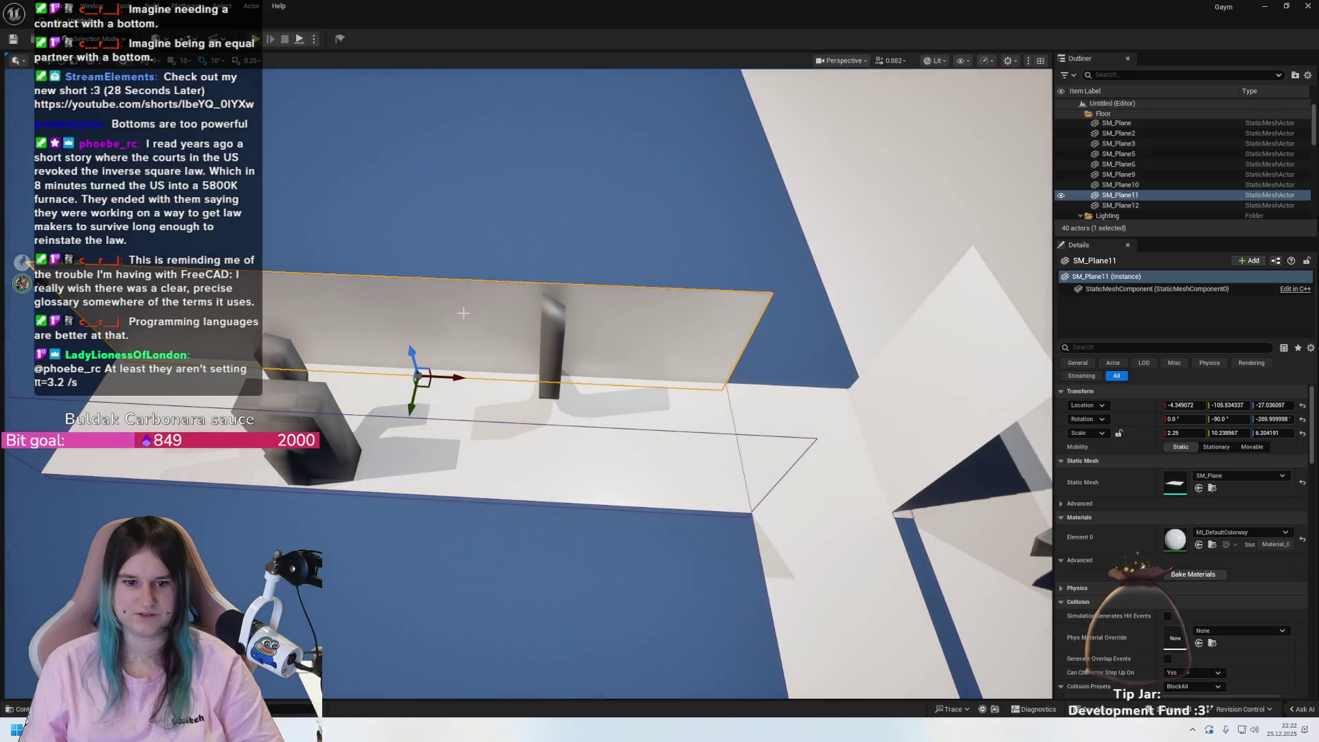
left_click_drag(448, 377, 1047, 406)
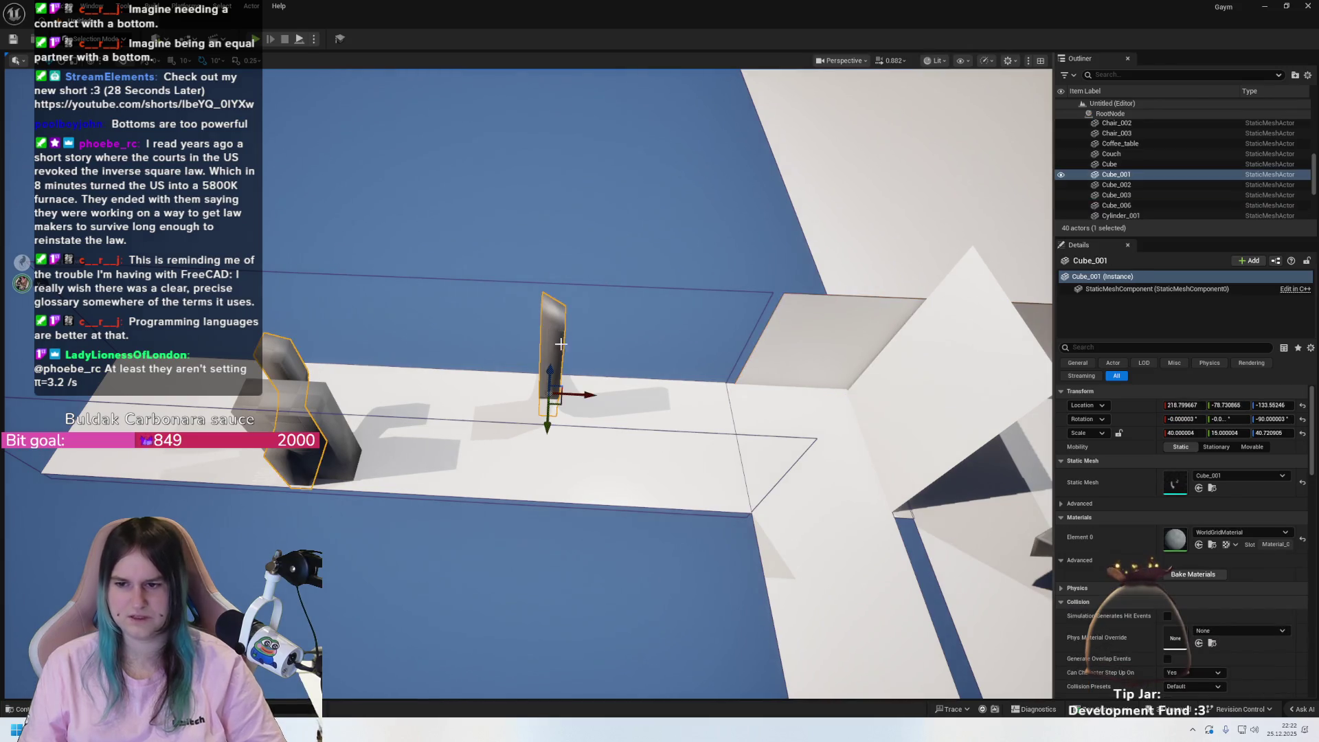
key("ctrl+7")
key("ctrl+z")
- Select the sky sphere and switch the viewport to a front wireframe view
left_click(609, 267)
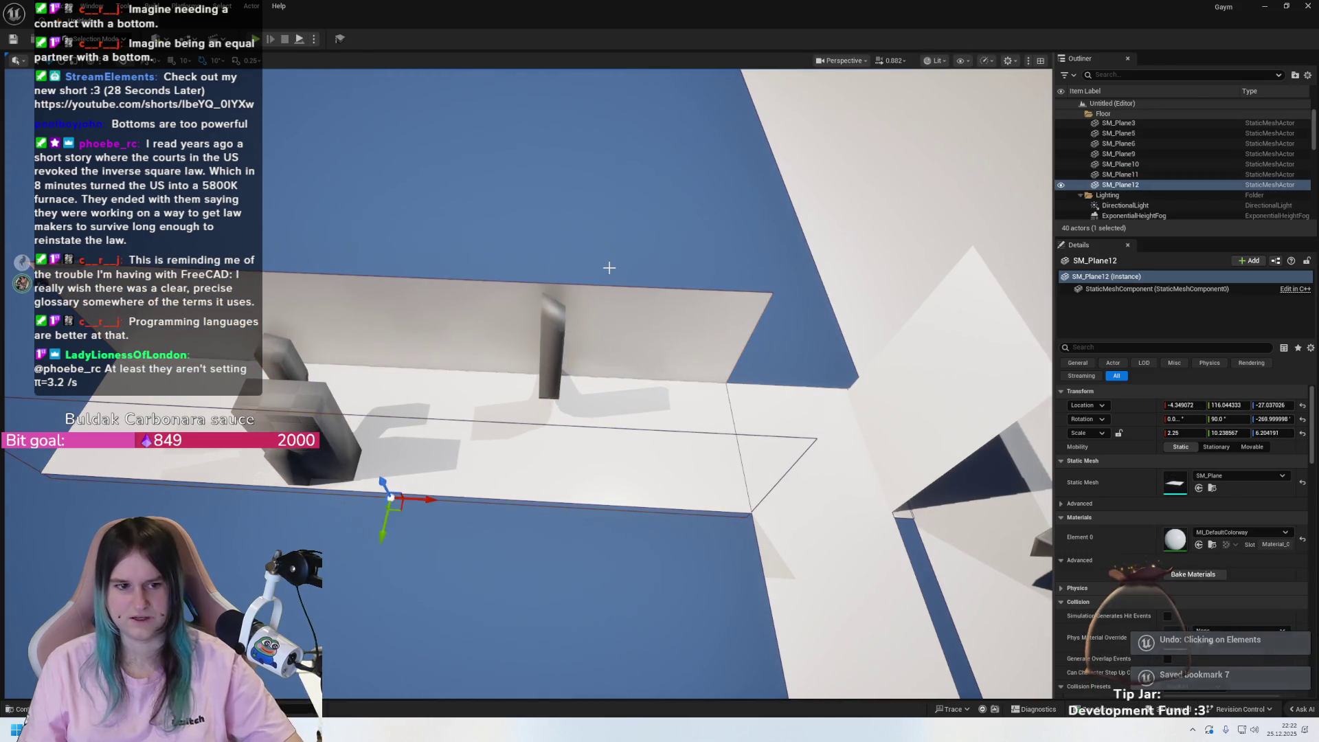
left_click(652, 233)
key("alt+h")
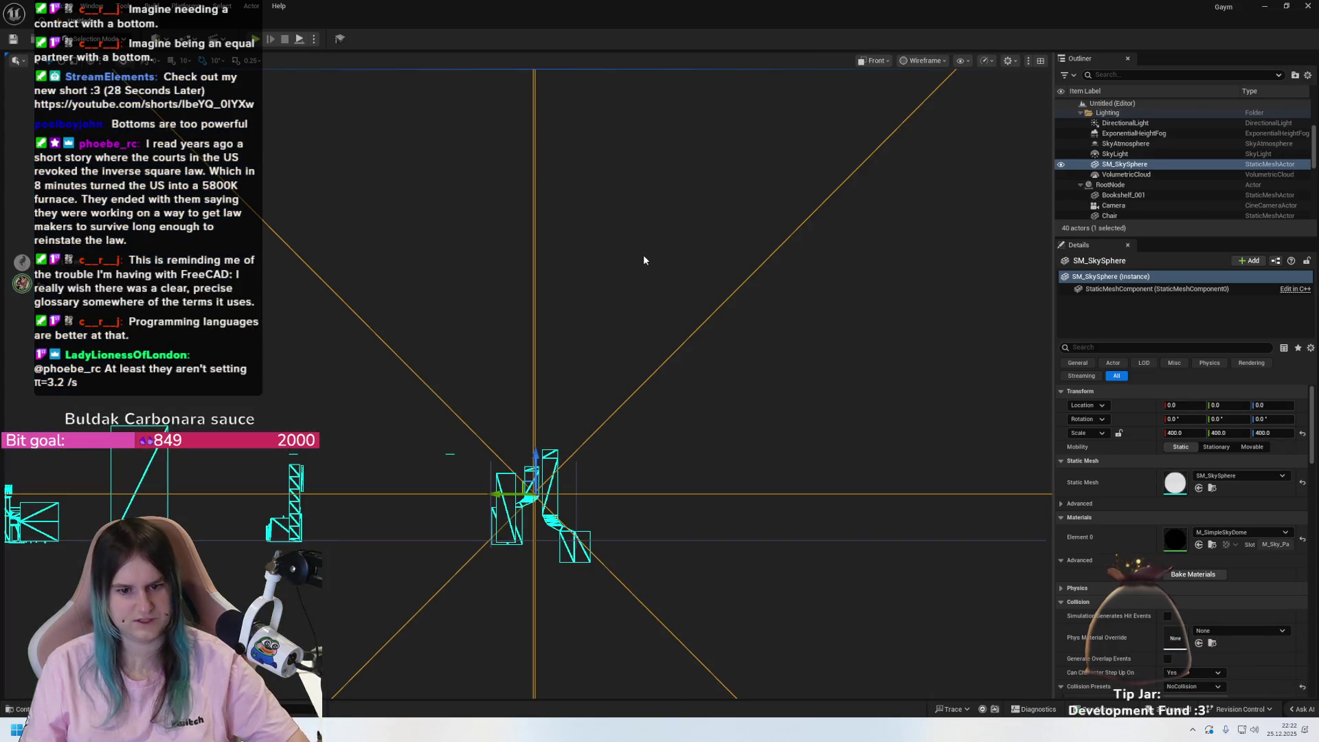
- Frame the sky sphere, deselect it, and pan the front view to centre the sphere
scroll(635, 306, "down", 5)
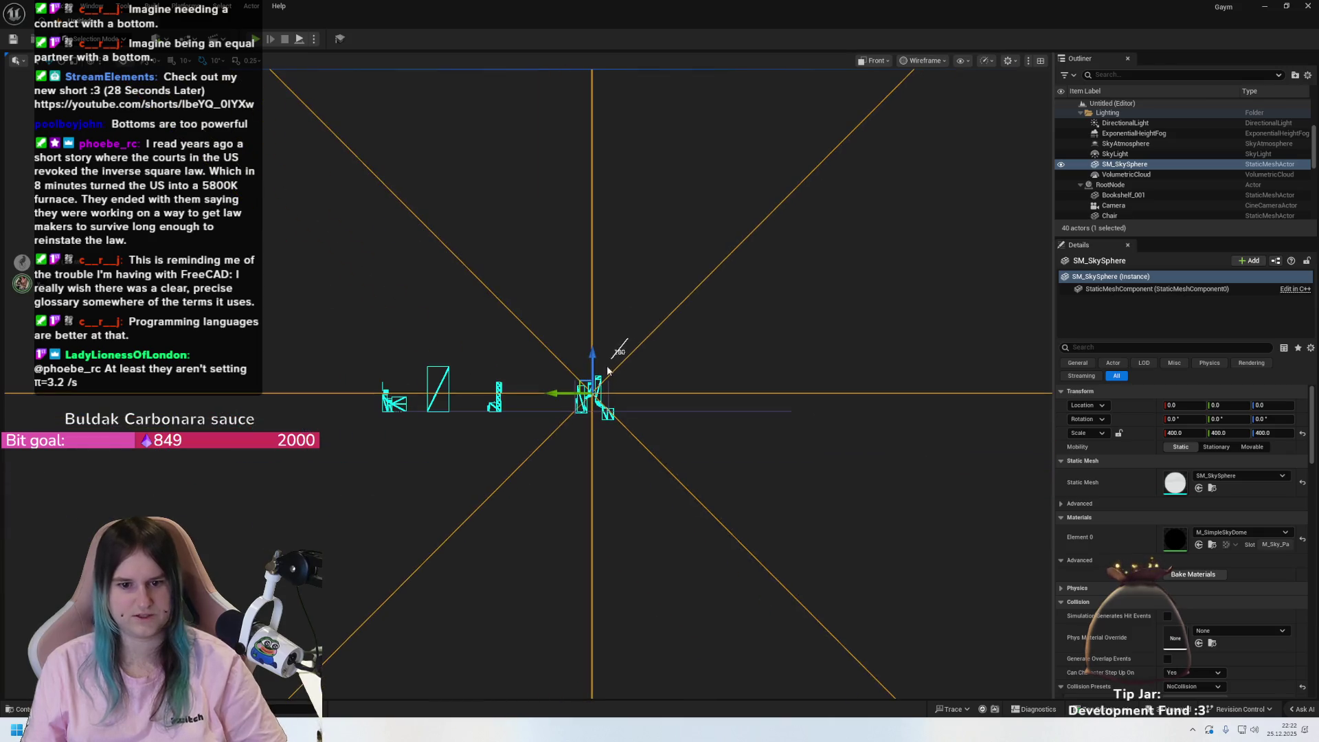
scroll(632, 336, "up", 4)
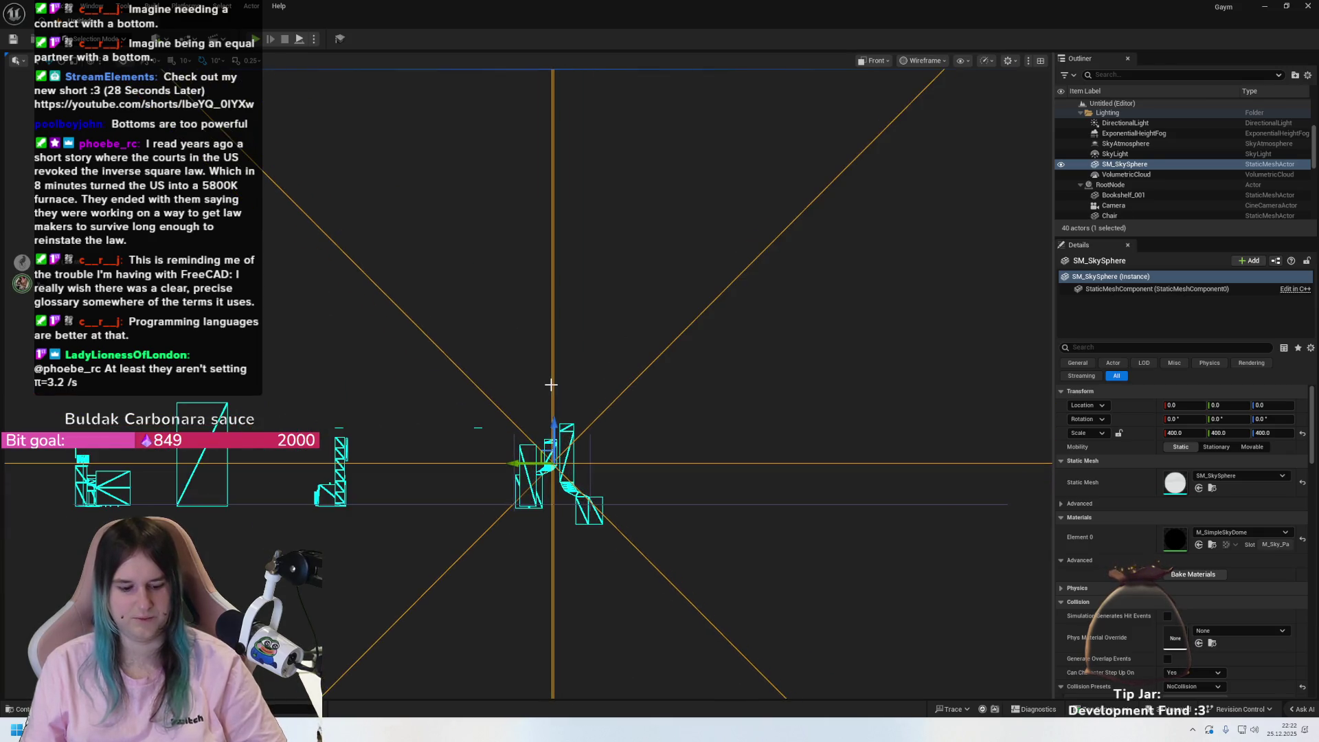
key("f")
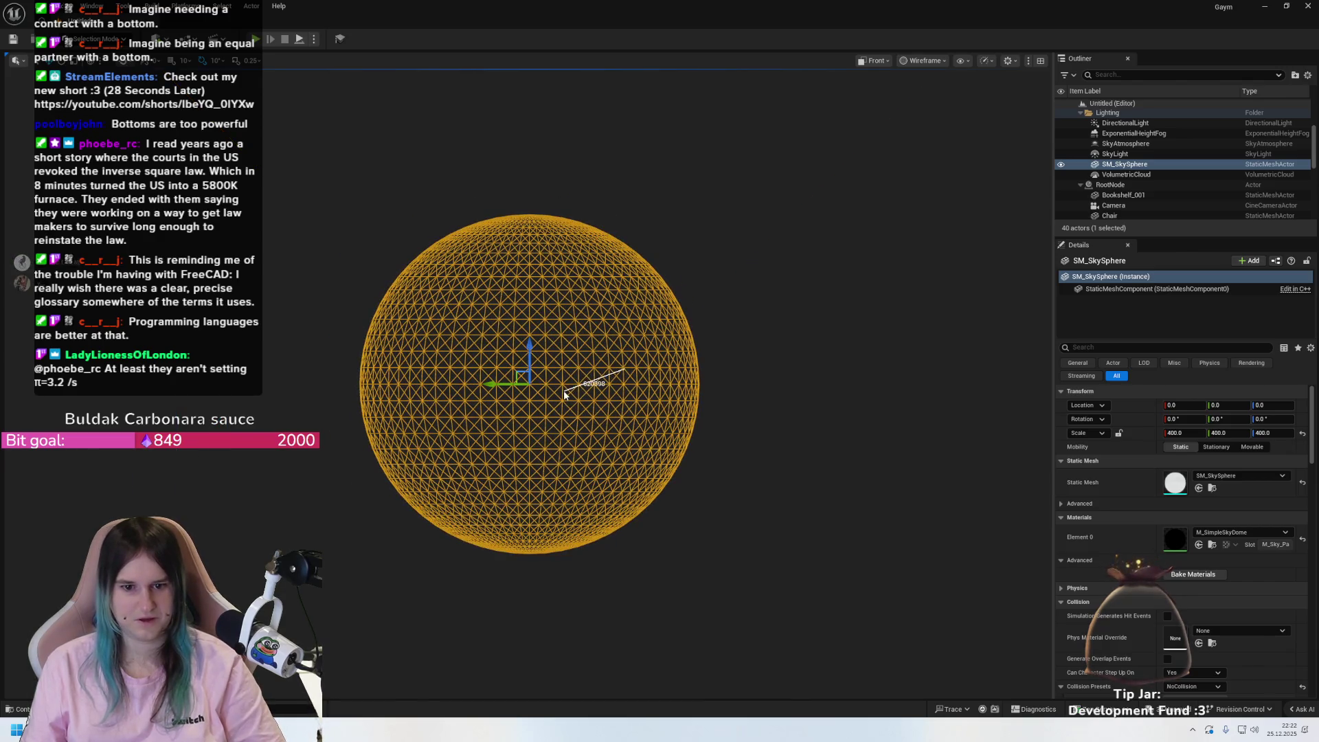
left_click(757, 330)
scroll(634, 360, "up", 3)
scroll(456, 412, "down", 5)
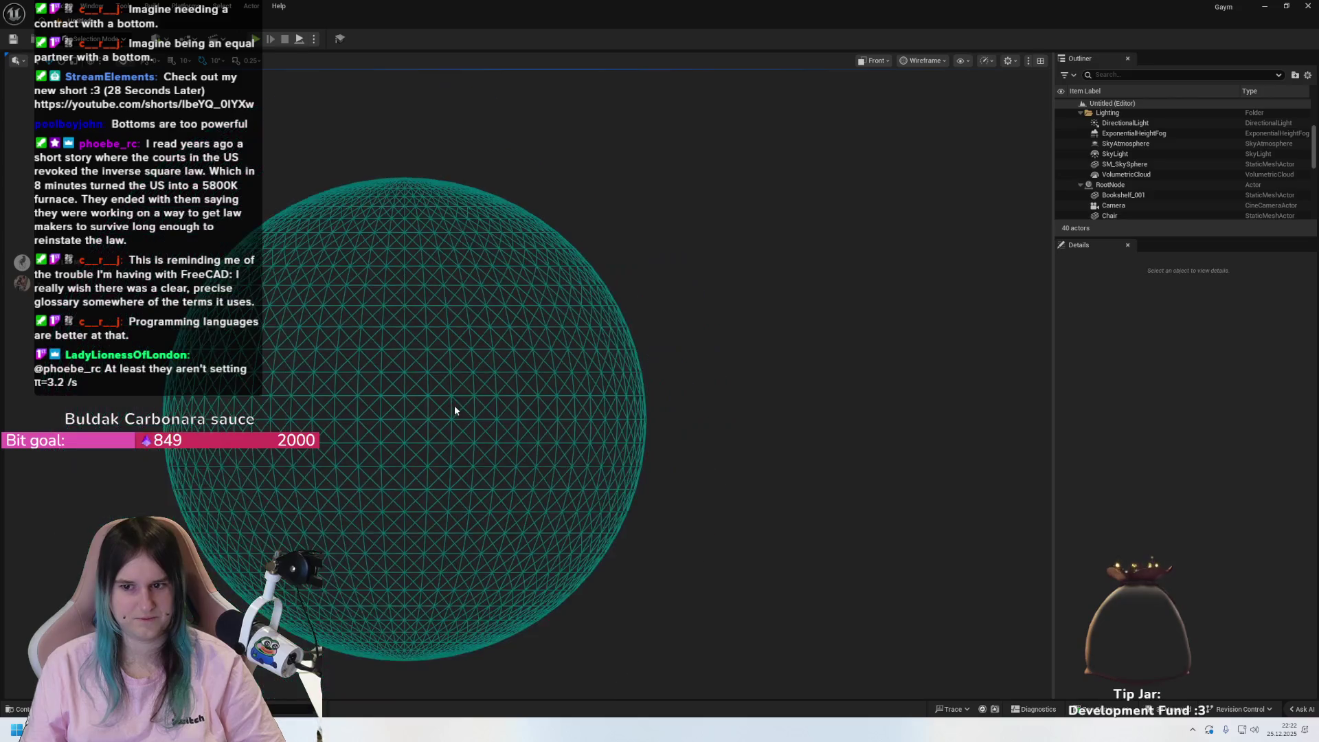
scroll(461, 410, "down", 2)
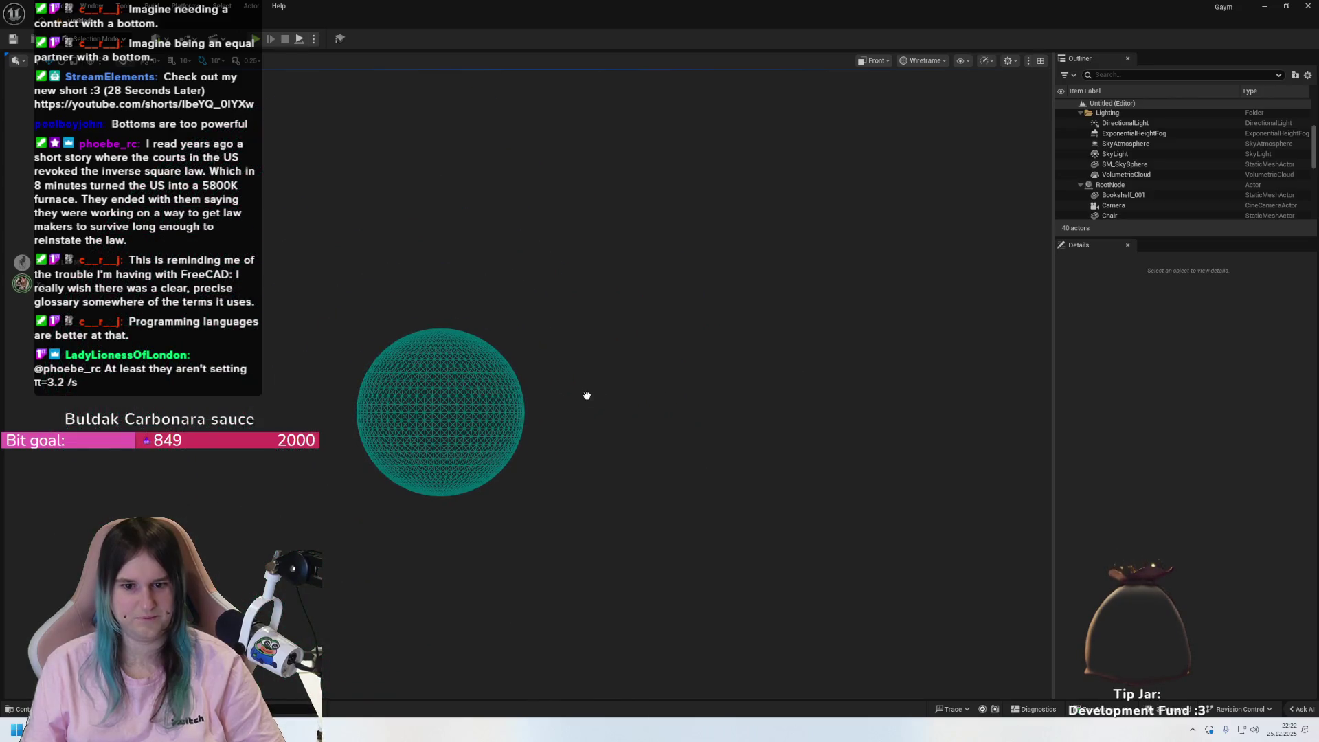
mouse_move(586, 396)
left_mouse_down()
mouse_move(833, 365)
mouse_move(785, 316)
mouse_move(788, 382)
mouse_move(749, 347)
left_mouse_up()
scroll(715, 326, "up", 3)
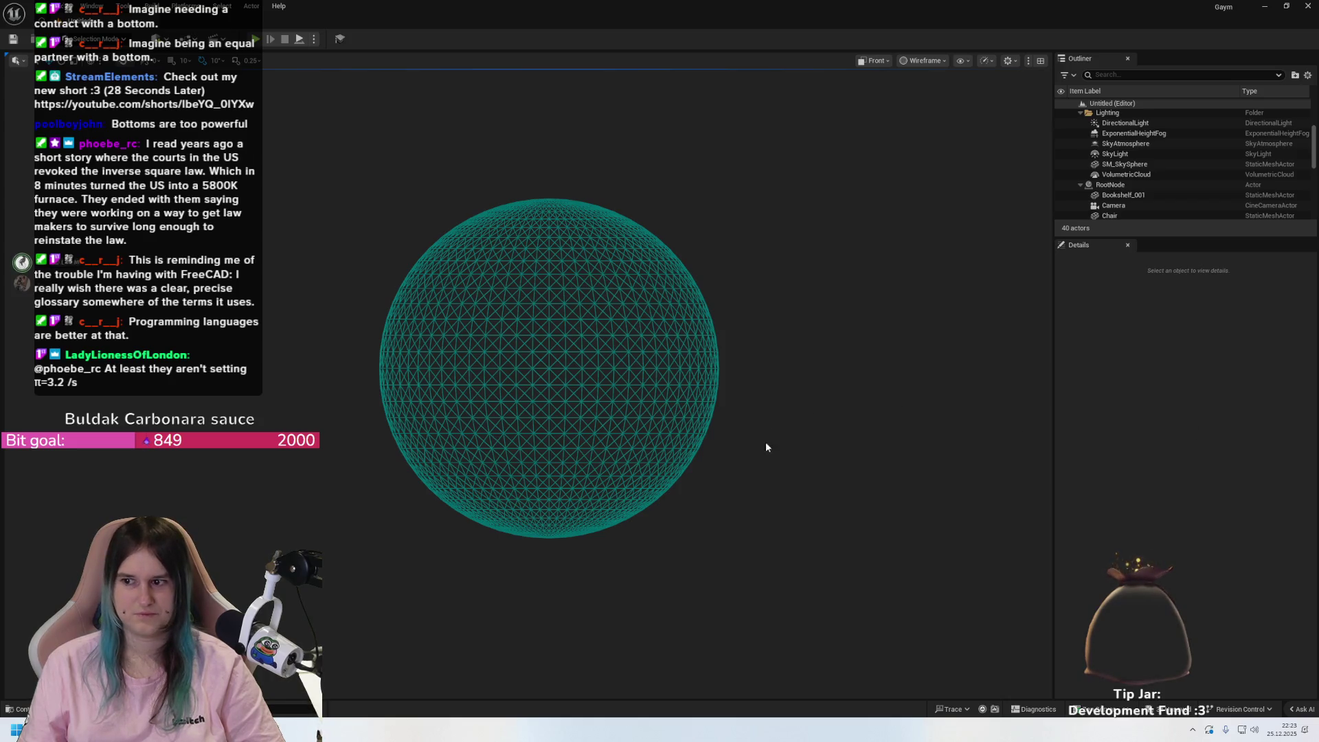
scroll(767, 447, "down", 2)
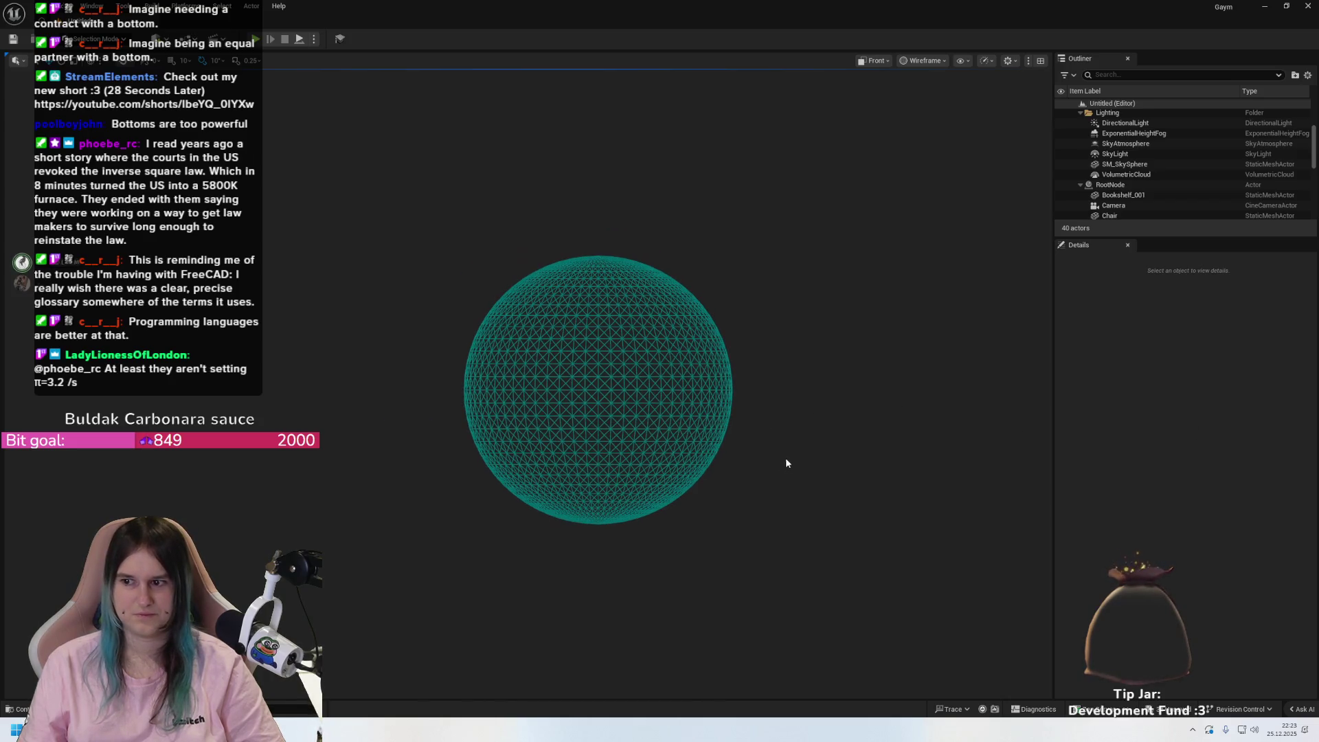
- Try the Lit, Unlit and Wireframe view modes in turn
left_click(921, 62)
left_click(930, 102)
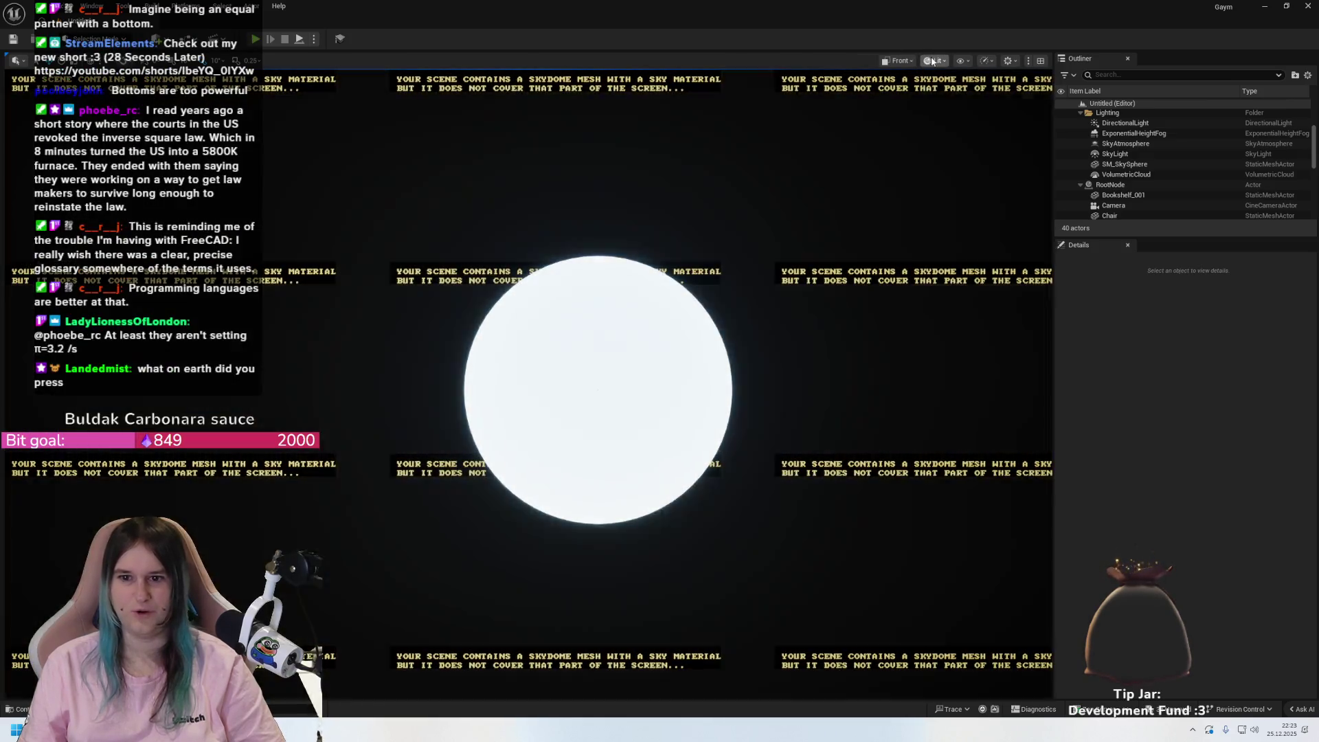
left_click(936, 61)
left_click(945, 110)
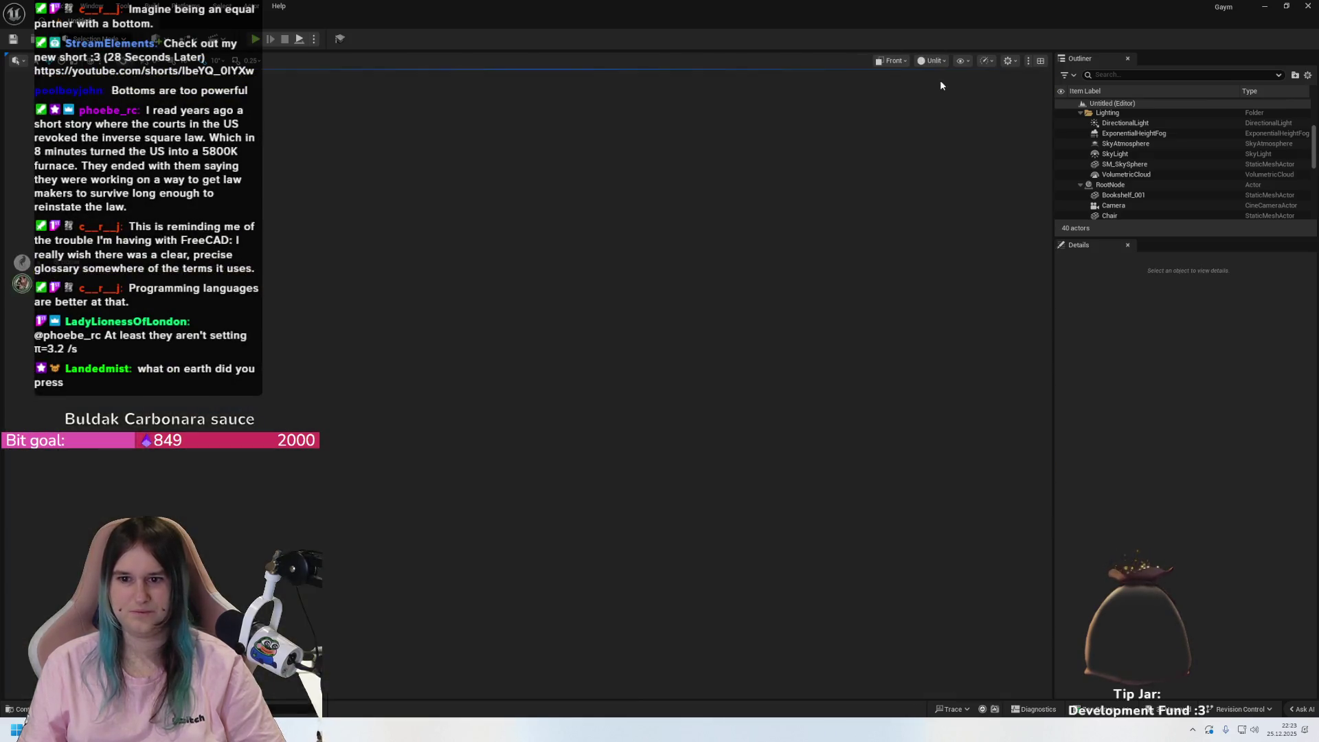
left_click(933, 61)
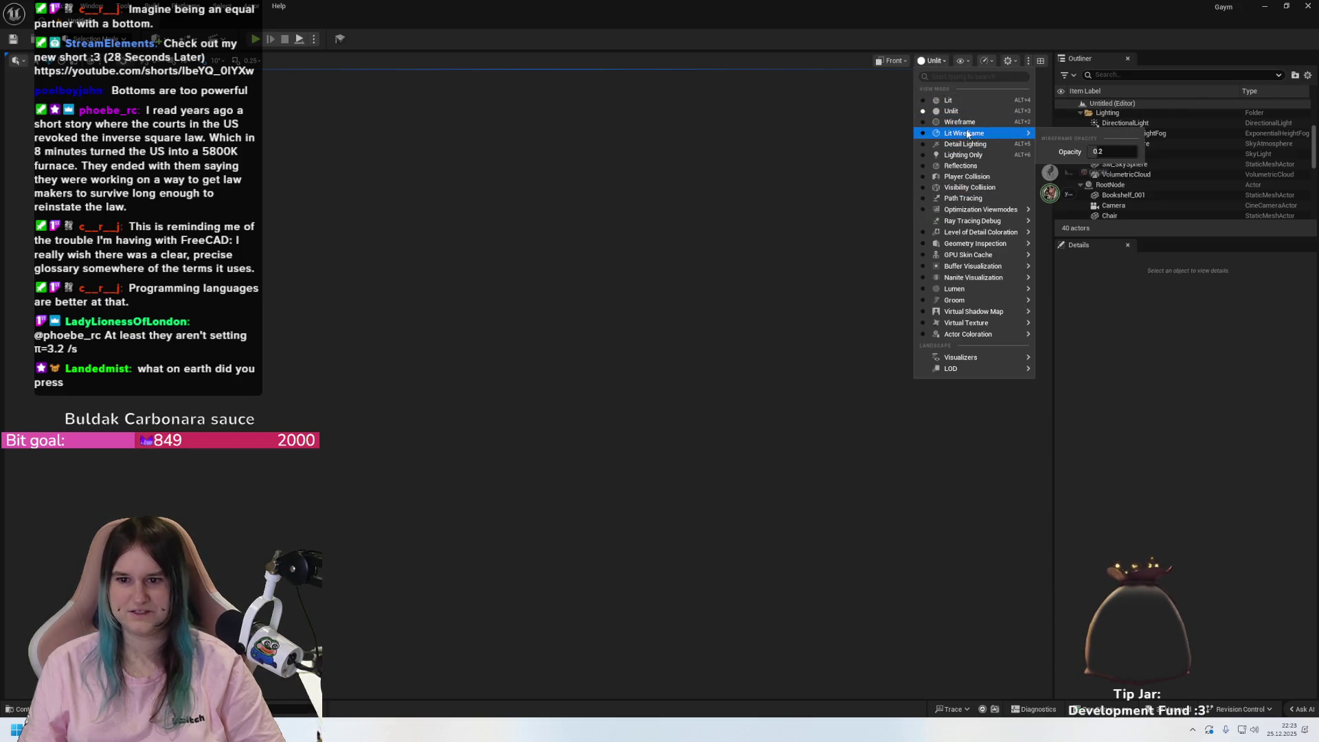
left_click(958, 121)
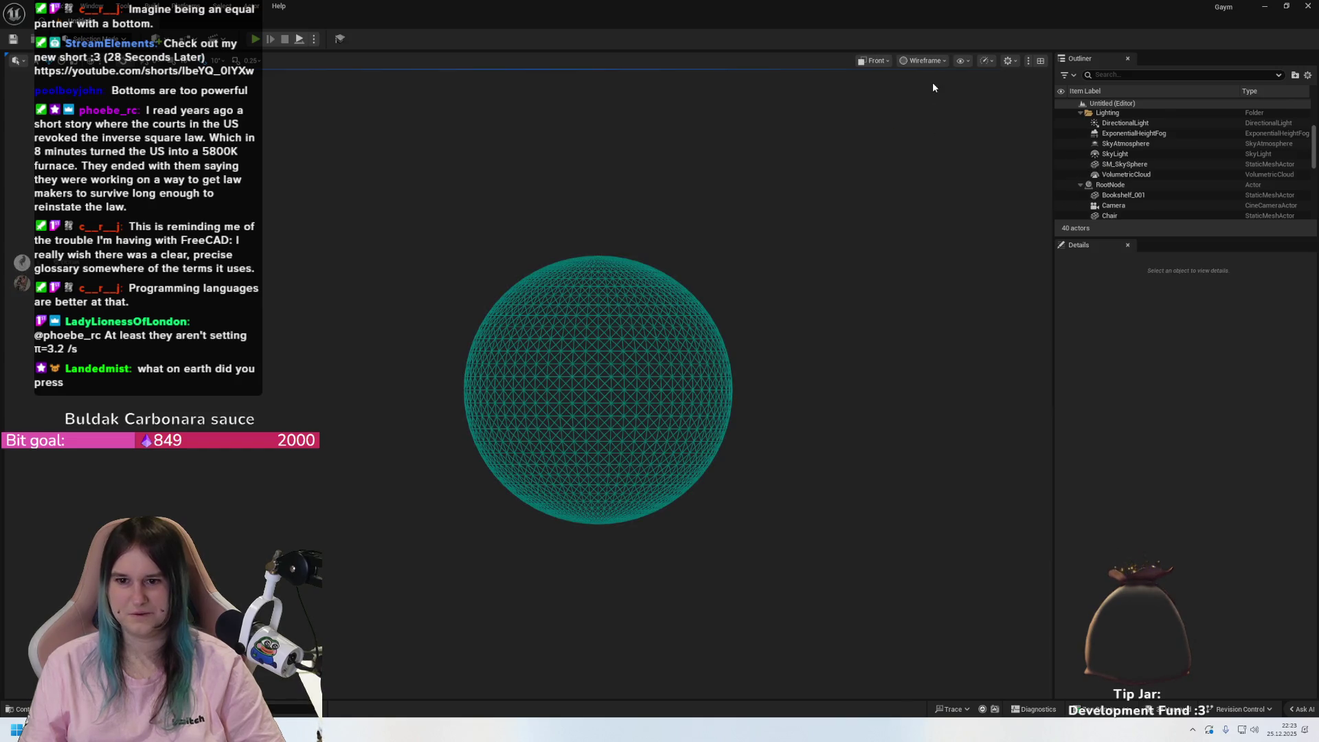
- Change the viewport camera type to Perspective
left_click(881, 62)
left_click(884, 63)
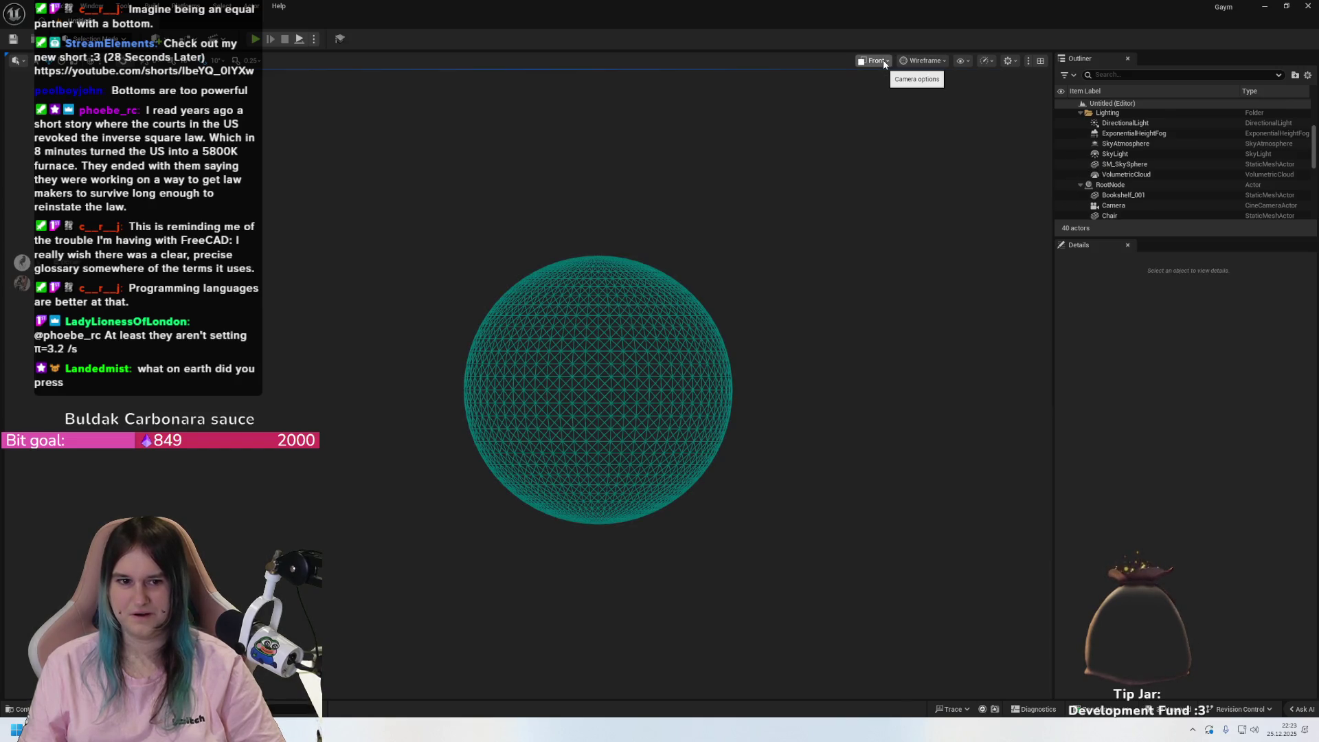
left_click(886, 62)
left_click(903, 103)
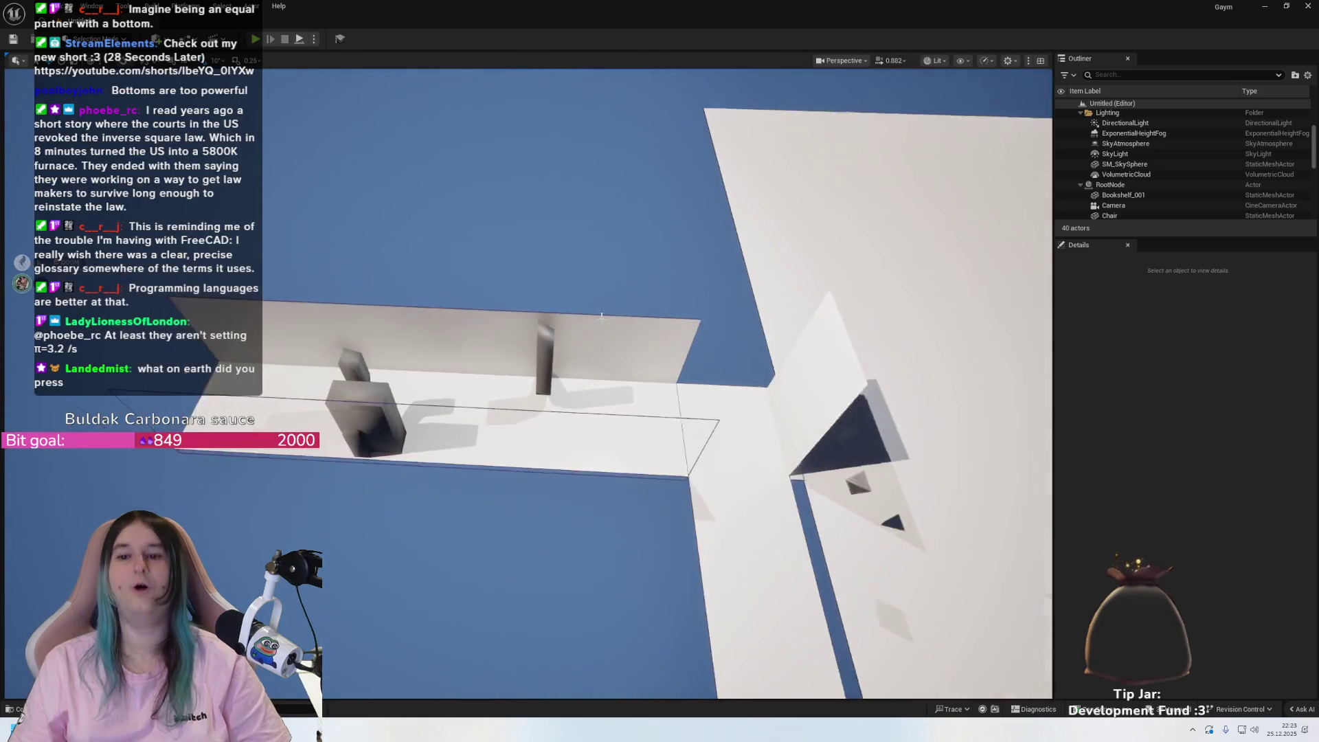
- Bring the camera close to the planes and unhide the Rooms mesh in the Outliner
left_click_drag(545, 366, 549, 365)
scroll(550, 364, "up", 3)
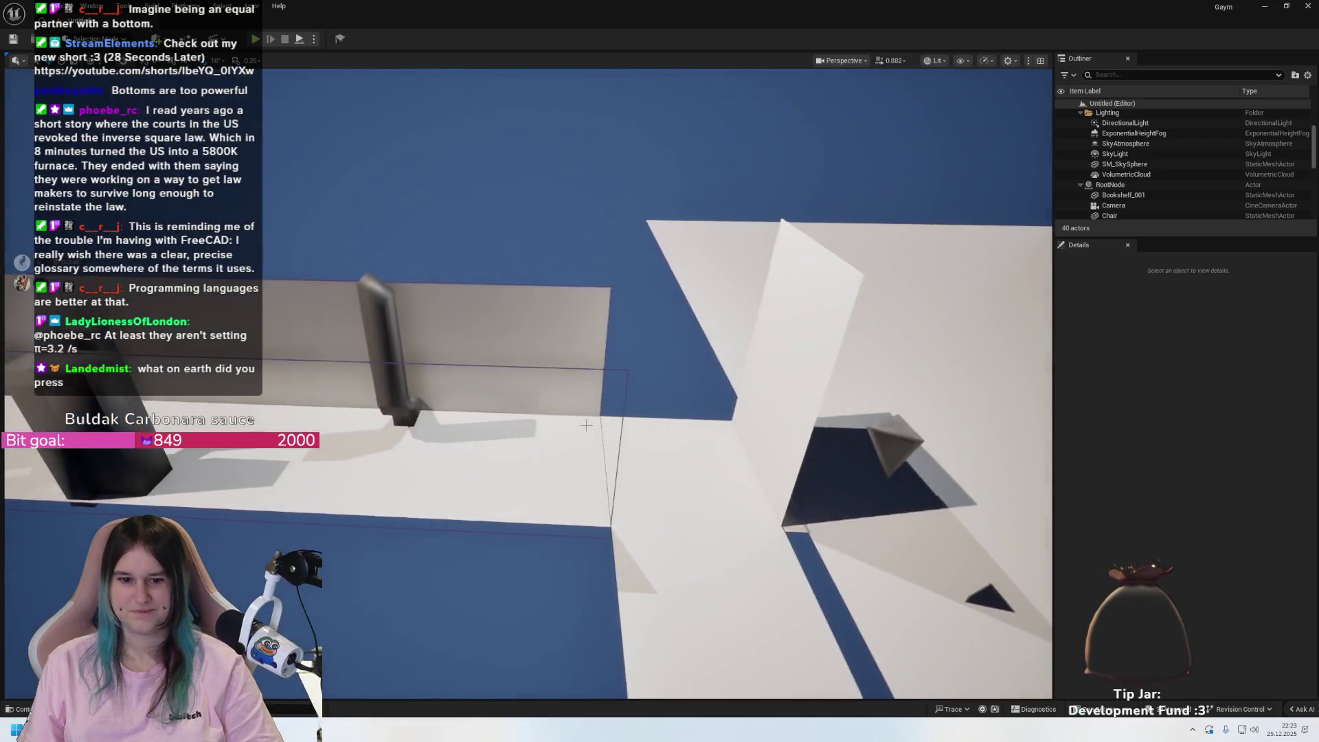
left_click(625, 409)
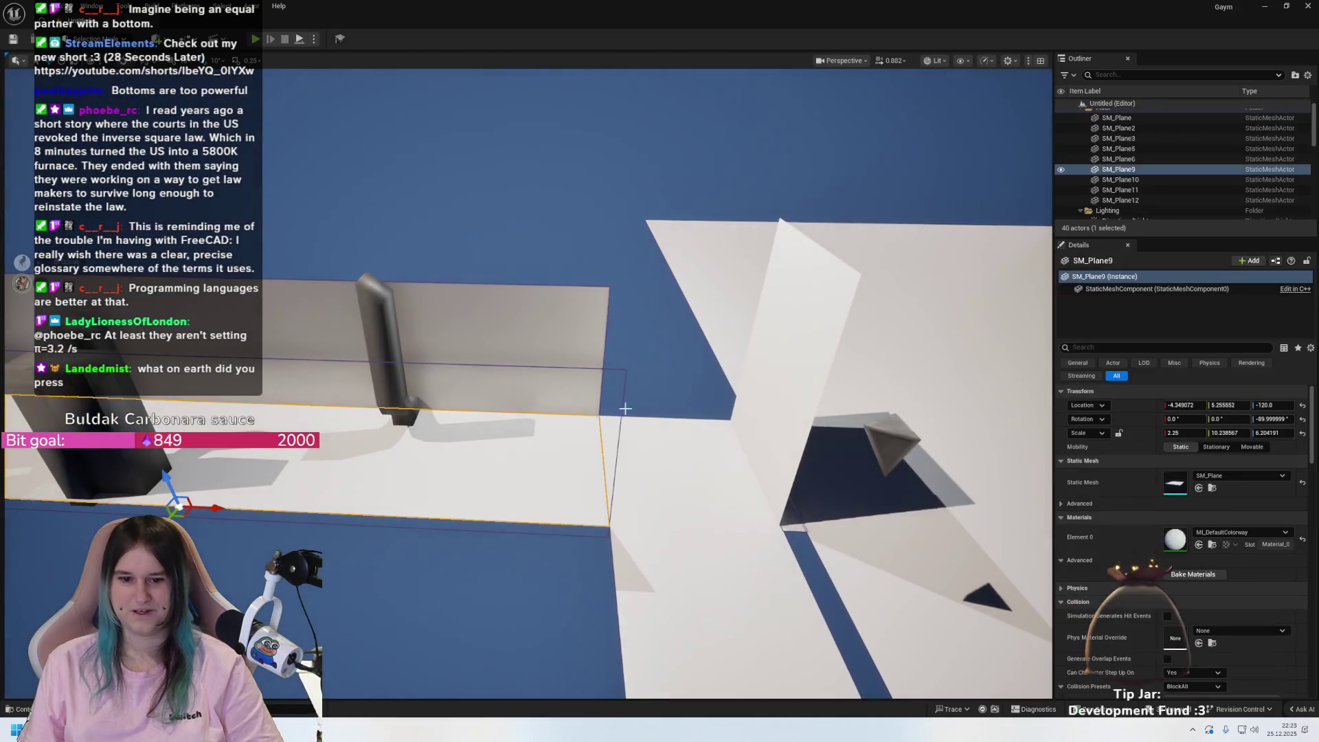
scroll(1150, 166, "down", 2)
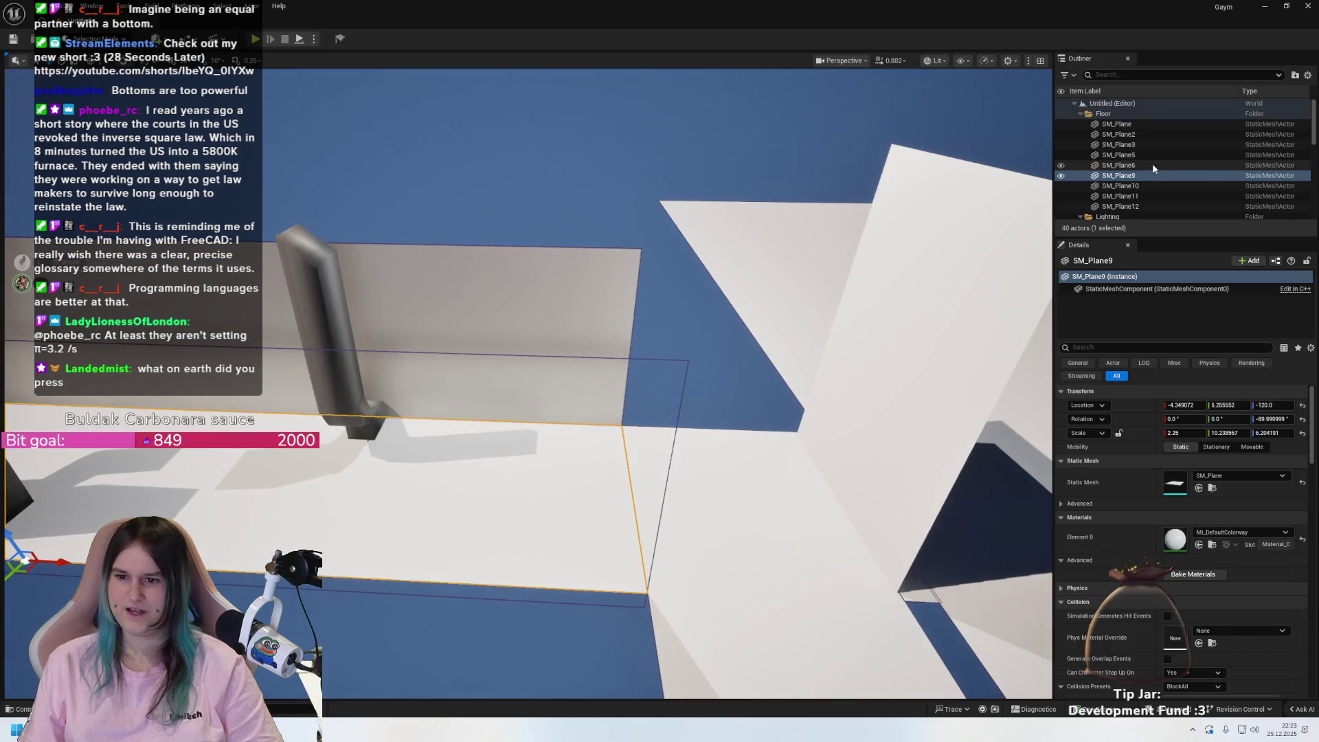
scroll(1141, 171, "down", 8)
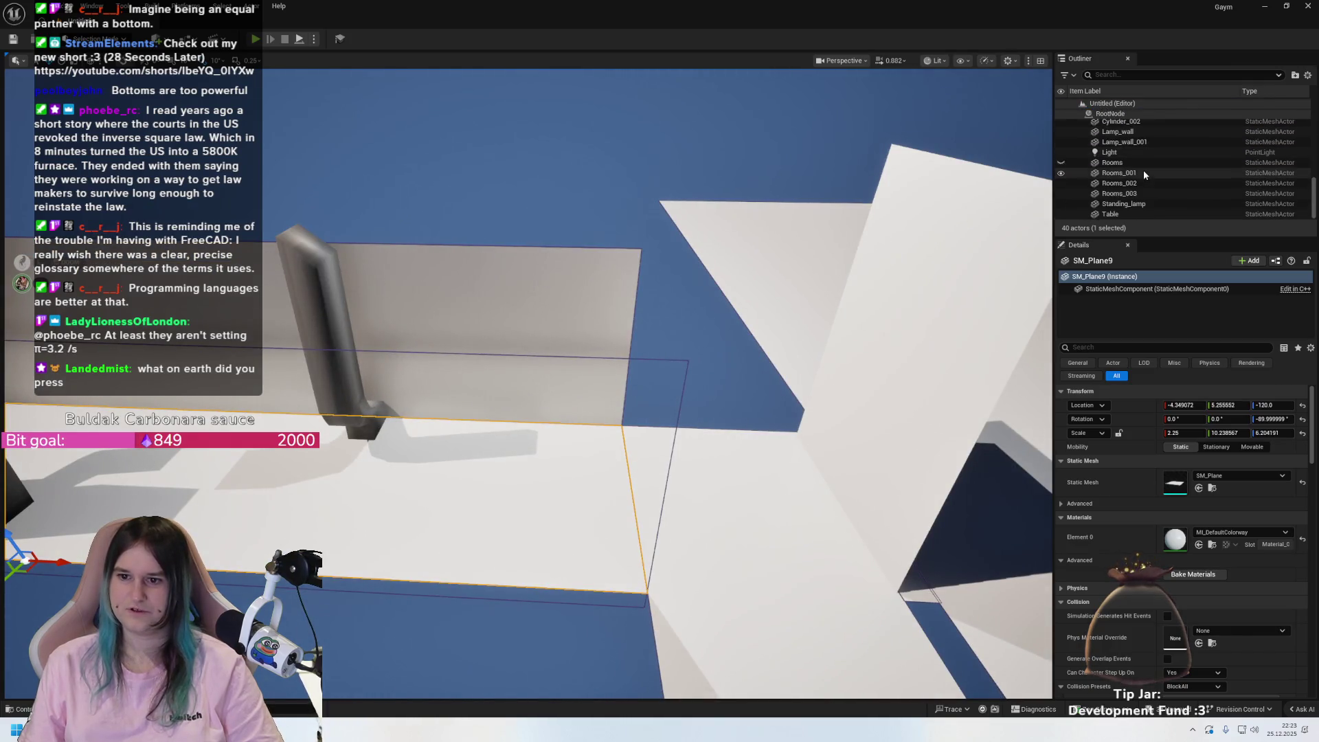
left_click(1062, 182)
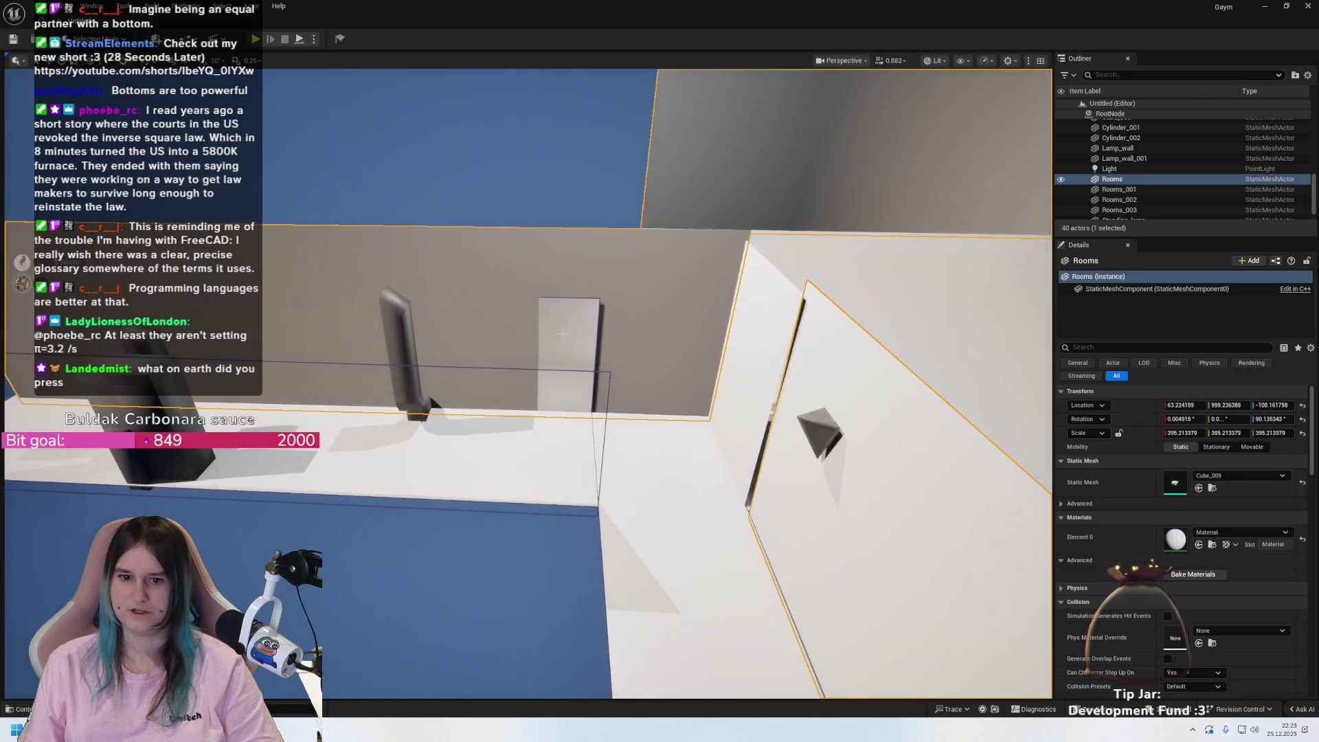
- Frame SM_Plane11, the Rooms mesh and the sky sphere, then settle on a room view
key("f")
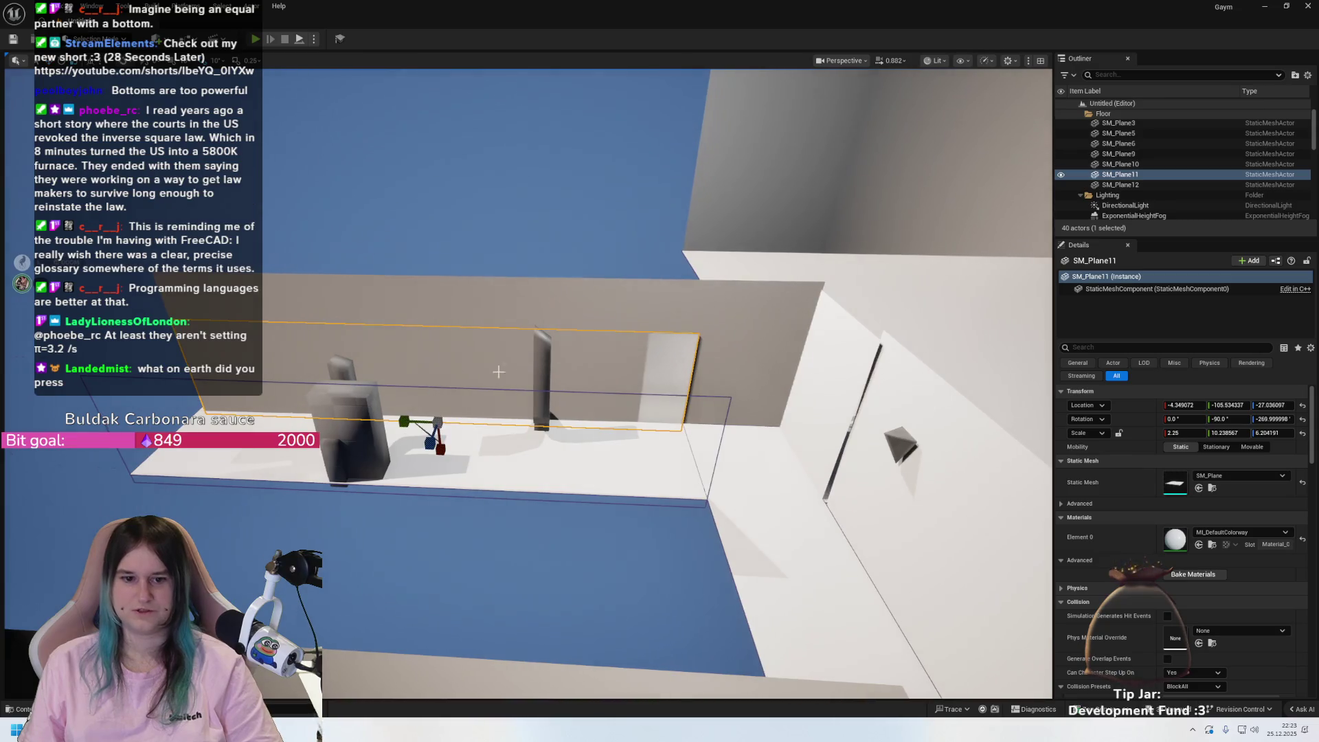
left_click(496, 392, "ctrl")
key("f")
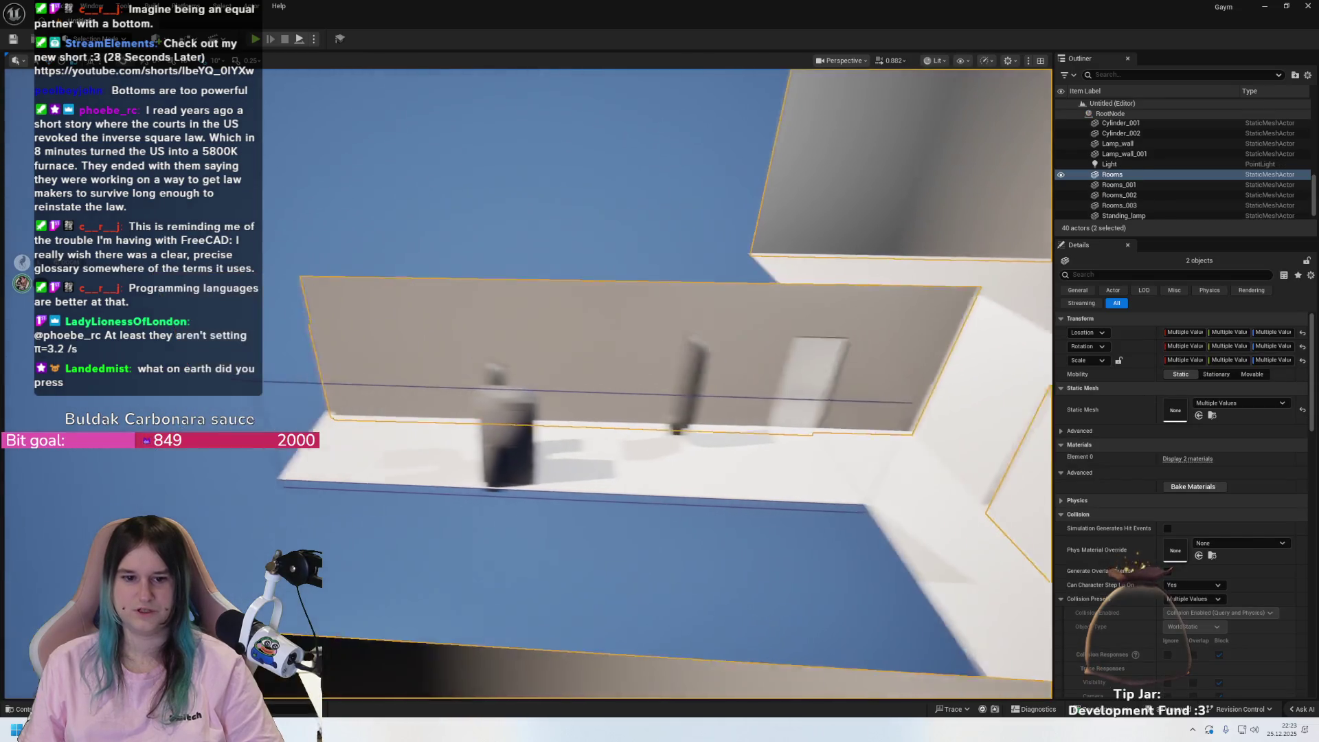
left_click(1113, 175)
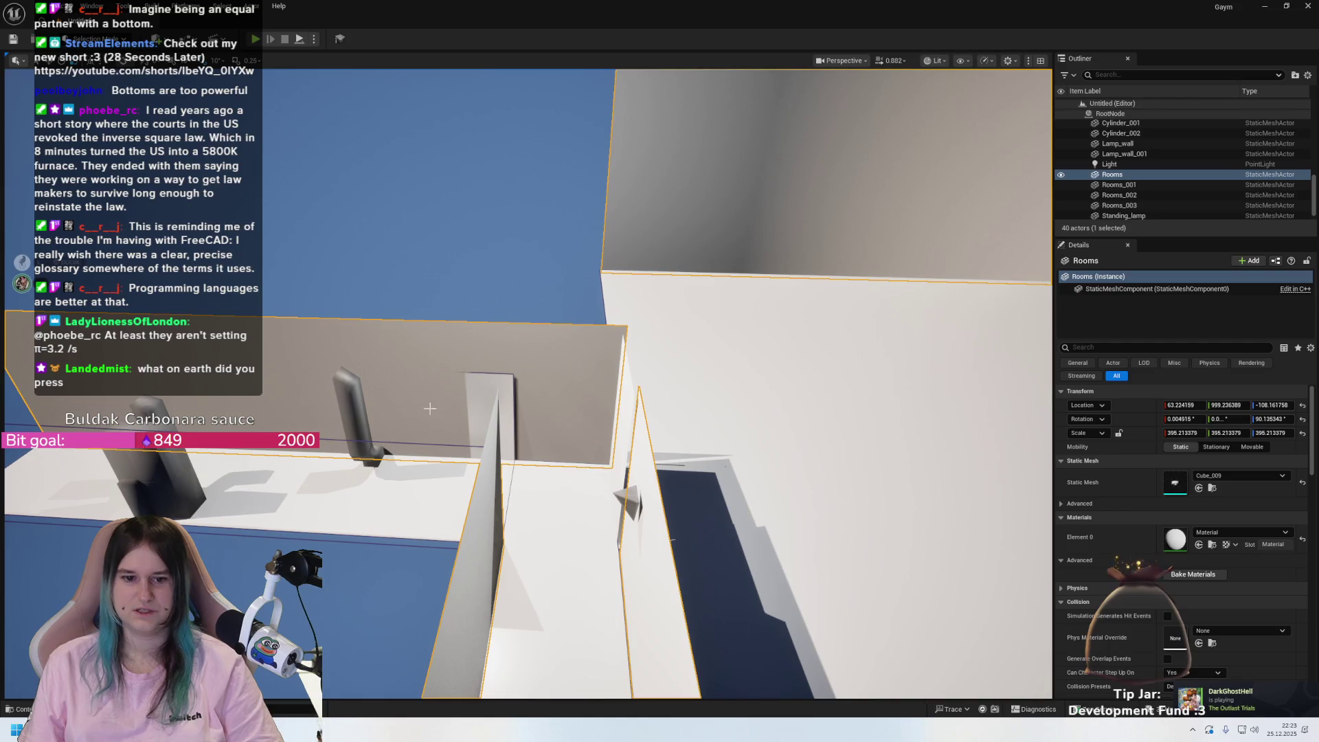
left_click(347, 303)
key("f")
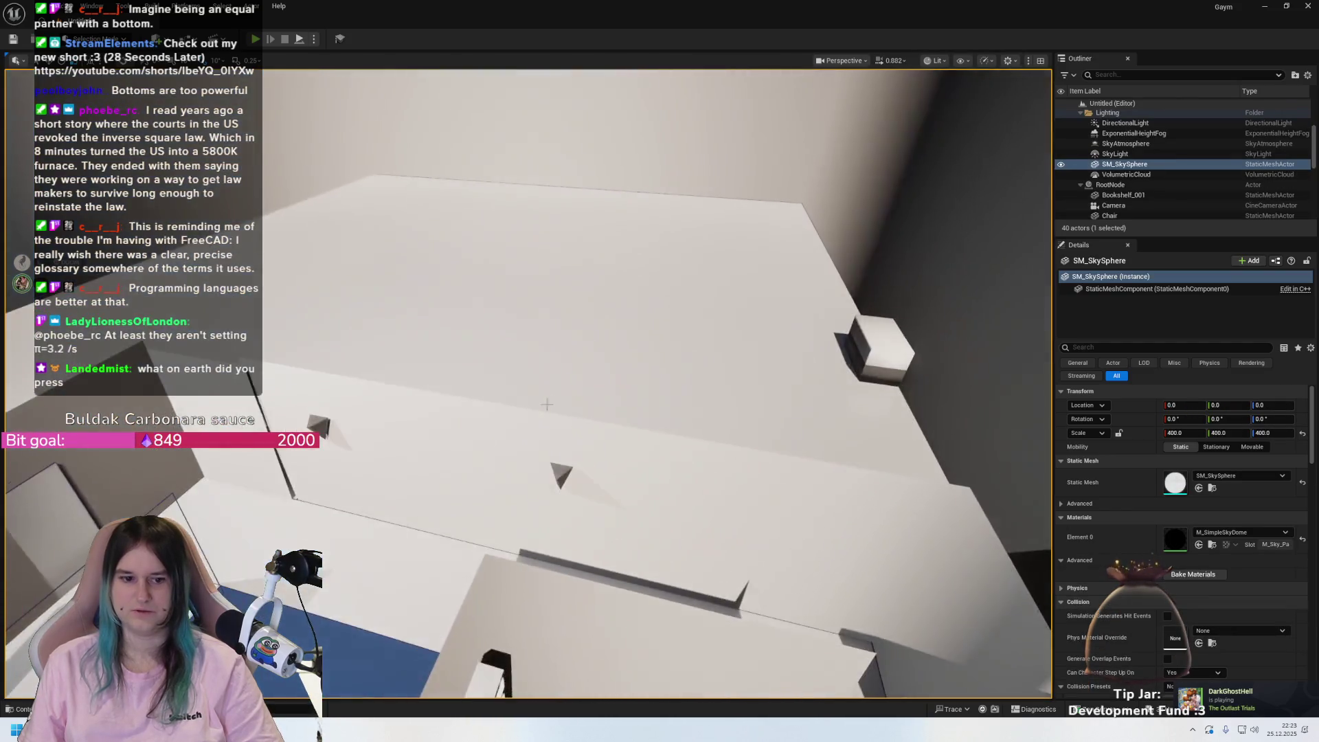
left_click_drag(547, 404, 547, 404)
left_click_drag(421, 463, 421, 462)
- Widen SM_Plane11 and SM_Plane12 along X, then undo the widening
left_click(439, 490)
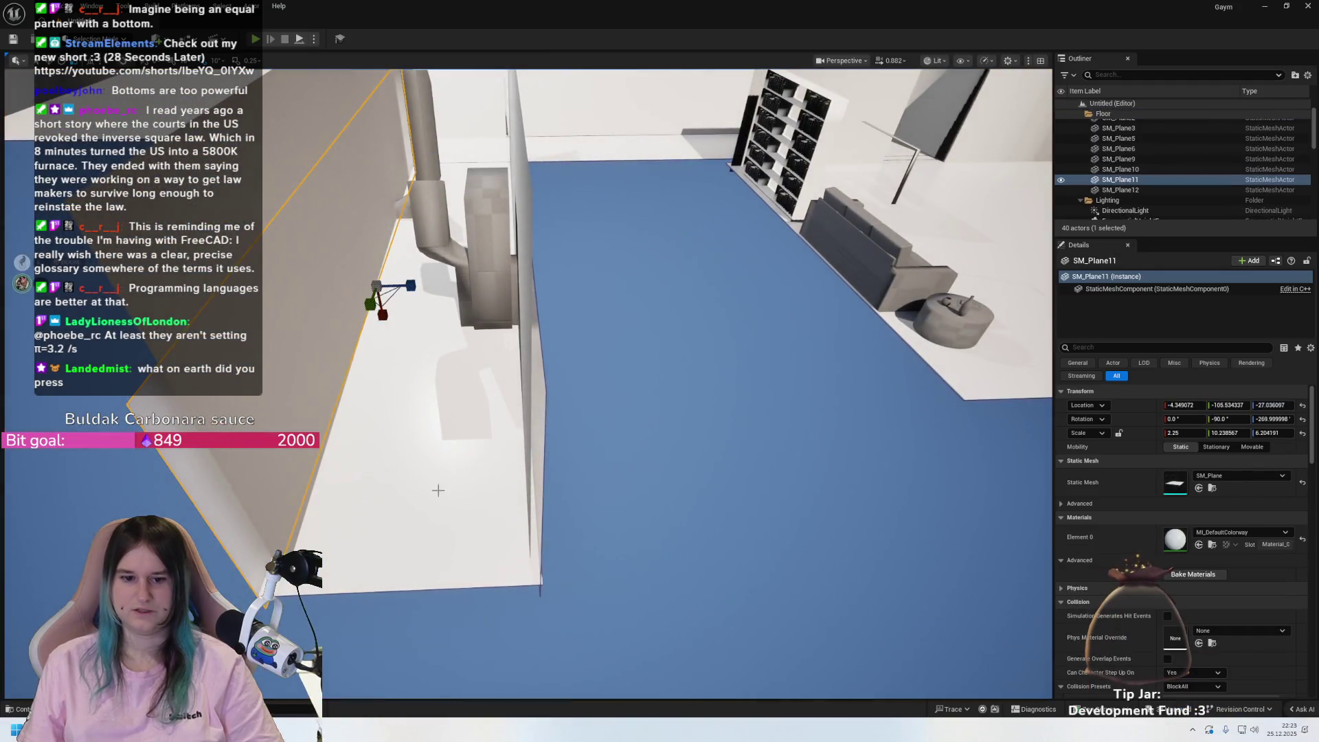
left_click(547, 476, "ctrl")
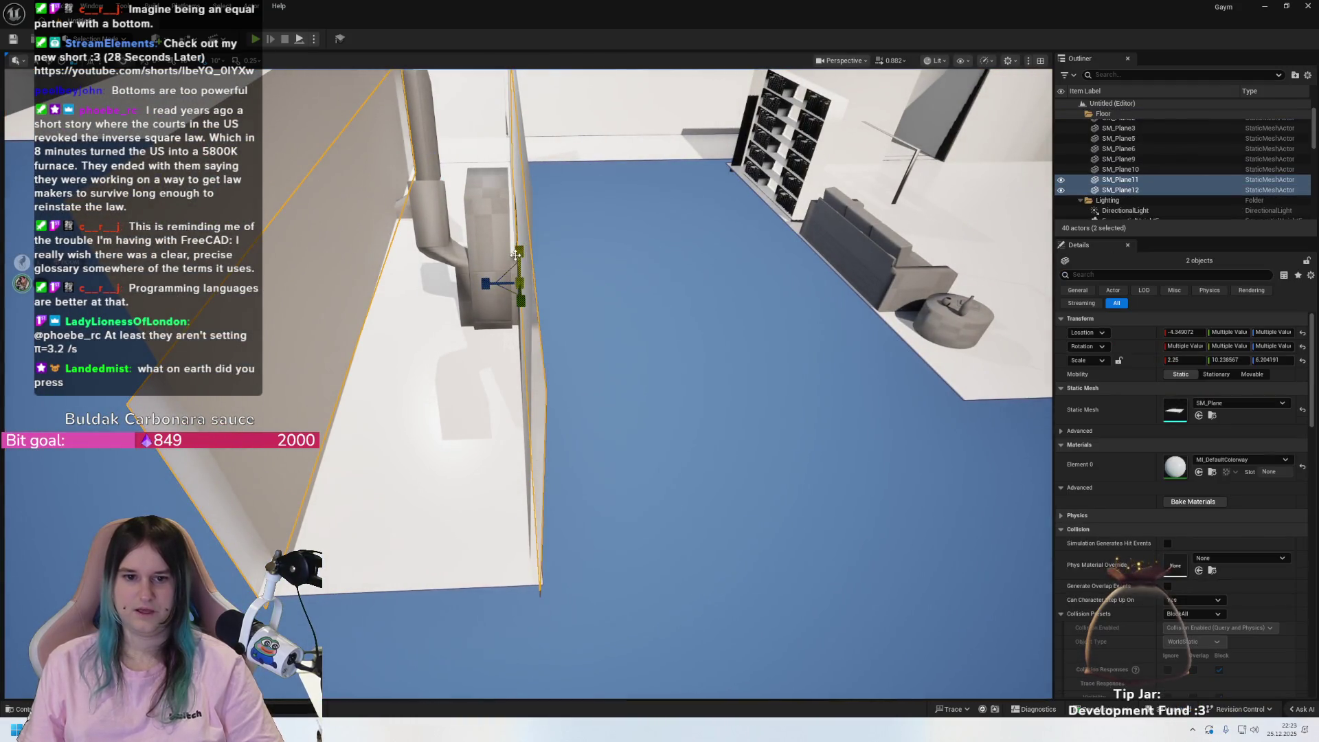
left_click_drag(519, 251, 527, 221)
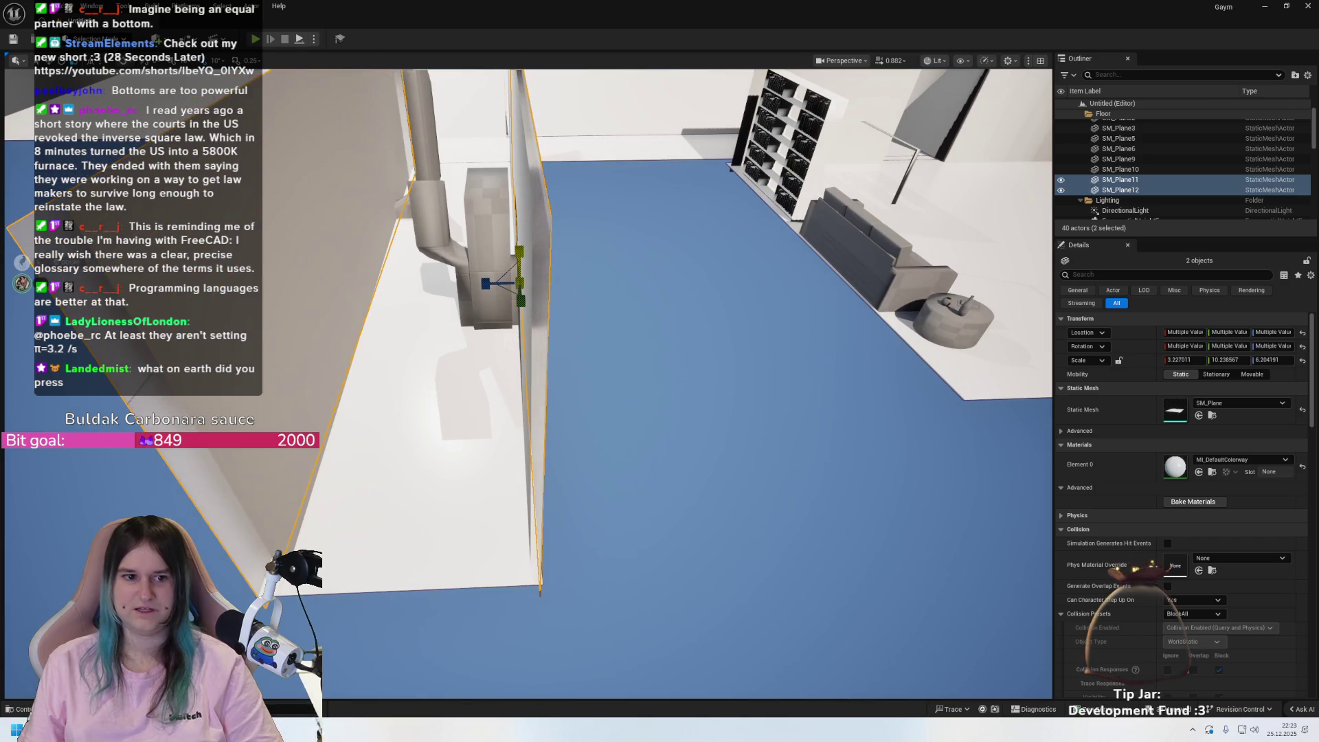
left_click_drag(522, 385, 523, 385)
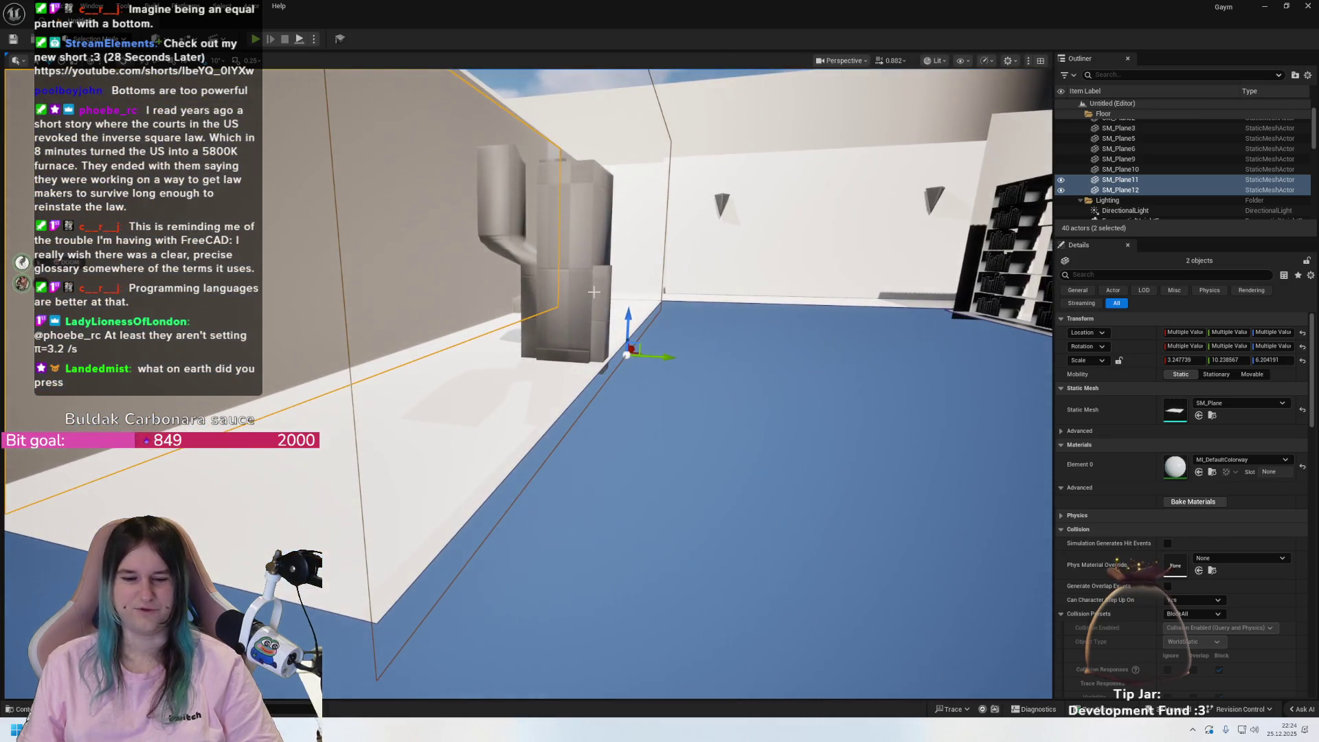
left_click_drag(629, 322, 388, 538)
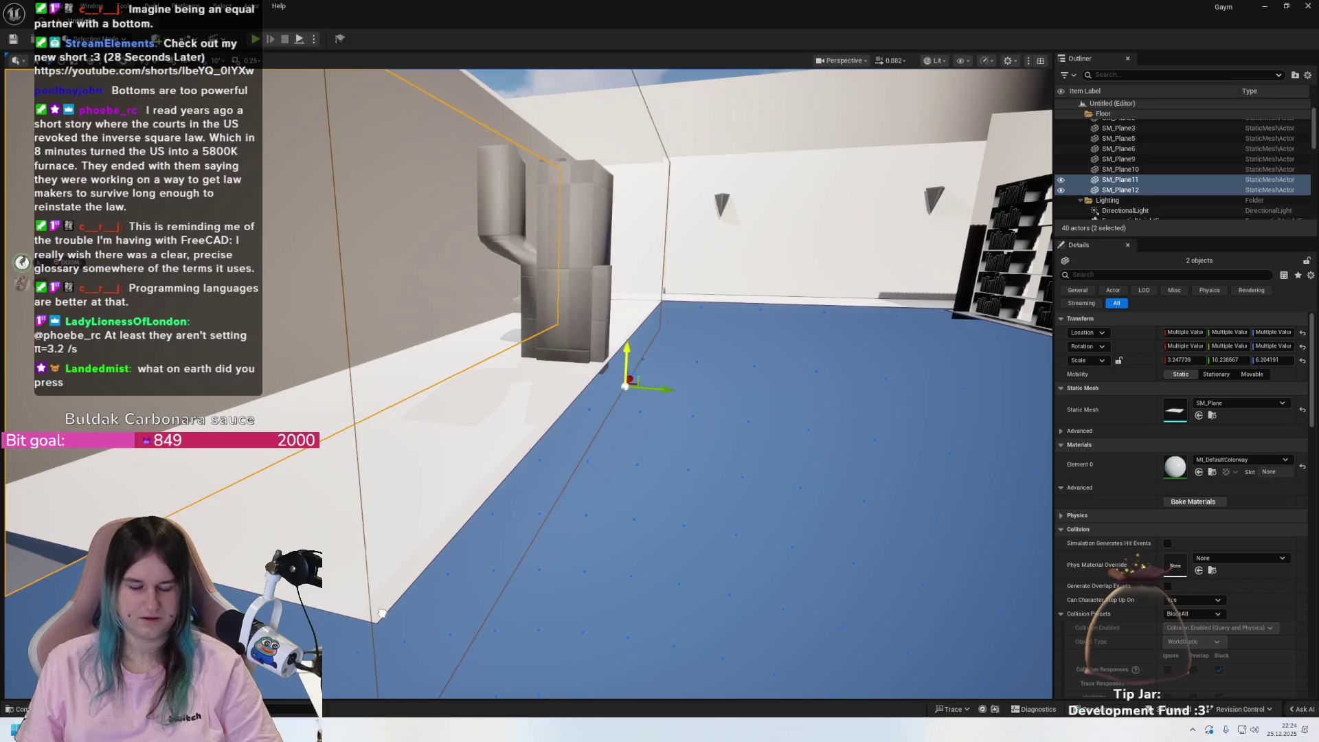
left_click_drag(382, 613, 382, 613)
key("ctrl+z")
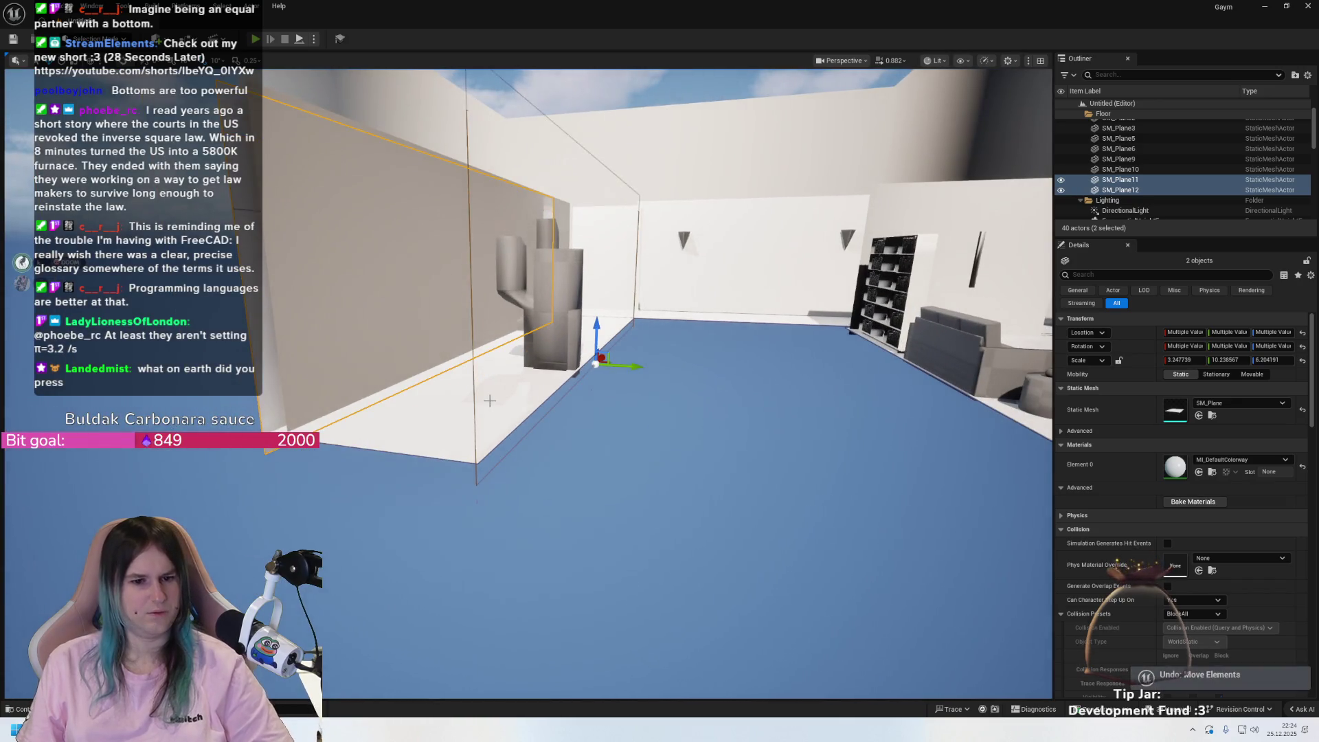
key("ctrl+z")
- Reselect both wall planes, view them up close, then deselect them
left_click_drag(489, 400, 490, 401)
left_click(836, 397)
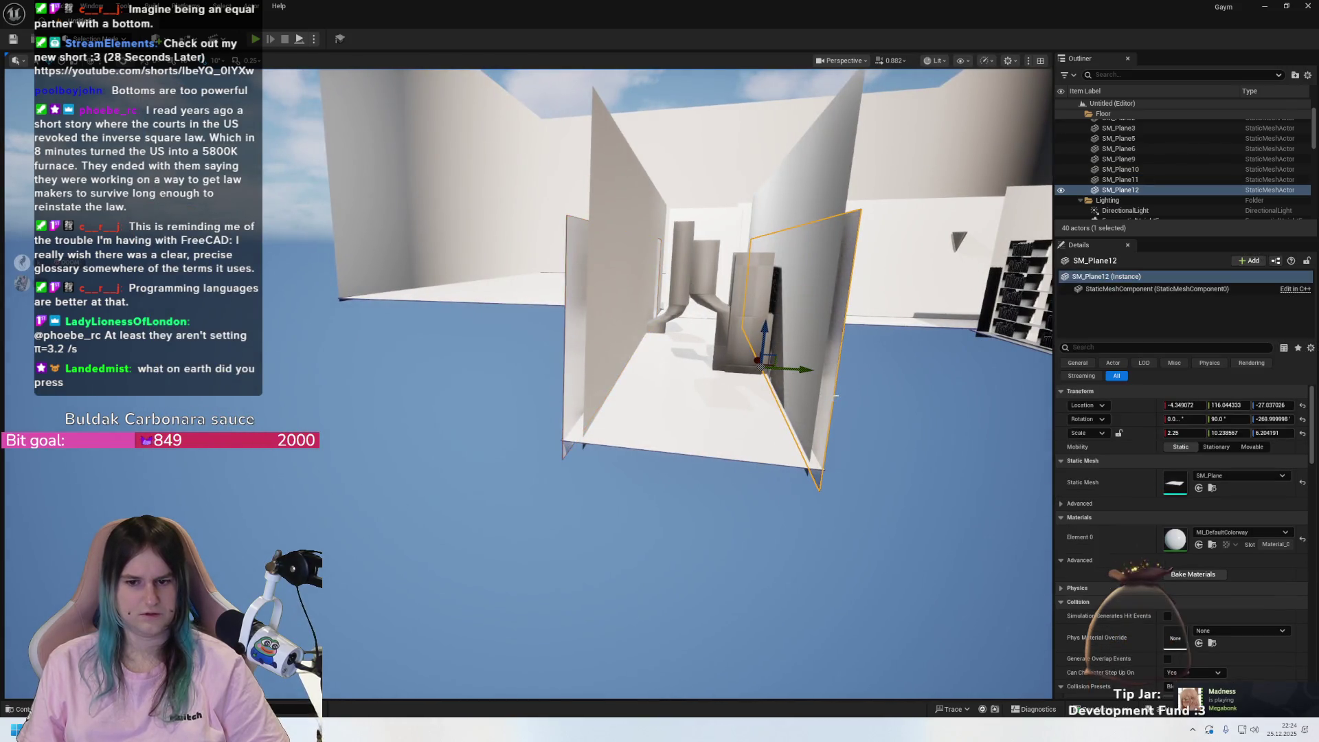
left_click(580, 368, "ctrl")
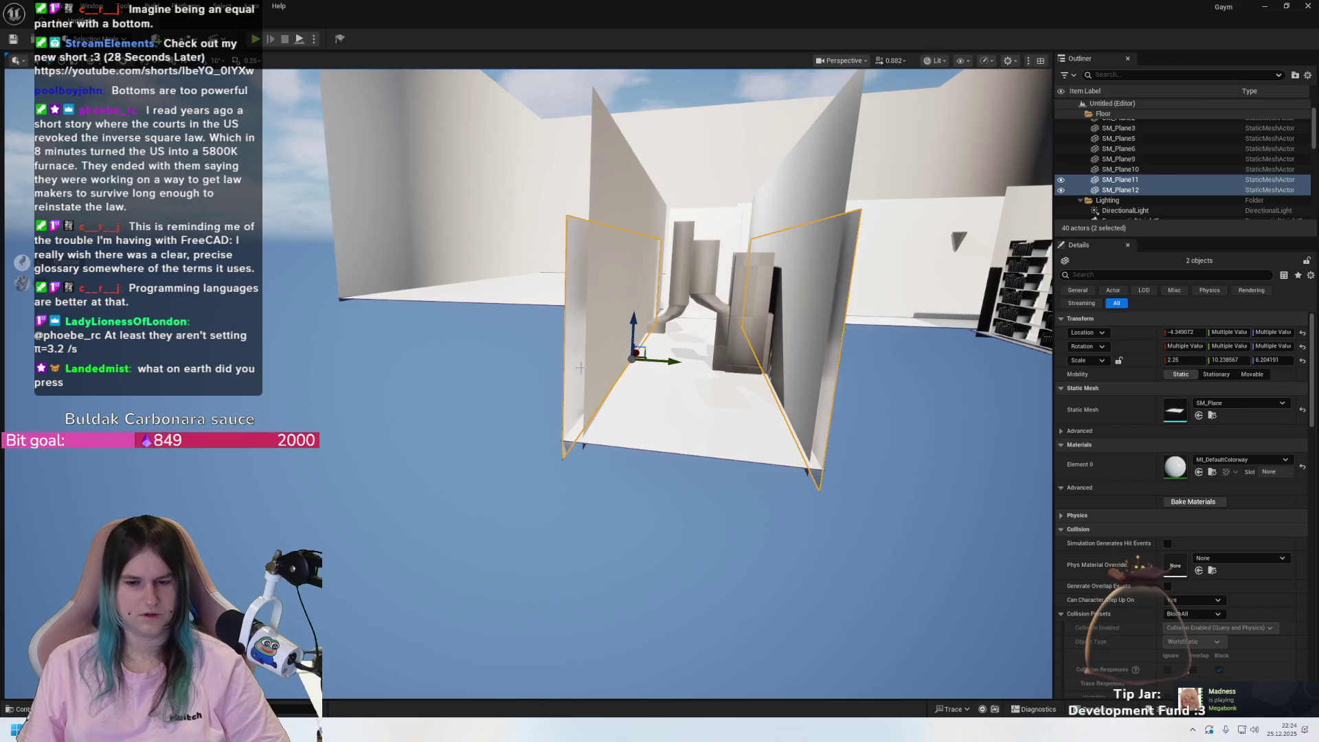
mouse_move(580, 368)
left_mouse_down()
mouse_move(735, 447)
mouse_move(658, 356)
left_mouse_up()
mouse_move(565, 292)
left_mouse_down()
mouse_move(392, 355)
mouse_move(569, 280)
left_mouse_up()
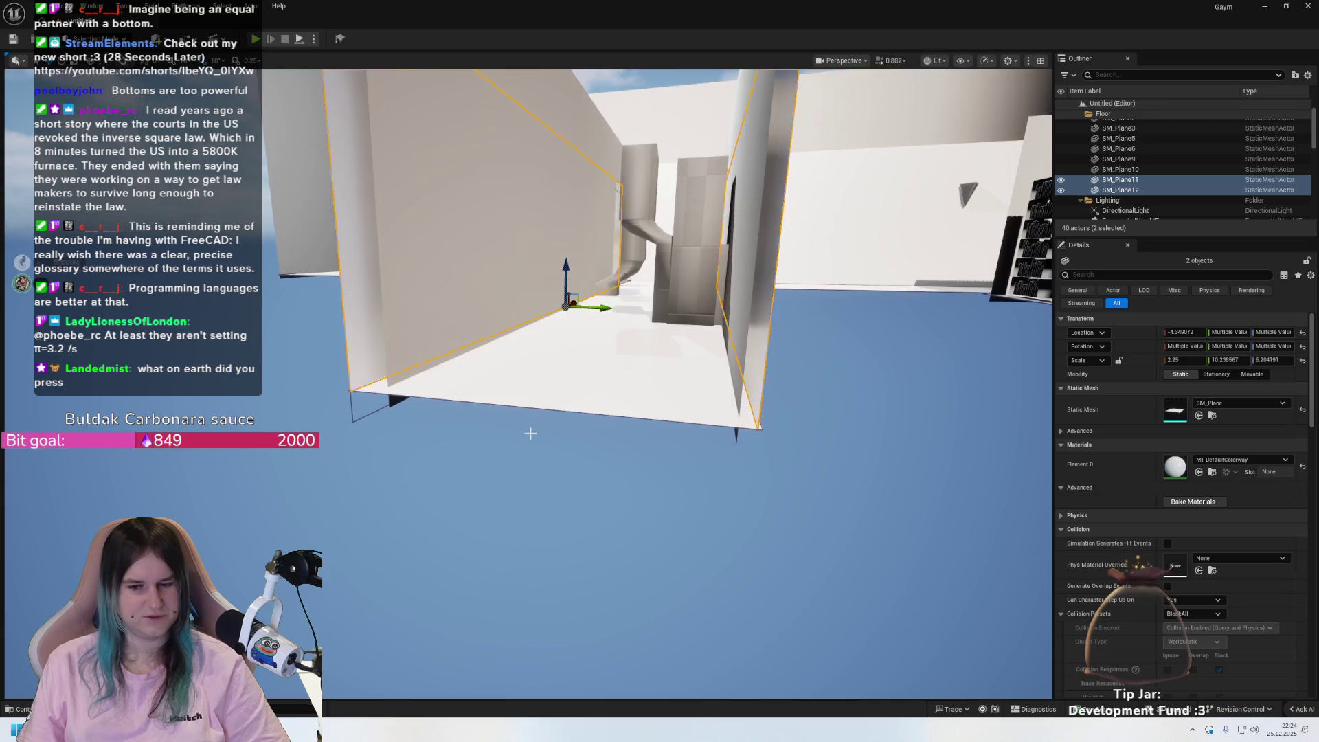
mouse_move(530, 435)
left_mouse_down()
mouse_move(657, 433)
mouse_move(605, 440)
mouse_move(522, 412)
mouse_move(495, 426)
left_mouse_up()
left_click(625, 432)
left_click_drag(499, 314, 474, 311)
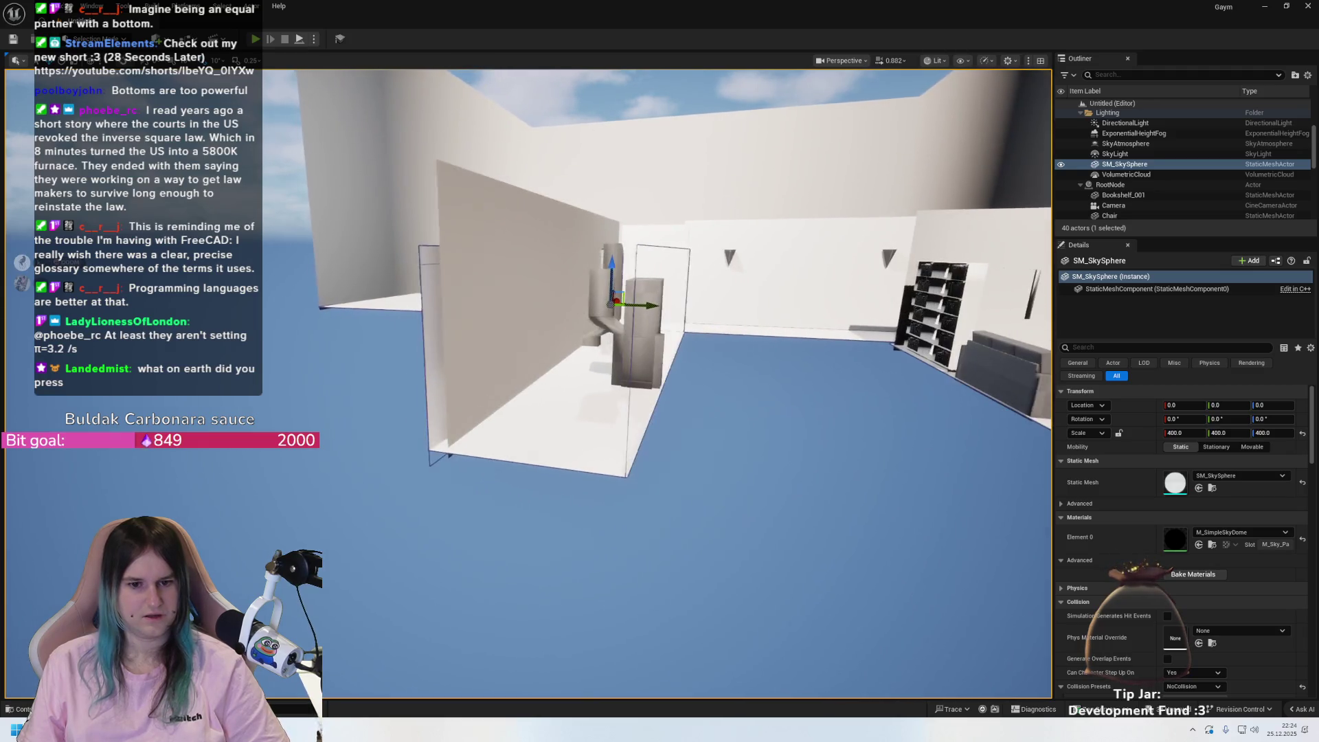
- Select and deselect SM_Plane11 while viewing the corner alcove
left_click(499, 314)
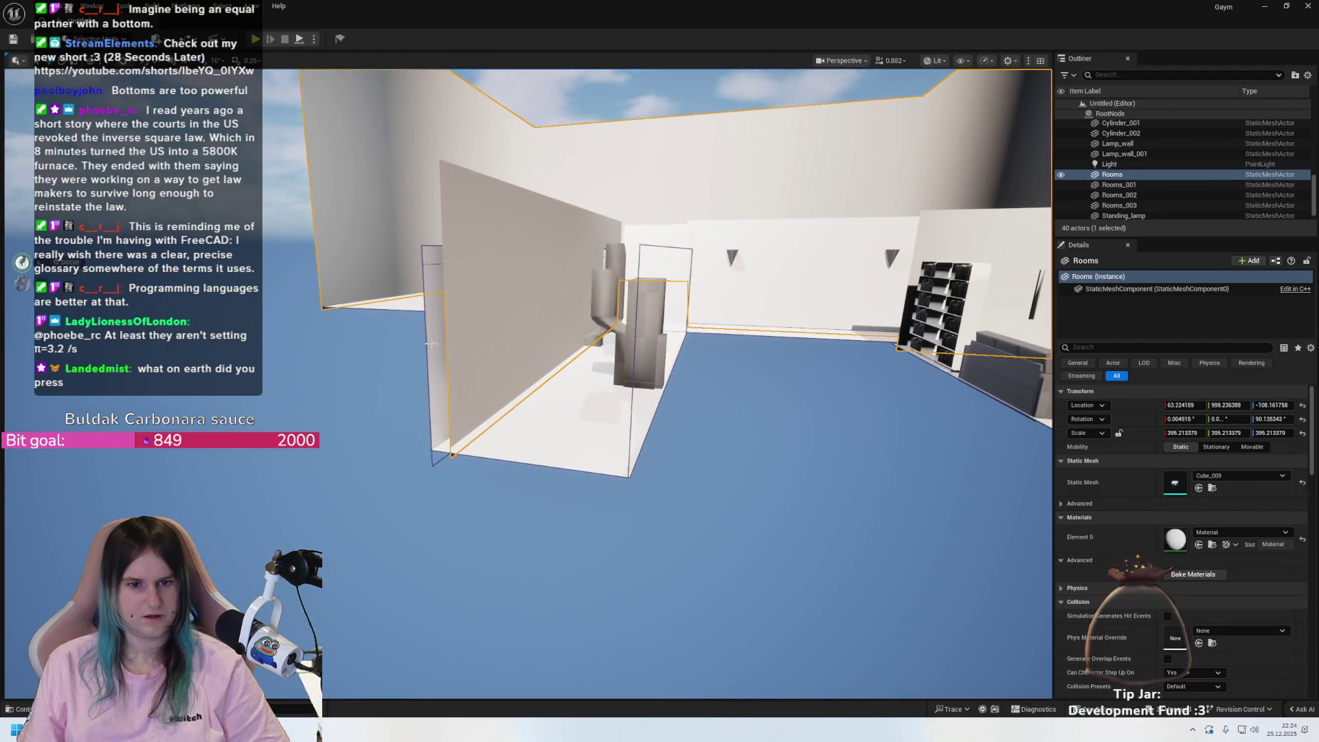
left_click(432, 344)
mouse_move(619, 372)
left_mouse_down()
mouse_move(685, 479)
mouse_move(660, 426)
mouse_move(713, 375)
left_mouse_up()
left_click(613, 465)
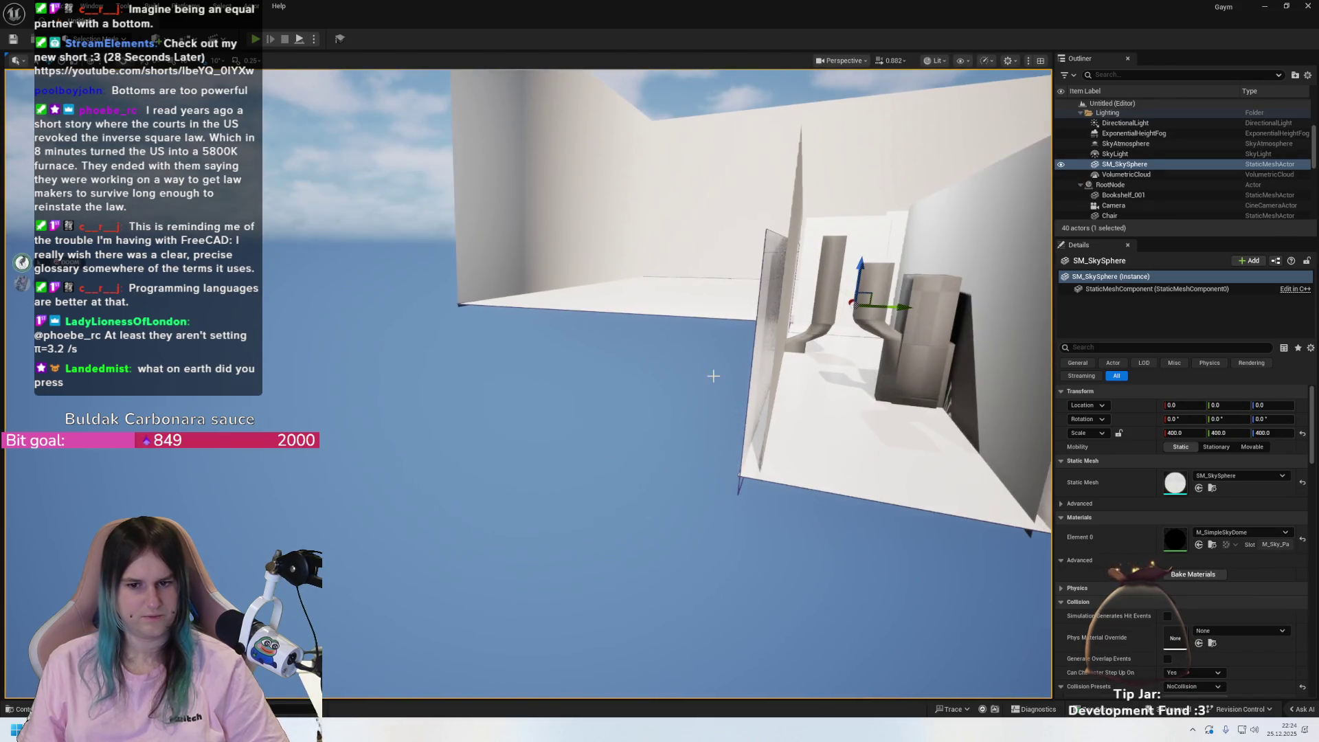
left_click(755, 327)
mouse_move(755, 326)
left_mouse_down()
mouse_move(754, 305)
mouse_move(728, 295)
mouse_move(745, 323)
mouse_move(735, 384)
mouse_move(742, 371)
mouse_move(698, 309)
left_mouse_up()
left_click(539, 283)
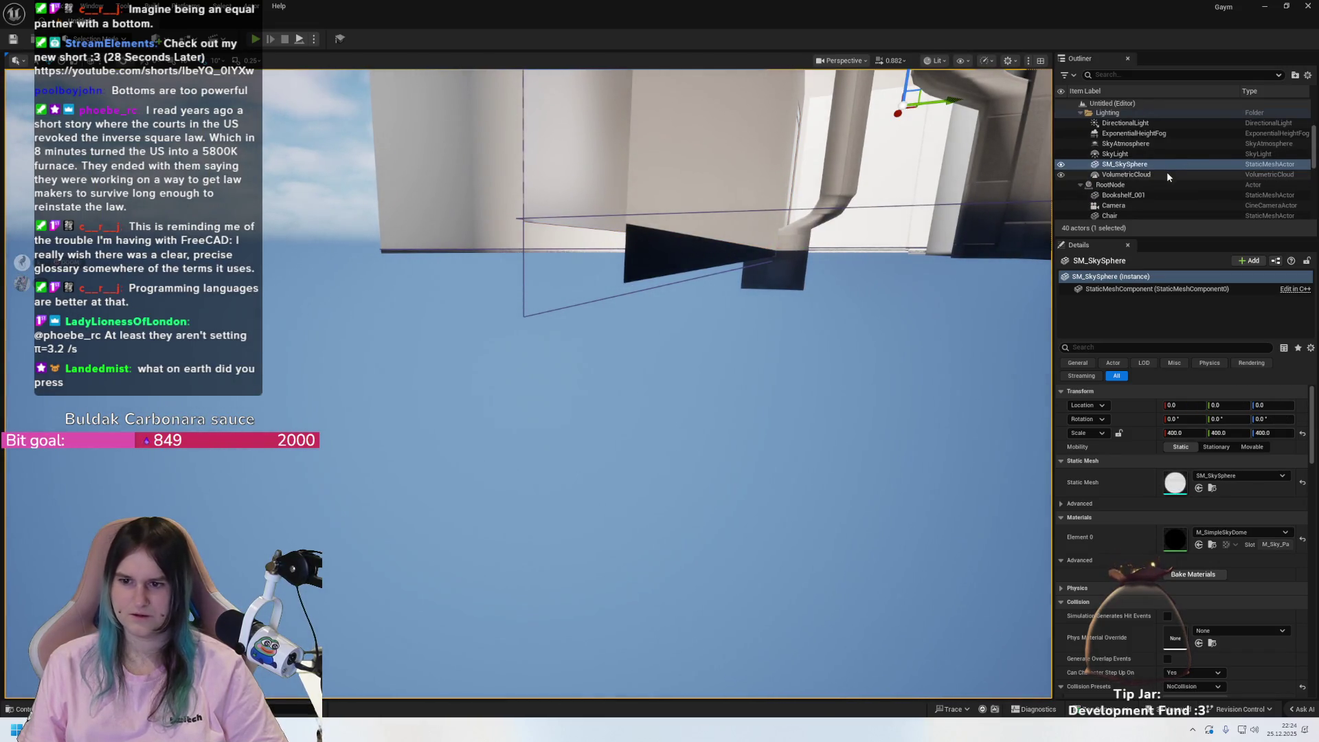
- Collapse the Floor folder of planes in the Outliner and reframe the room
scroll(1161, 179, "up", 4)
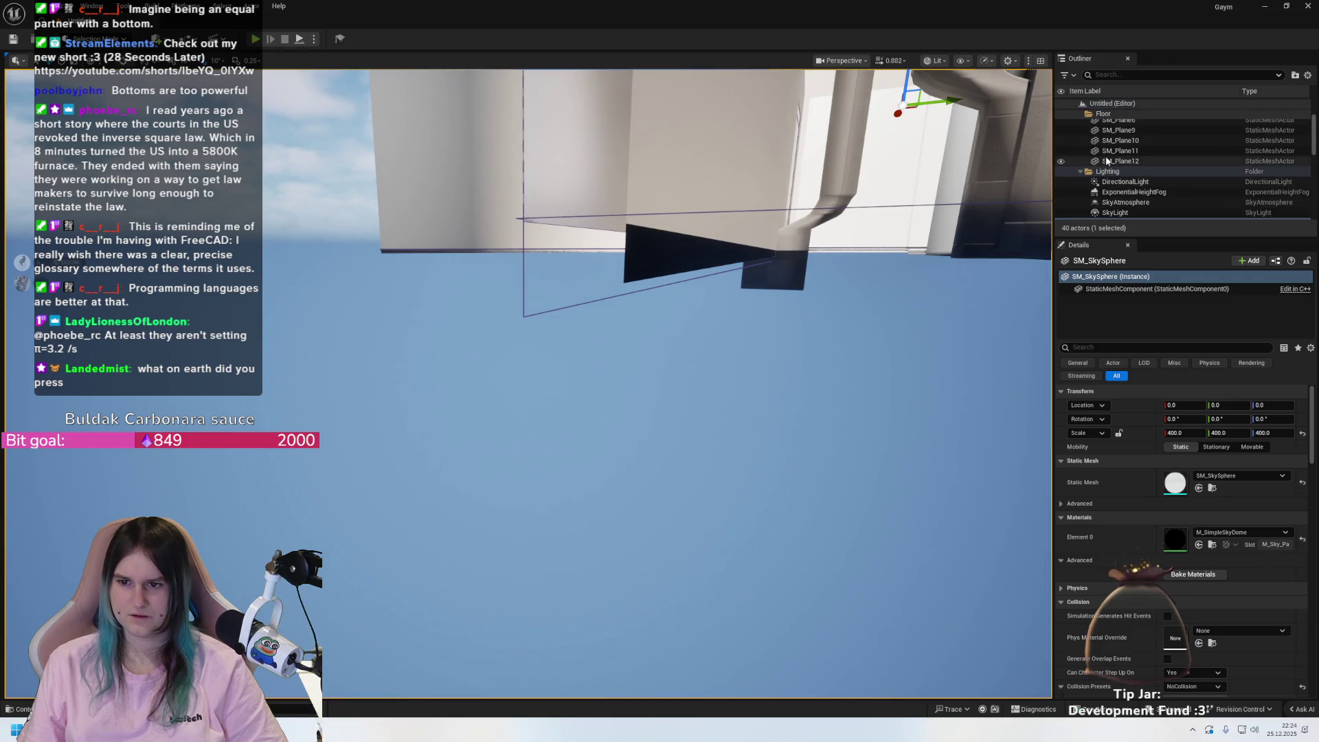
left_click(1075, 103)
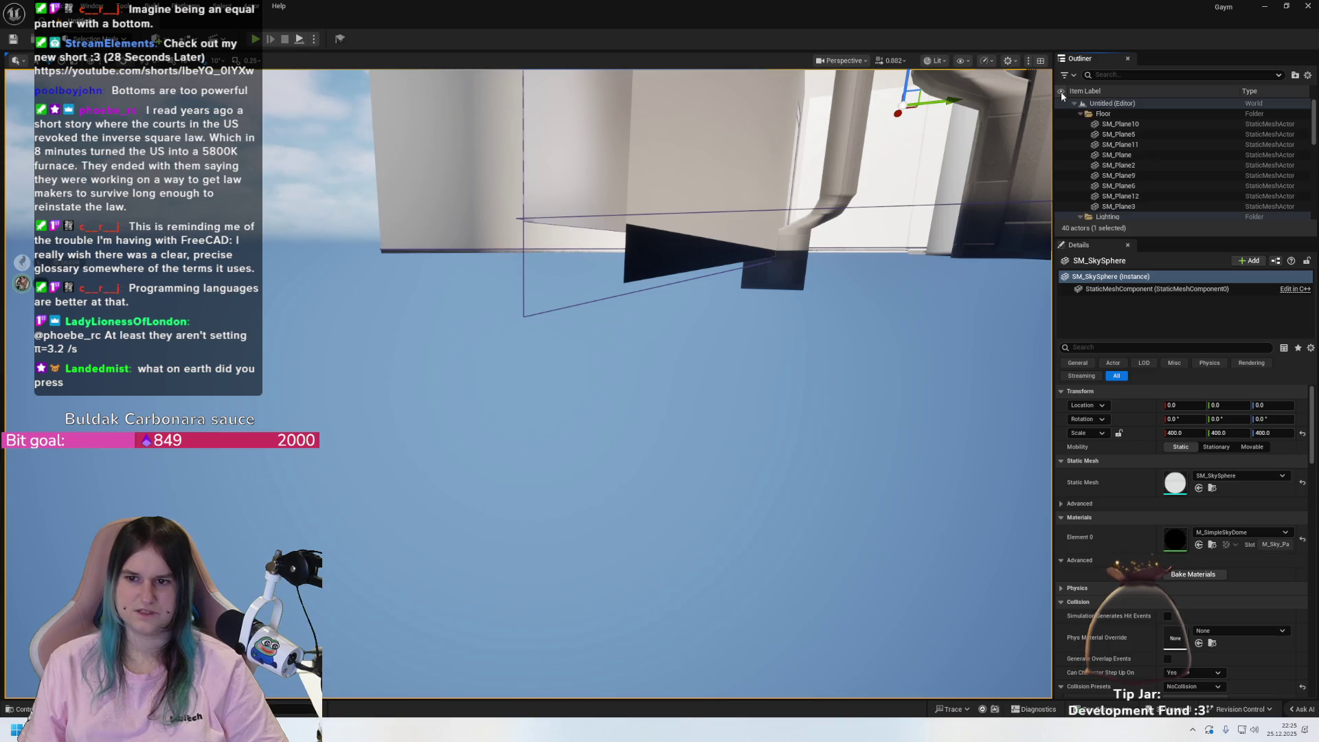
scroll(1099, 149, "up", 5)
scroll(1102, 165, "down", 6)
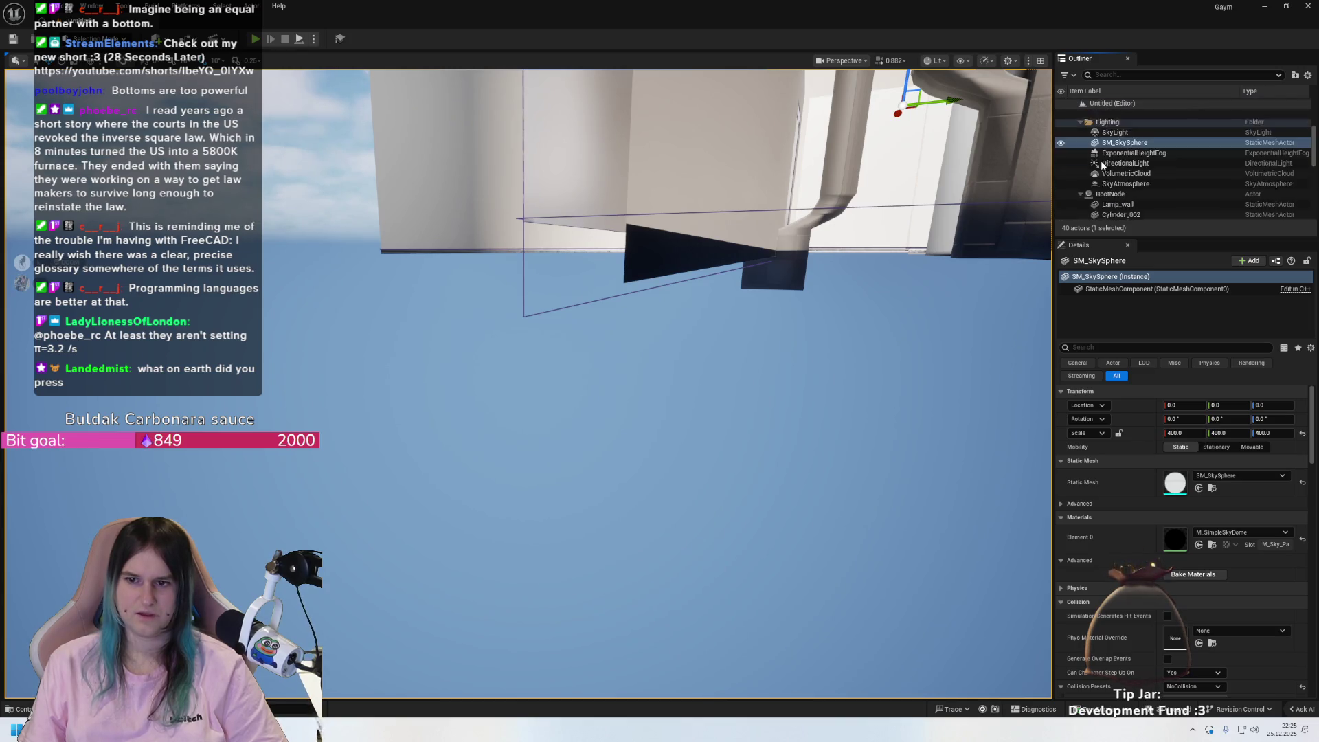
scroll(1103, 196, "down", 6)
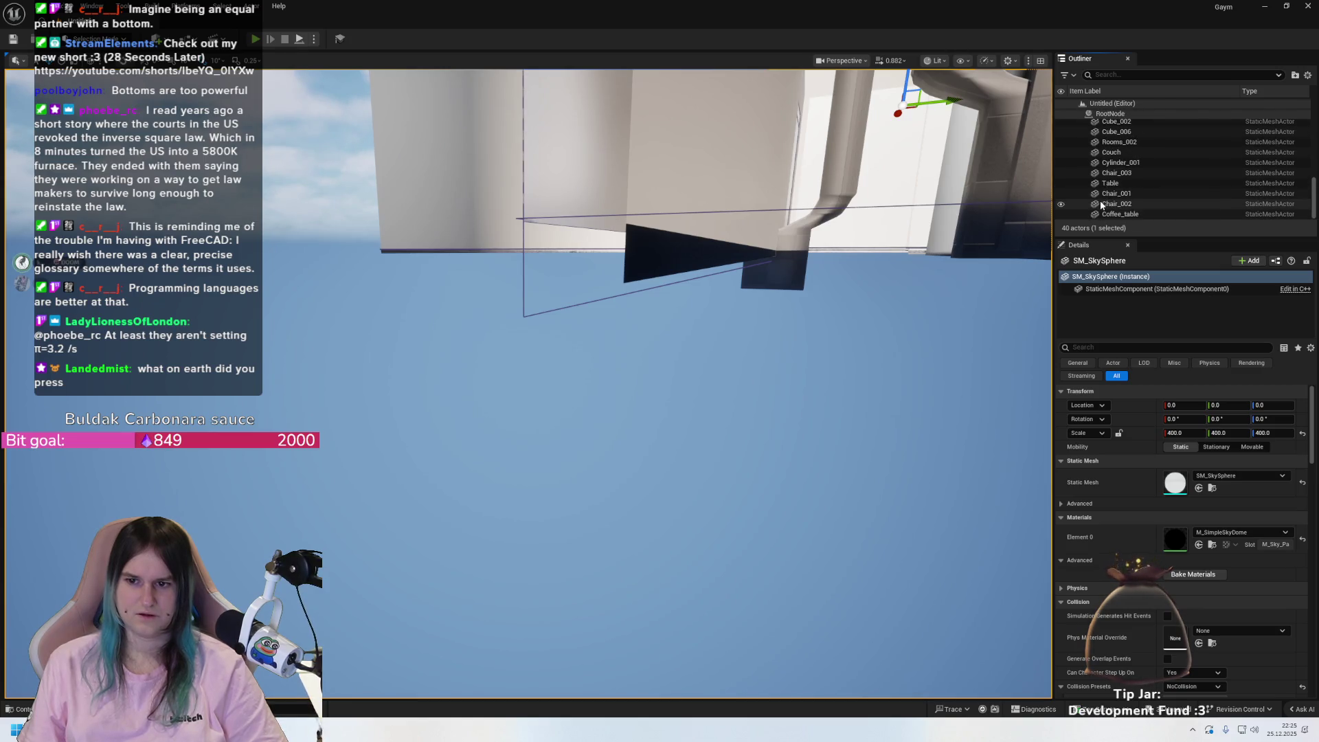
left_click_drag(583, 196, 583, 196)
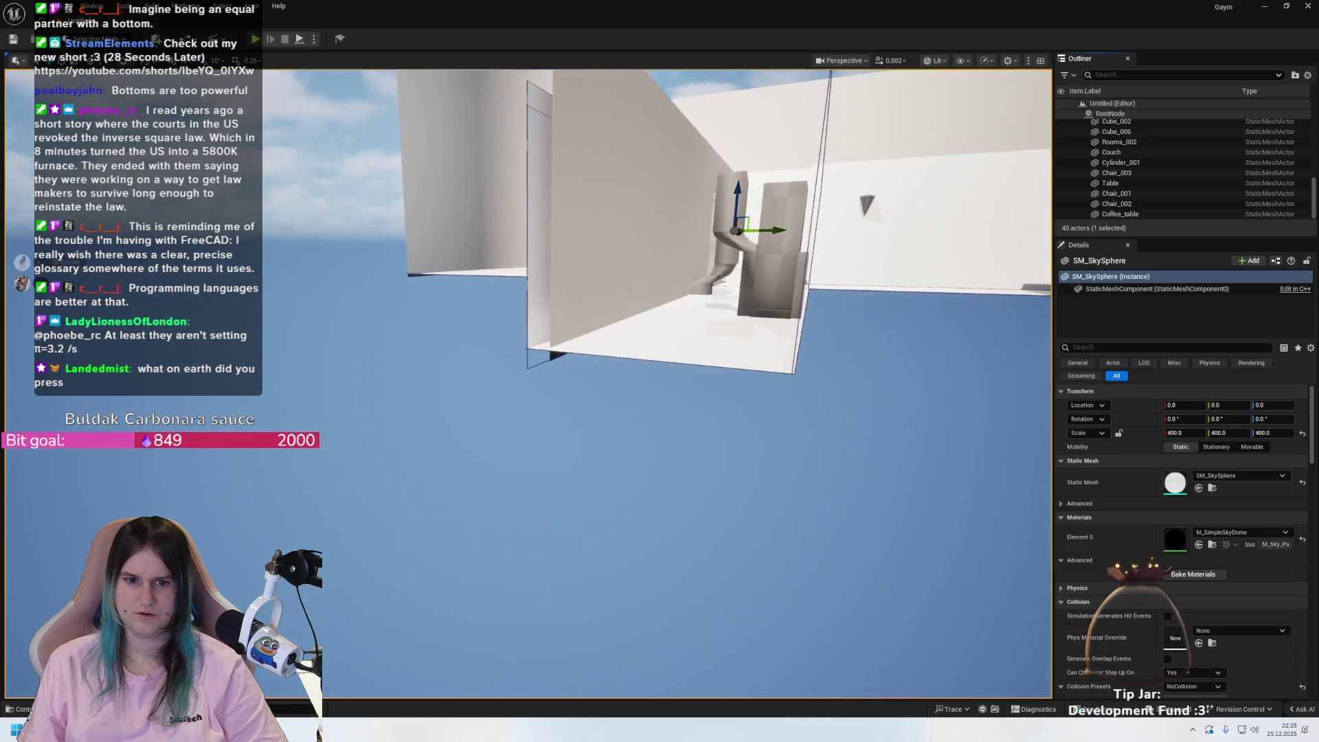
- Undo an accidental lowering of SM_Plane11 and delete the stray plane
left_click(675, 107)
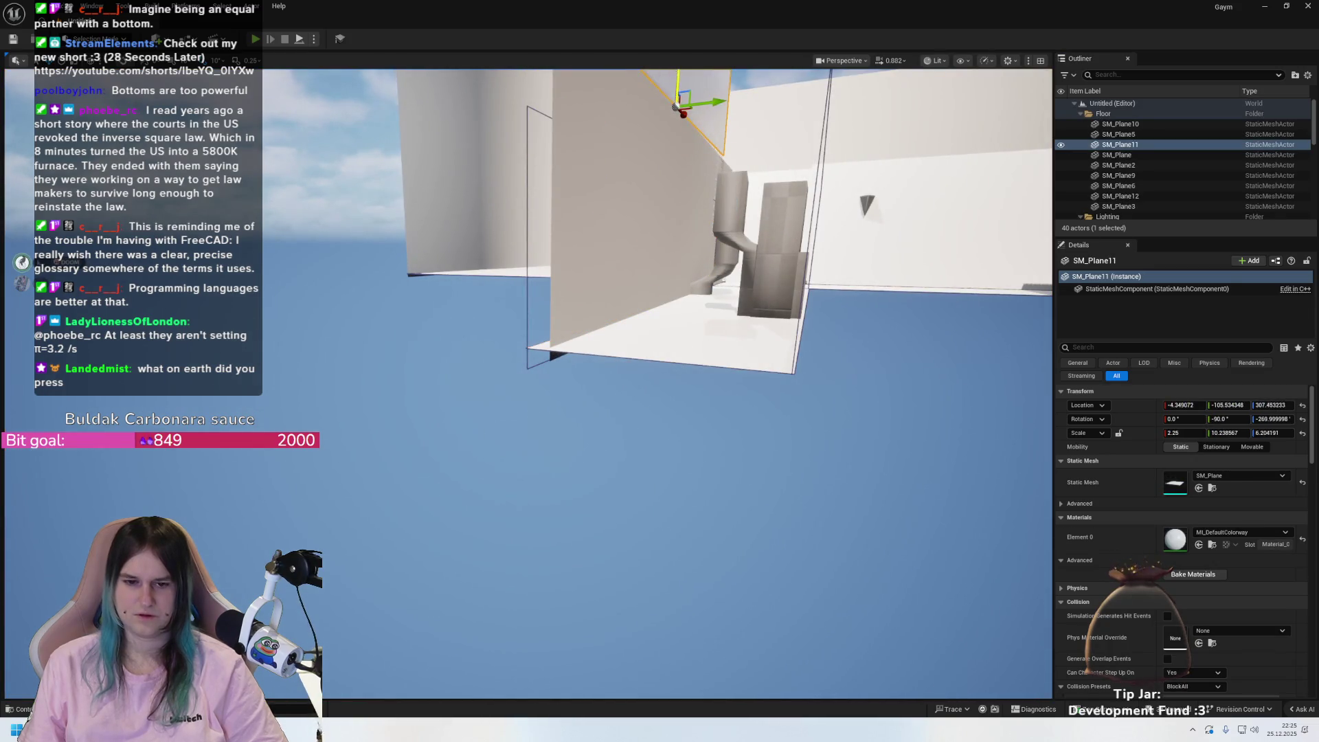
mouse_move(675, 106)
left_mouse_down()
mouse_move(718, 261)
mouse_move(701, 447)
mouse_move(713, 288)
mouse_move(718, 400)
mouse_move(495, 343)
mouse_move(754, 314)
left_mouse_up()
key("ctrl+z")
left_click(777, 258)
key("Delete")
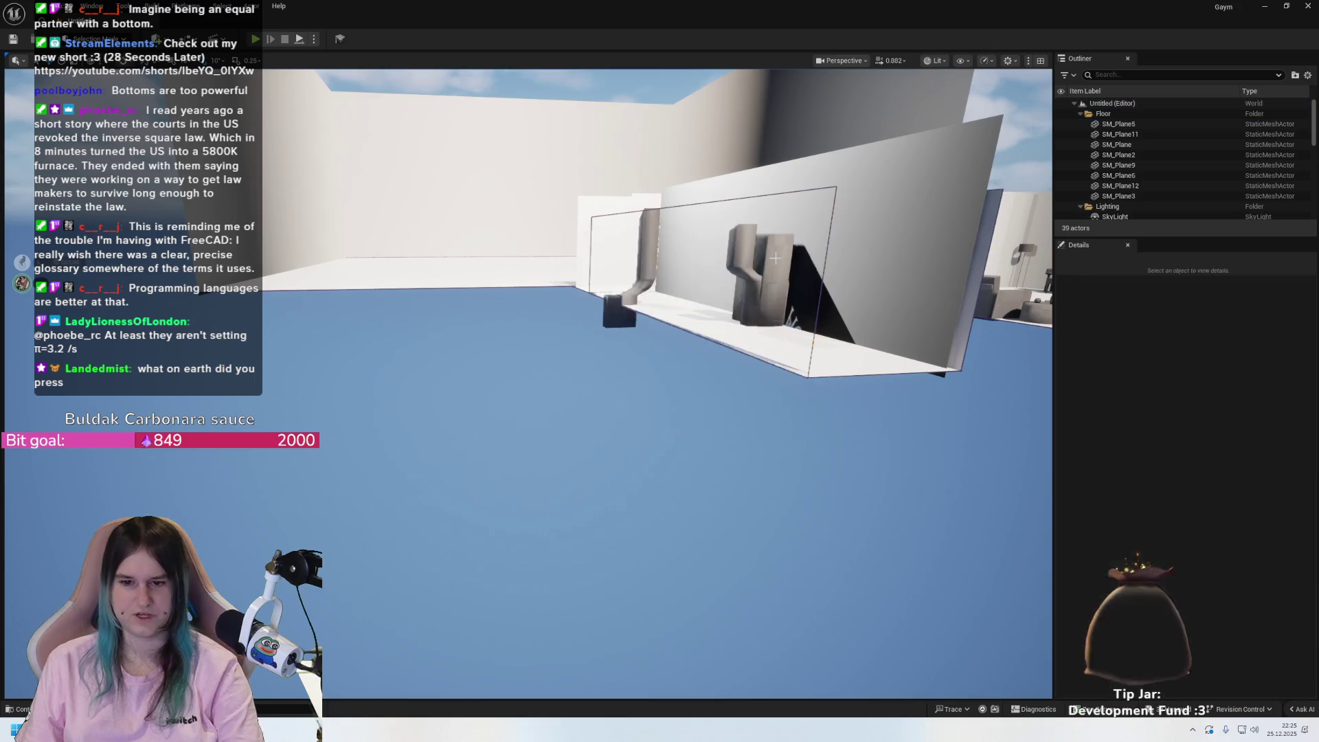
- Scale SM_Plane11 and SM_Plane12 taller to about Scale X 3.15 and save the level
mouse_move(777, 258)
left_mouse_down()
mouse_move(728, 260)
mouse_move(875, 323)
left_mouse_up()
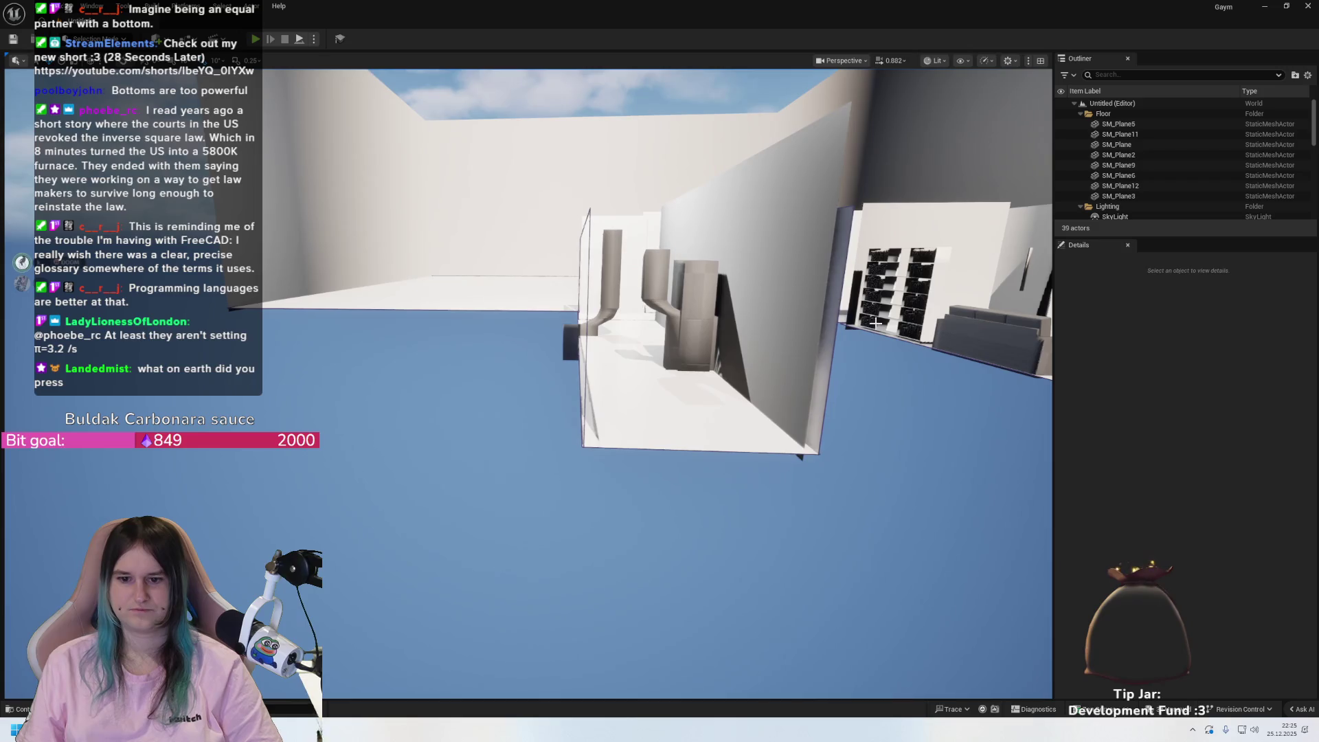
left_click(822, 361)
key("f")
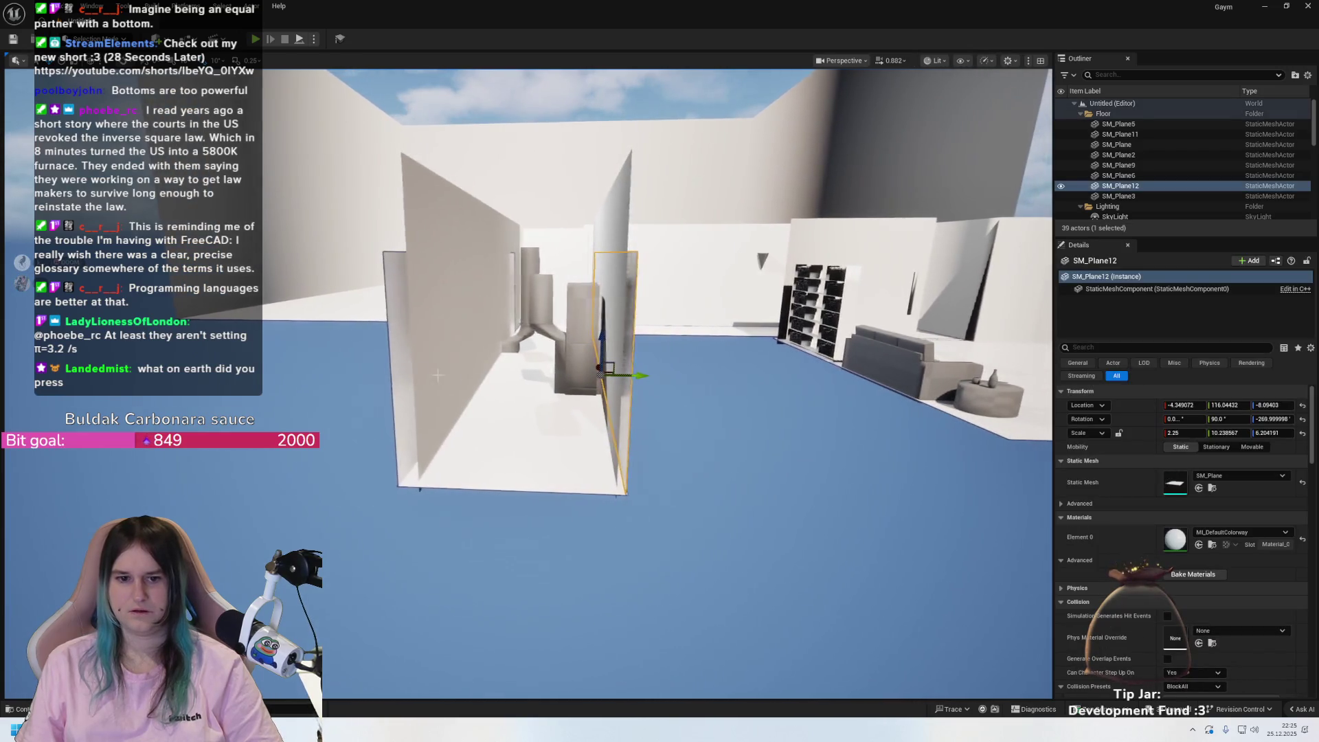
key("r")
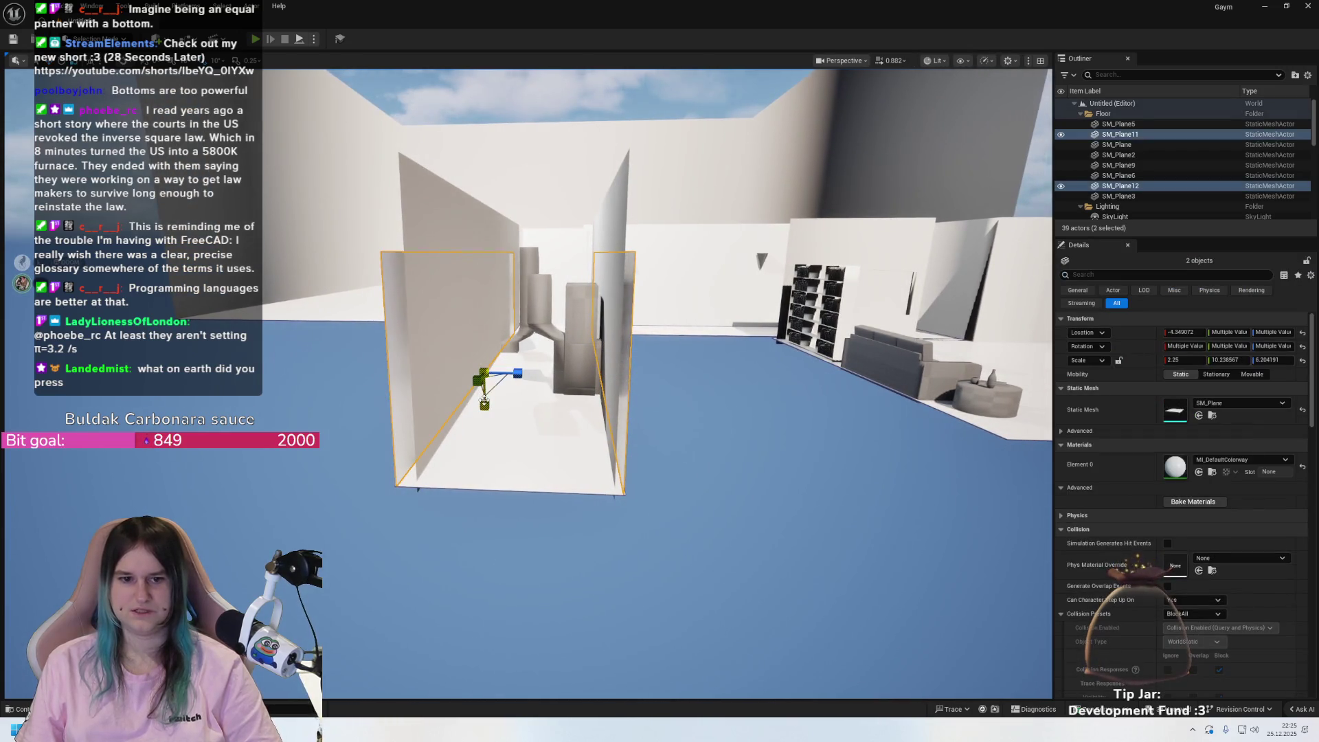
left_click_drag(480, 395, 482, 371)
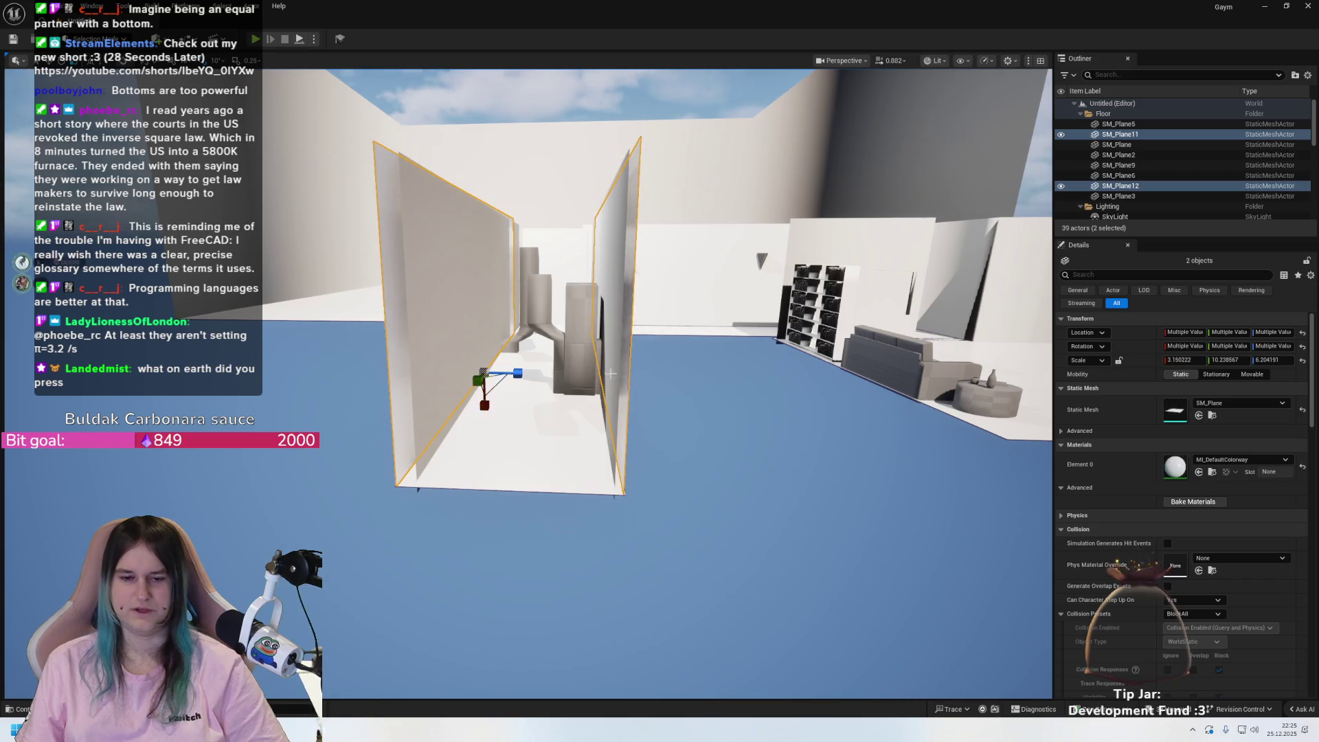
key("ctrl+s")
- Save the level as FirstLevel, return from Blender, and select the SM_Plane11 wall
key("Escape")
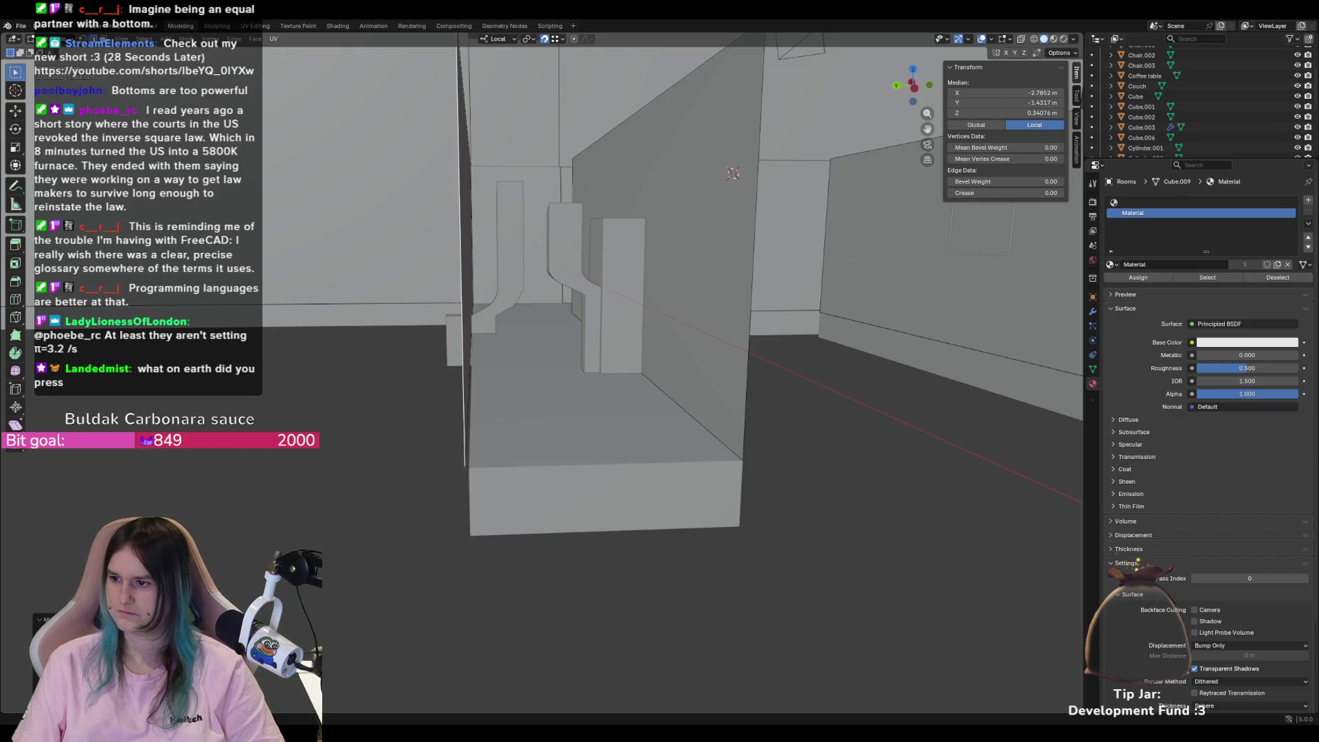
key("alt+Tab")
mouse_move(887, 382)
left_mouse_down()
mouse_move(876, 303)
mouse_move(839, 323)
mouse_move(825, 344)
mouse_move(852, 316)
mouse_move(814, 385)
mouse_move(824, 375)
mouse_move(790, 330)
left_mouse_up()
left_click(619, 413)
key("ctrl+z")
key("ctrl+y")
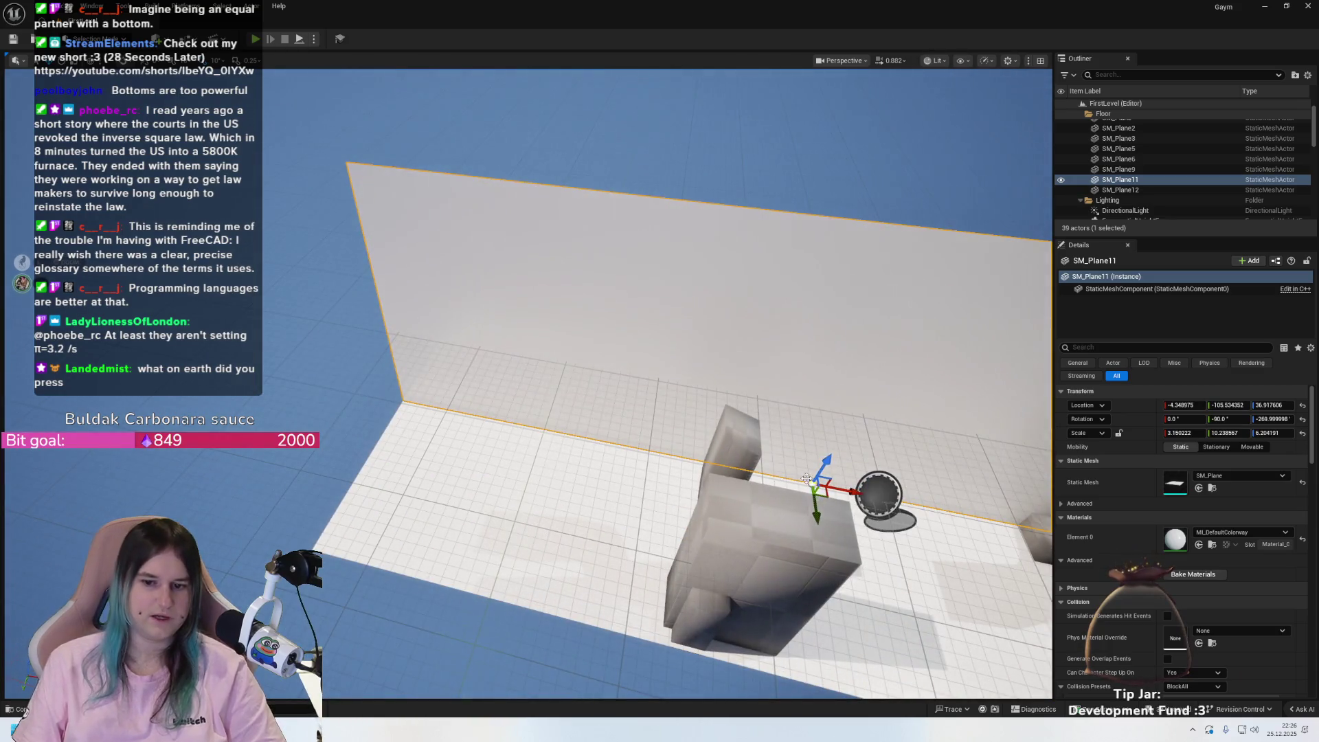
- Move the SM_Plane11 wall's pivot to its bottom corner
left_click_drag(811, 484, 603, 463)
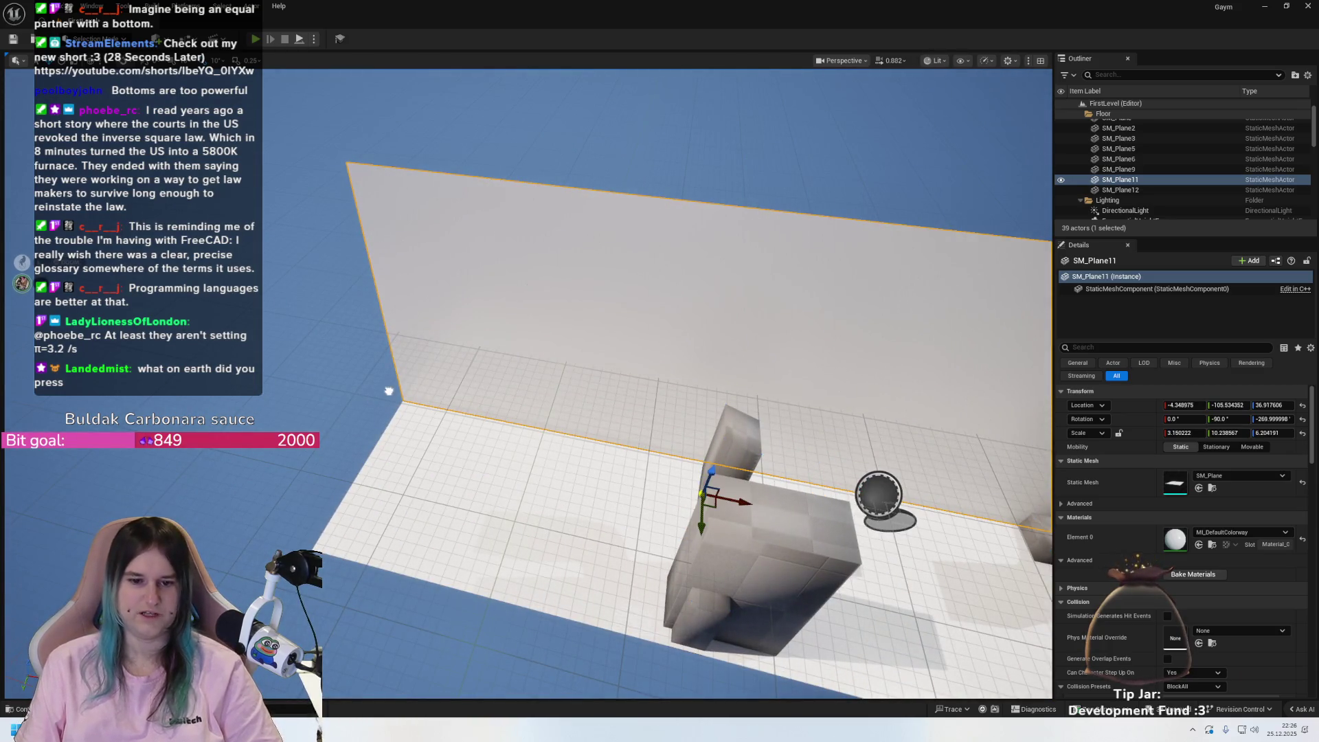
left_click_drag(694, 299, 596, 510)
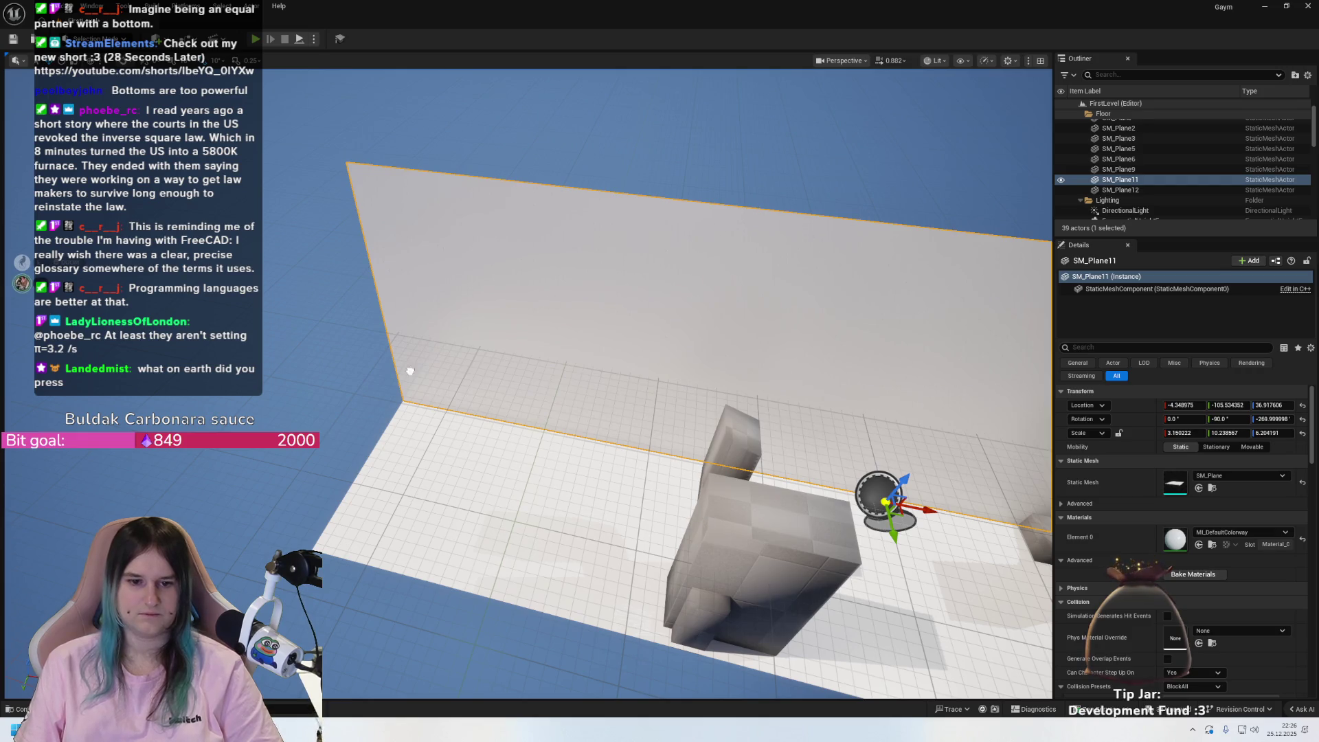
mouse_move(415, 399)
left_mouse_down()
mouse_move(536, 357)
mouse_move(591, 255)
mouse_move(556, 270)
left_mouse_up()
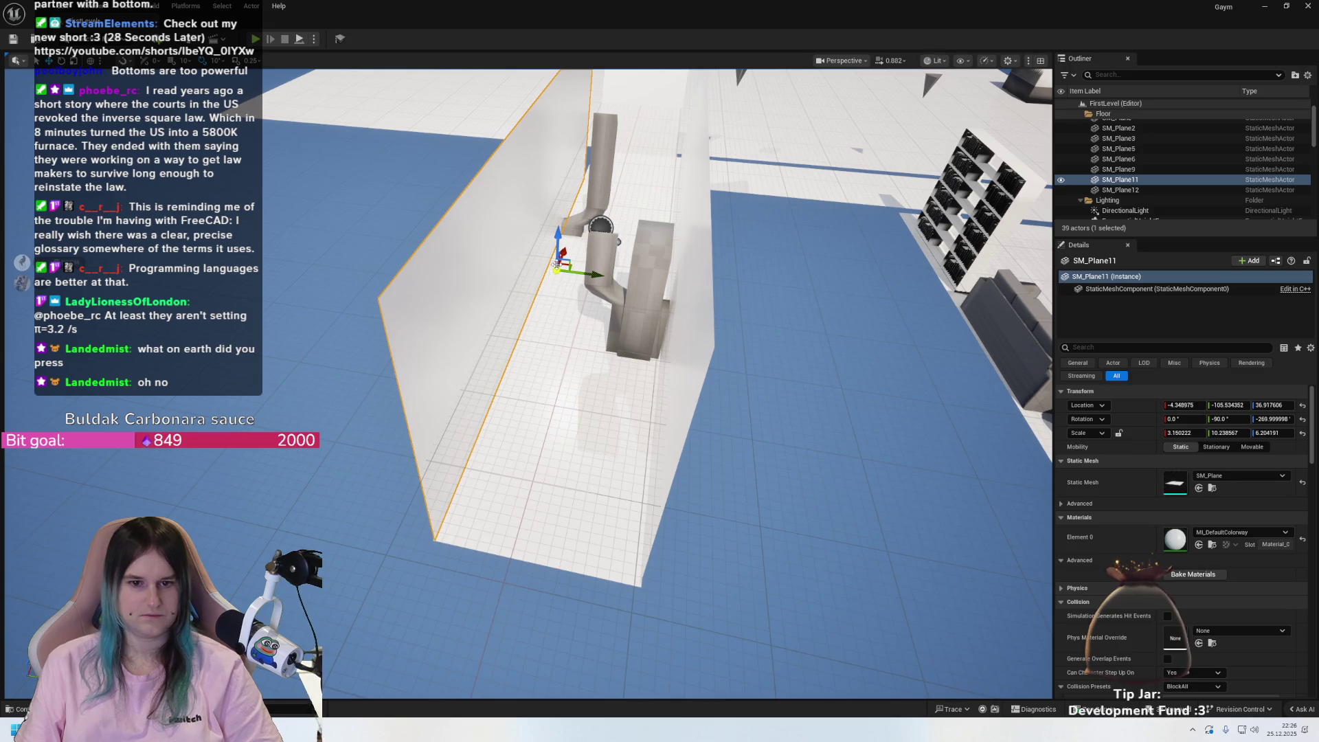
left_click_drag(558, 270, 563, 260)
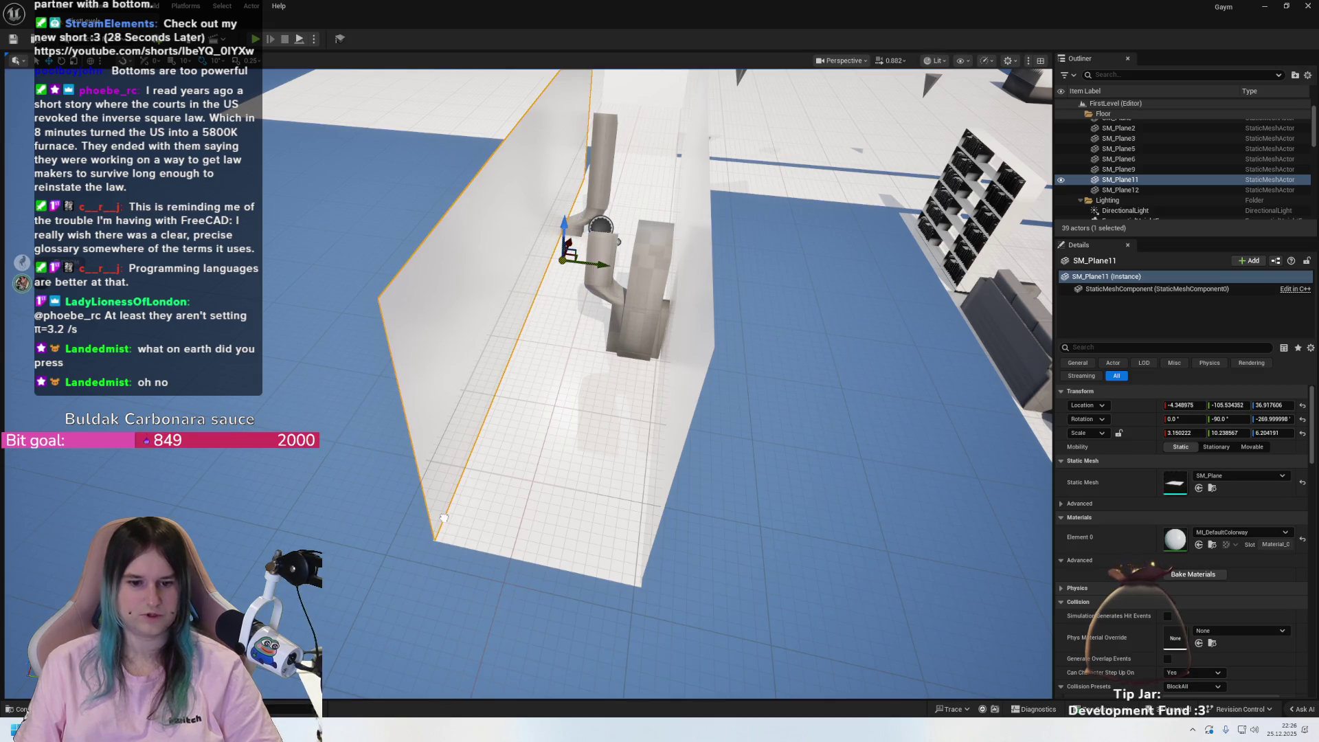
key("ctrl+z")
key("ctrl+z")
key("ctrl+z")
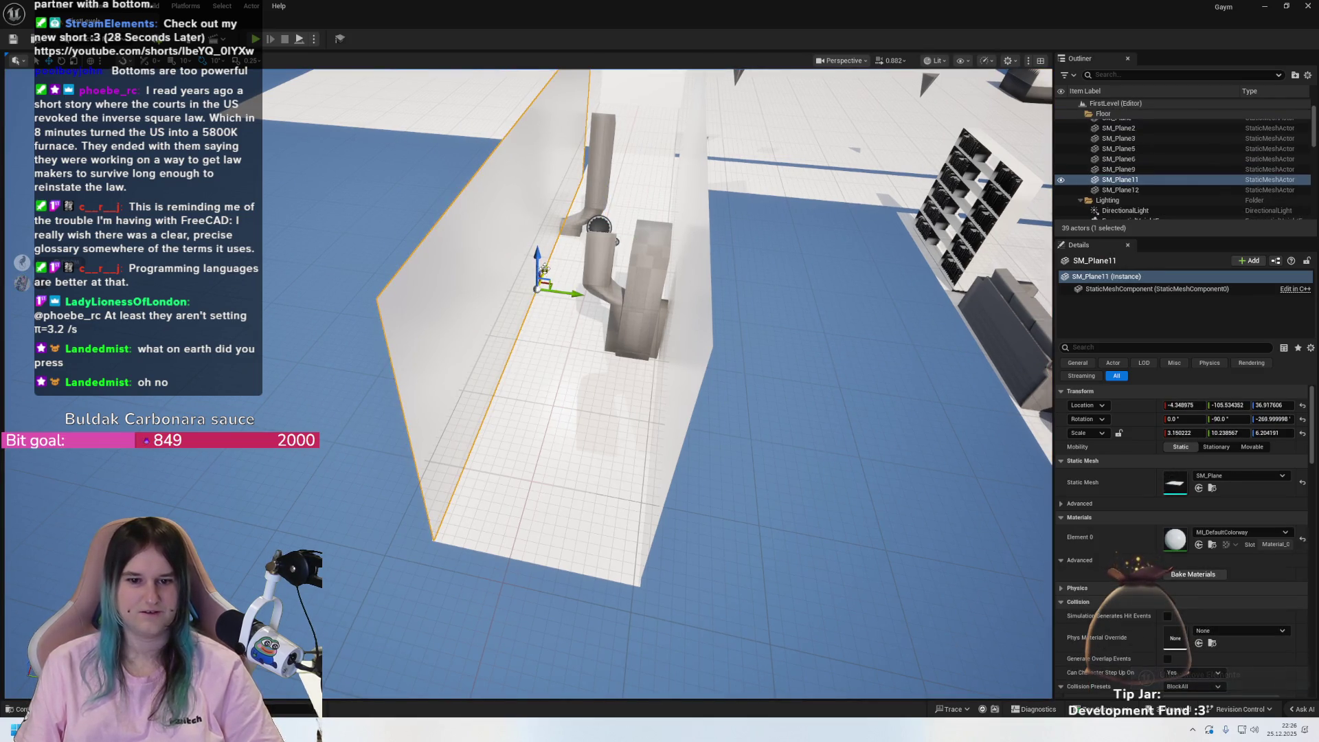
mouse_move(494, 382)
left_mouse_down()
mouse_move(464, 490)
mouse_move(502, 467)
mouse_move(523, 481)
left_mouse_up()
- Make a trial Alt-drag duplicate, undo it, slide the pivot along the edge, then switch to Blender
key("d")
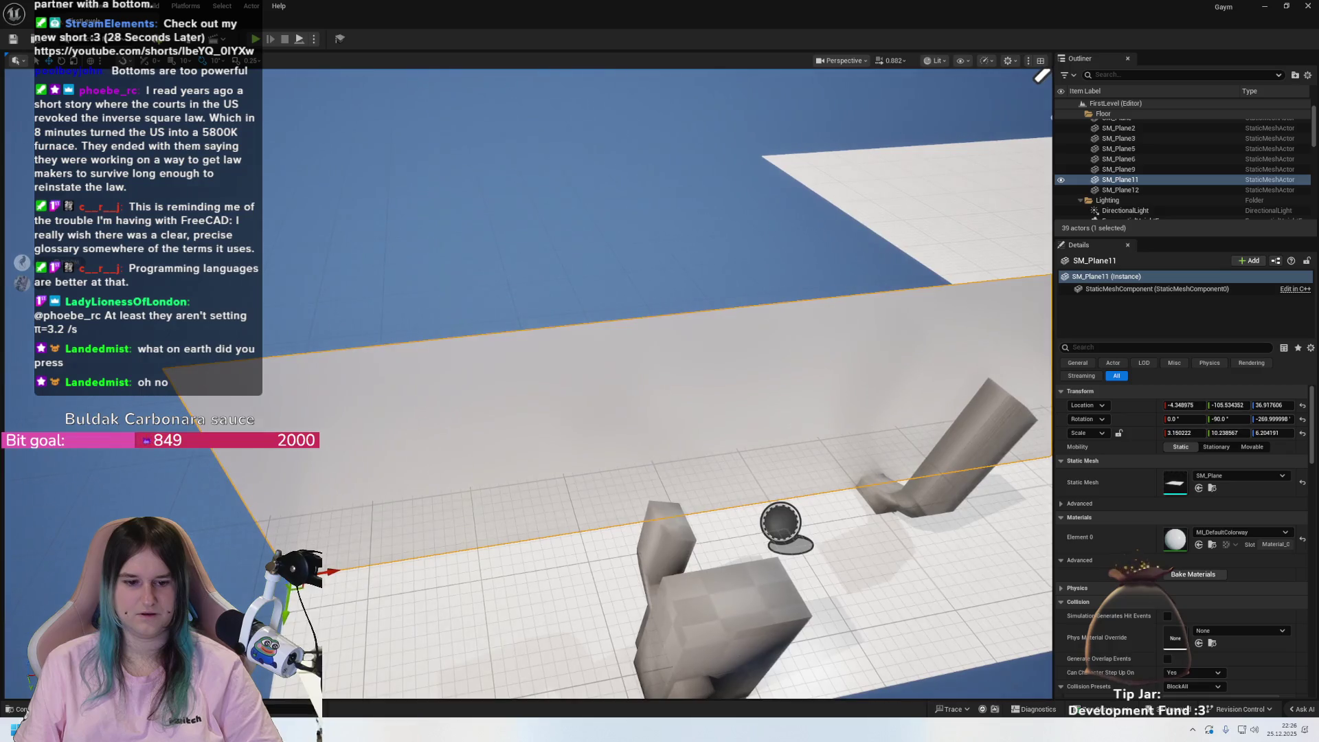
key("q")
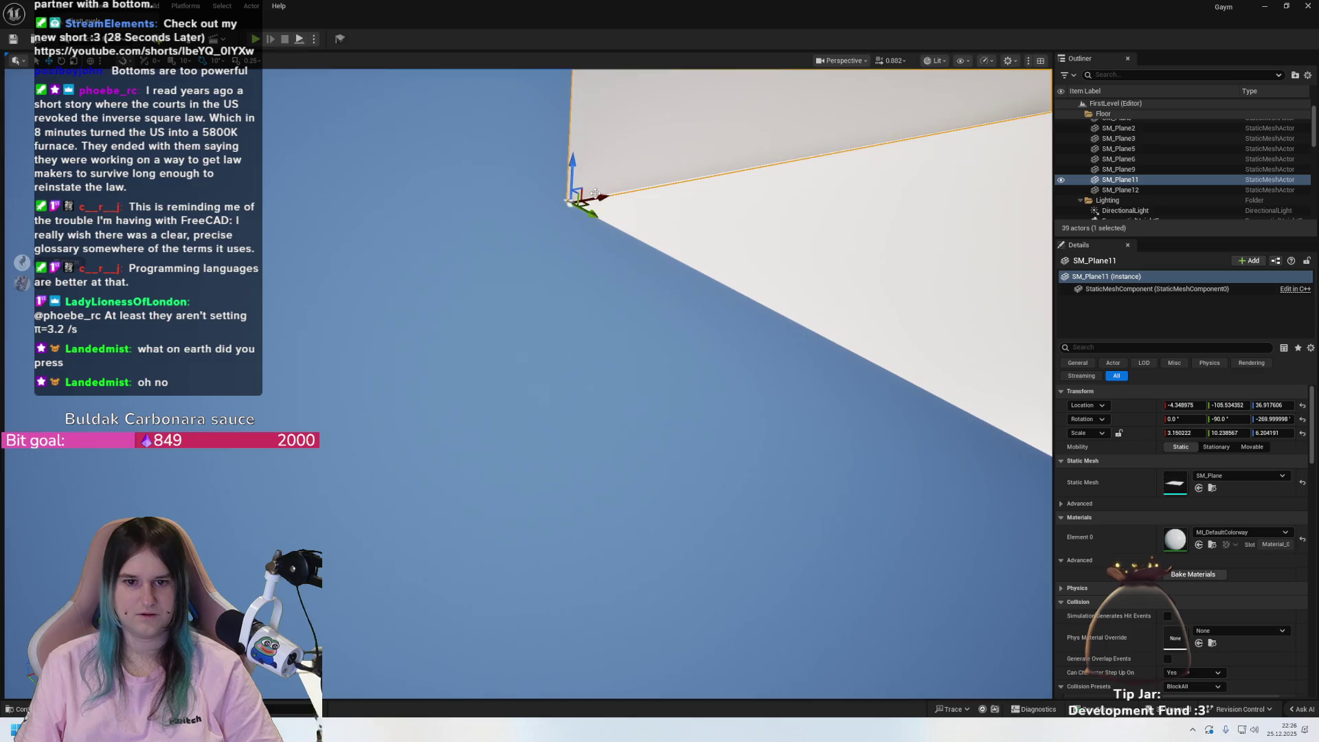
left_click_drag(592, 198, 643, 185)
key("ctrl+z")
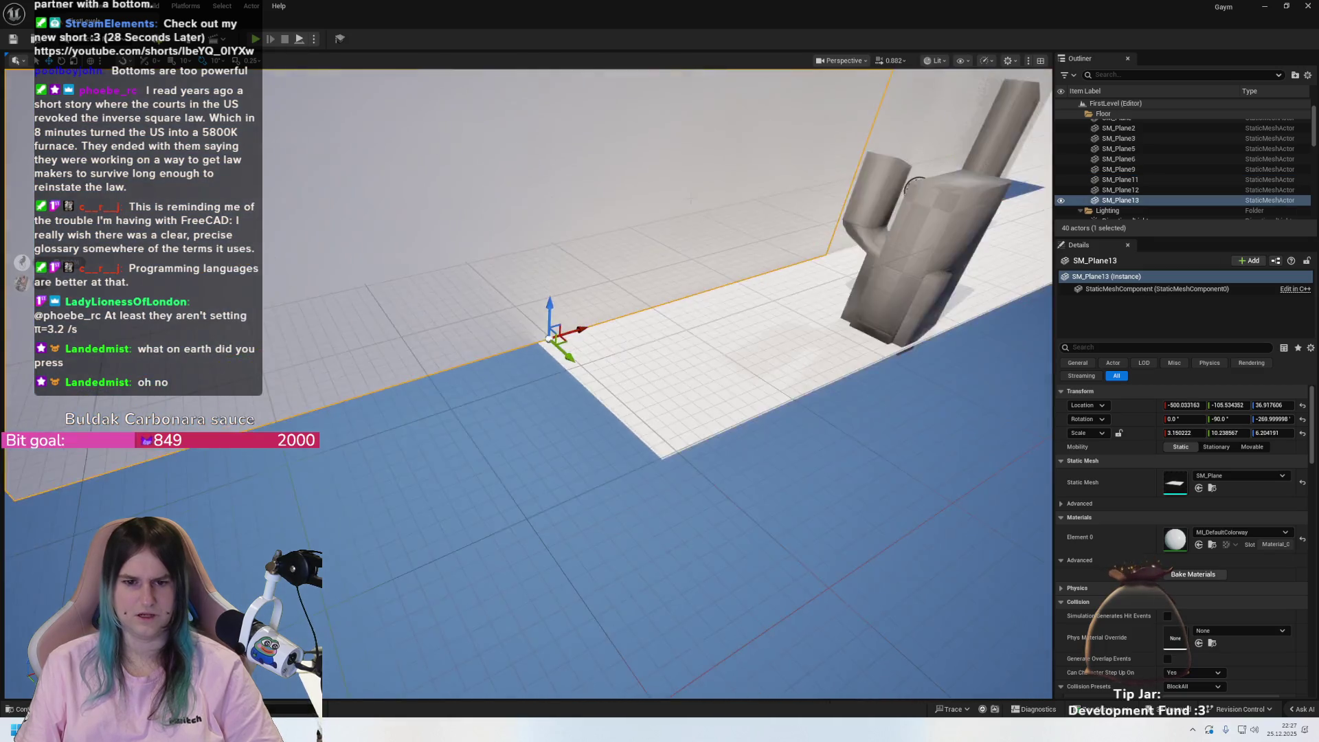
key("ctrl+z")
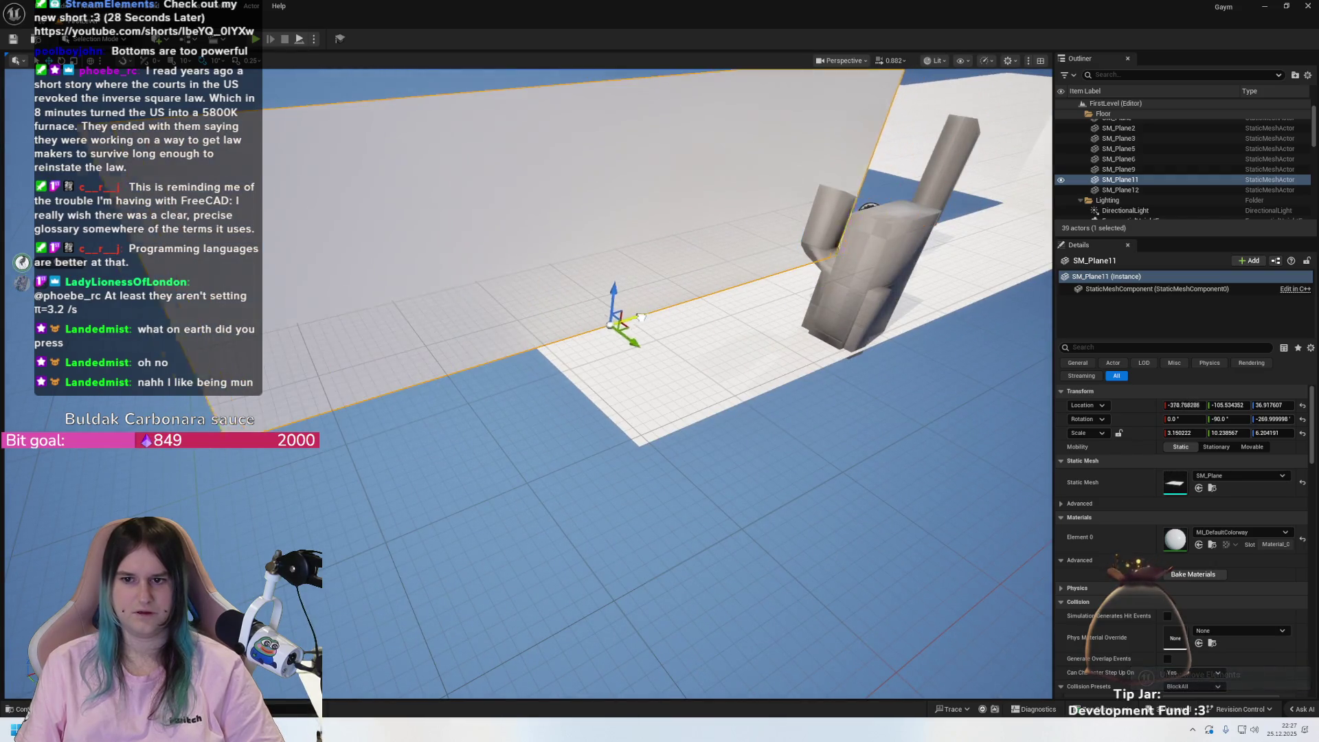
key("ctrl+z")
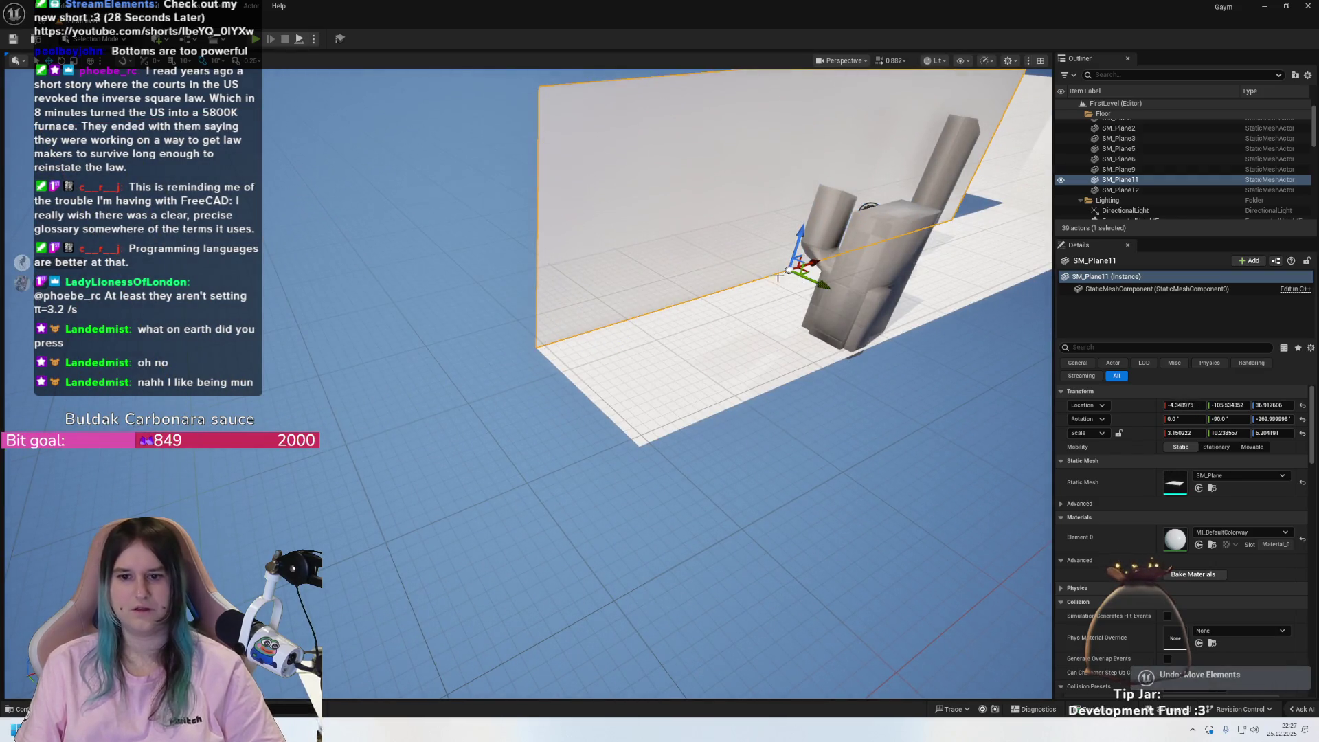
left_click_drag(812, 264, 581, 321)
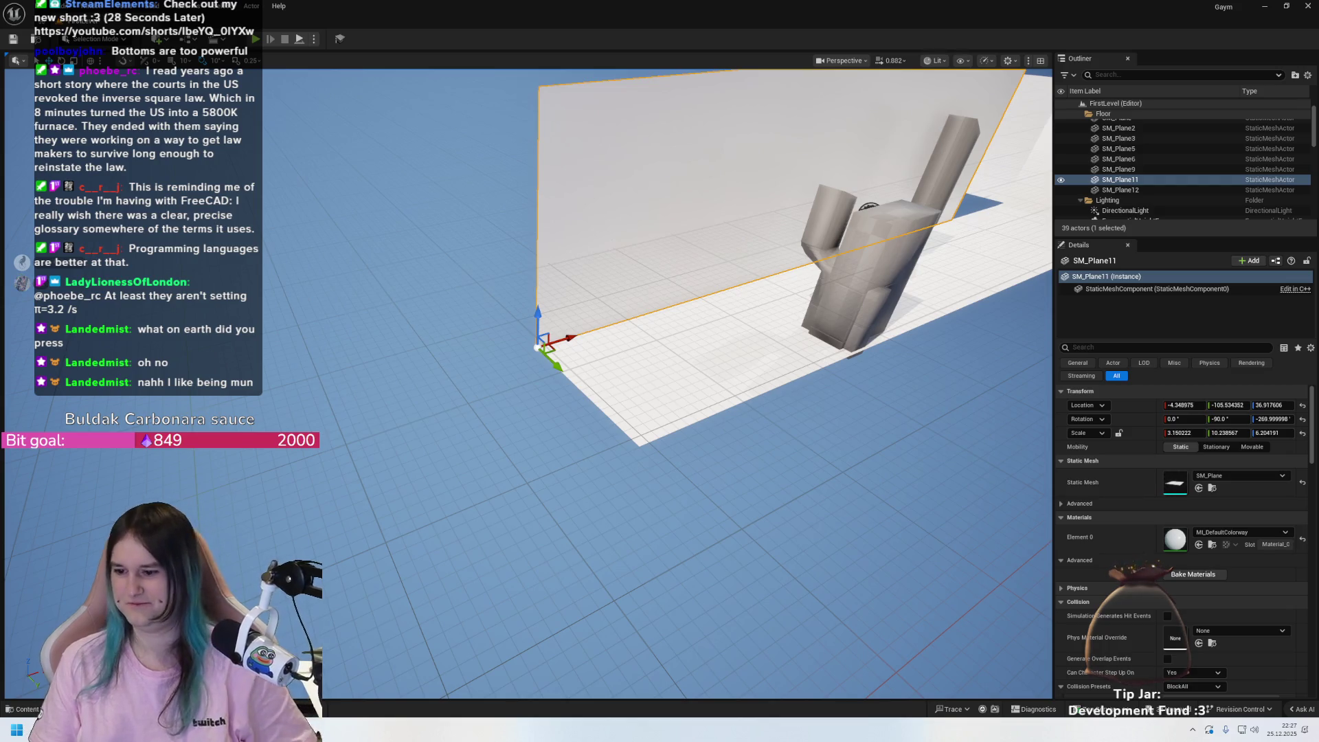
key("alt+Tab")
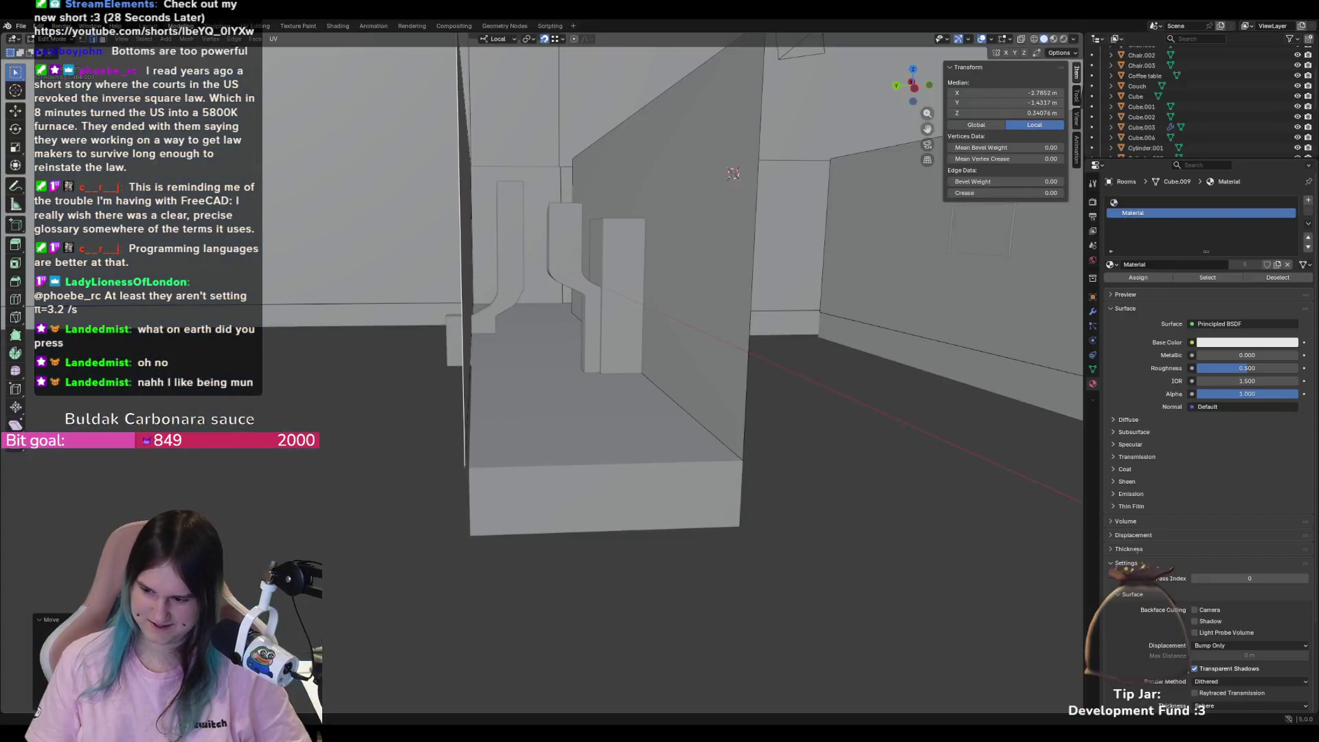
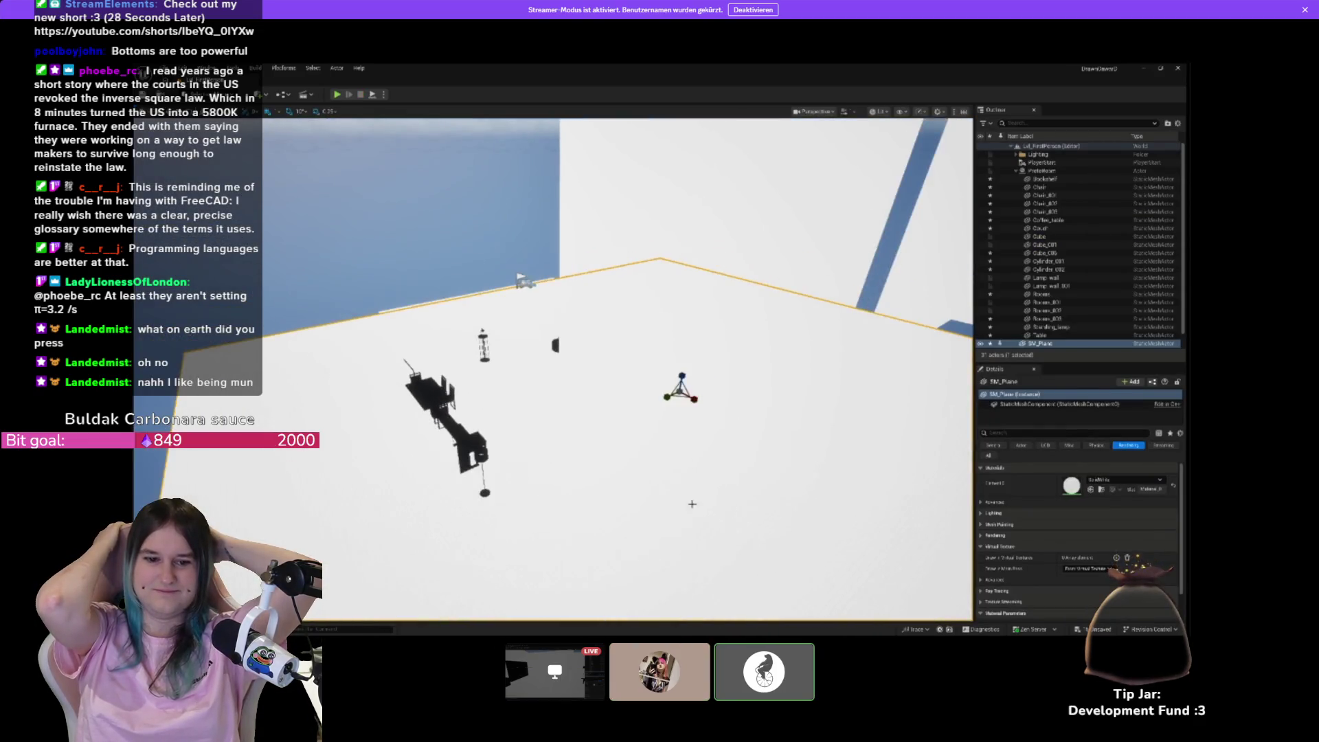
- Leave the ended Discord stream and switch back to the Unreal Editor level
scroll(678, 545, "down", 5)
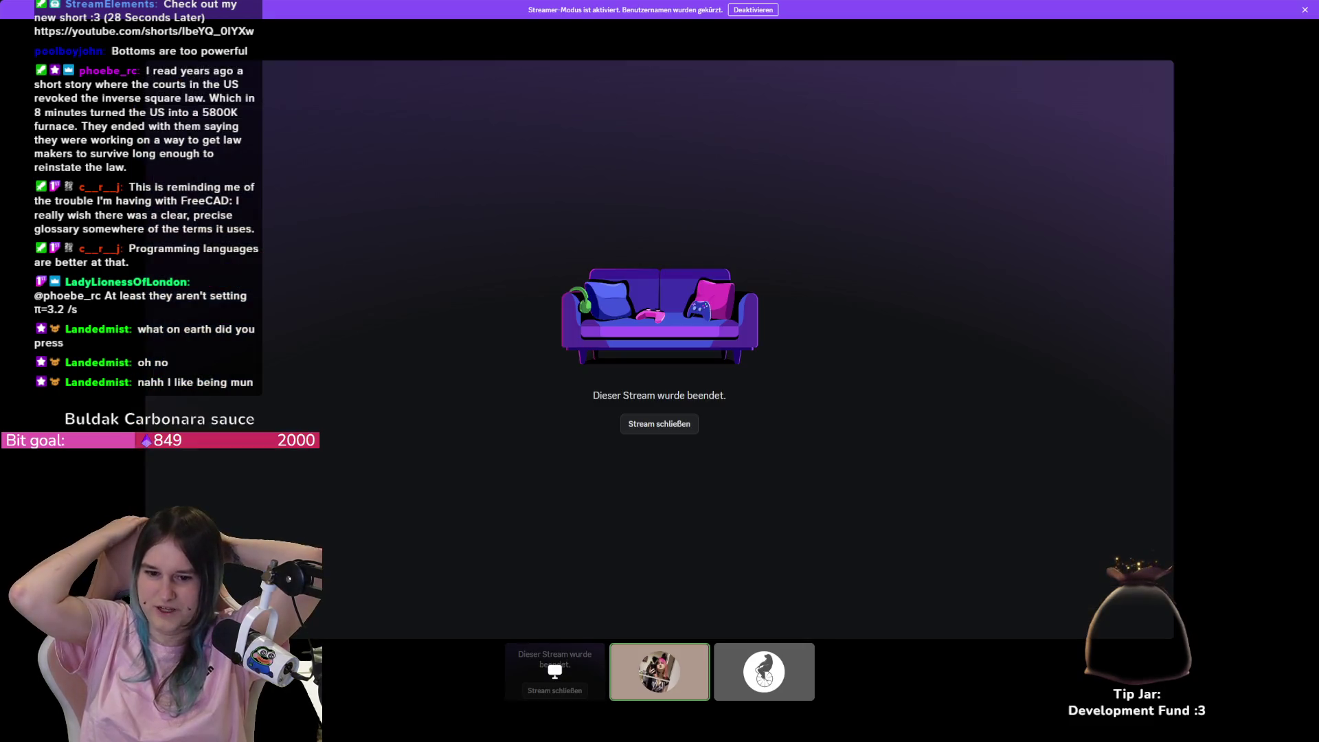
mouse_move(935, 689)
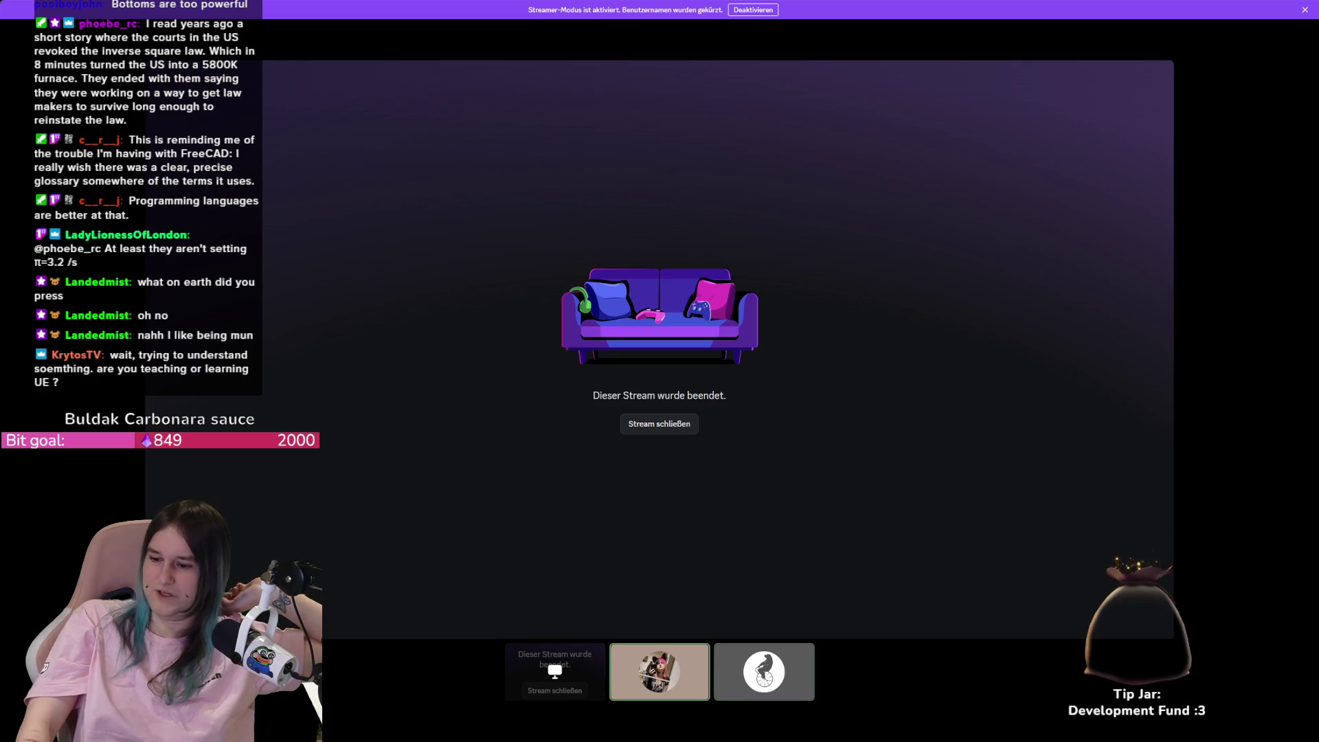
key("alt+Tab")
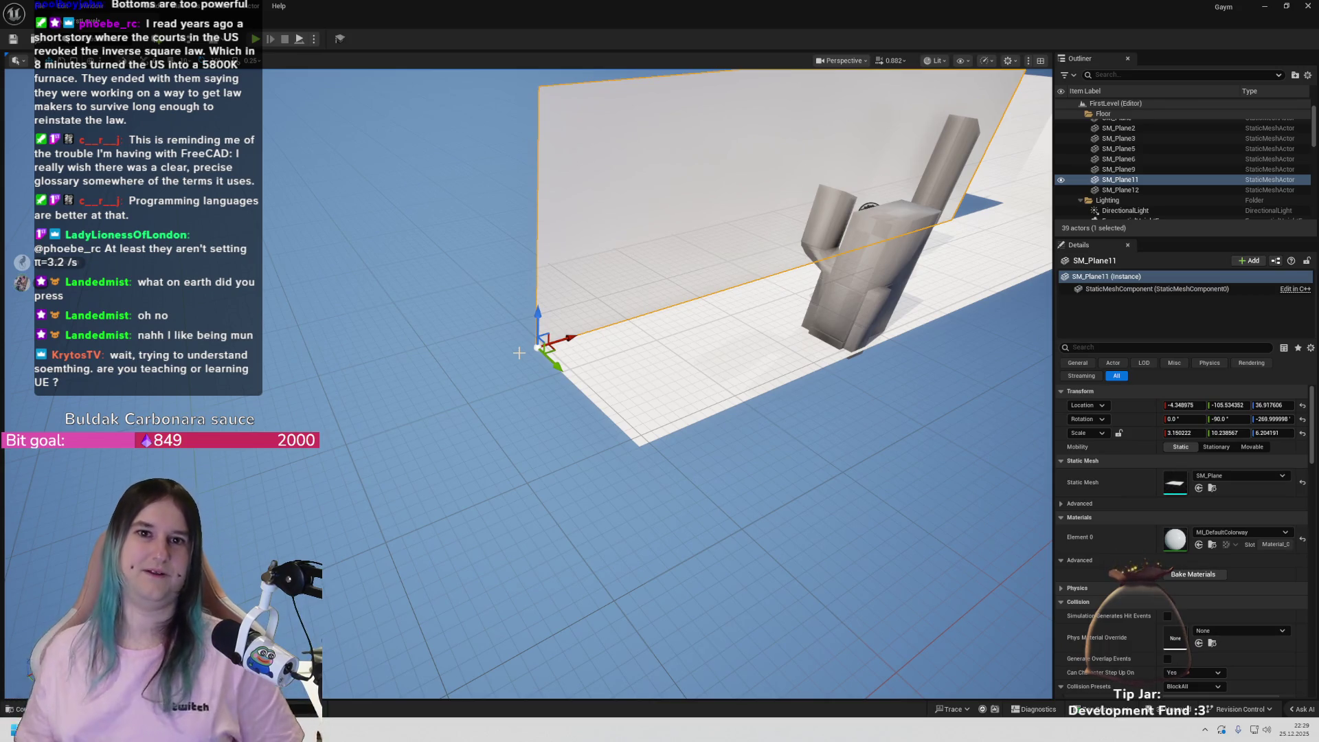
- Swing the view toward the couch and select the floor lamp pole Cylinder_002
scroll(521, 416, "down", 10)
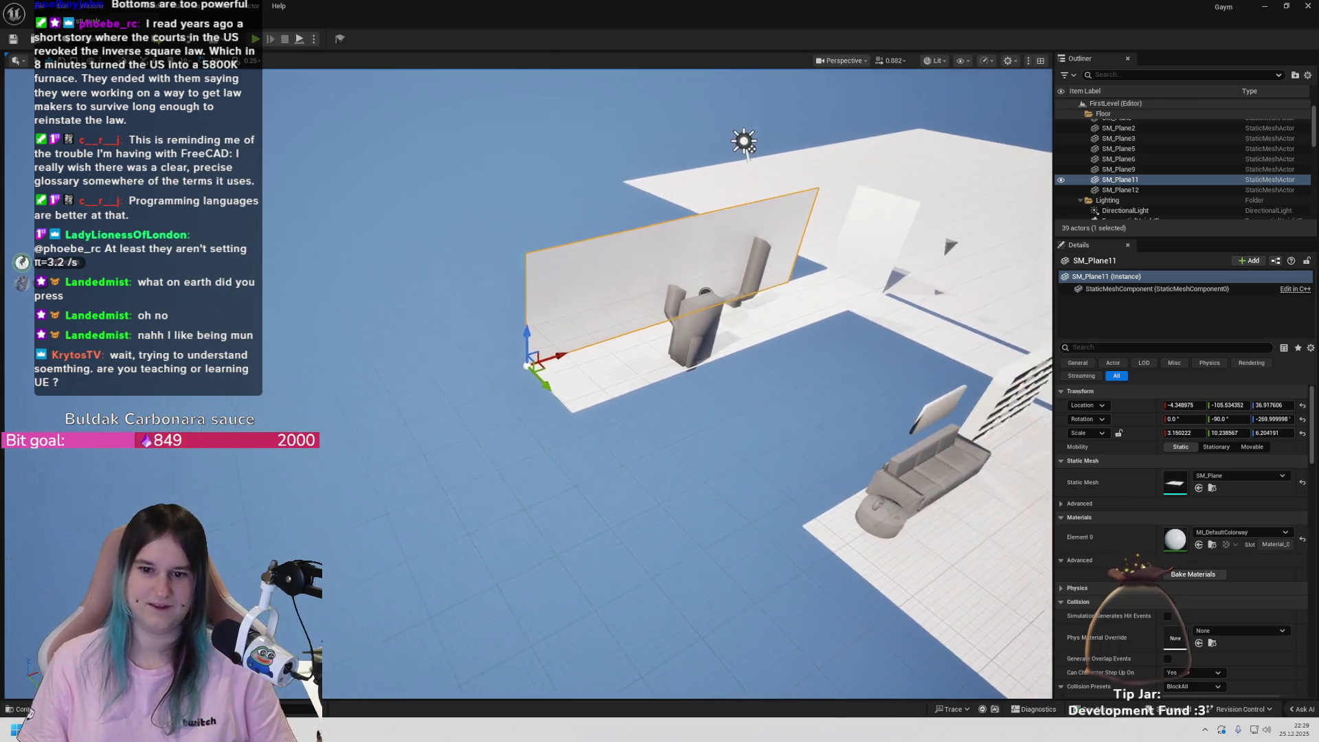
mouse_move(522, 412)
left_mouse_down()
mouse_move(323, 405)
mouse_move(323, 350)
mouse_move(233, 347)
mouse_move(248, 354)
left_mouse_up()
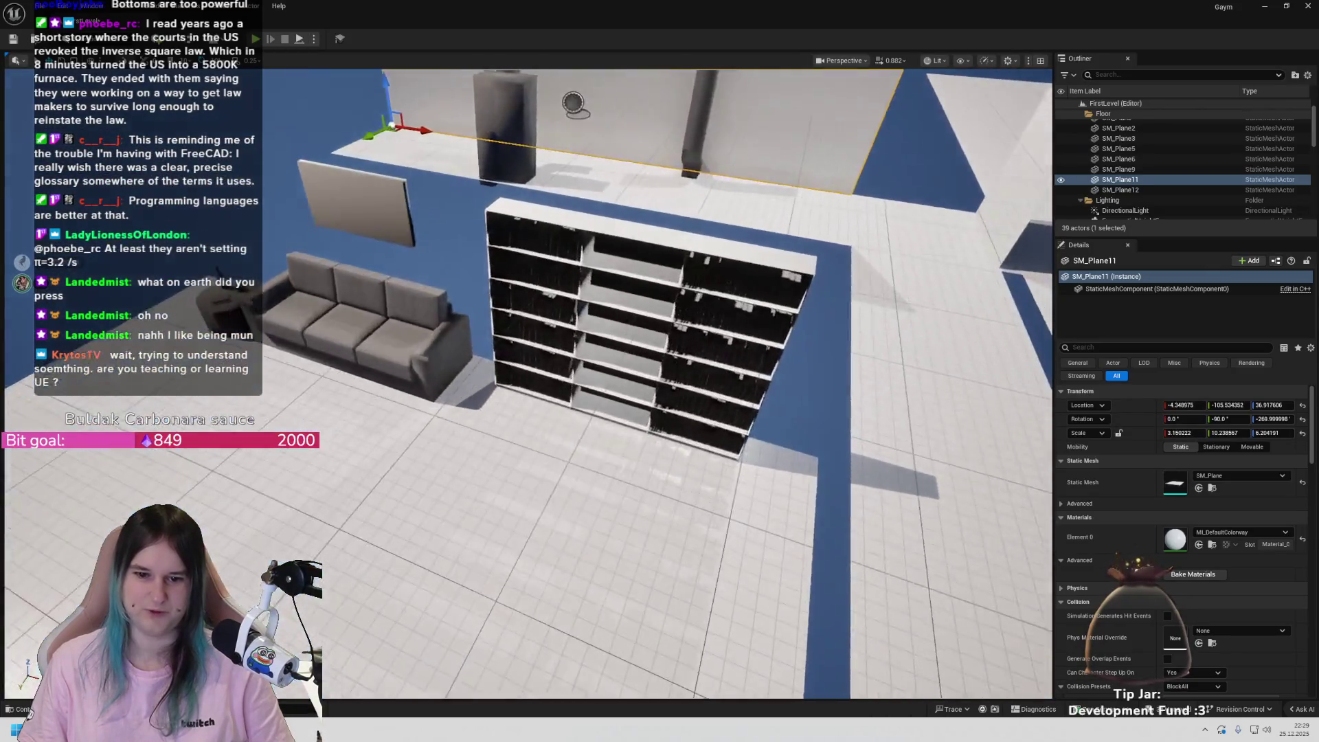
mouse_move(247, 354)
left_mouse_down()
mouse_move(251, 322)
mouse_move(268, 340)
mouse_move(270, 310)
mouse_move(269, 357)
mouse_move(269, 337)
mouse_move(285, 344)
mouse_move(292, 329)
mouse_move(678, 424)
mouse_move(698, 471)
mouse_move(633, 373)
mouse_move(604, 408)
mouse_move(242, 506)
left_mouse_up()
left_click(686, 406)
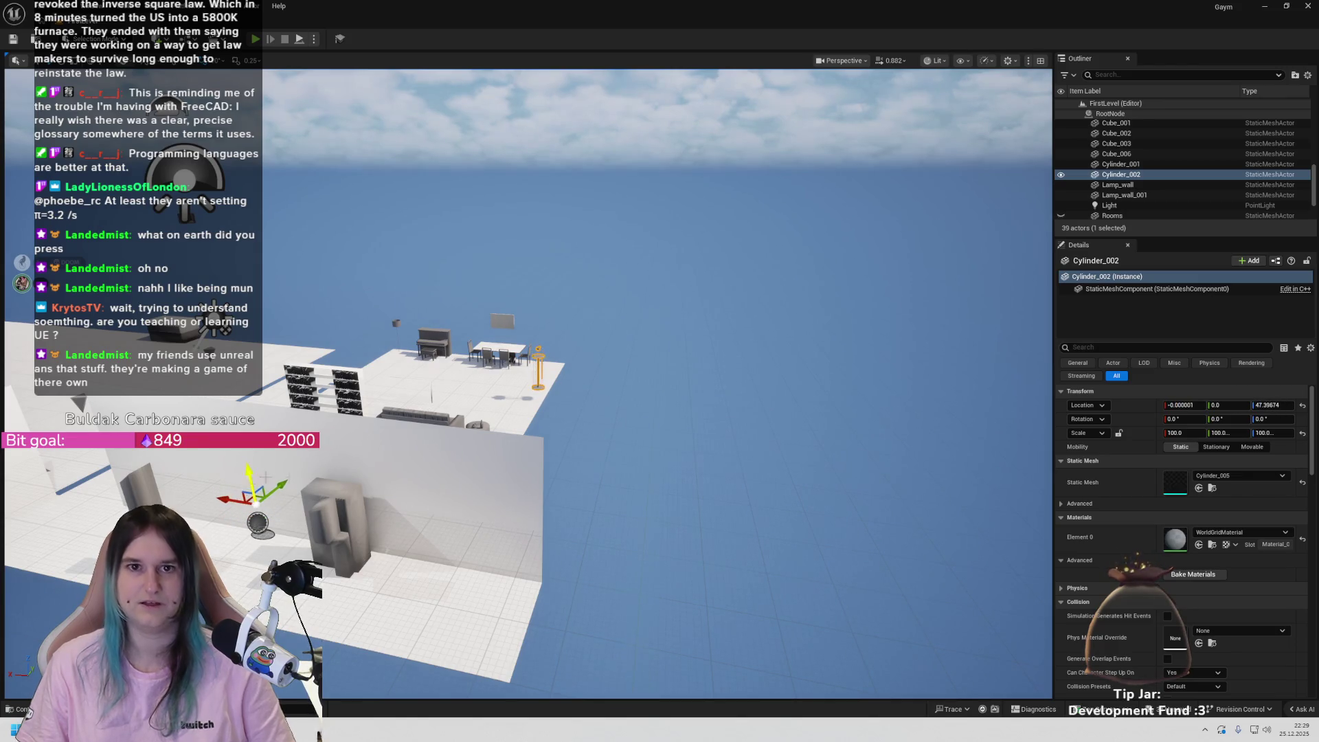
- Undo the lamp's last move, frame it, and reset its pivot offset
key("ctrl+z")
key("f")
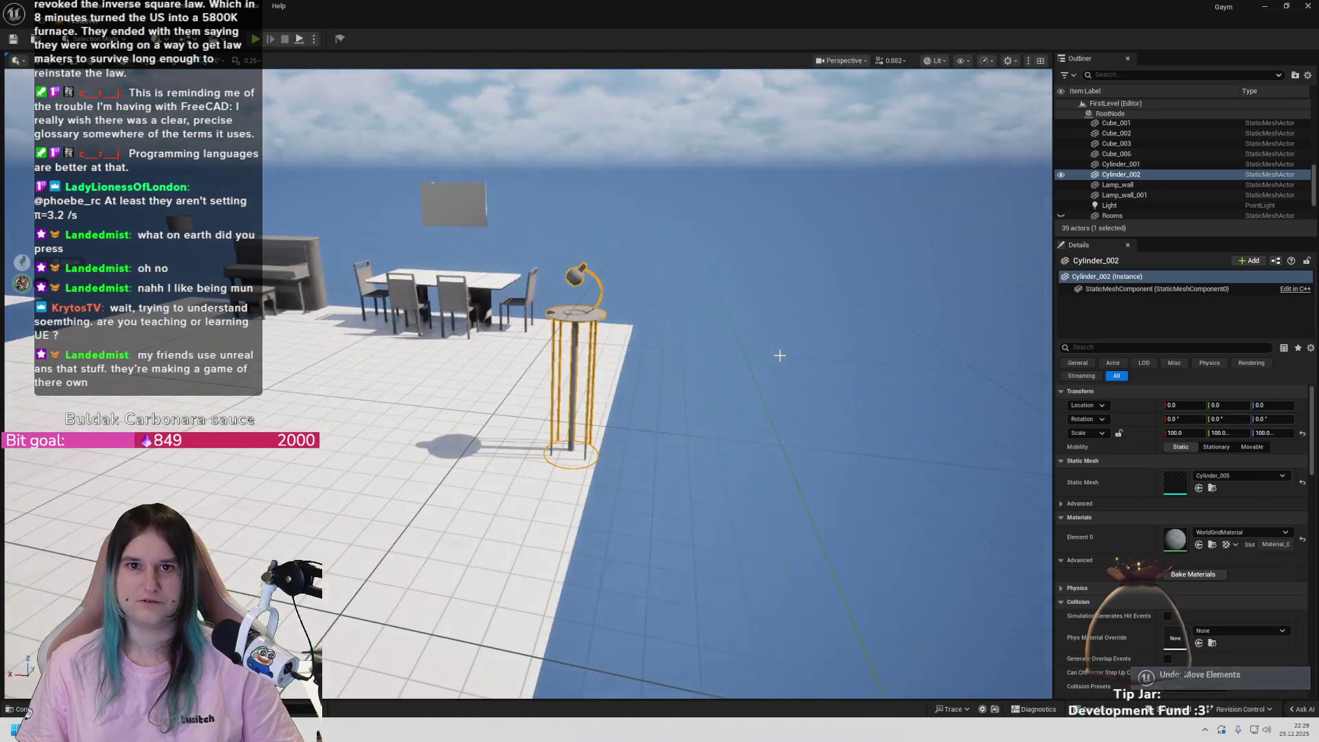
mouse_move(780, 356)
left_mouse_down()
mouse_move(755, 385)
mouse_move(728, 371)
mouse_move(810, 358)
mouse_move(751, 356)
mouse_move(889, 349)
mouse_move(825, 351)
mouse_move(866, 344)
mouse_move(839, 350)
left_mouse_up()
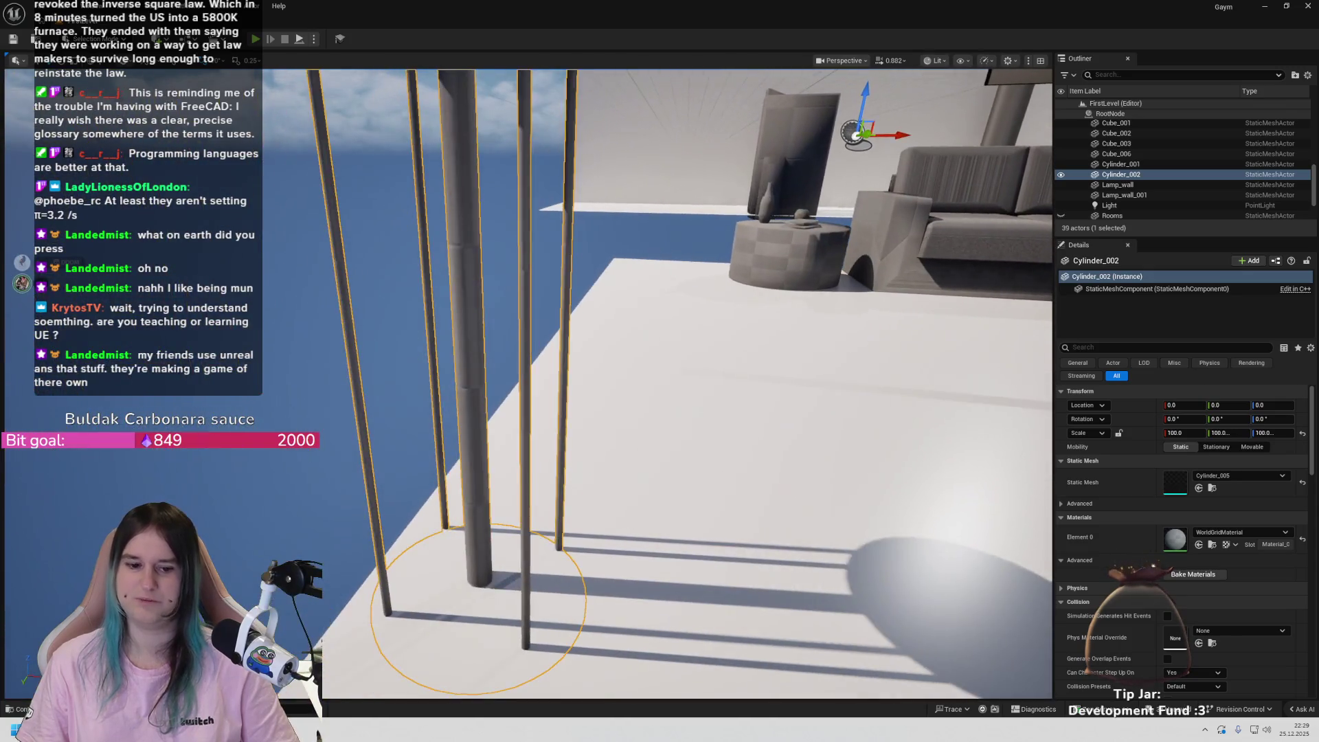
right_click(462, 382)
mouse_move(571, 234)
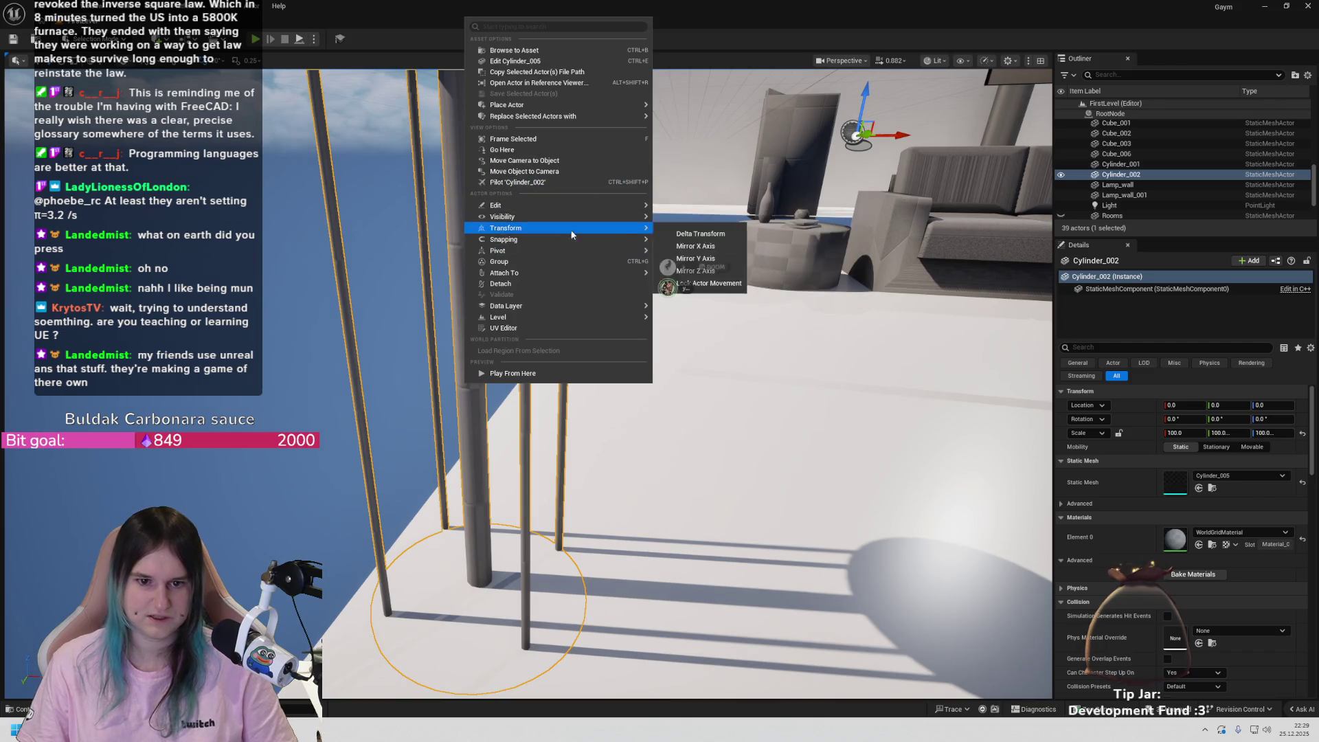
left_click(690, 267)
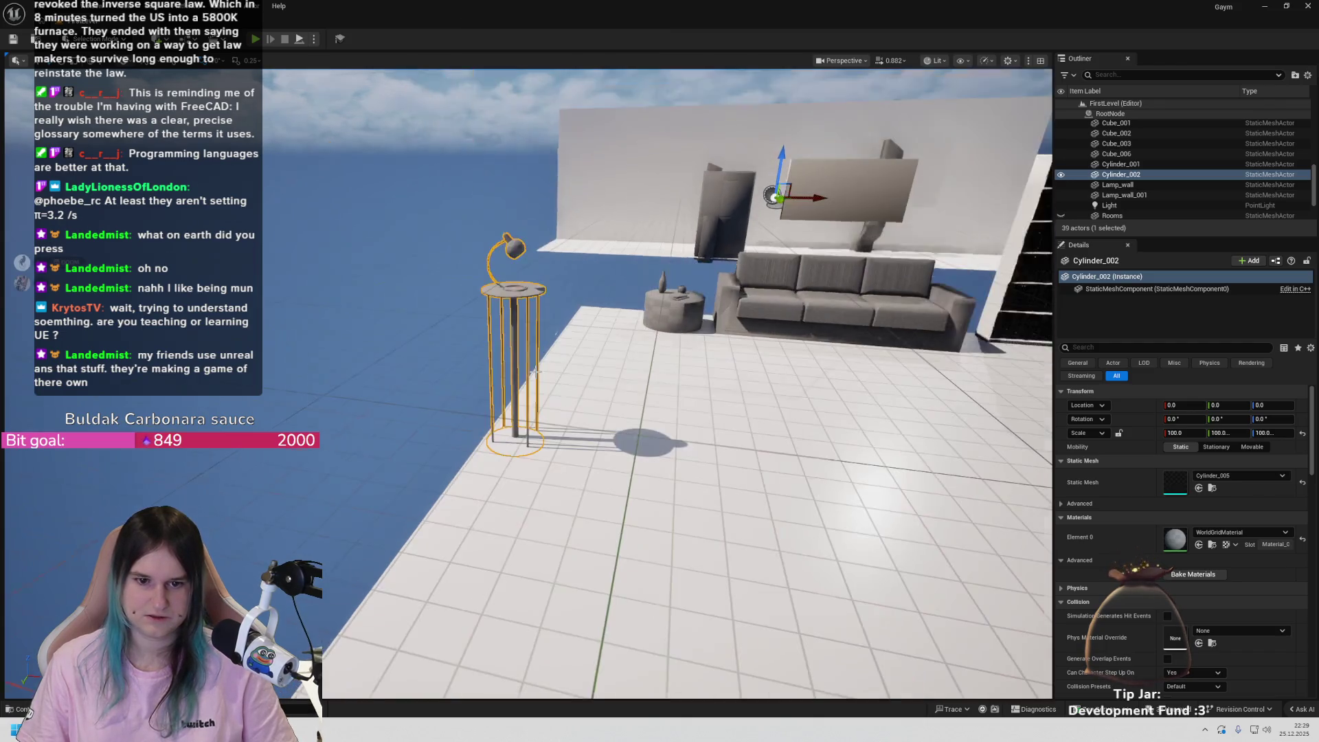
scroll(560, 373, "down", 10)
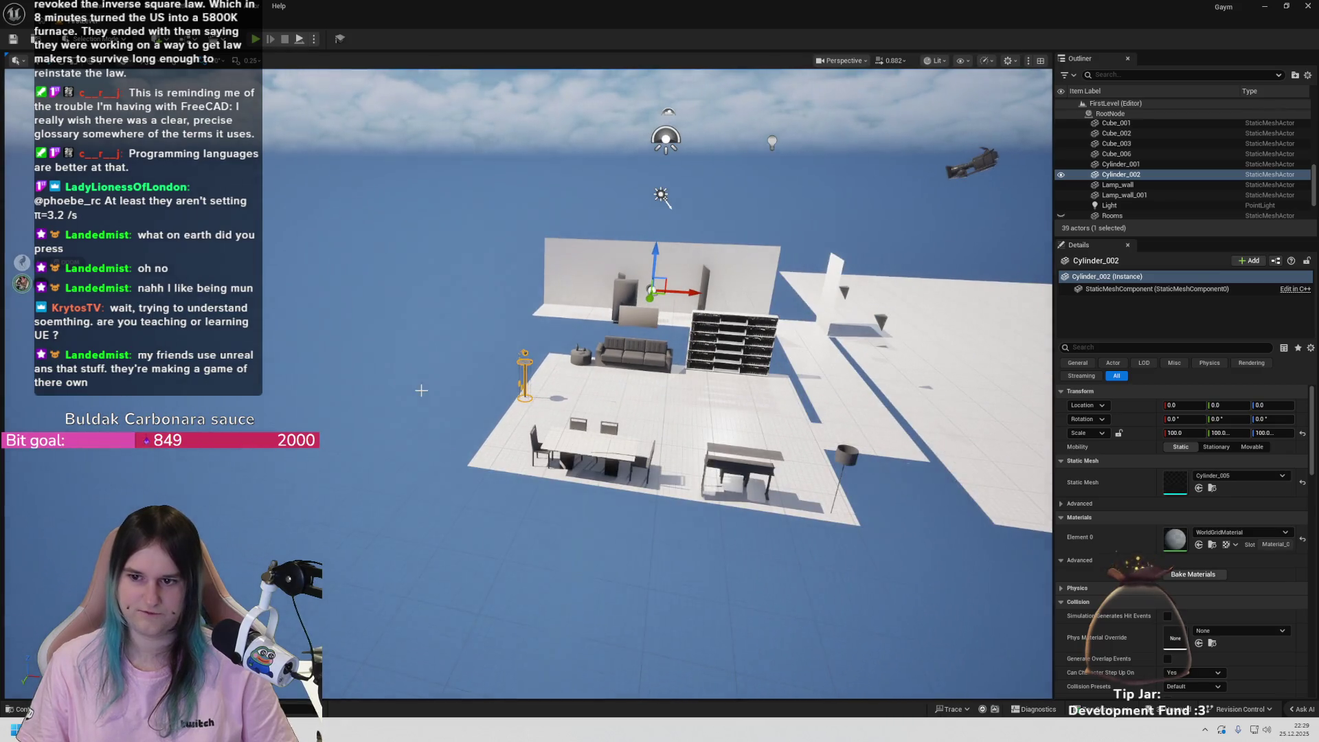
scroll(438, 388, "up", 8)
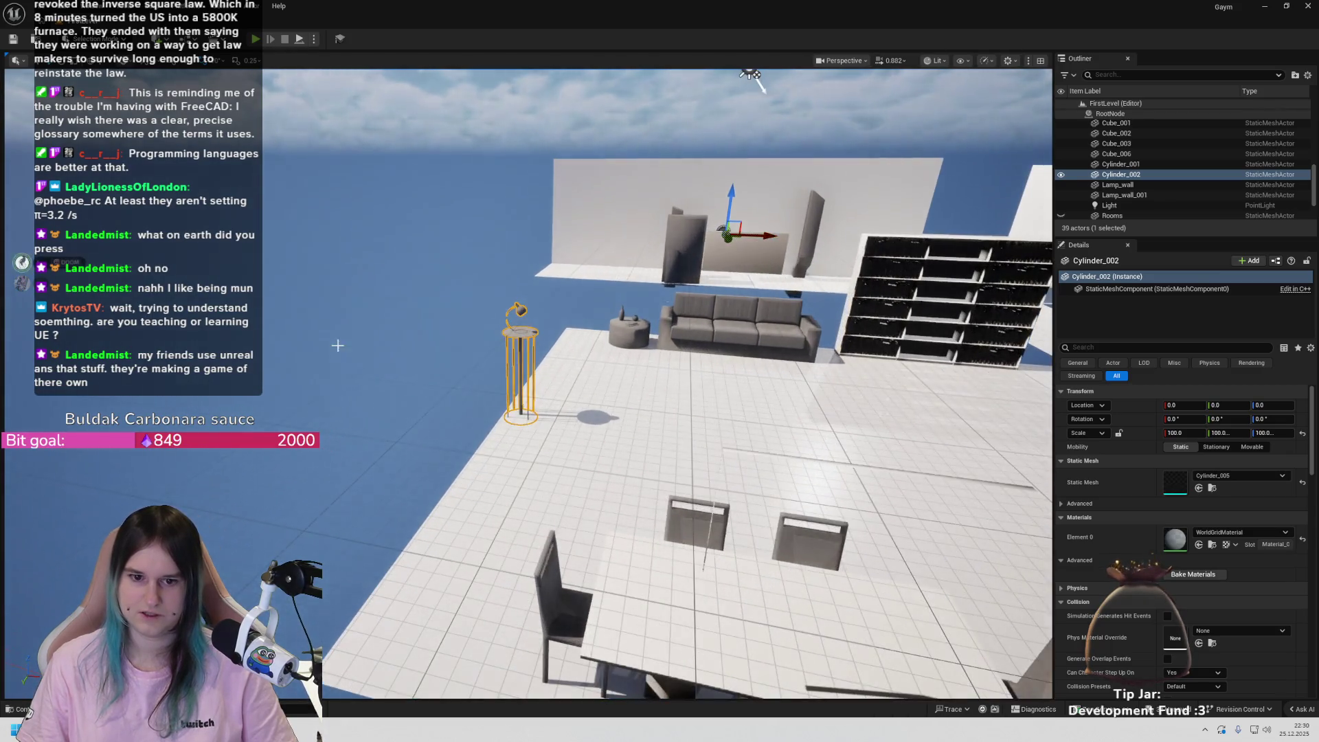
- Reselect the floor lamp, undoing an accidental nudge of the sky sphere
left_click(484, 340)
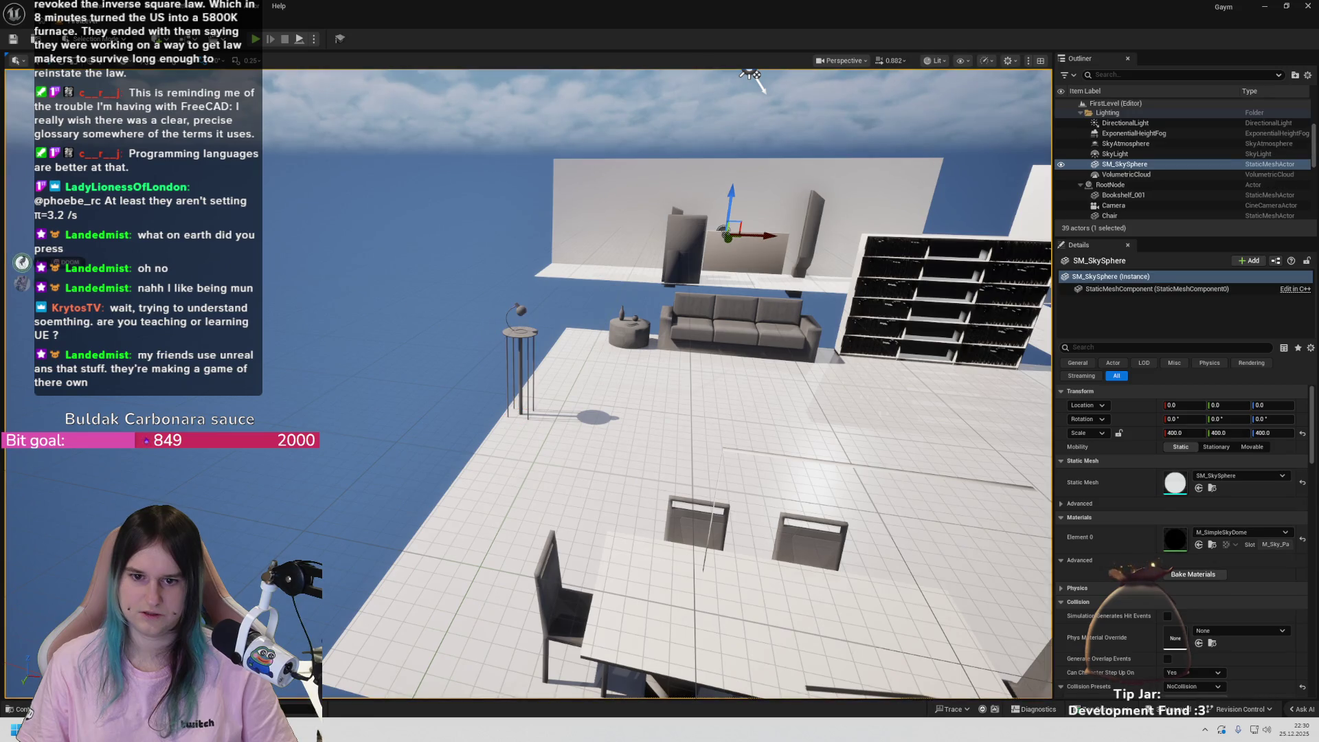
left_click(513, 300)
left_click(455, 291)
scroll(455, 291, "down", 4)
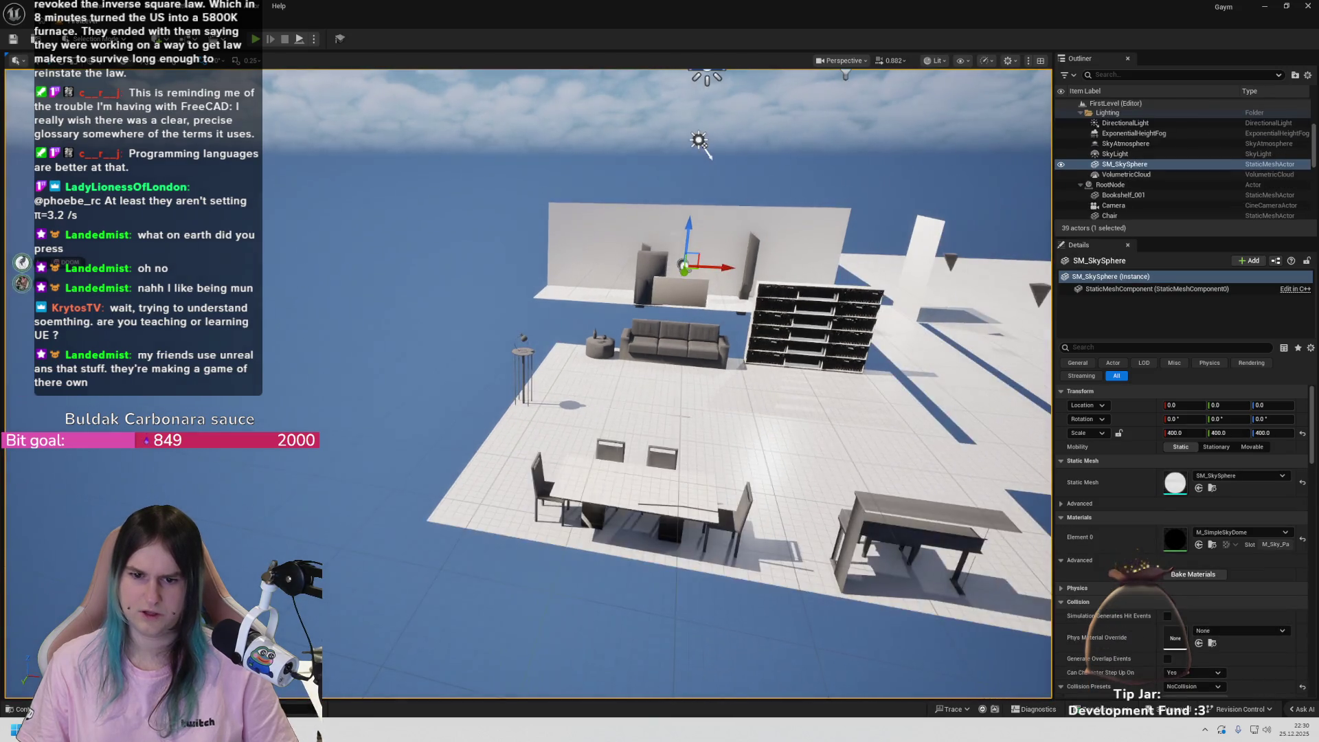
left_click_drag(707, 265, 706, 261)
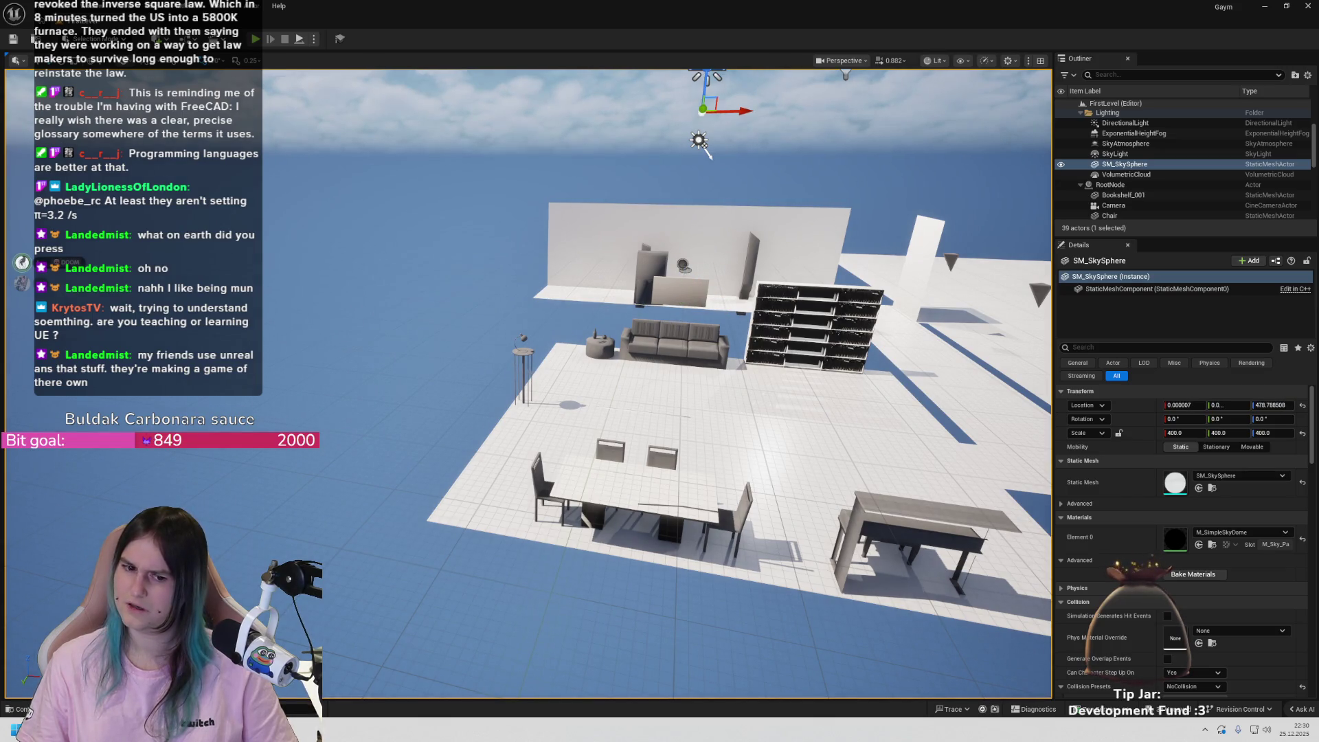
key("ctrl+z")
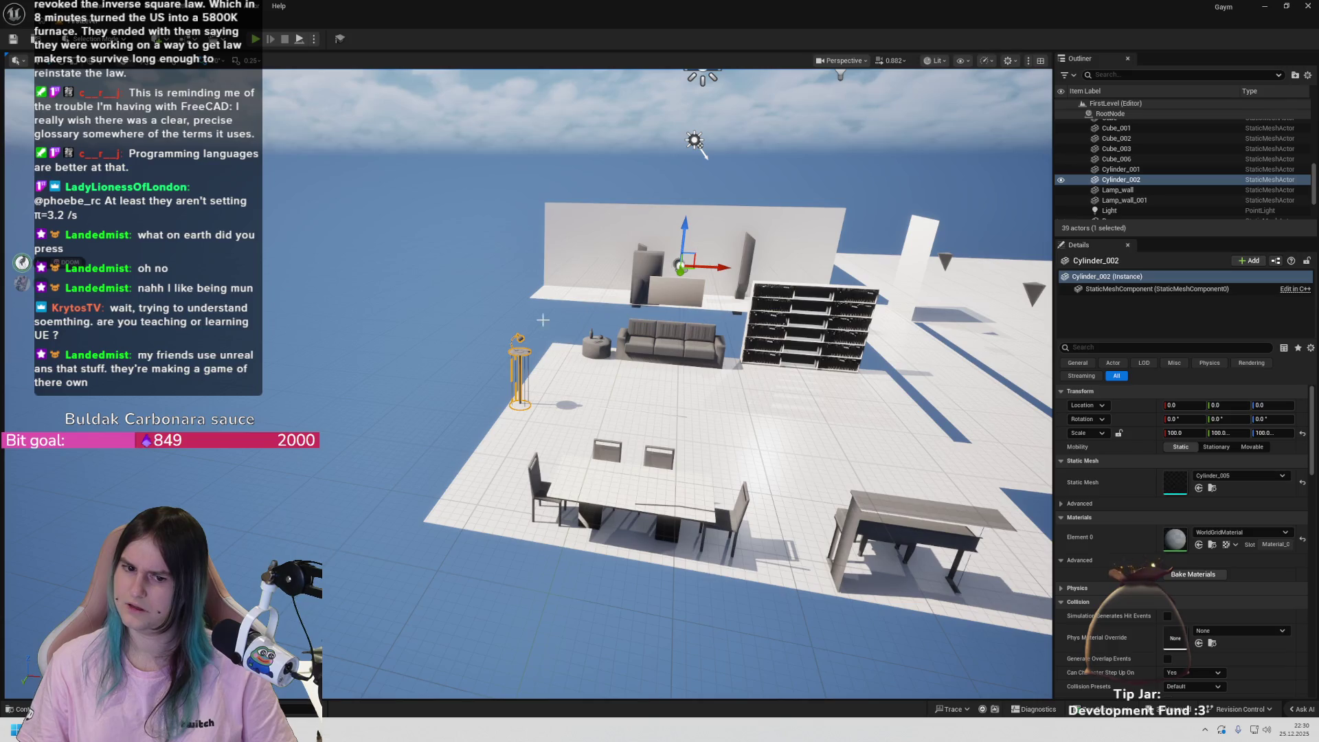
- Reset the floor lamp's pivot offset again
right_click(514, 355)
key("Escape")
right_click(514, 354)
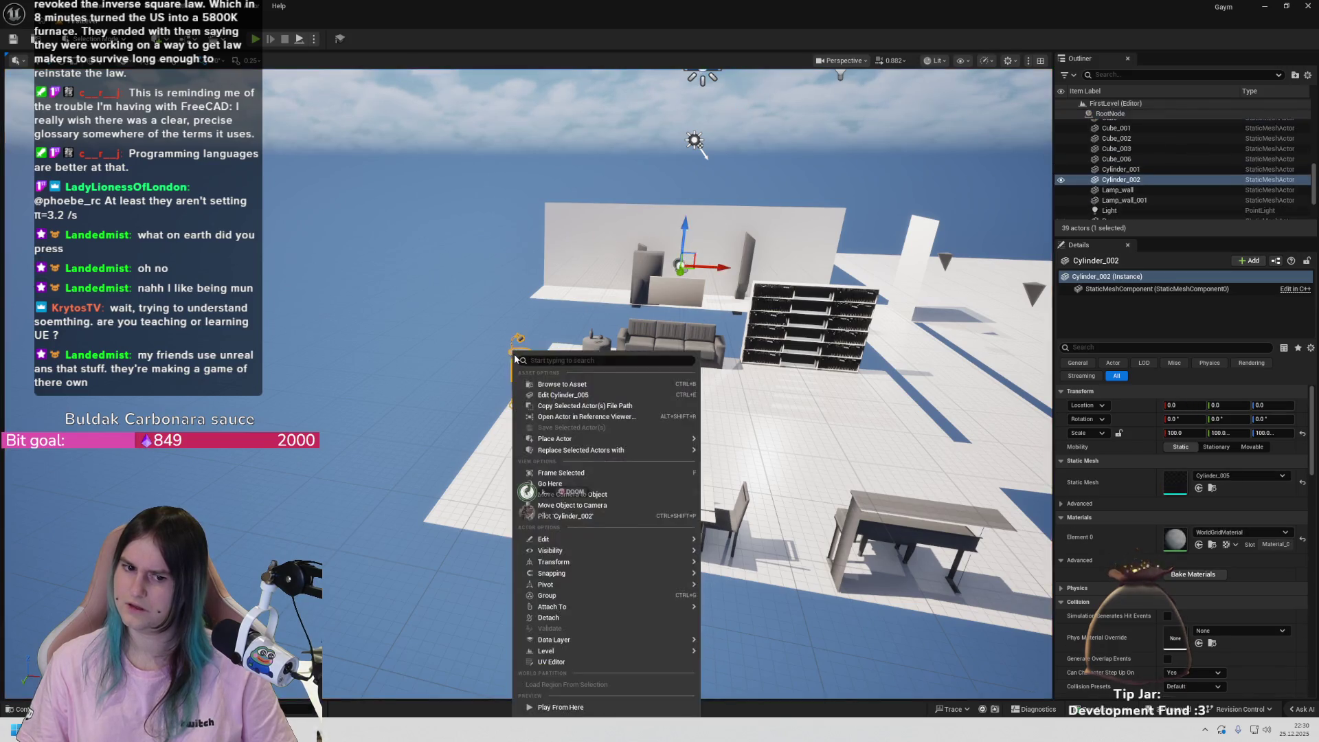
mouse_move(563, 572)
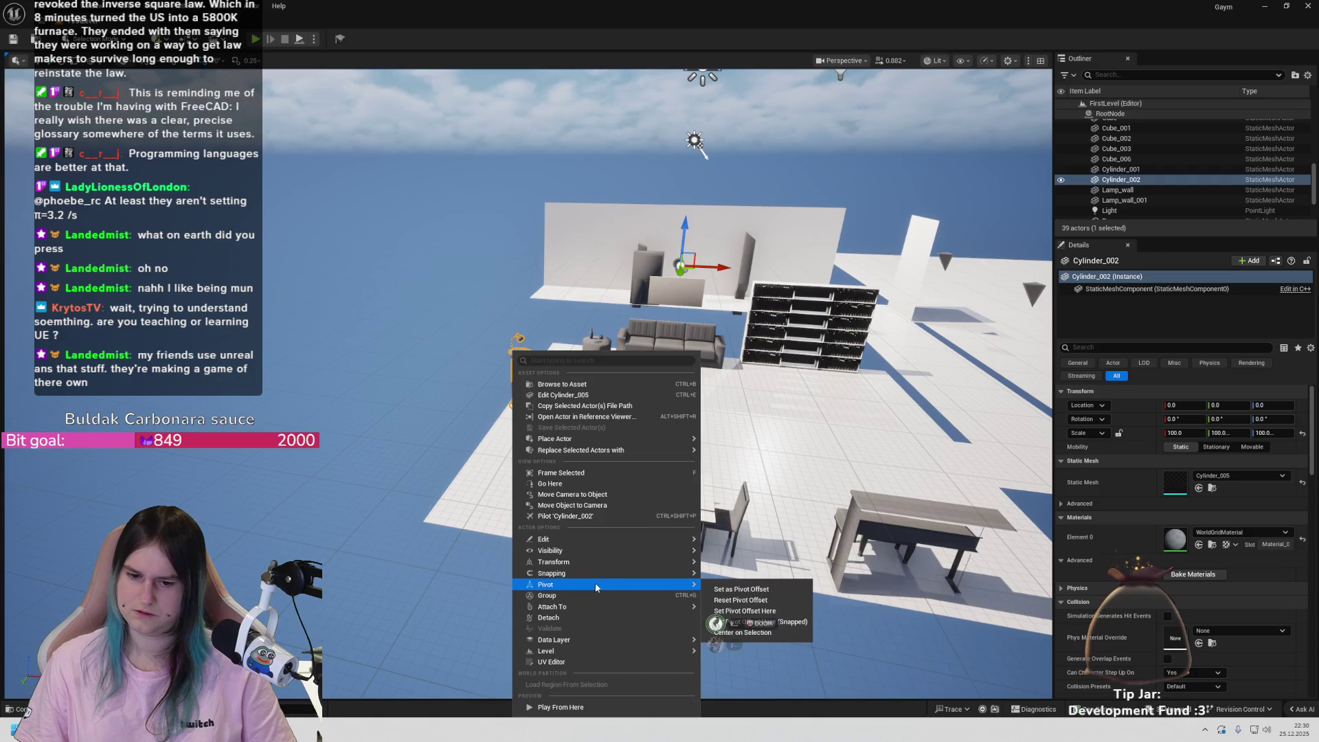
left_click(744, 595)
scroll(513, 349, "up", 5)
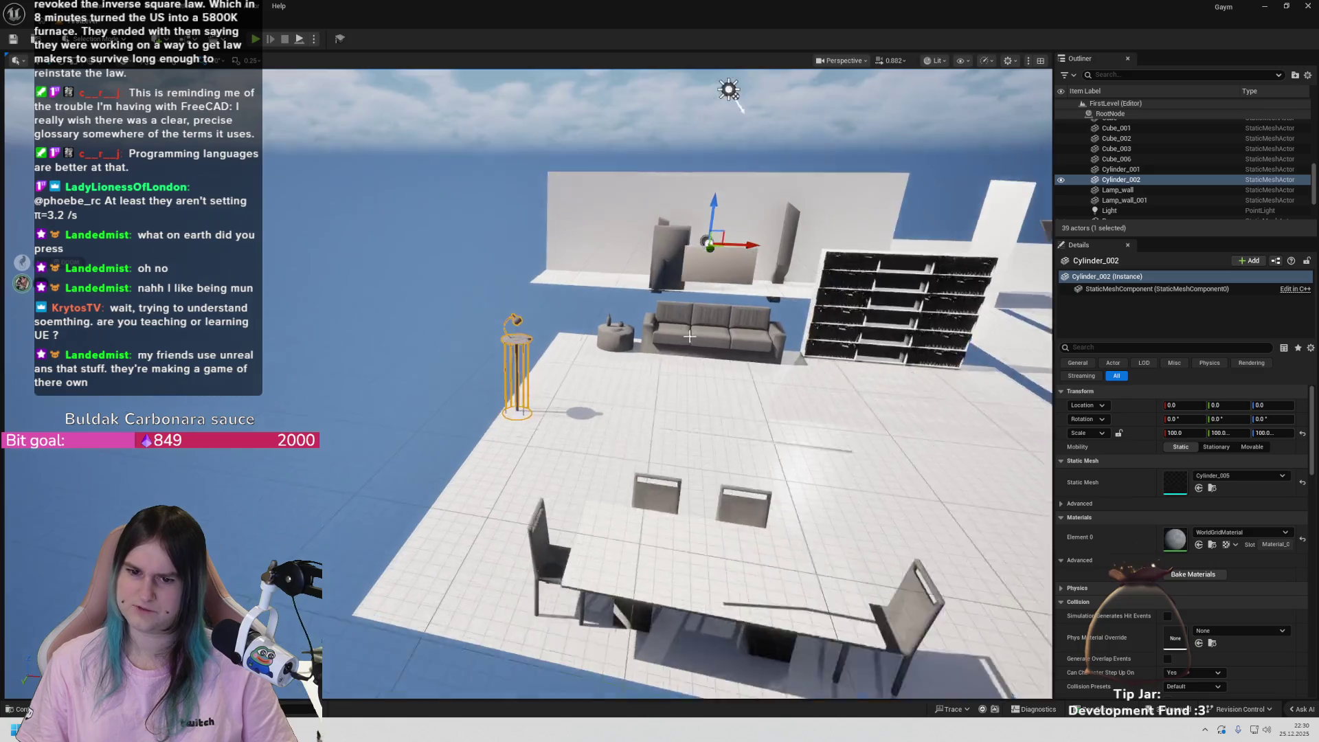
scroll(737, 237, "down", 5)
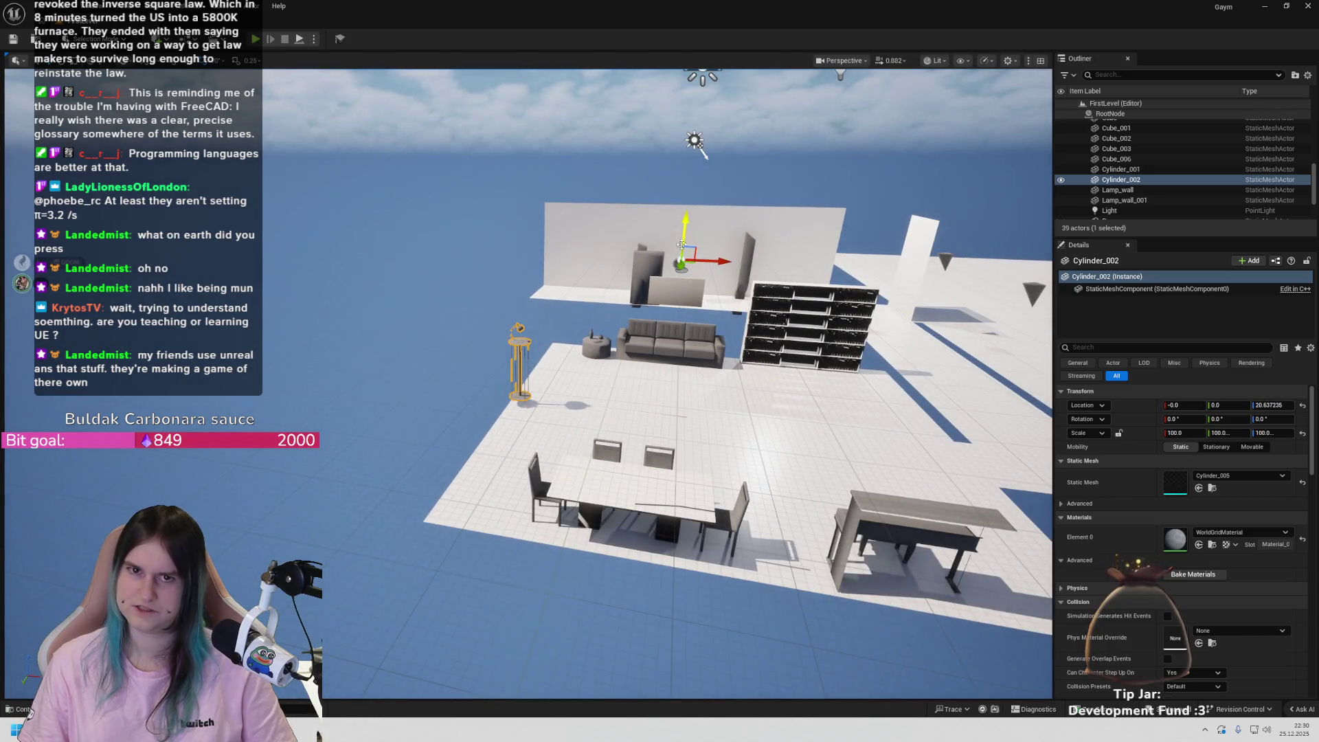
scroll(499, 407, "up", 5)
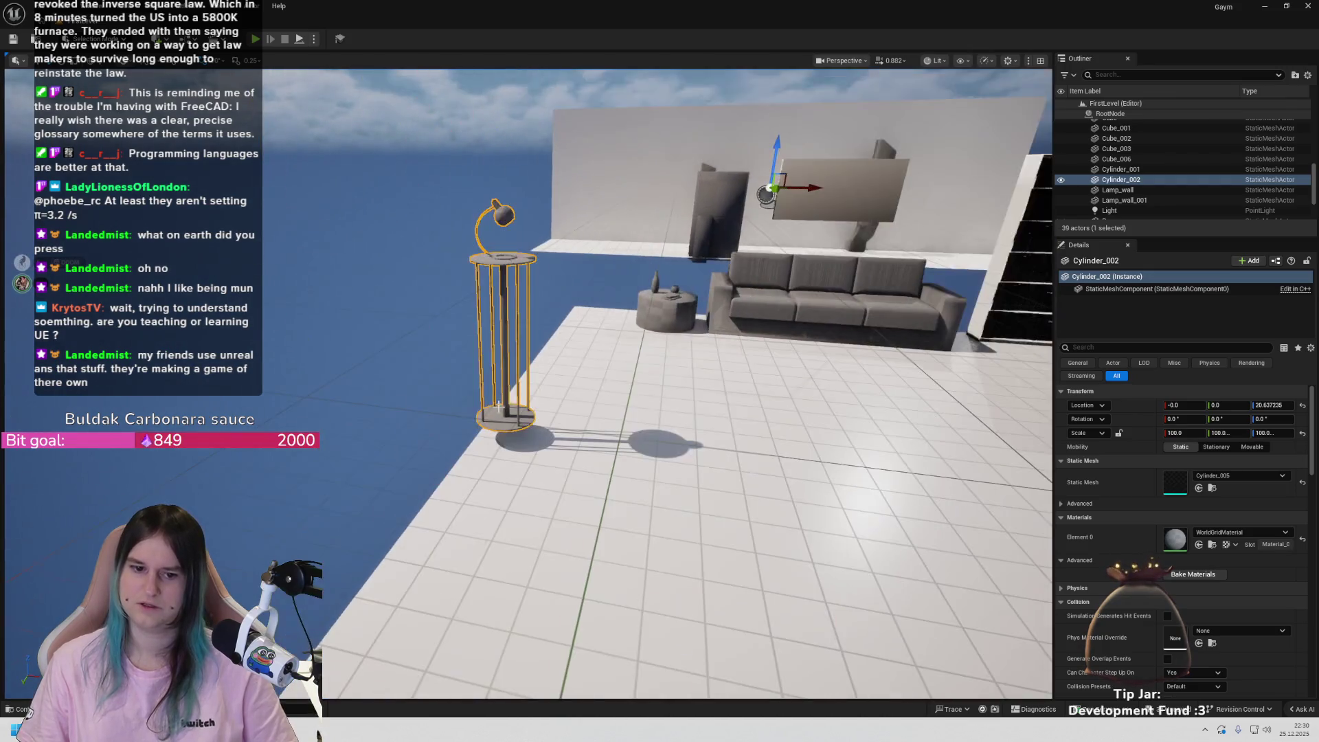
- Undo raising the lamp and Alt-drag a duplicate lamp beside the side table
key("ctrl+z")
key("ctrl+6")
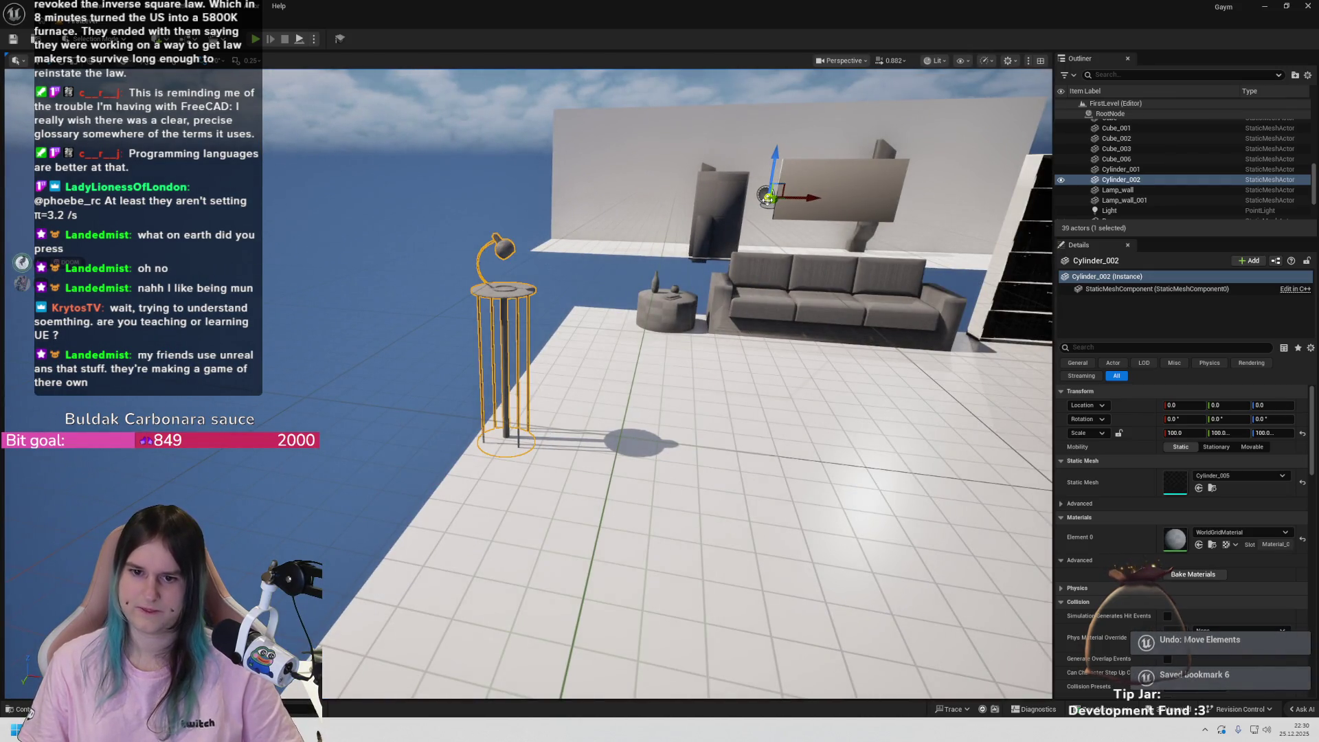
left_click_drag(768, 199, 616, 300)
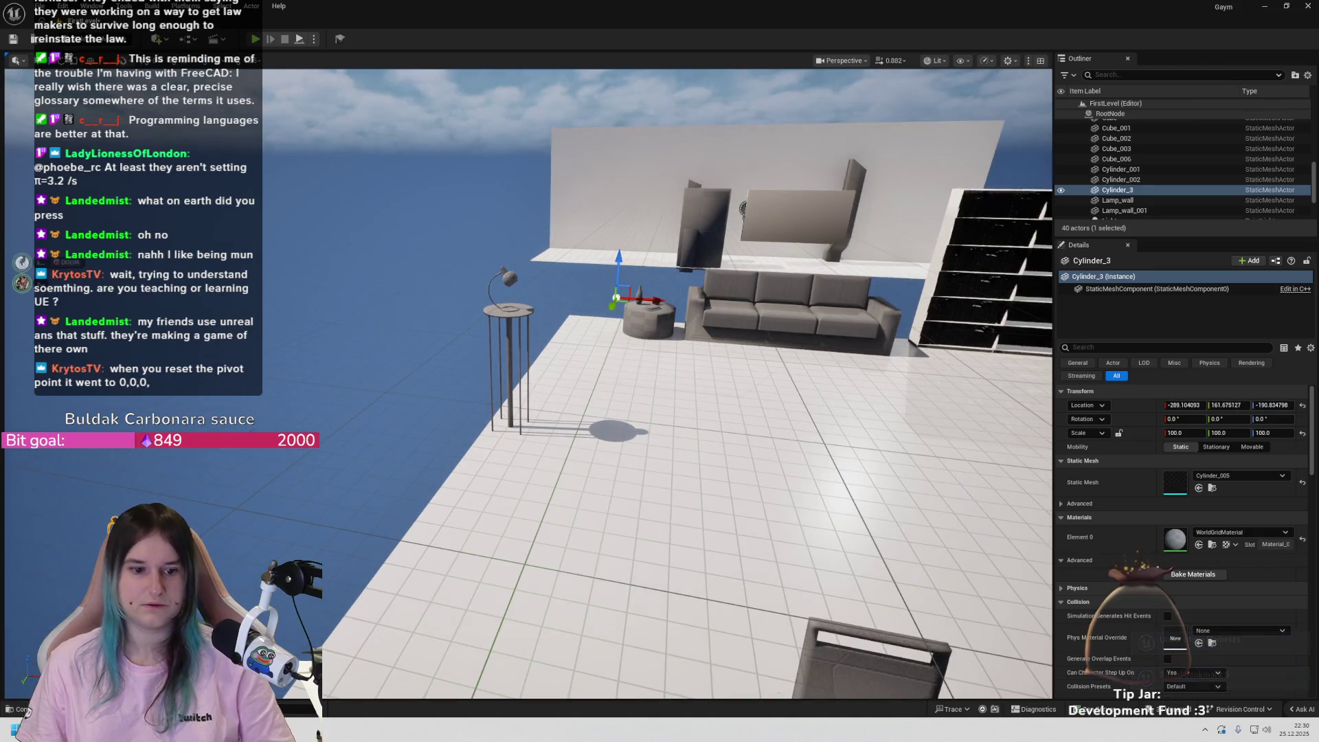
- Remove the duplicate lamp and set the lamp's current pivot as its pivot offset
key("ctrl+z")
key("ctrl+z")
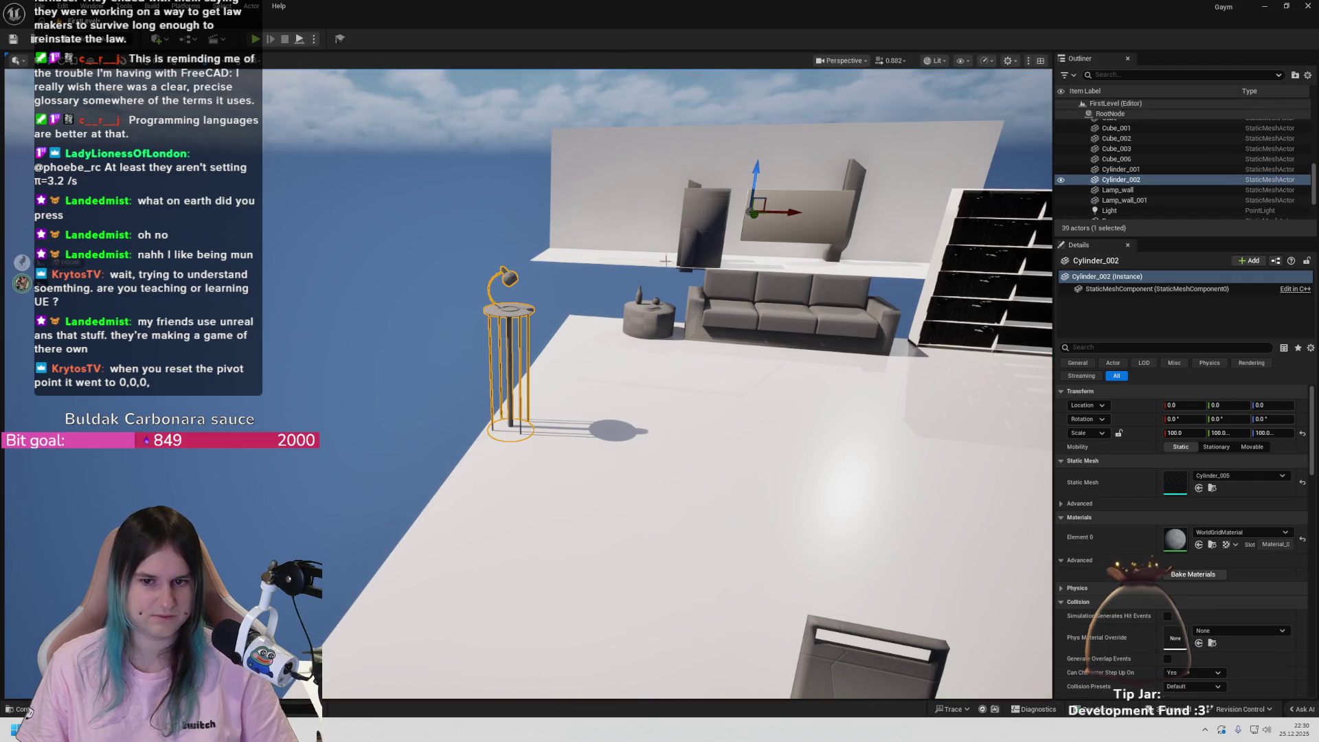
left_click_drag(756, 175, 758, 123)
key("ctrl+z")
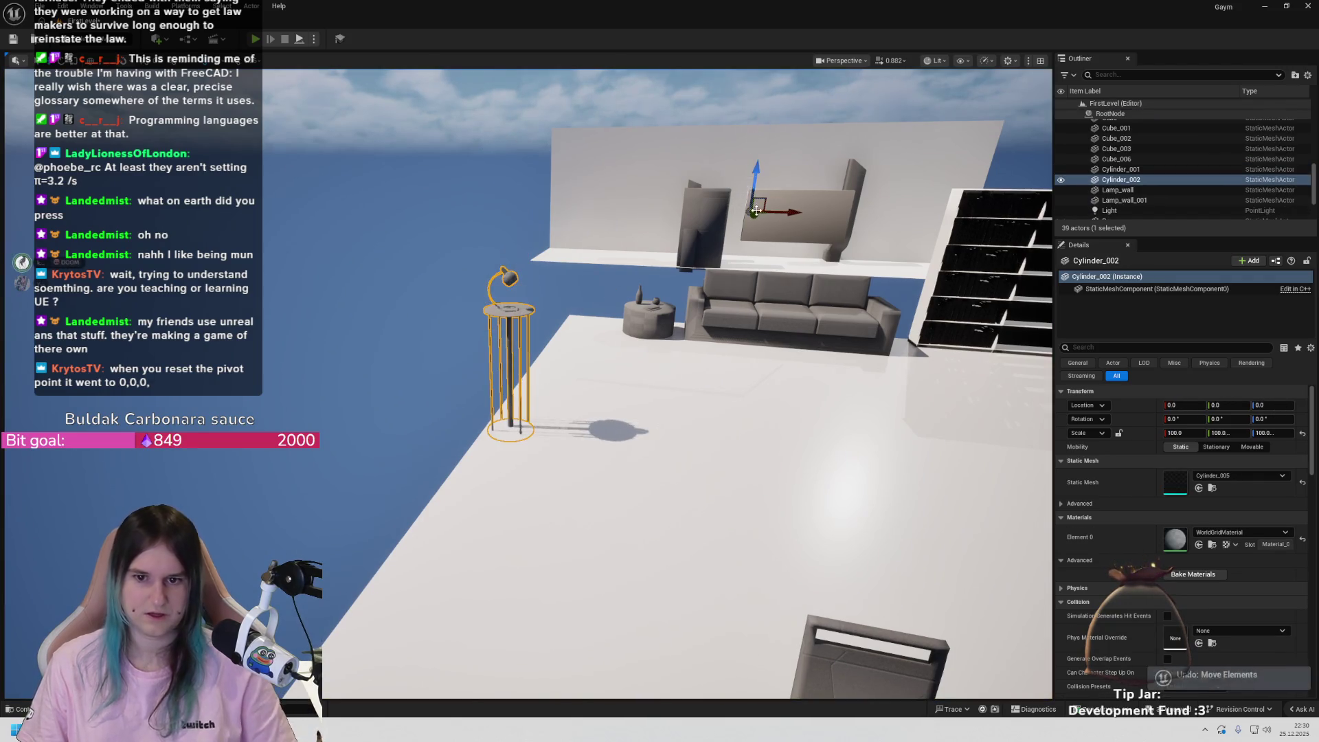
right_click(505, 313)
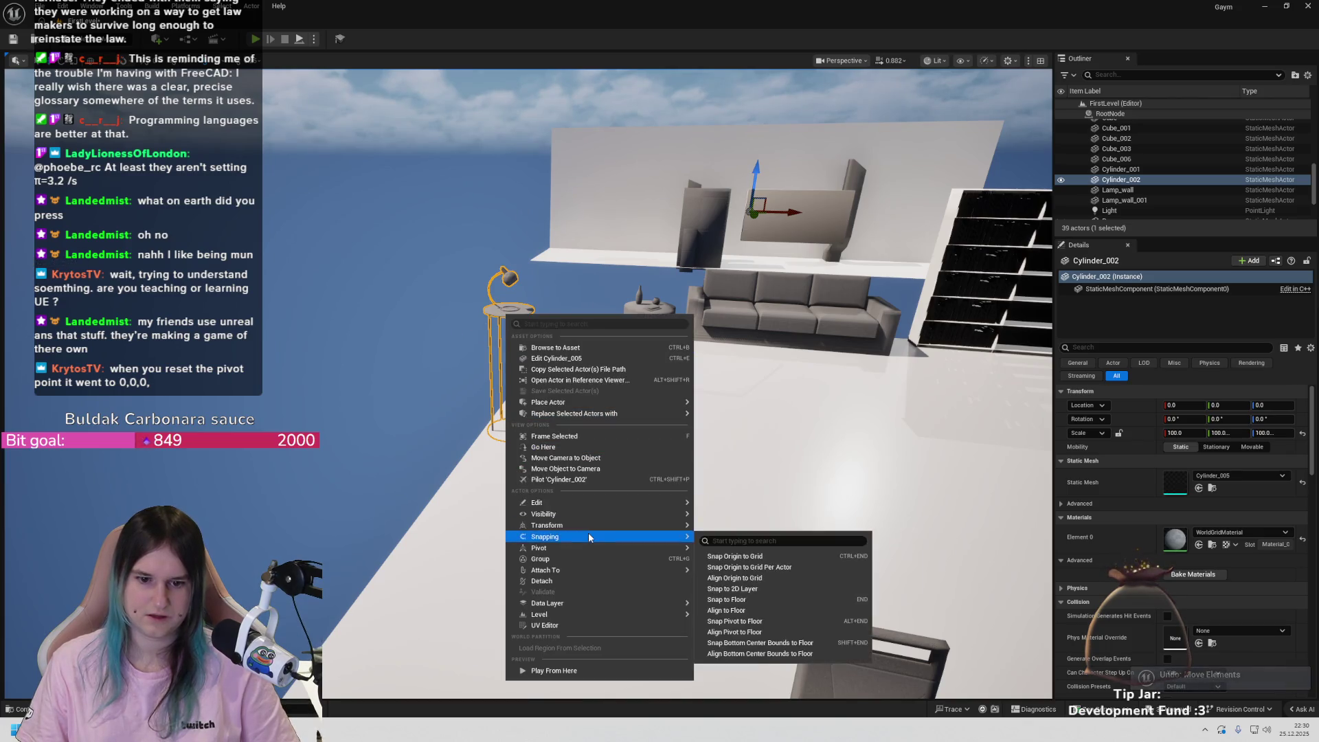
mouse_move(599, 548)
left_click(740, 554)
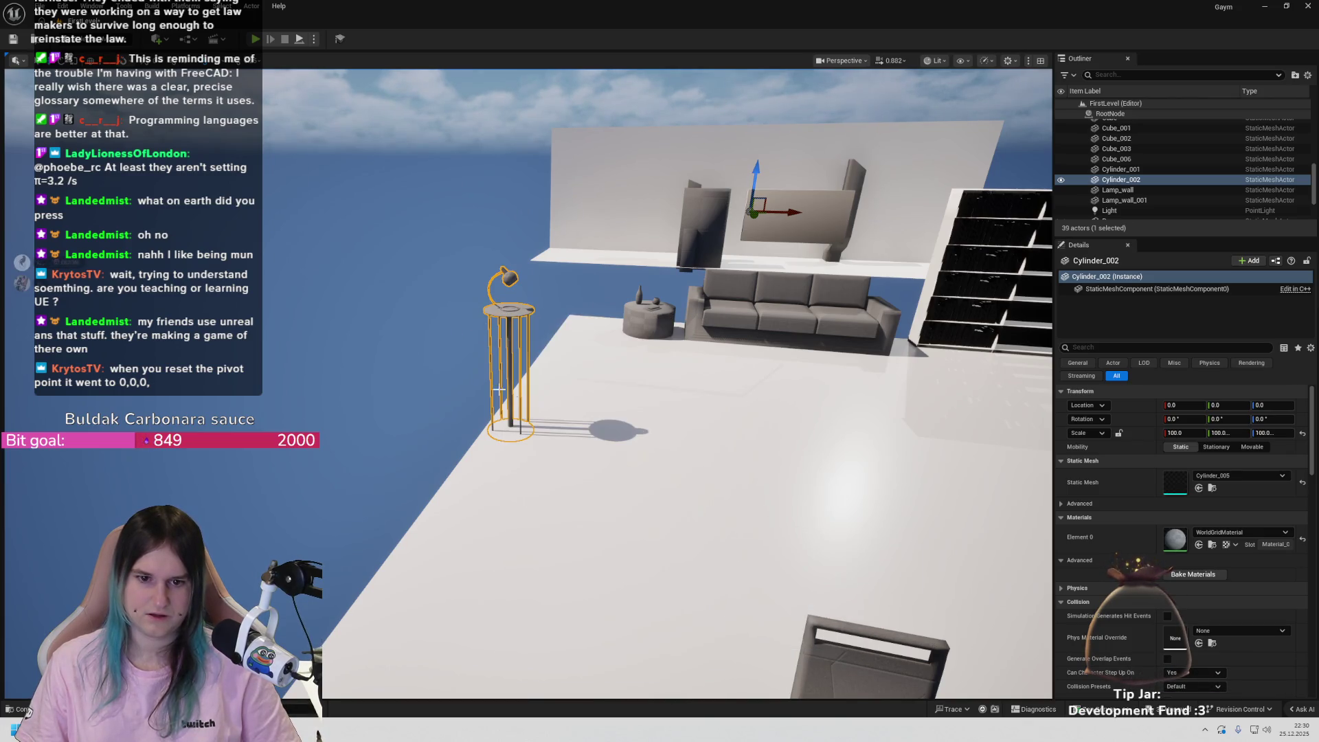
right_click(500, 297)
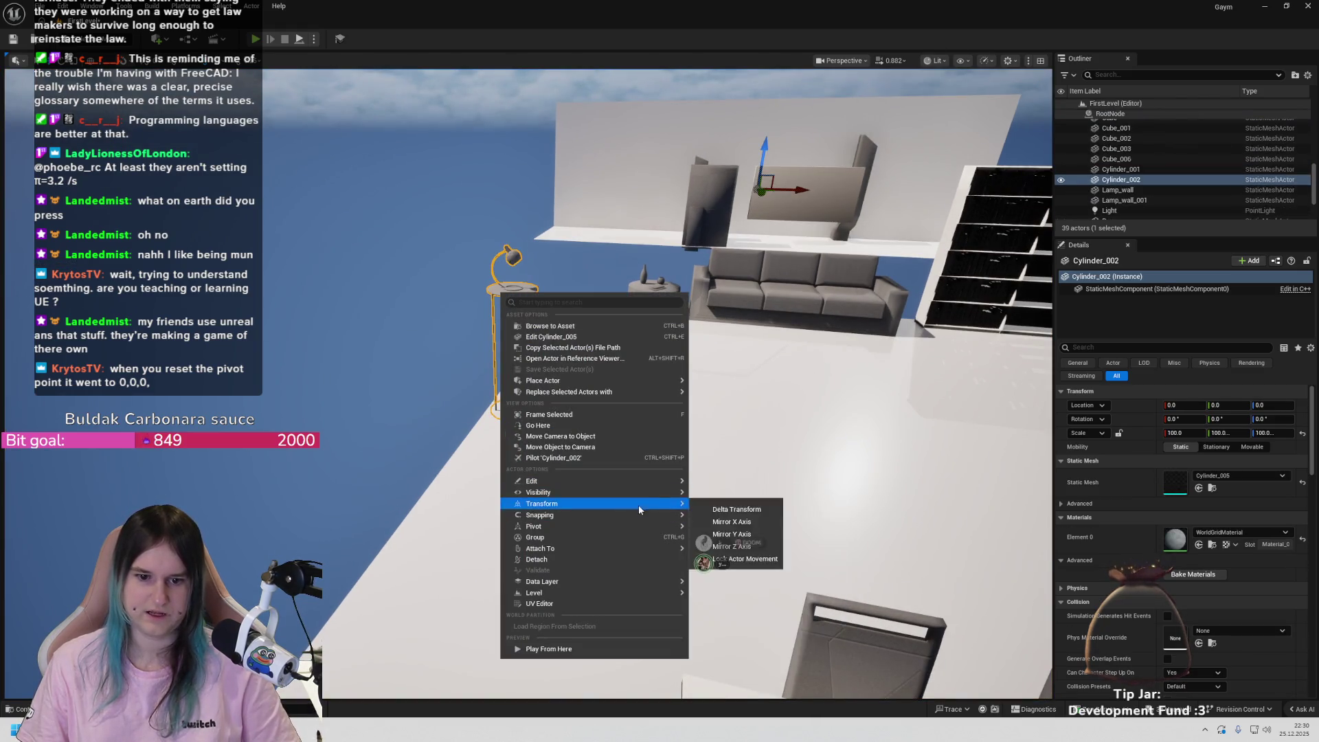
mouse_move(640, 525)
left_click(719, 531)
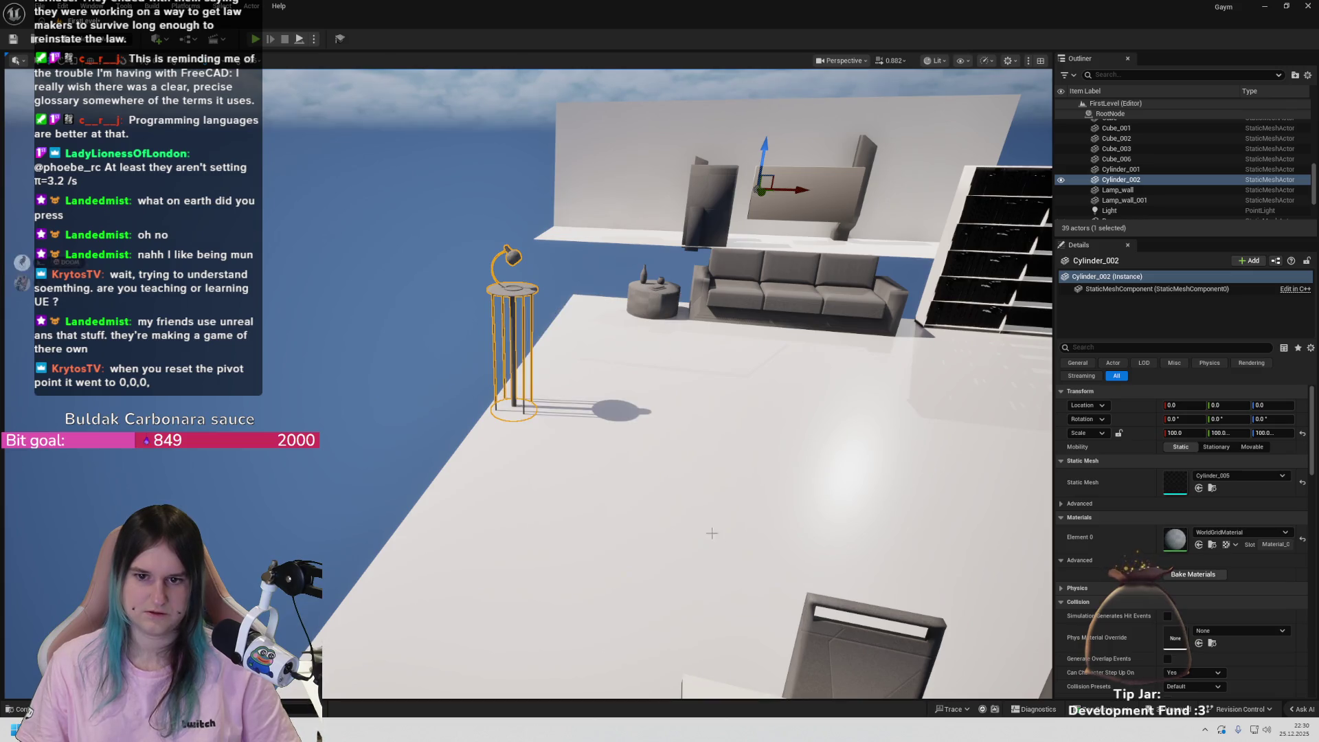
key("ctrl+z")
key("ctrl+z")
key("ctrl+z")
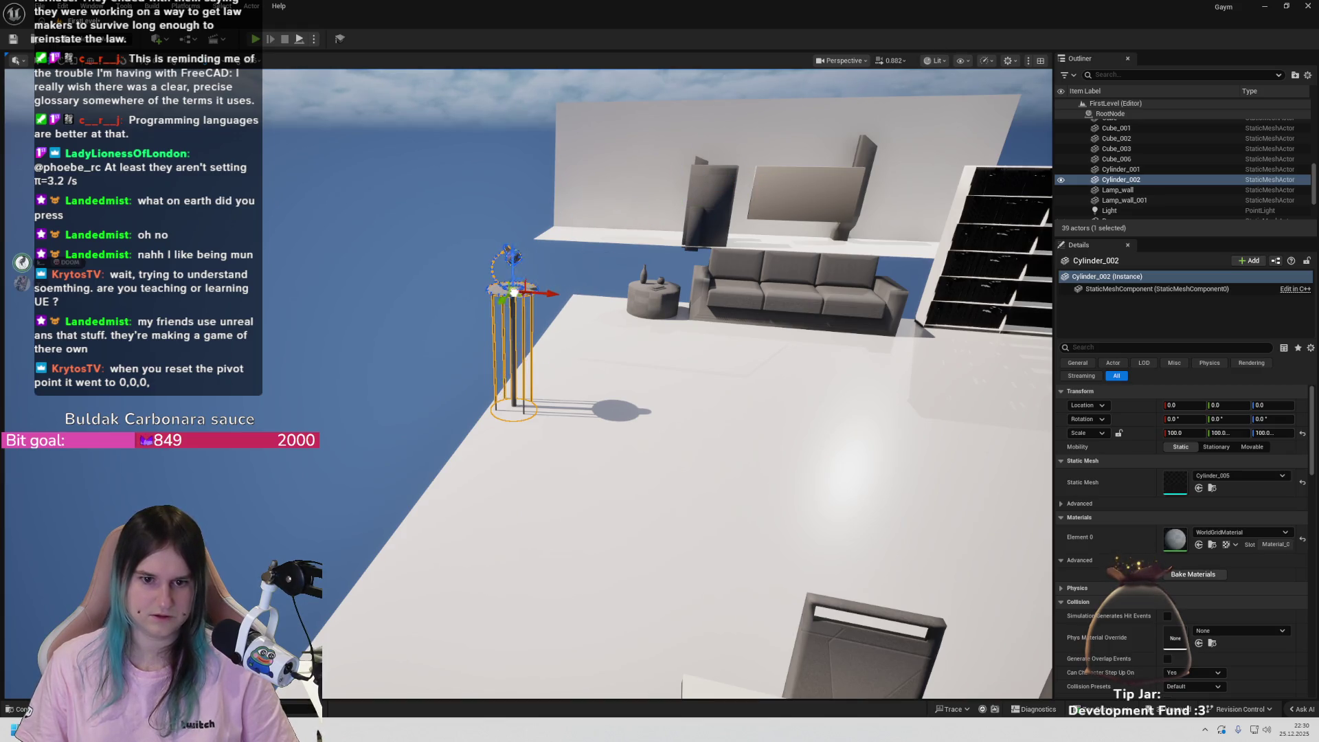
- Lift the caged lamp so its base sits on the floor, then check it from below
scroll(529, 294, "up", 4)
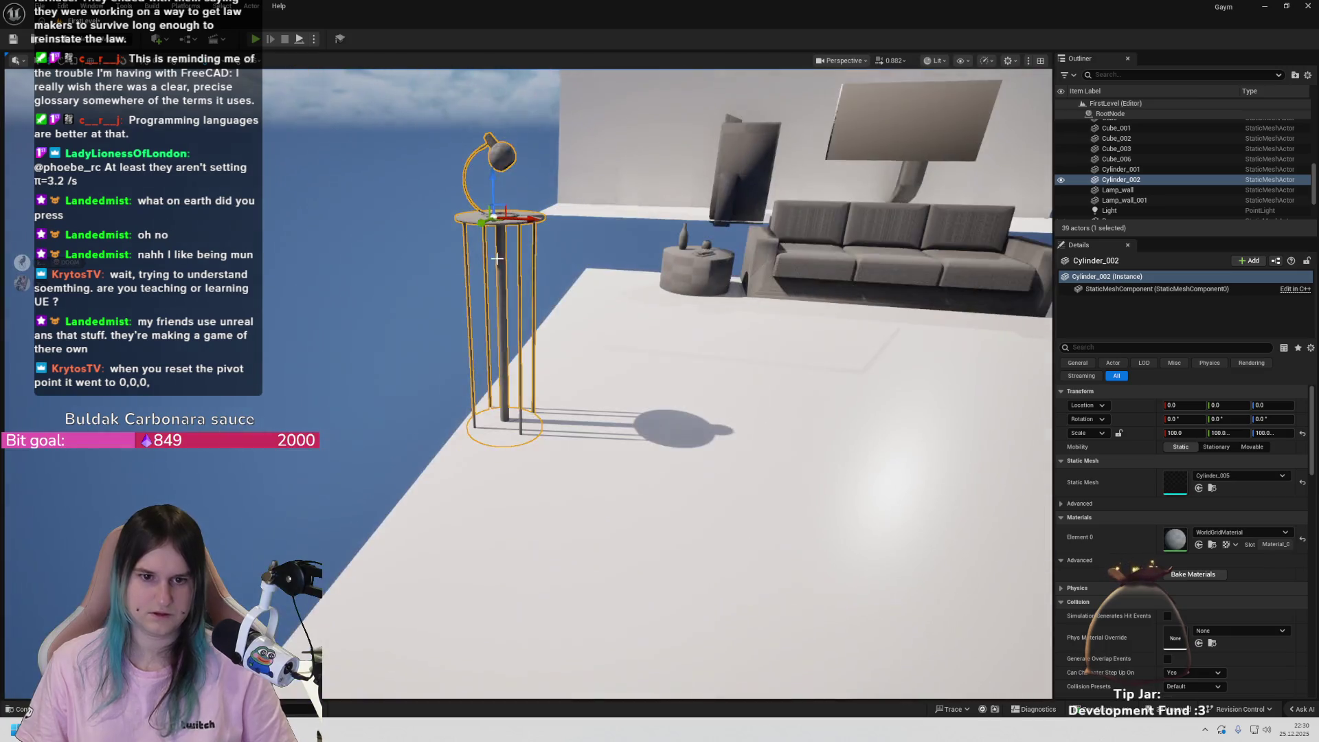
left_click_drag(494, 189, 490, 178)
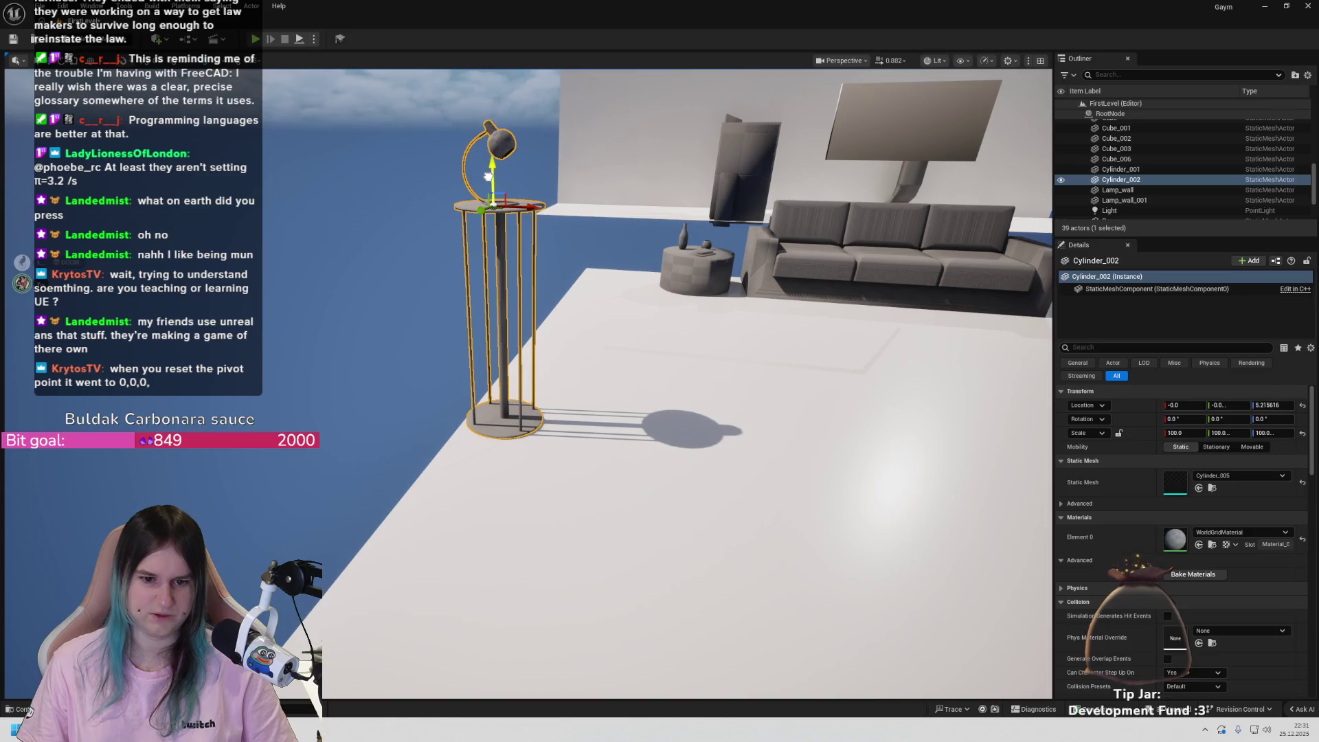
scroll(488, 177, "down", 6)
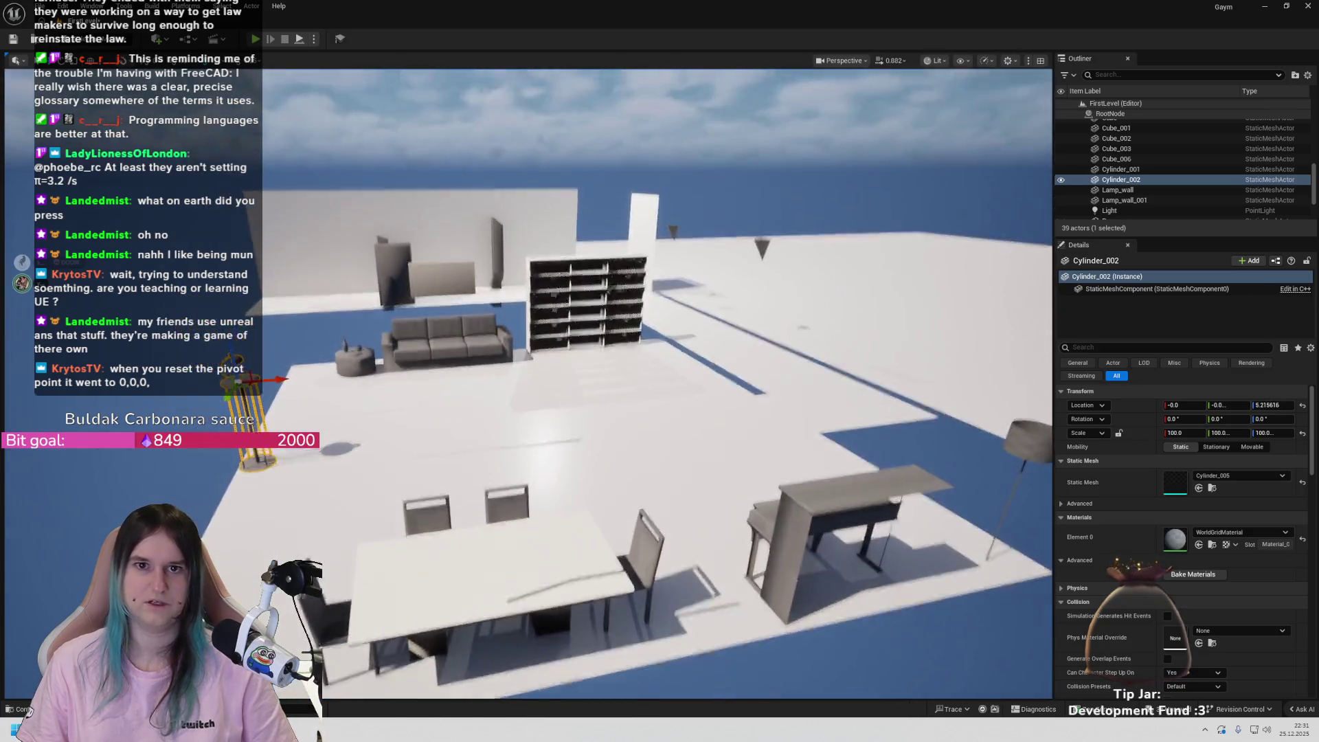
key("f")
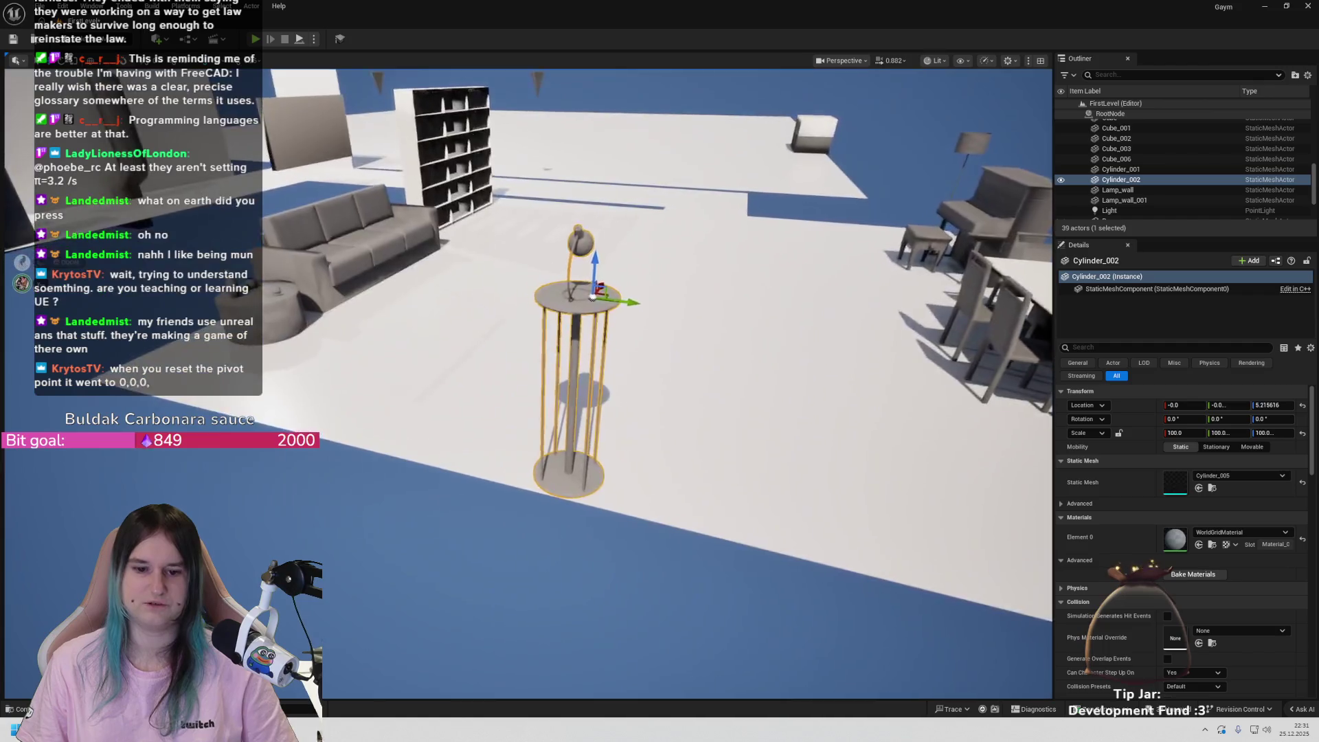
mouse_move(523, 309)
left_mouse_down()
mouse_move(467, 385)
mouse_move(420, 309)
mouse_move(501, 244)
mouse_move(481, 227)
mouse_move(508, 247)
mouse_move(468, 234)
mouse_move(426, 254)
mouse_move(522, 289)
mouse_move(509, 309)
mouse_move(515, 275)
mouse_move(505, 316)
mouse_move(515, 309)
left_mouse_up()
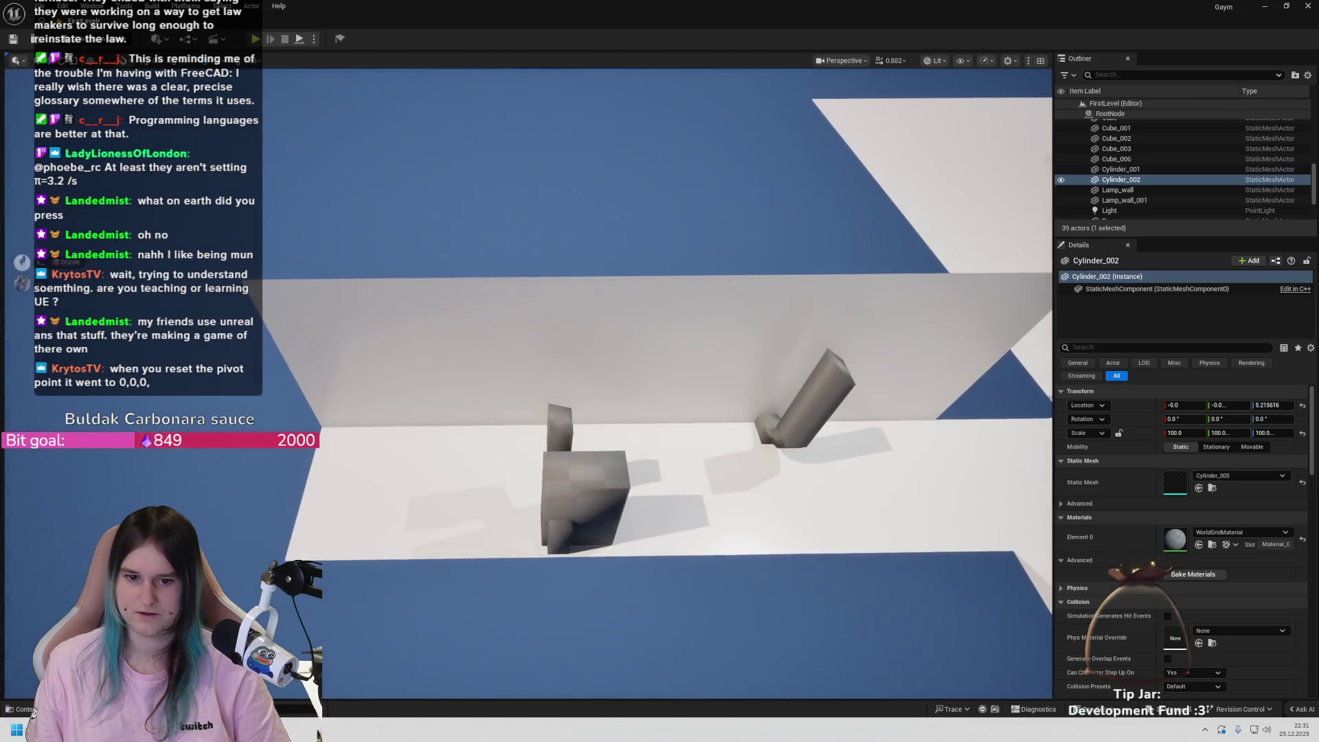
- Stretch SM_Plane11's Y scale to lengthen the wall, then orbit to inspect it
left_click(663, 419)
scroll(669, 412, "up", 2)
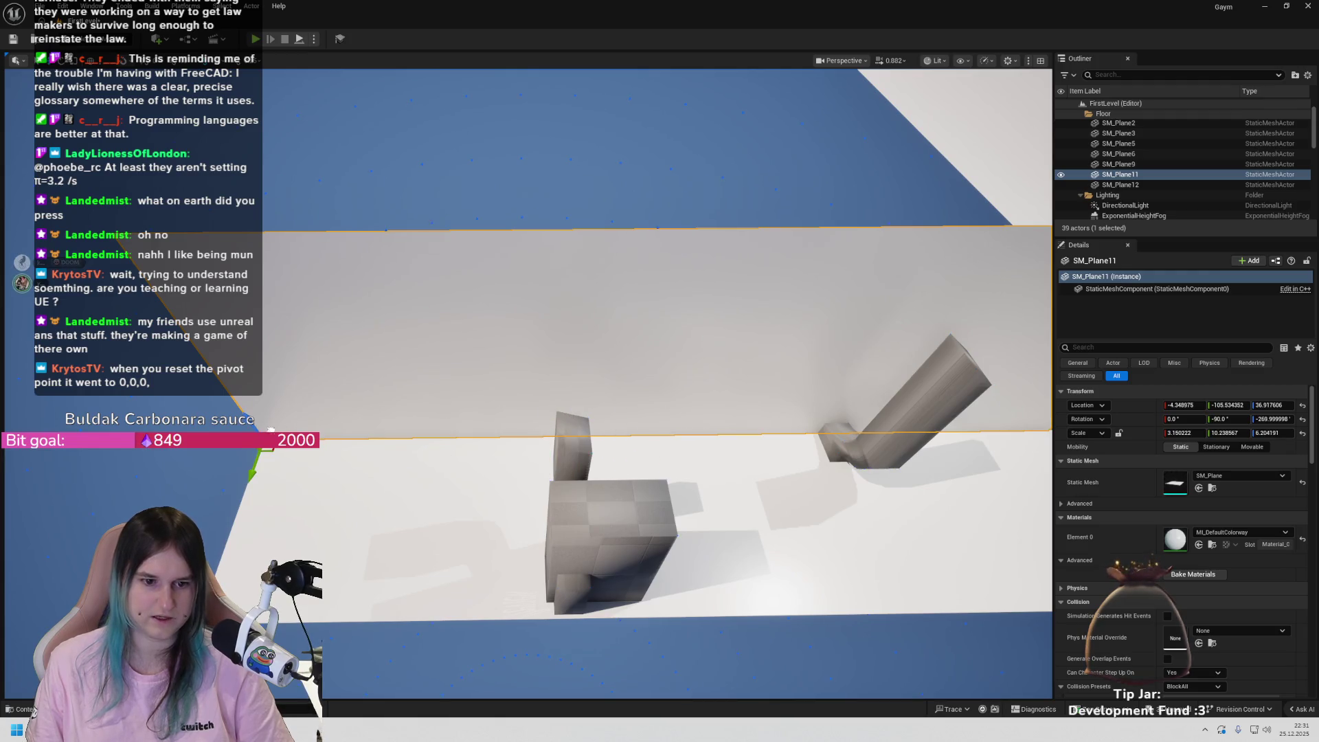
scroll(342, 420, "down", 5)
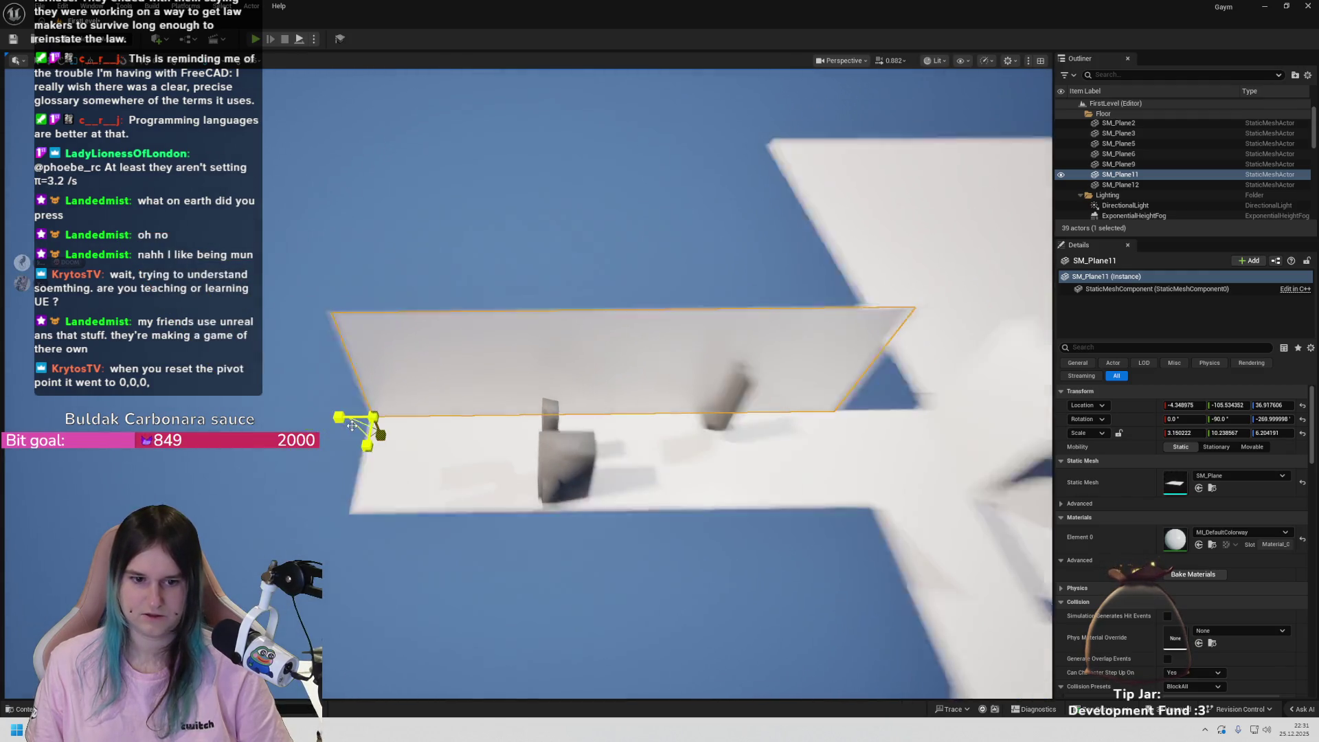
mouse_move(342, 421)
left_mouse_down()
mouse_move(323, 420)
mouse_move(384, 421)
left_mouse_up()
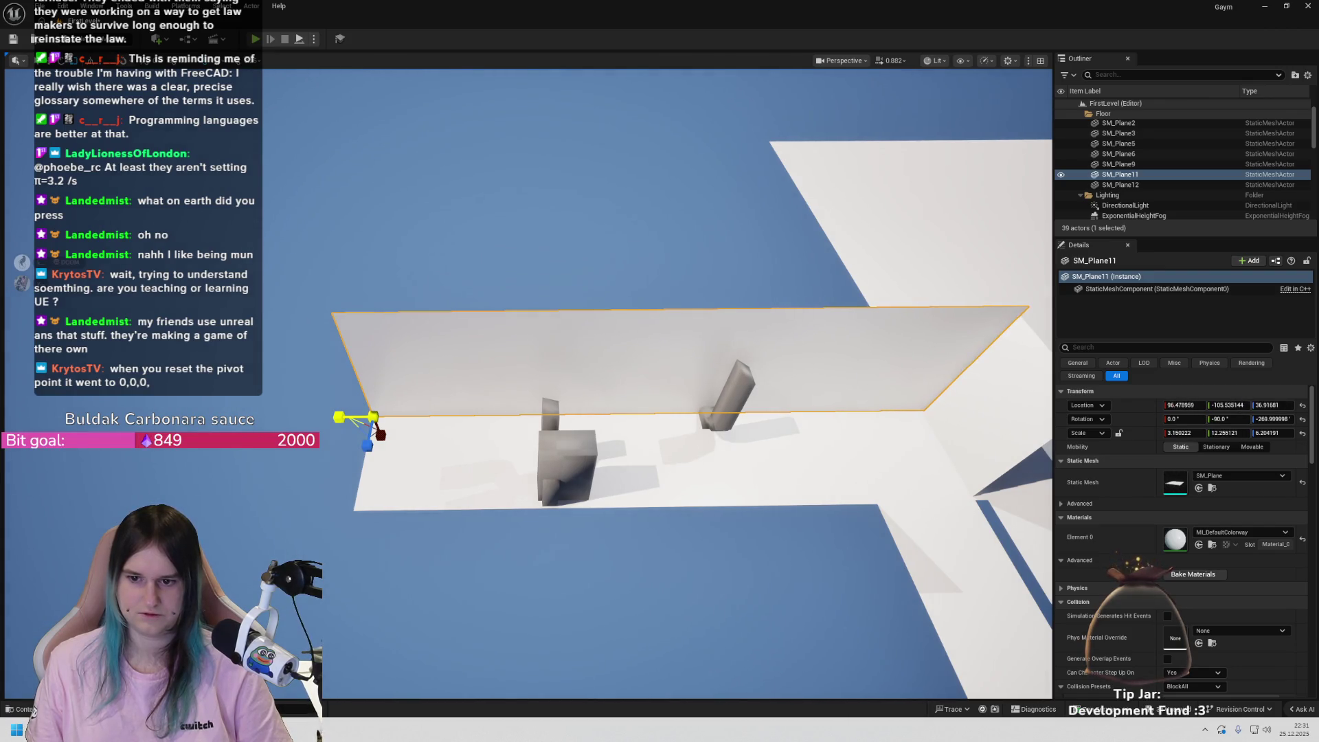
scroll(492, 413, "up", 8)
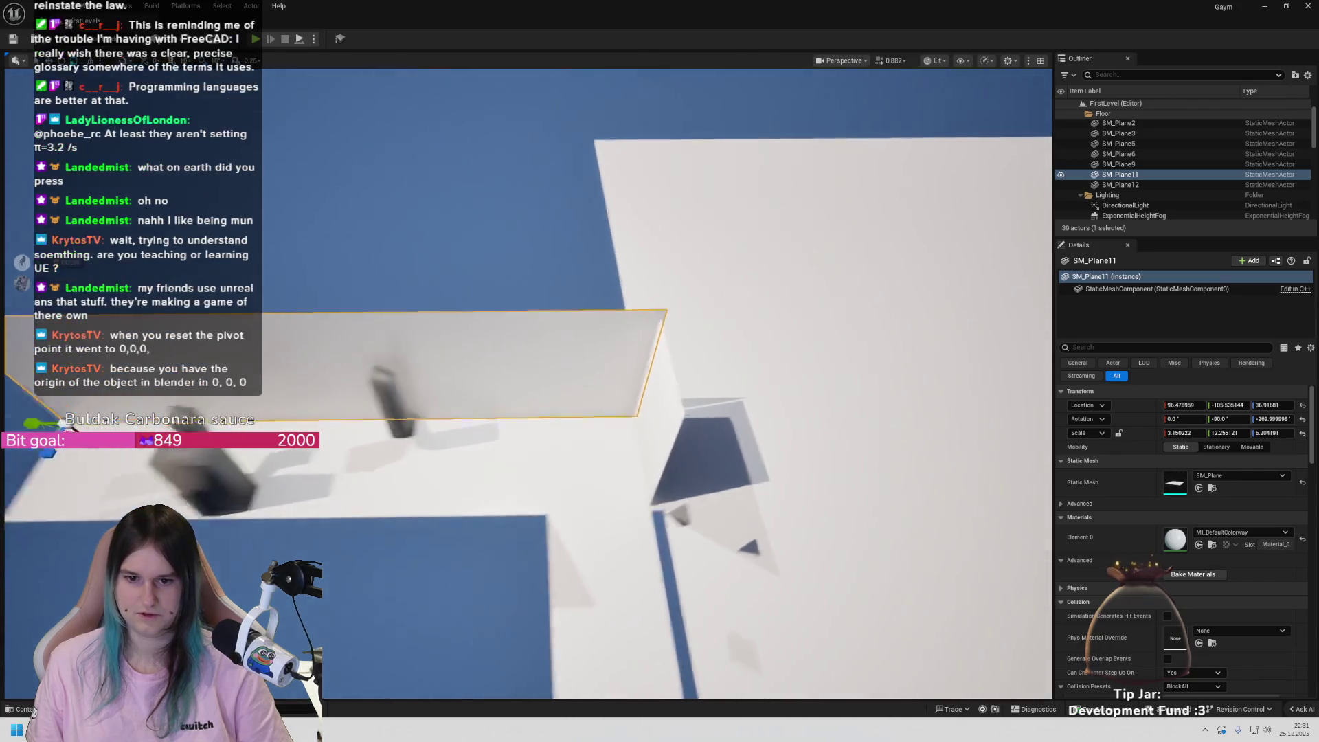
mouse_move(493, 413)
left_mouse_down()
mouse_move(478, 393)
mouse_move(486, 430)
left_mouse_up()
left_click_drag(138, 270, 144, 267)
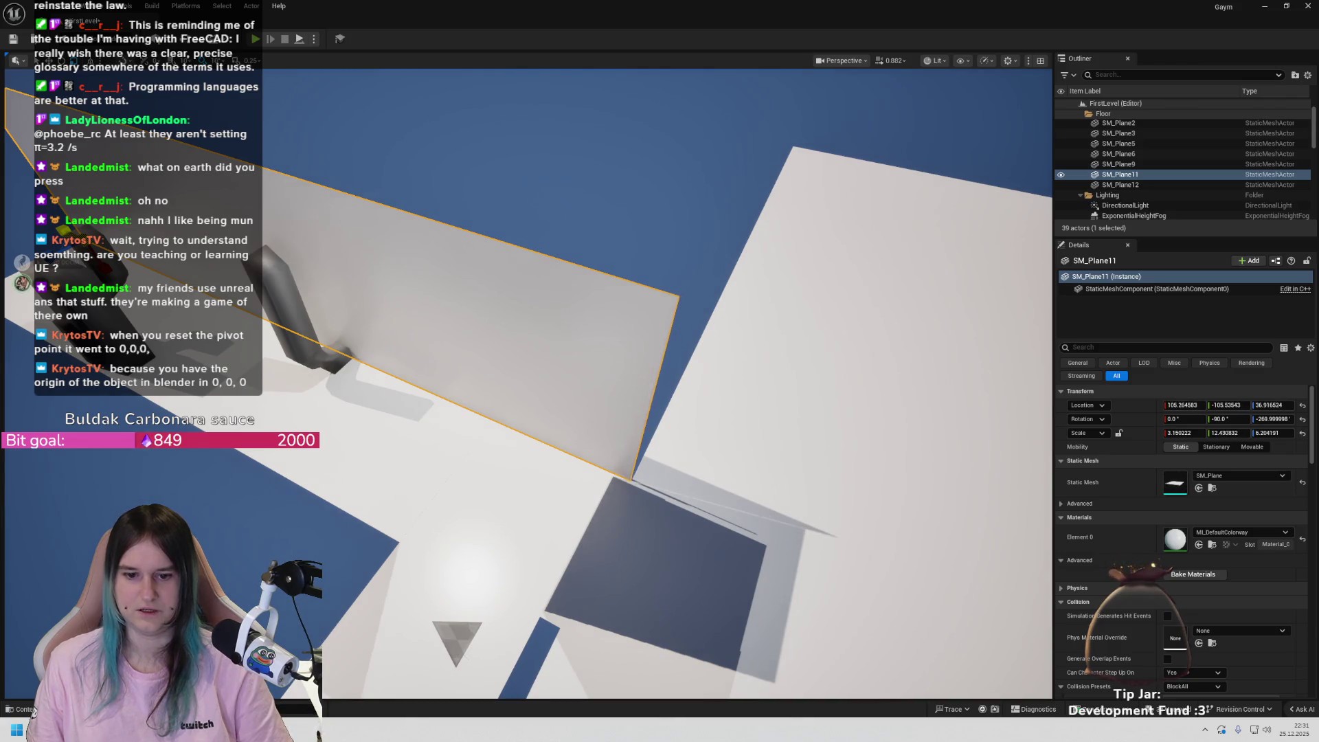
mouse_move(619, 378)
left_mouse_down()
mouse_move(585, 364)
mouse_move(522, 299)
mouse_move(389, 331)
mouse_move(372, 320)
mouse_move(538, 349)
left_mouse_up()
- Select the pipe piece Cube_001, then the tall wall plane SM_Plane12
left_click(389, 332)
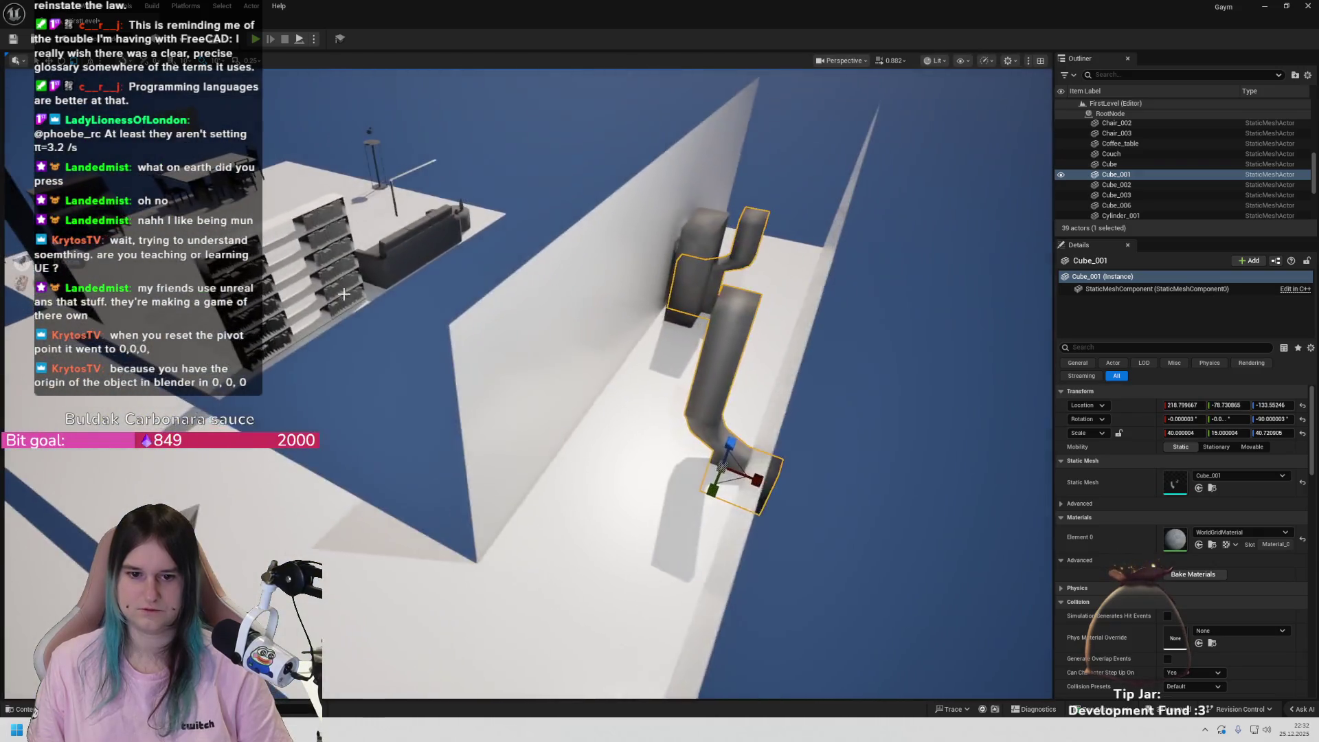
left_click(538, 348)
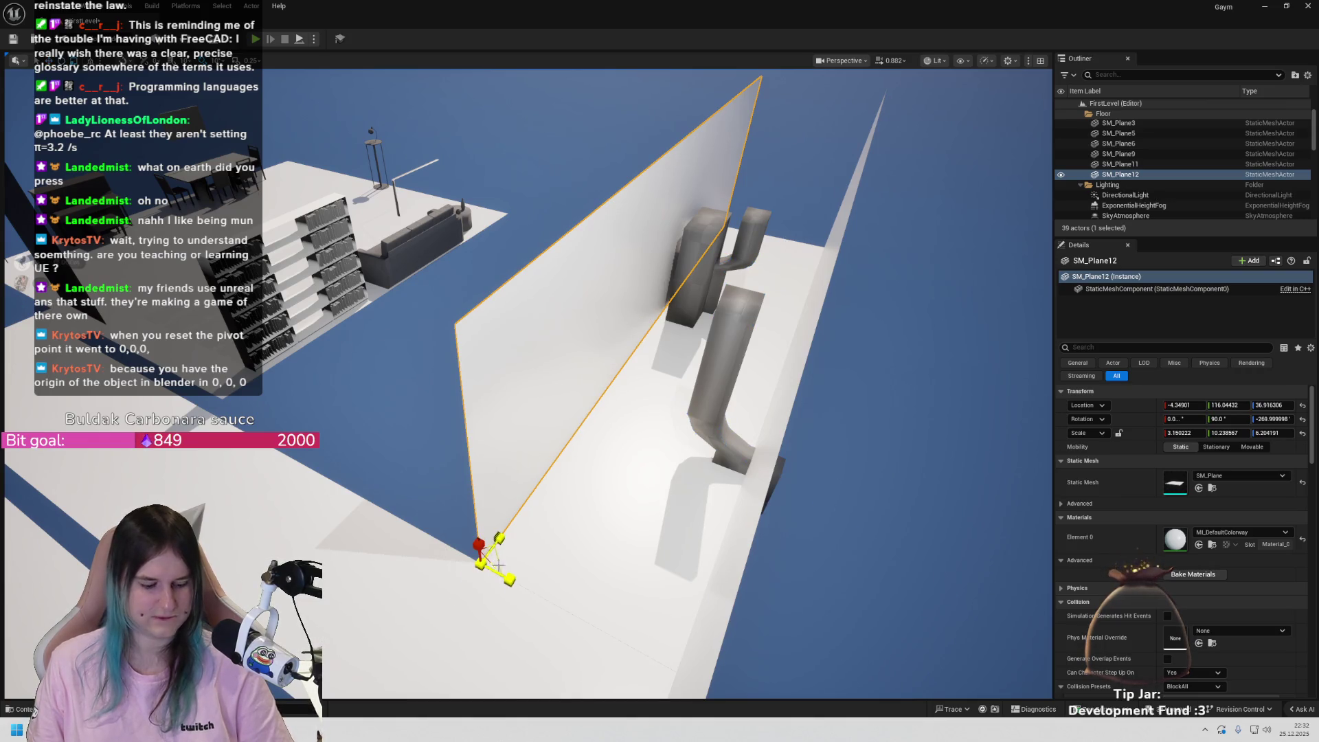
- Try 20° and 50° rotated duplicates of SM_Plane12, undo both, and reselect the wall
key("e")
left_click_drag(505, 576, 626, 364)
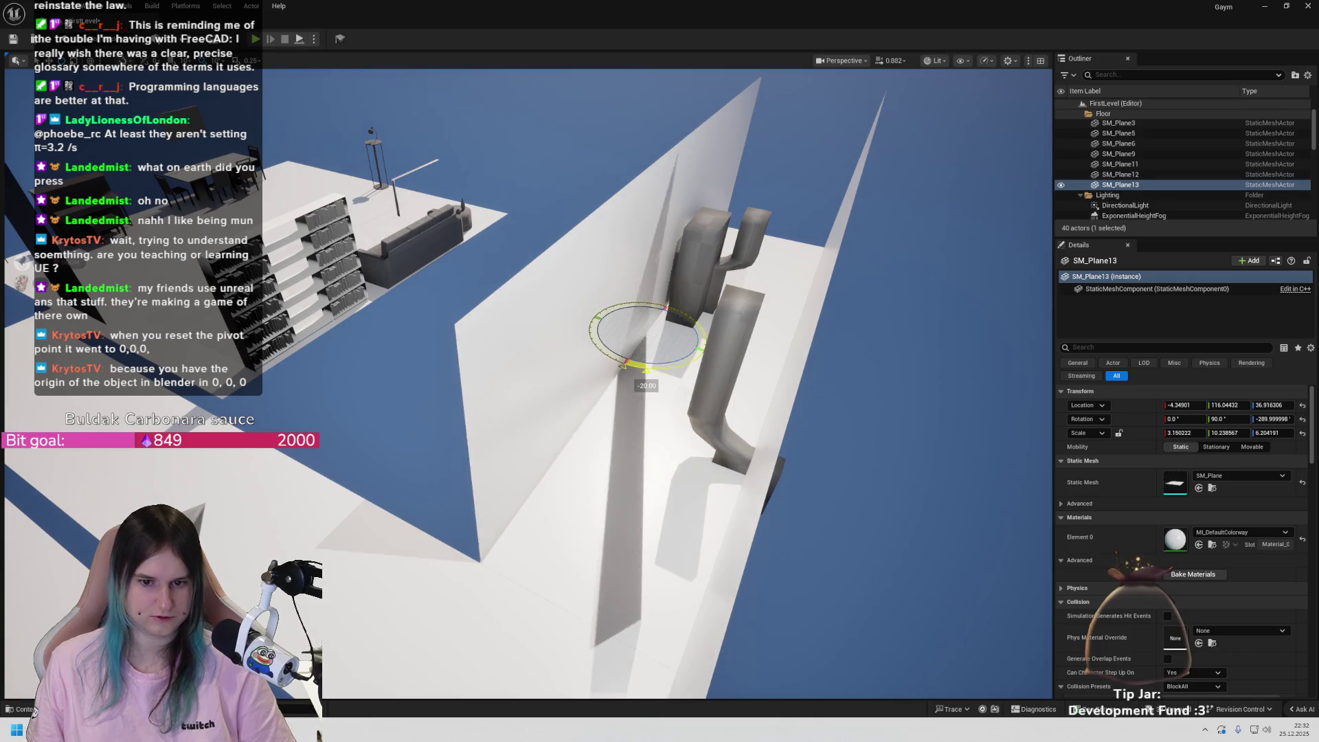
key("ctrl+z")
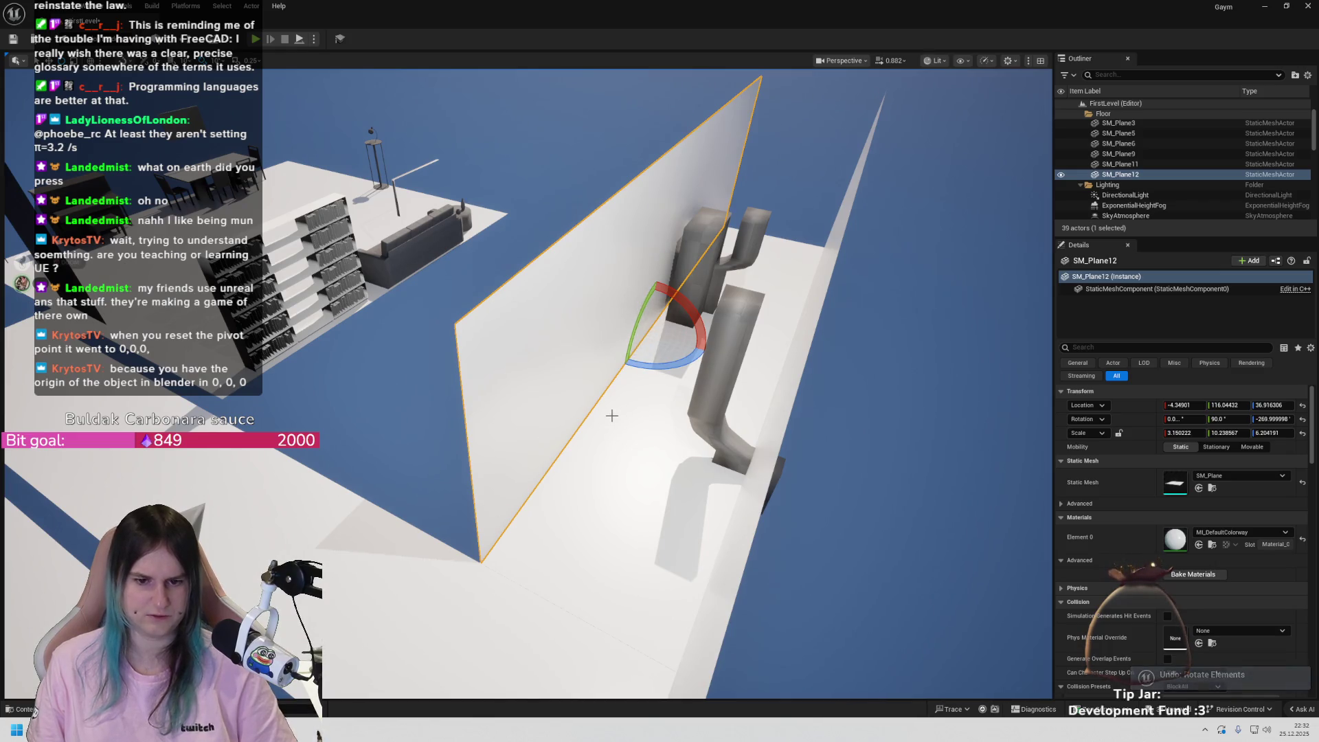
left_click_drag(511, 363, 431, 446)
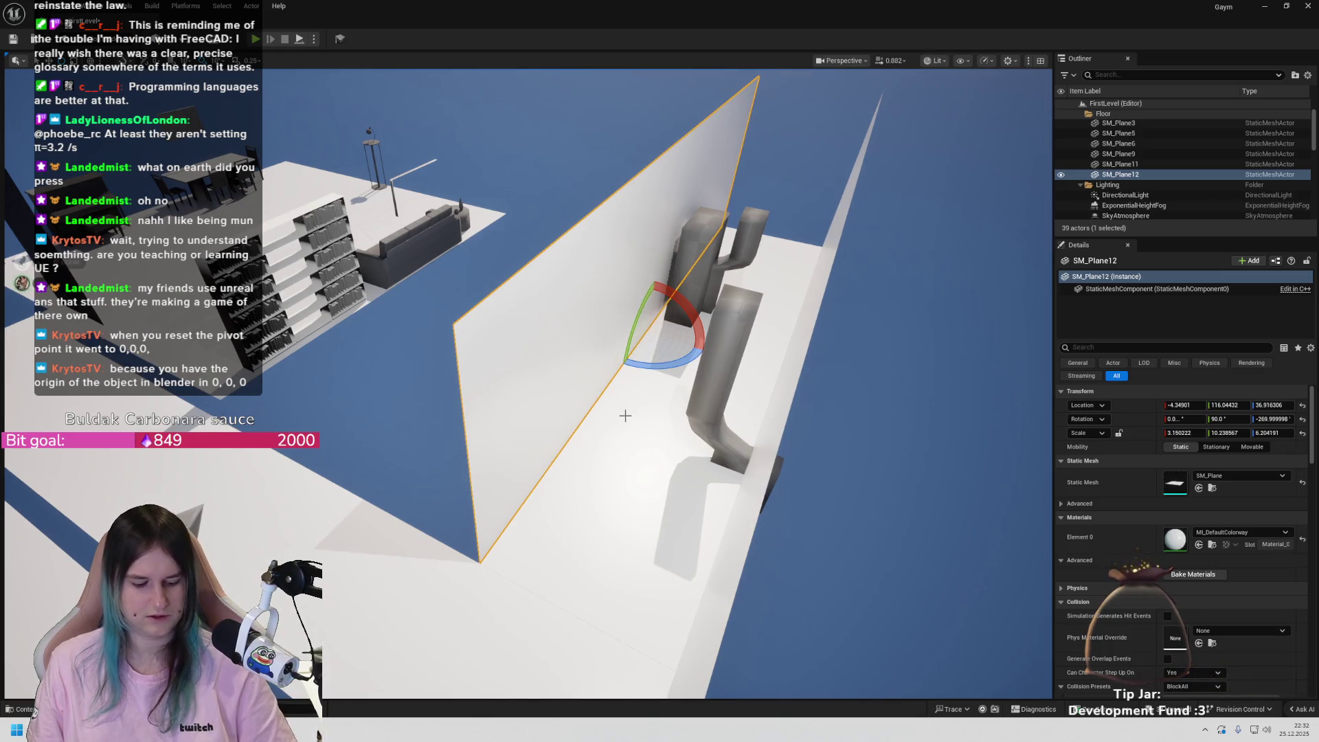
key("w")
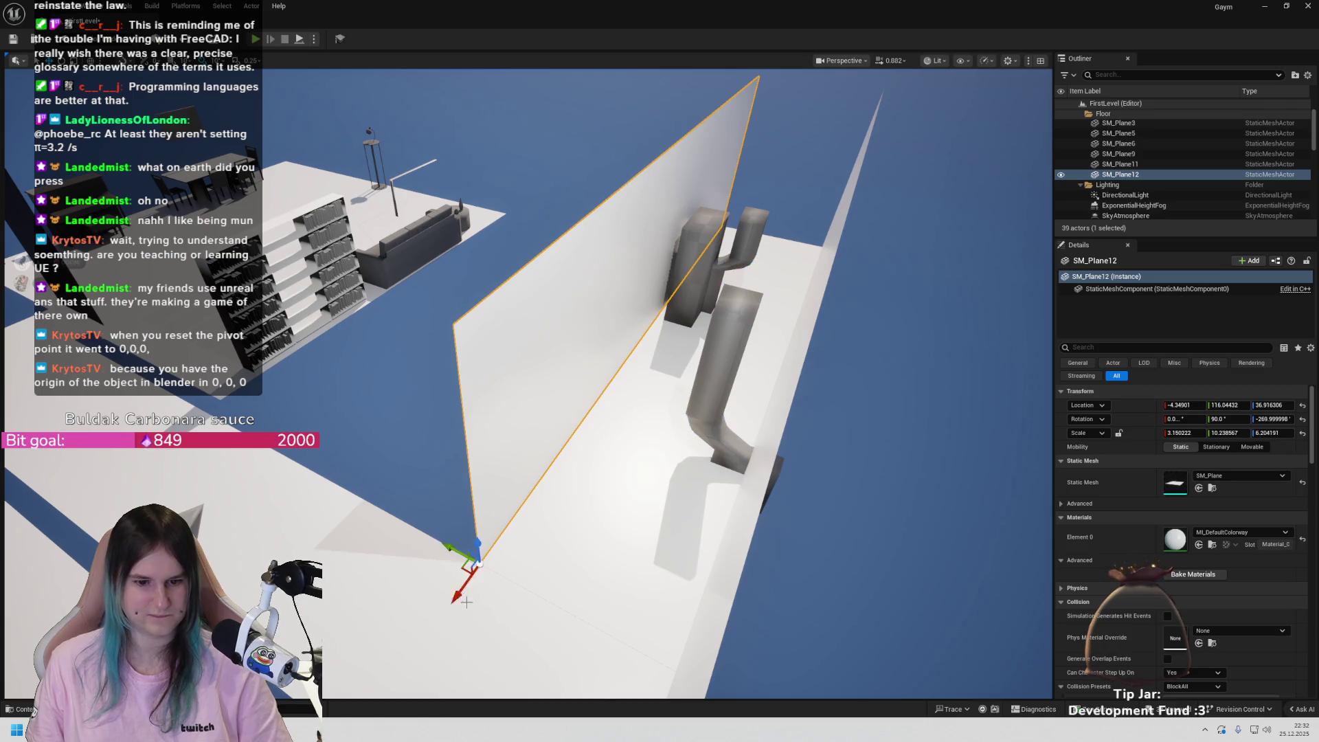
key("e")
mouse_move(496, 583)
left_mouse_down()
mouse_move(474, 615)
mouse_move(402, 611)
left_mouse_up()
key("ctrl+z")
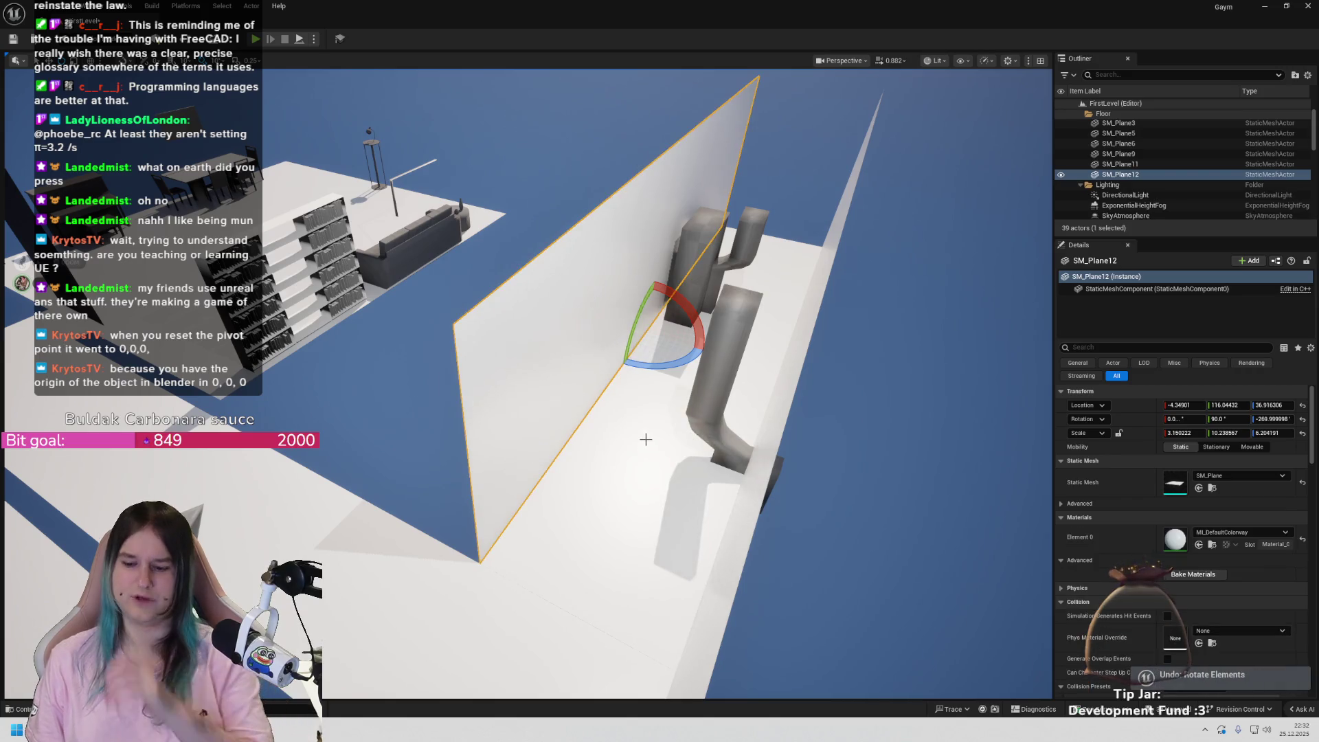
key("w")
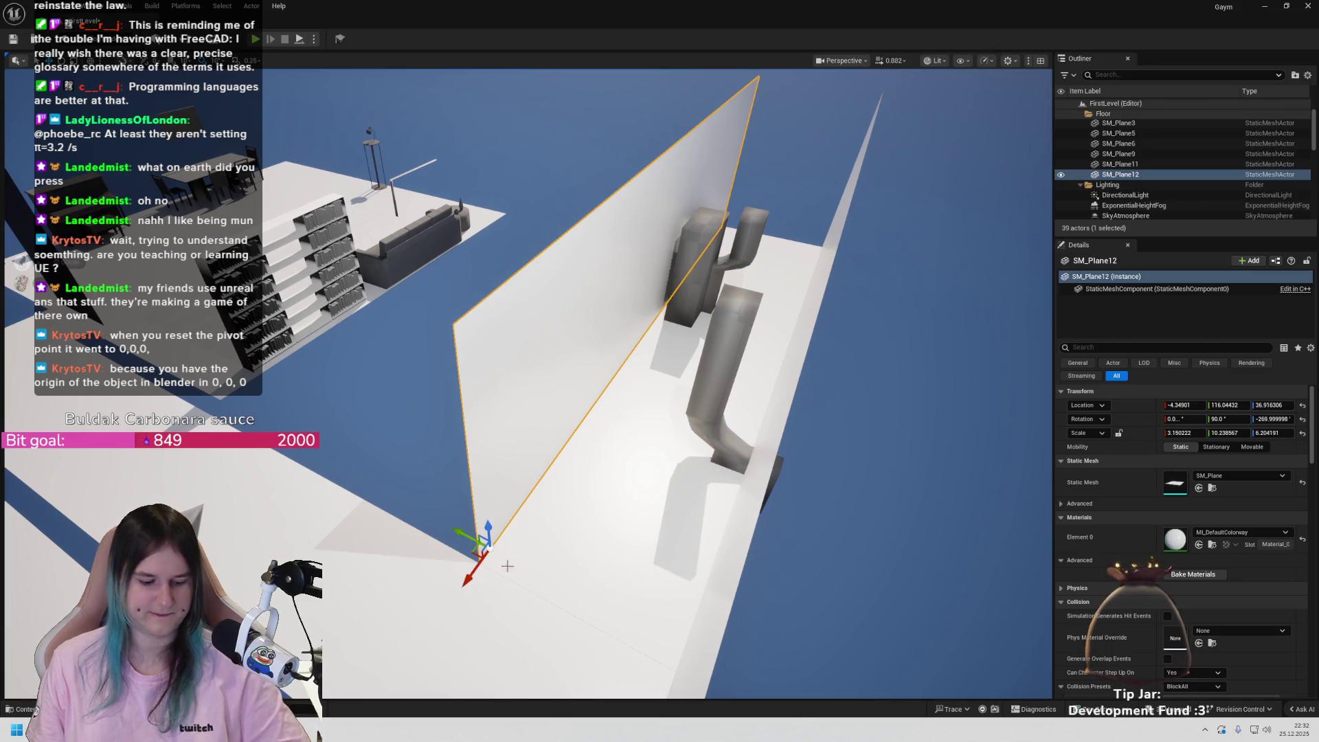
key("ctrl+z")
left_click(663, 383)
left_click(607, 355)
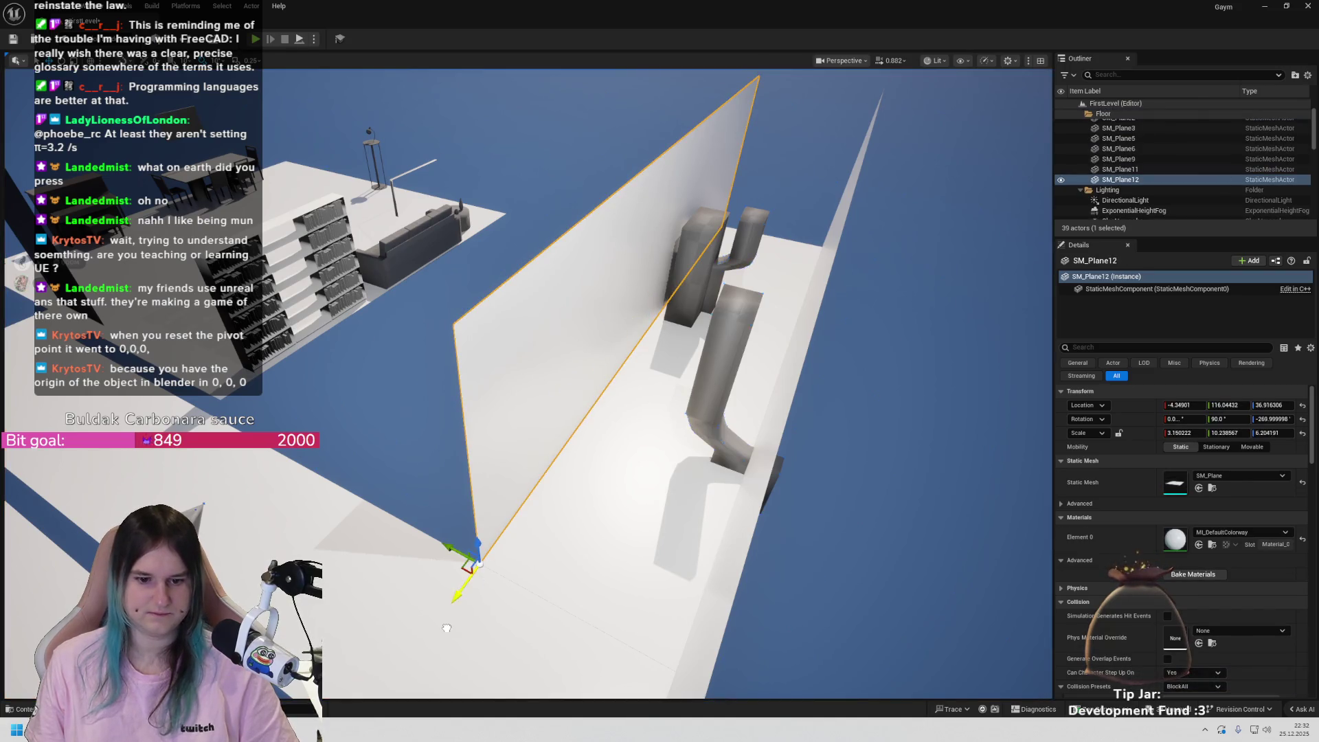
- Set the wall's current pivot as its pivot offset and turn it 10° around its corner
right_click(490, 516)
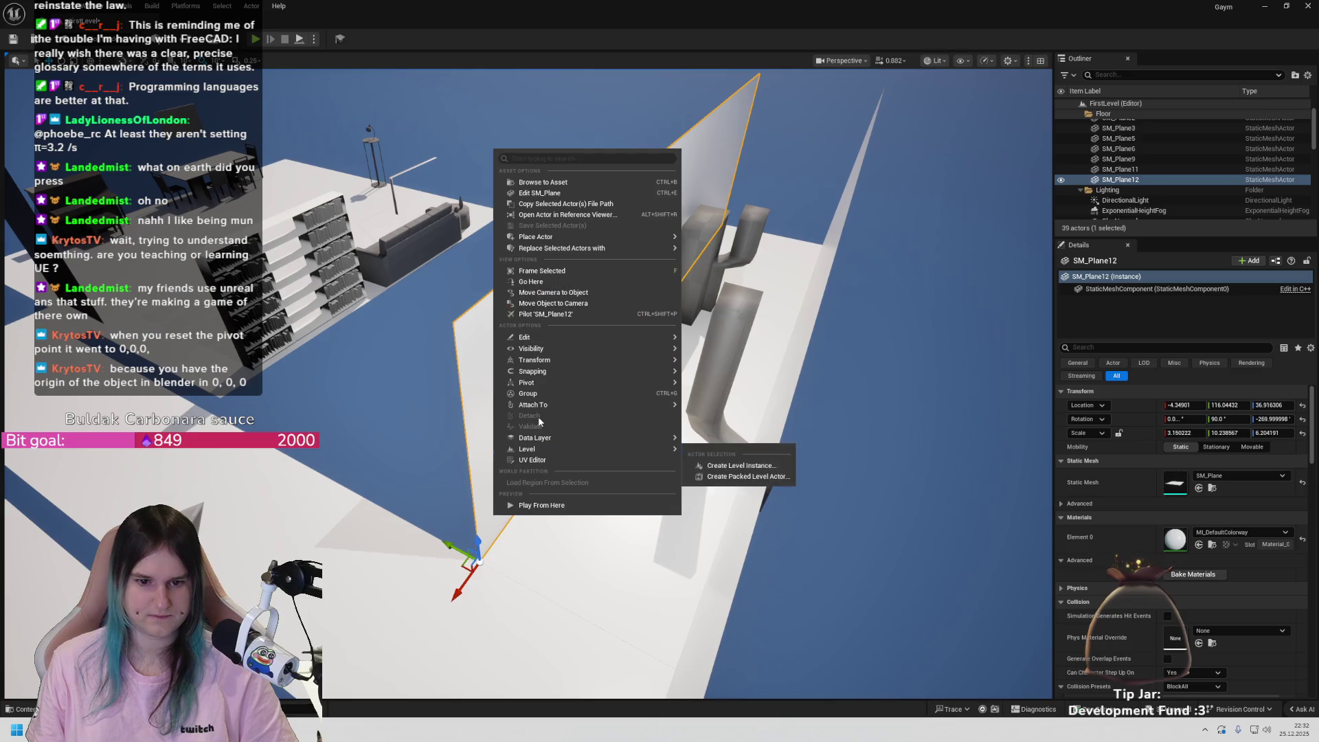
mouse_move(582, 387)
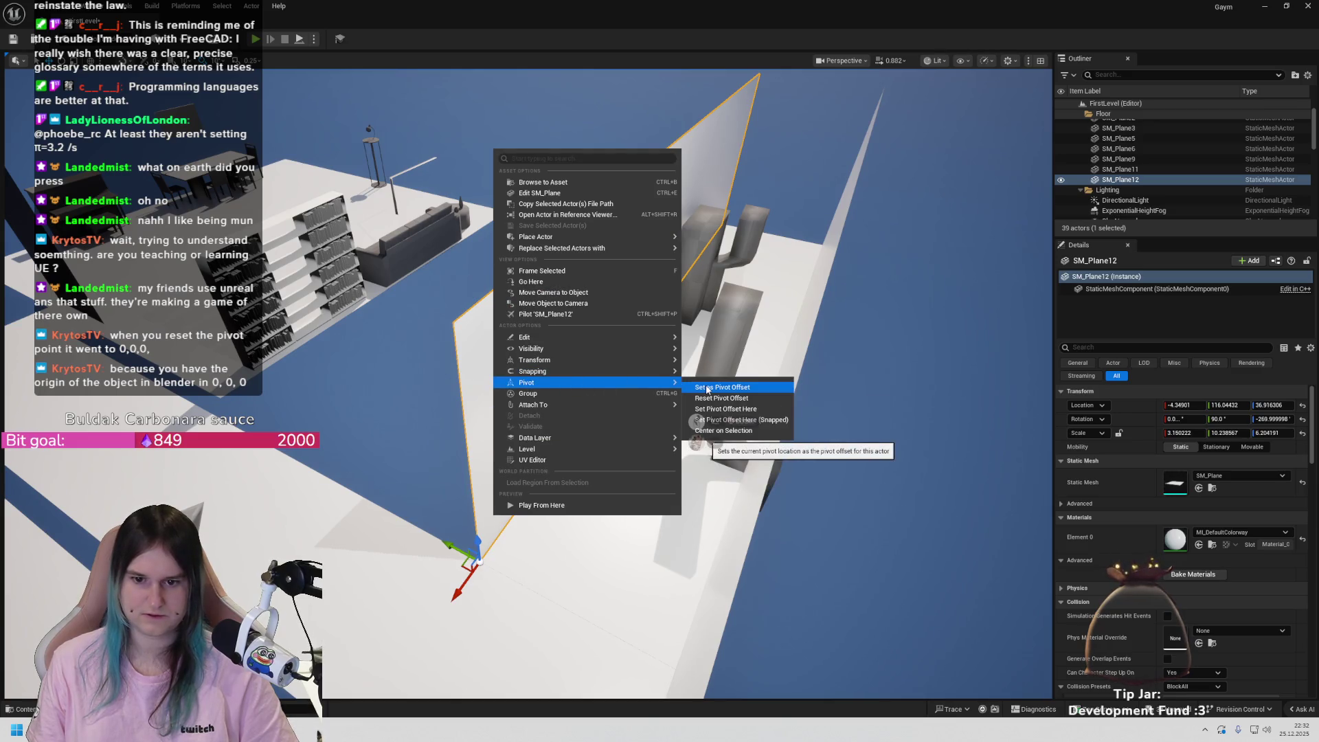
left_click(718, 430)
key("e")
left_click_drag(484, 515, 474, 522)
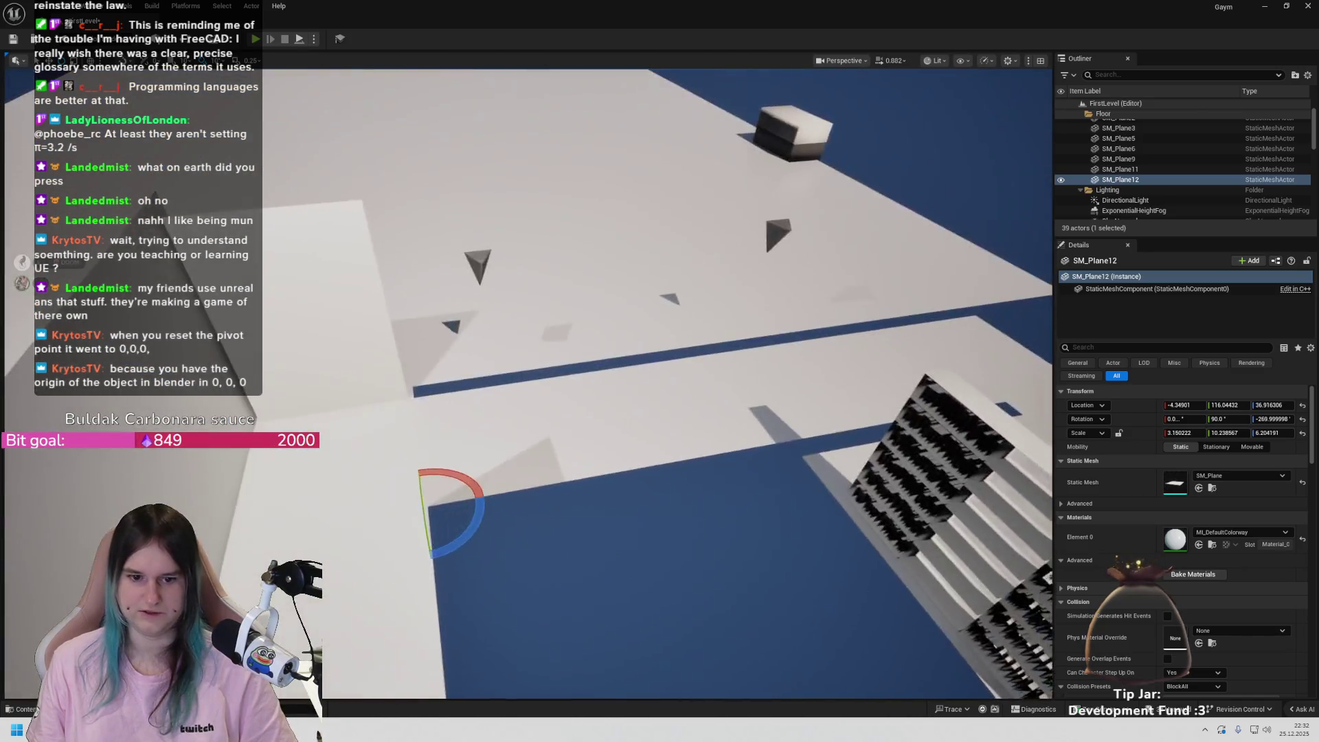
- Try 50°, 100° and 20° wall rotations, undoing each one
scroll(576, 532, "down", 5)
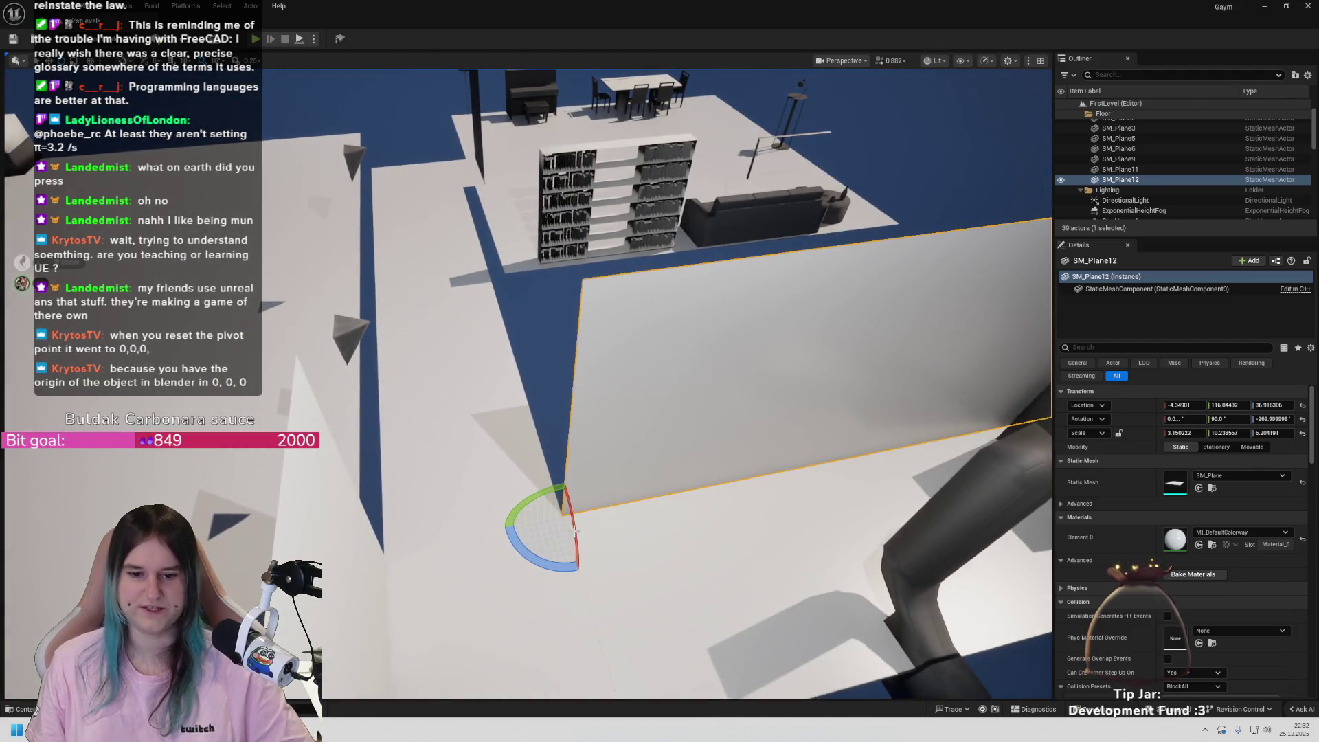
mouse_move(512, 543)
left_mouse_down()
mouse_move(484, 535)
mouse_move(542, 630)
mouse_move(523, 547)
left_mouse_up()
key("ctrl+z")
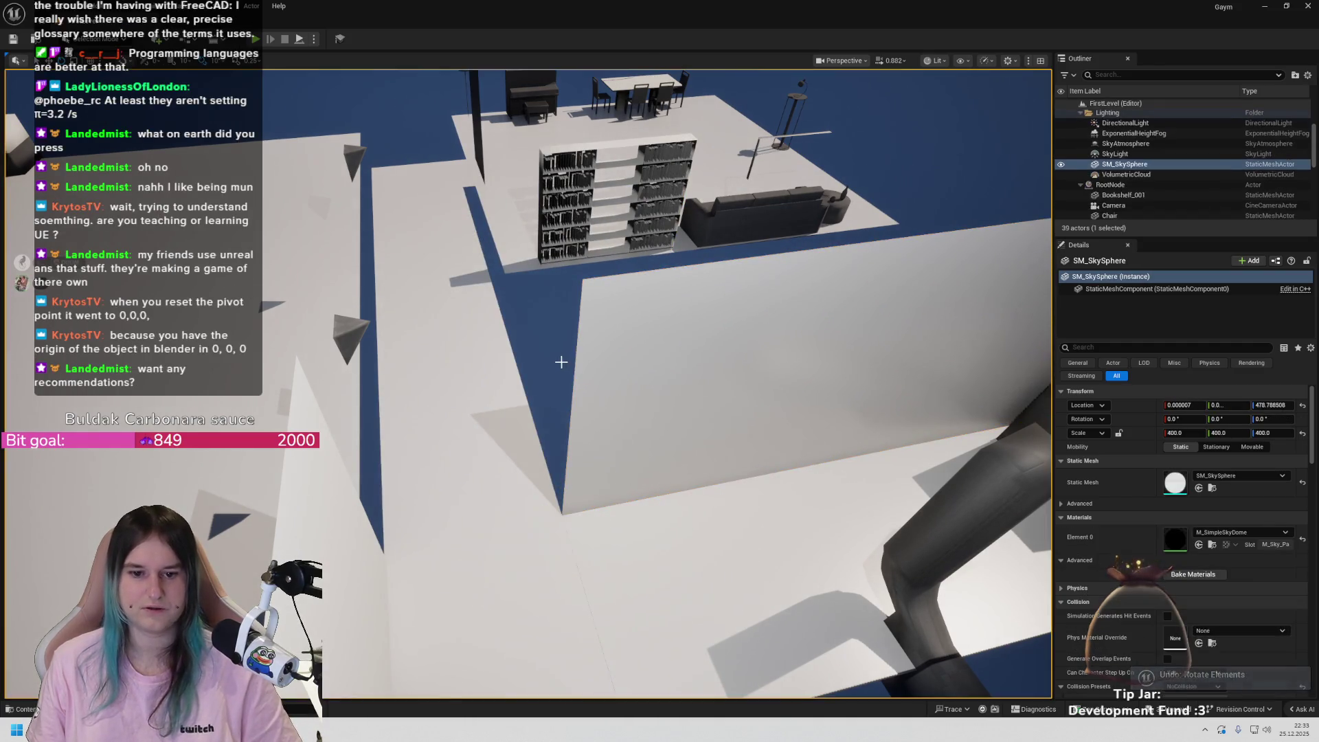
mouse_move(534, 556)
left_mouse_down()
mouse_move(529, 627)
mouse_move(623, 650)
mouse_move(564, 645)
mouse_move(526, 589)
mouse_move(548, 543)
mouse_move(522, 602)
mouse_move(550, 639)
mouse_move(540, 624)
mouse_move(559, 619)
left_mouse_up()
key("ctrl+z")
key("ctrl+z")
key("ctrl+z")
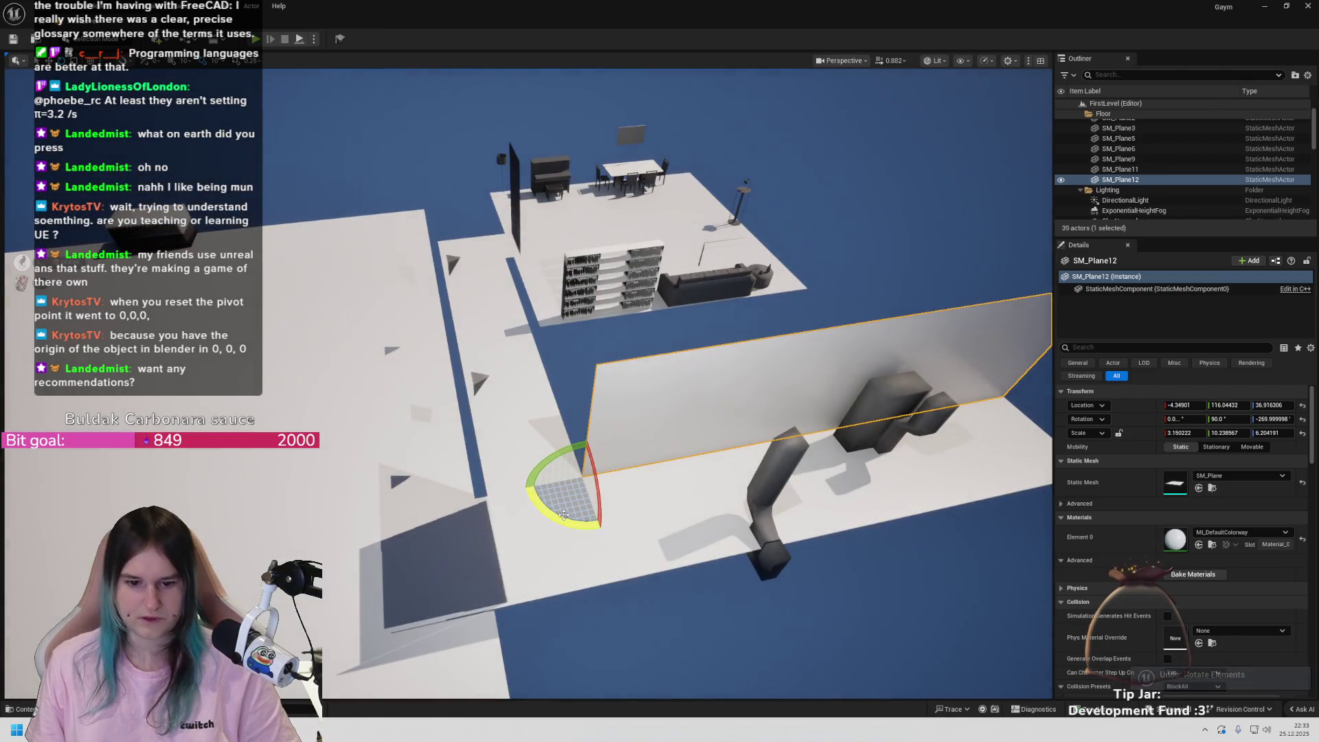
left_click_drag(526, 494, 536, 491)
key("ctrl+z")
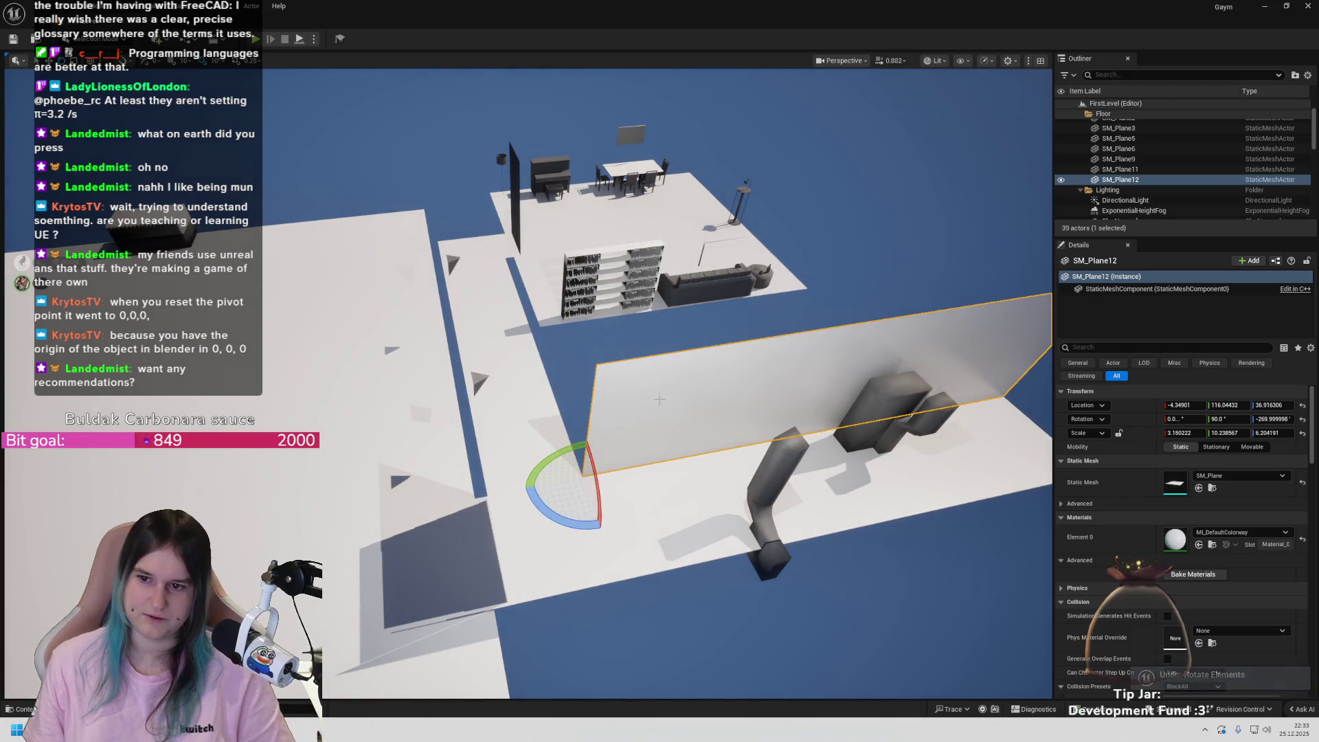
- Duplicate the wall with Ctrl+D and rotate the copy -90 degrees
key("ctrl+d")
left_click_drag(542, 511, 600, 527)
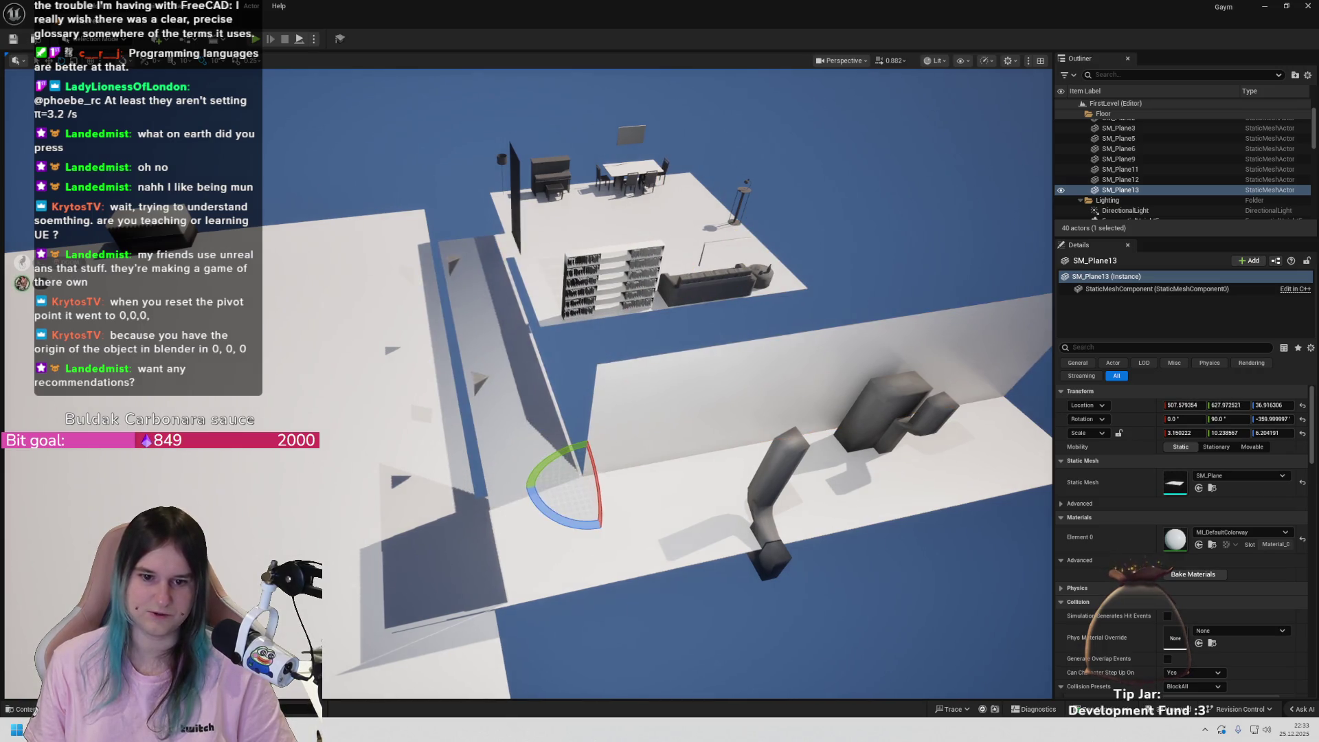
mouse_move(756, 550)
left_mouse_down()
mouse_move(728, 618)
mouse_move(728, 584)
left_mouse_up()
left_click_drag(642, 377, 412, 343)
- Set the copied wall's Y scale to 9.3775 in the Details panel
right_click(230, 311)
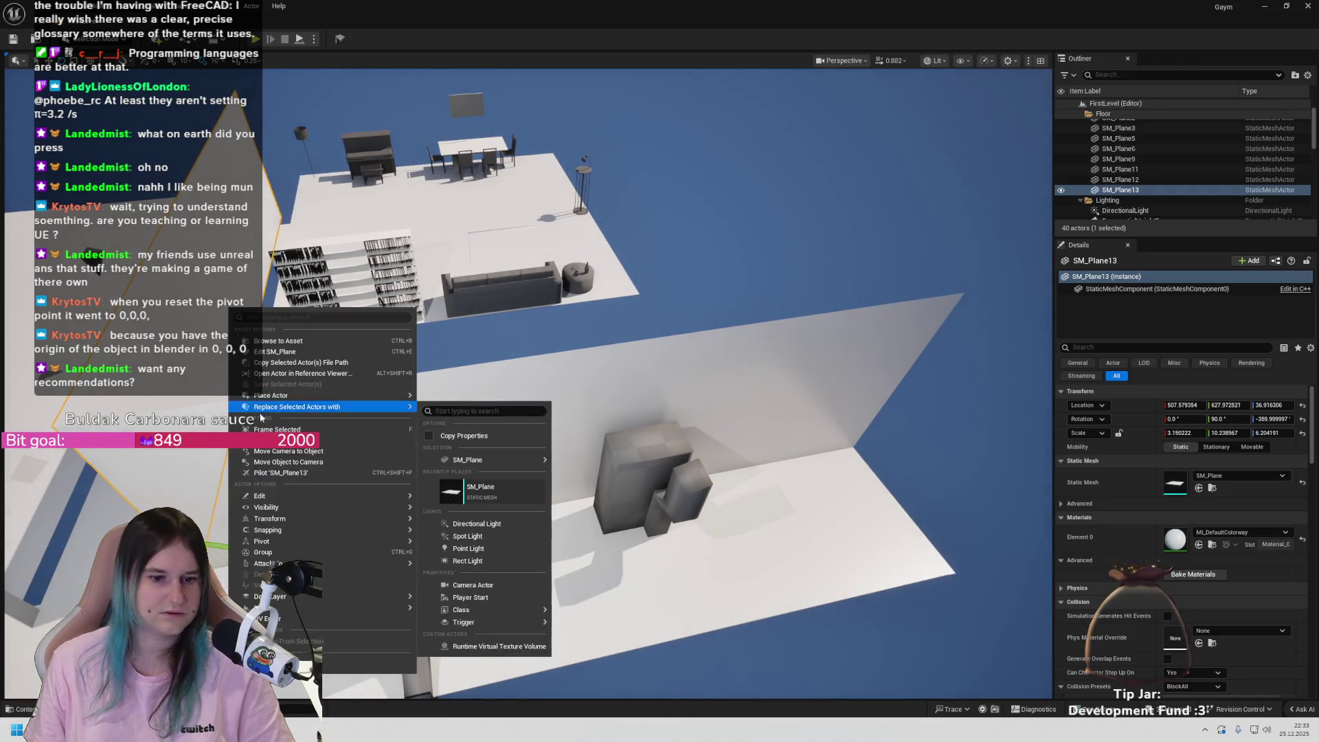
mouse_move(301, 509)
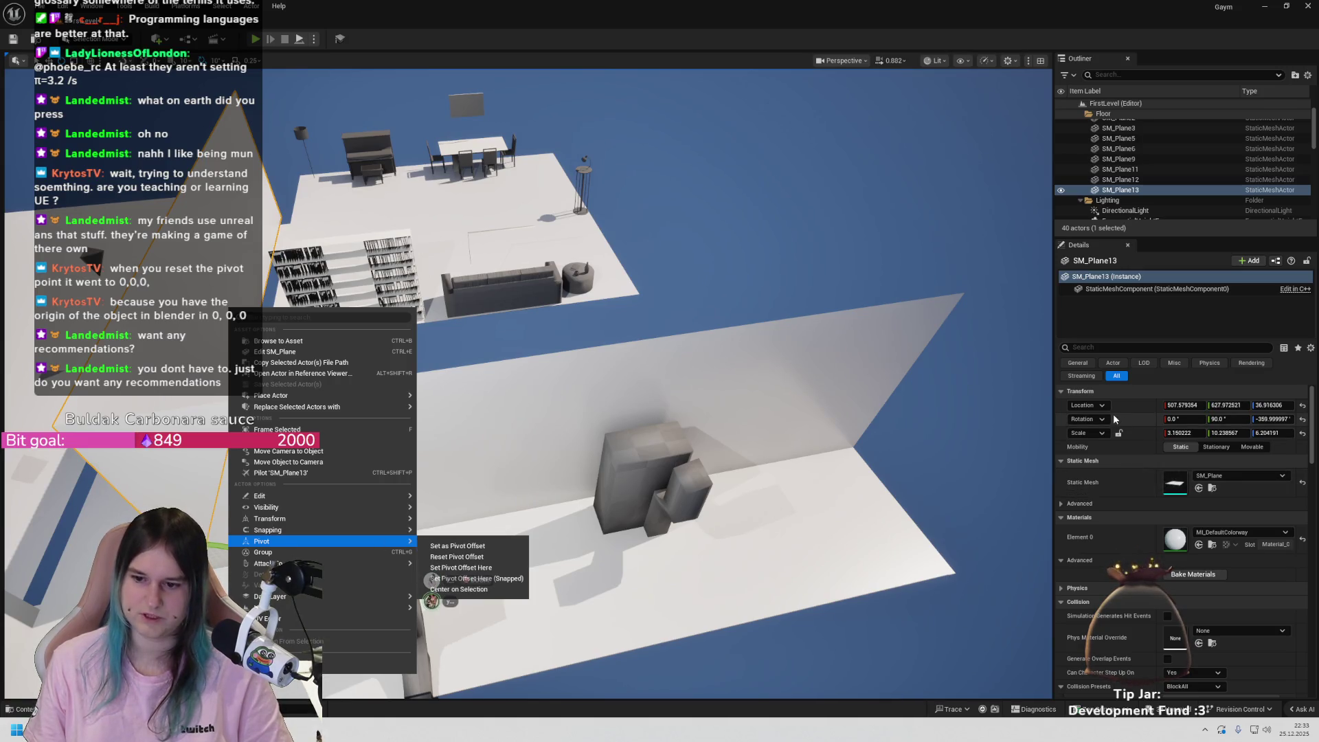
left_click(1140, 398)
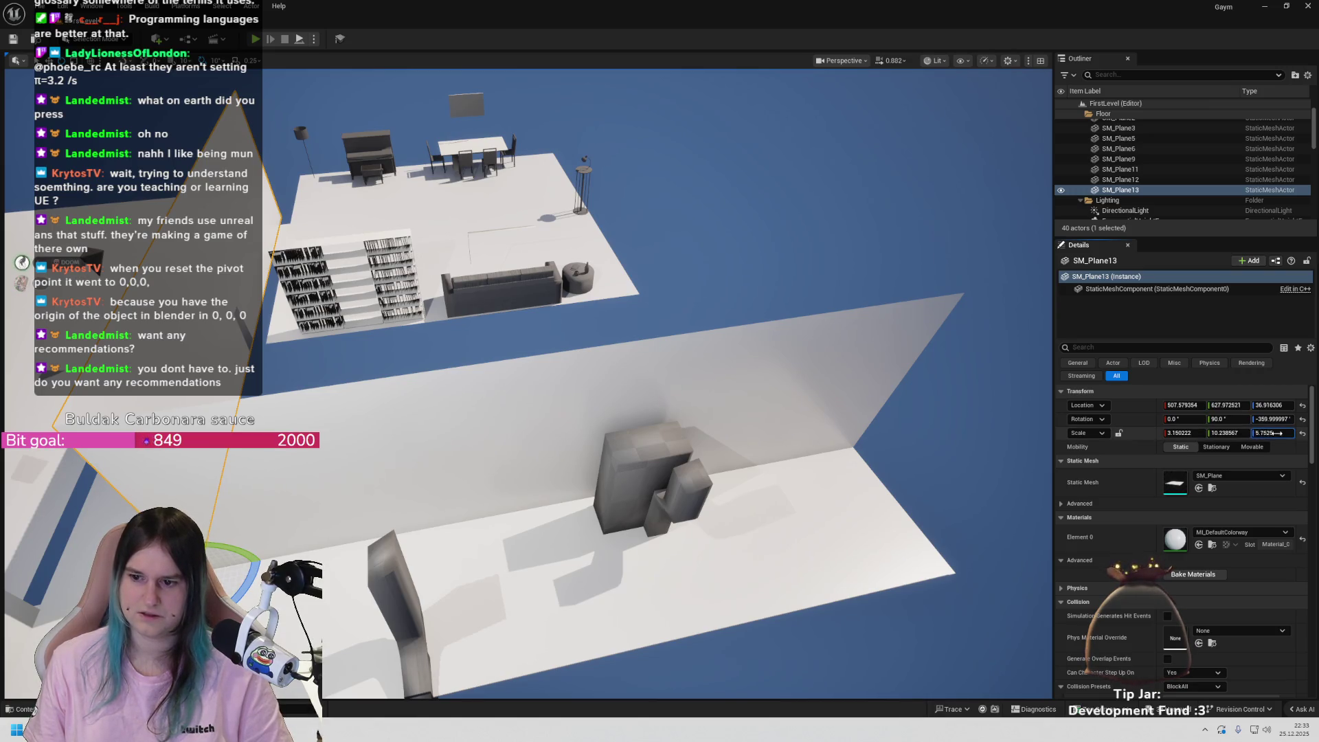
left_click_drag(1280, 433, 1305, 433)
left_click(1227, 433)
type("9.3775")
key("Return")
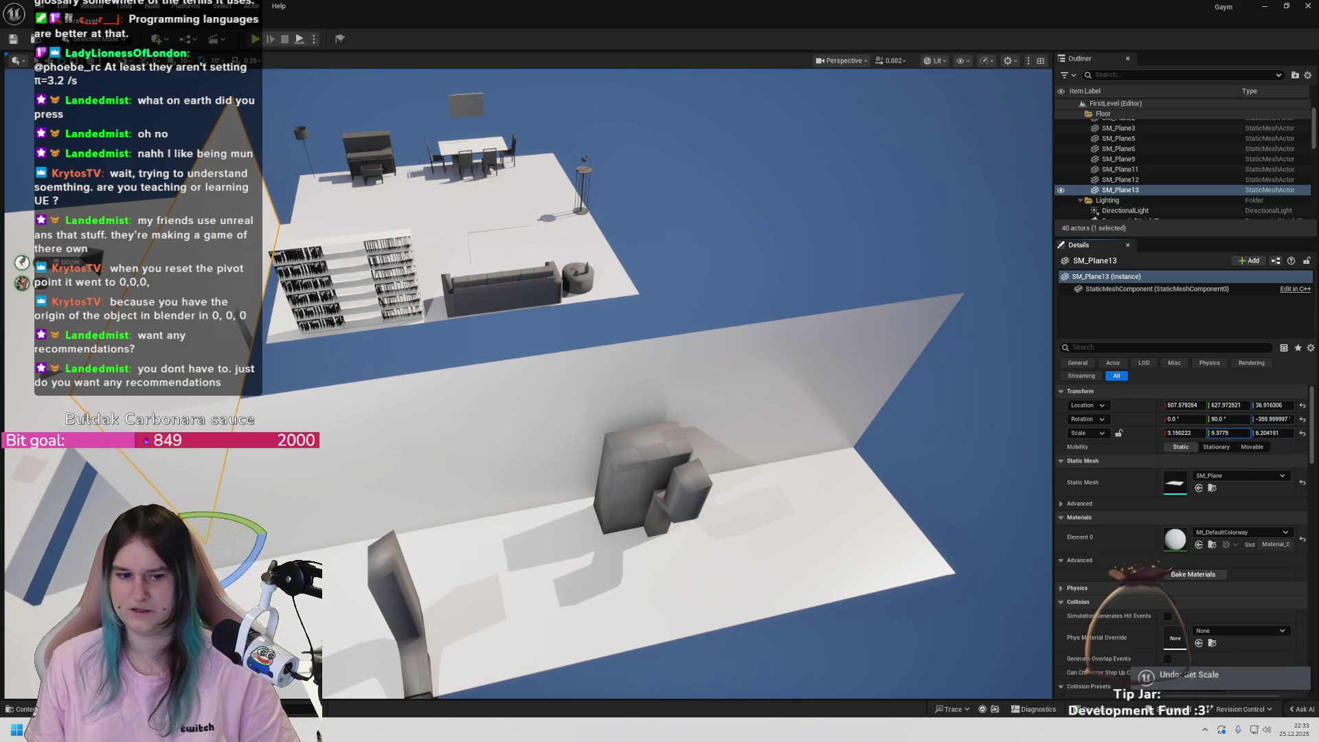
- Undo the scale change and slide the wall along X to 703.61
key("ctrl+z")
key("f")
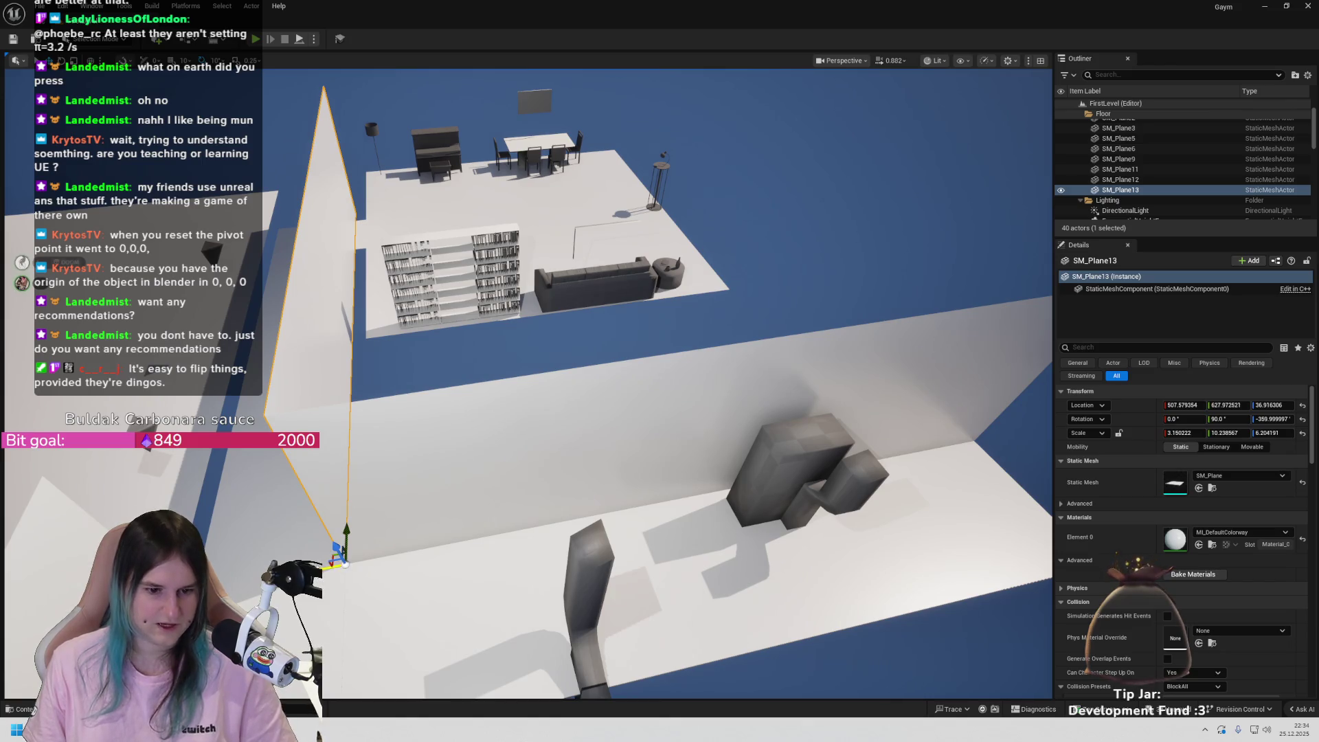
mouse_move(342, 549)
left_mouse_down()
mouse_move(131, 522)
mouse_move(148, 523)
left_mouse_up()
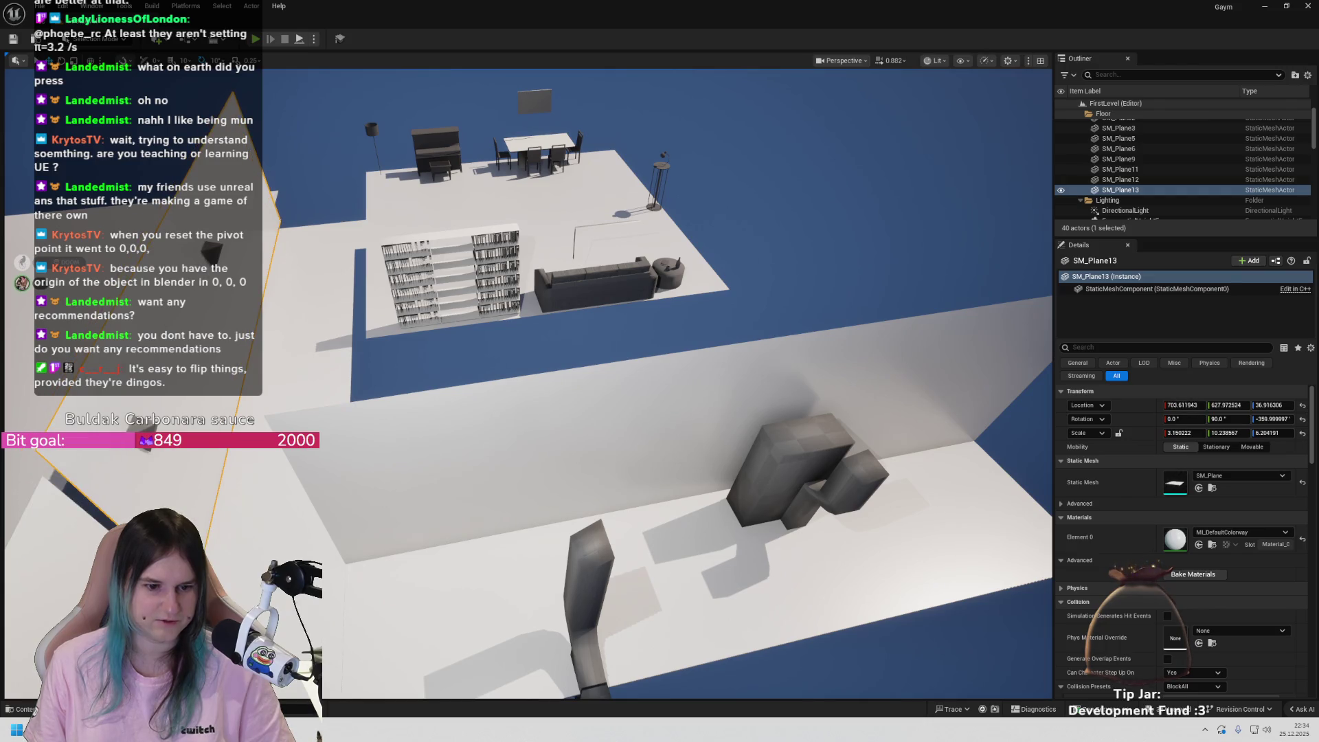
mouse_move(562, 525)
left_mouse_down()
mouse_move(724, 556)
mouse_move(476, 523)
left_mouse_up()
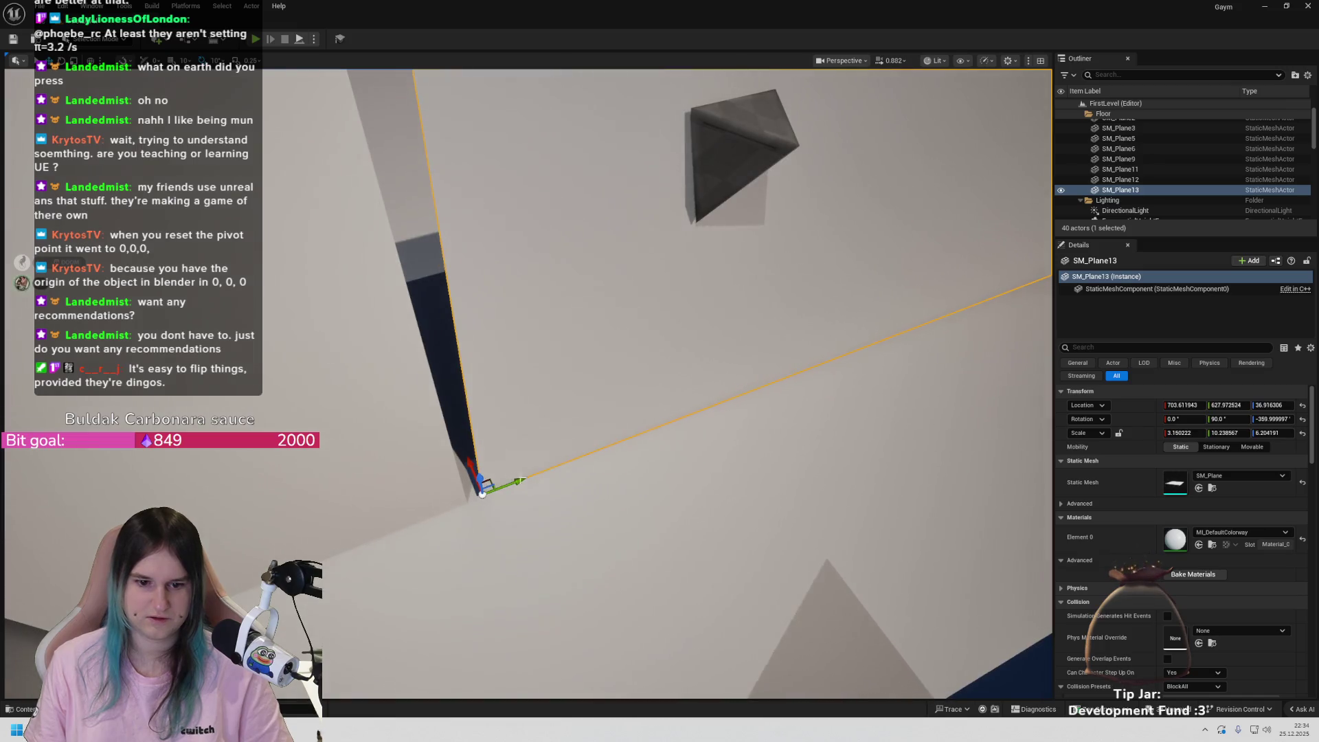
- Alt-drag a copy SM_Plane14, shrink it to Y scale 2.13, and align its edge along Y
mouse_move(519, 481)
left_mouse_down()
mouse_move(480, 471)
mouse_move(500, 440)
left_mouse_up()
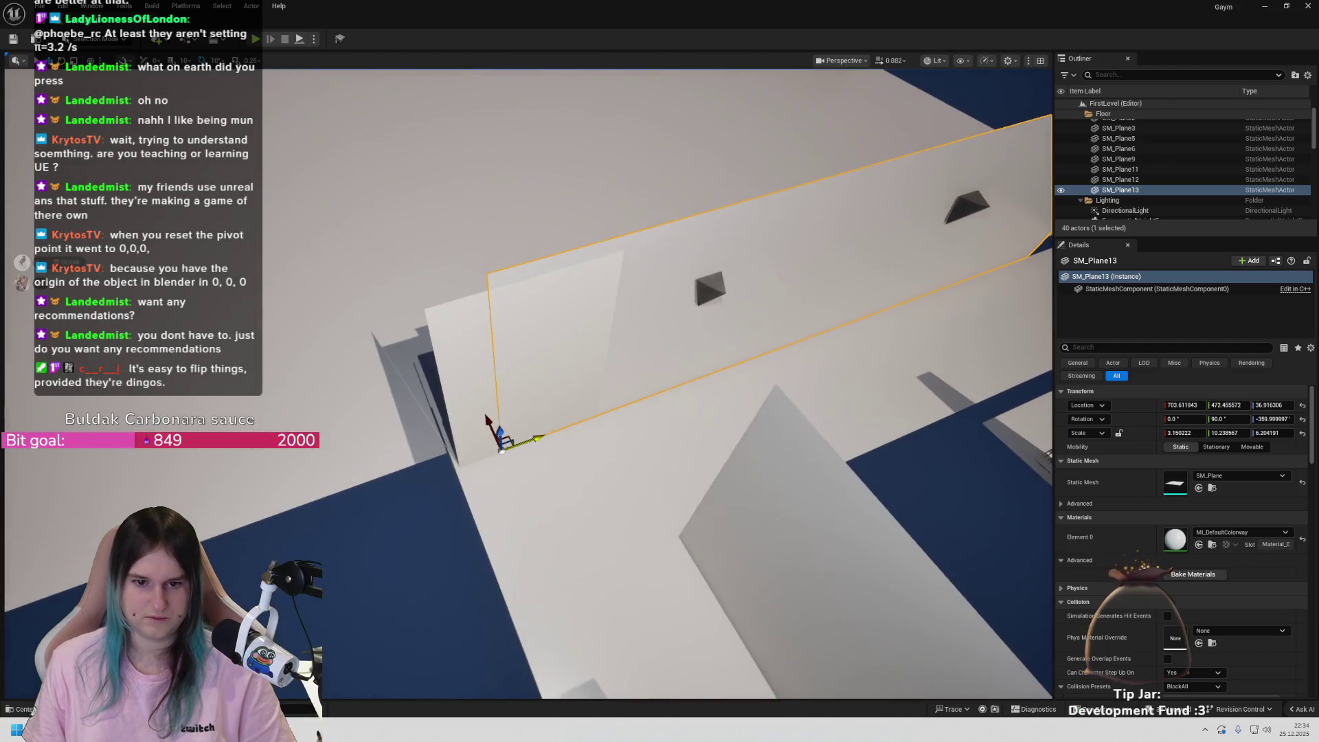
key("ctrl+z")
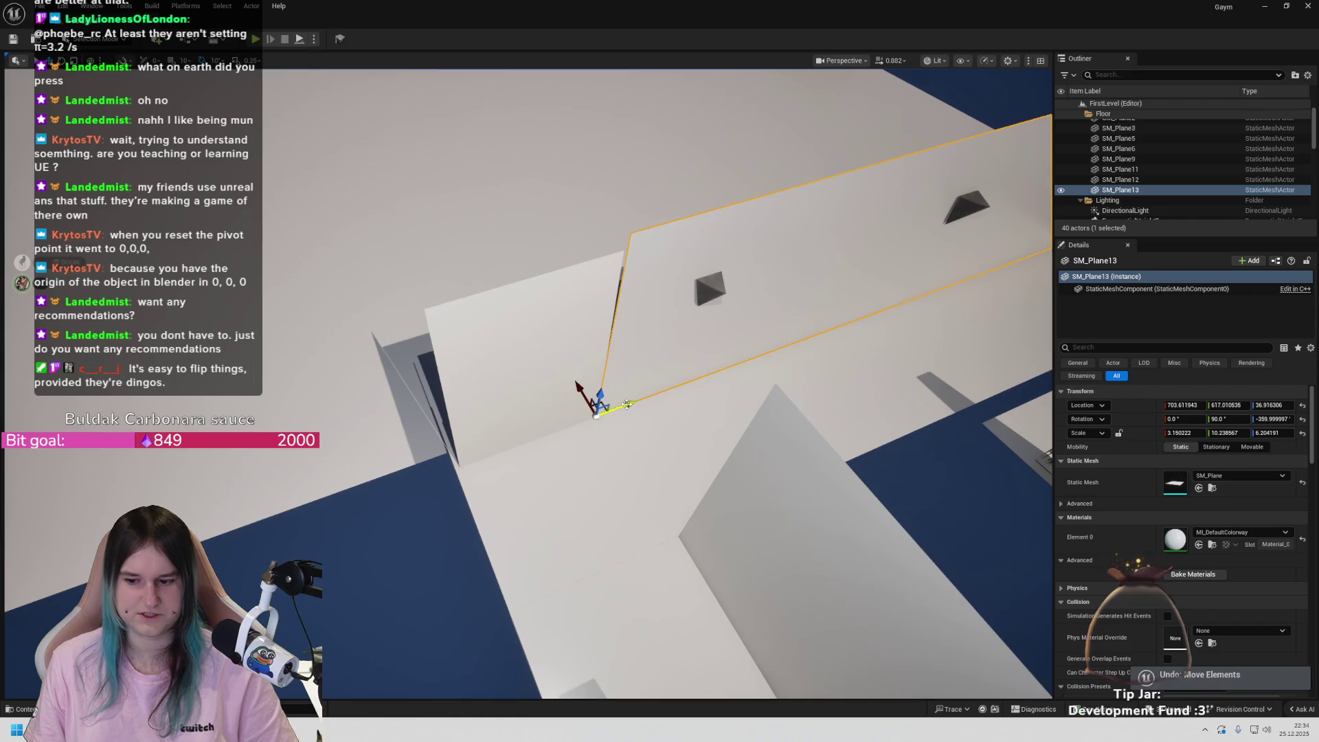
left_click_drag(626, 404, 476, 433, "alt")
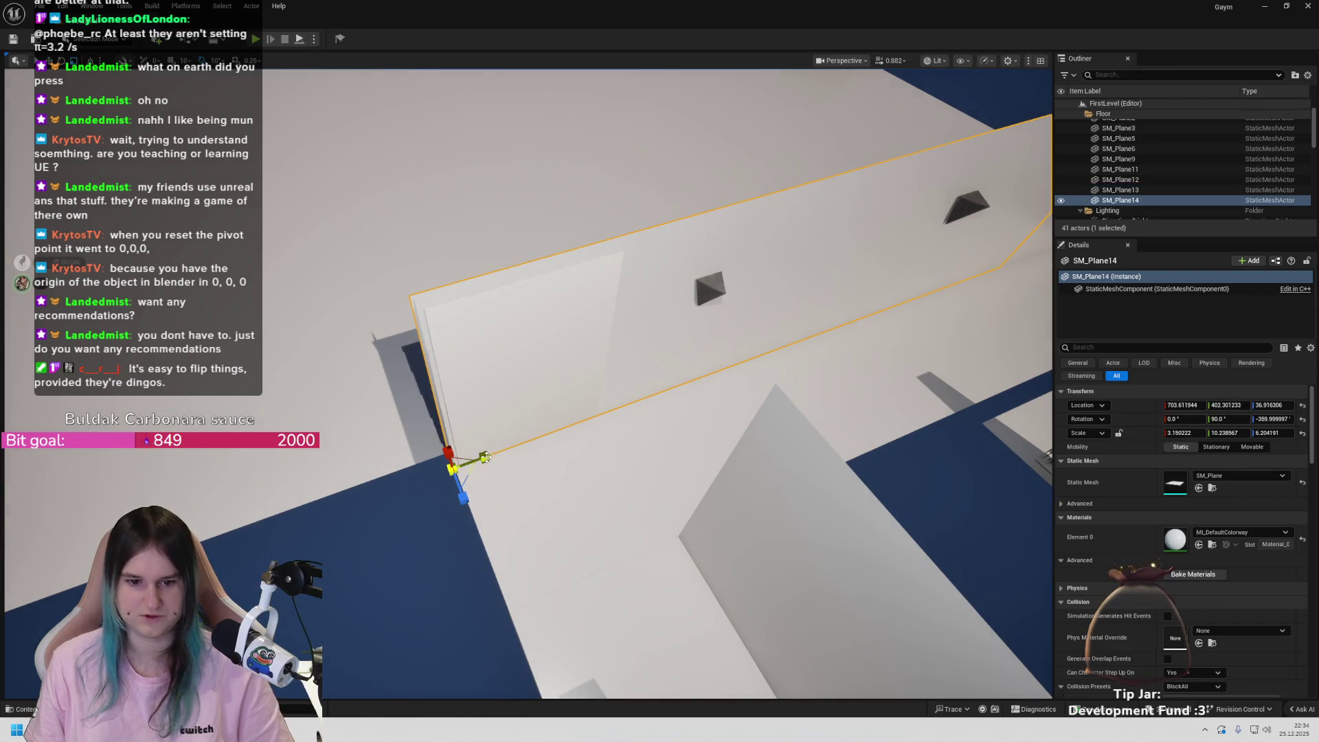
key("ctrl+z")
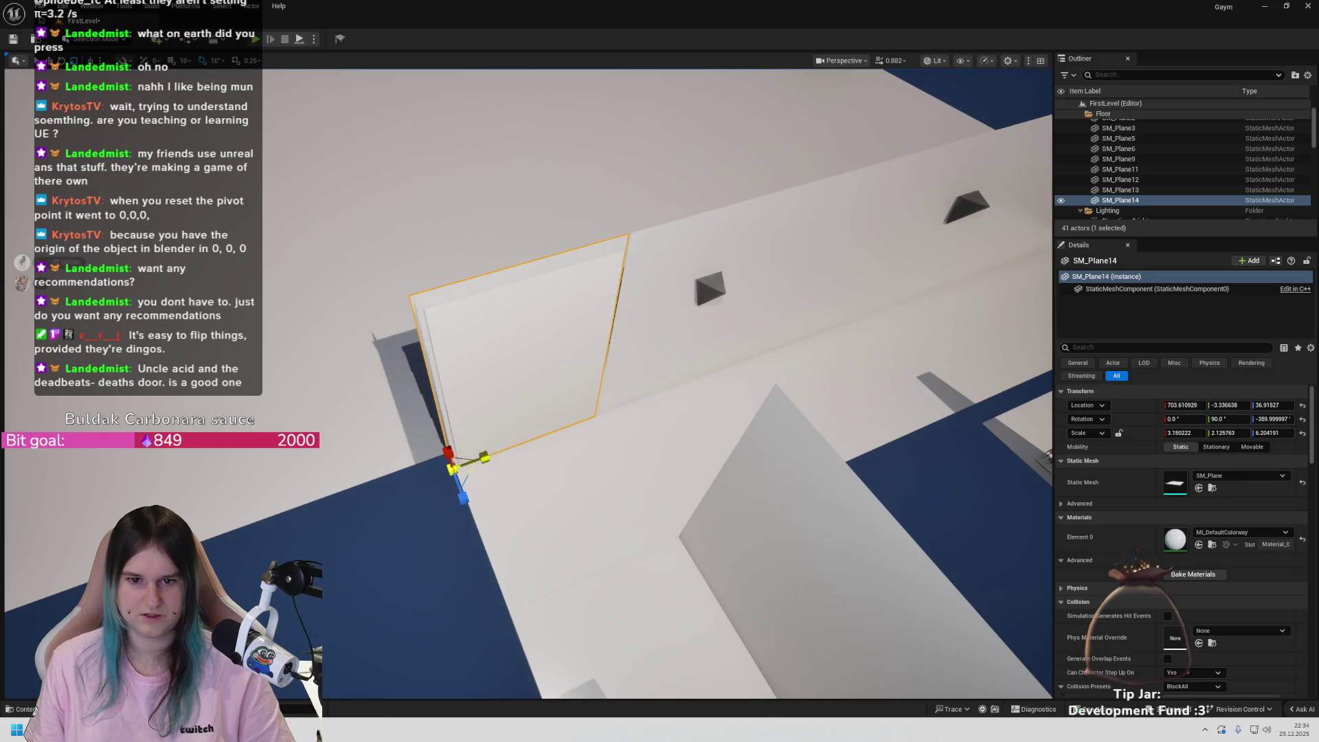
mouse_move(539, 448)
left_mouse_down()
mouse_move(529, 440)
mouse_move(550, 426)
mouse_move(536, 454)
left_mouse_up()
left_click_drag(466, 608, 458, 612)
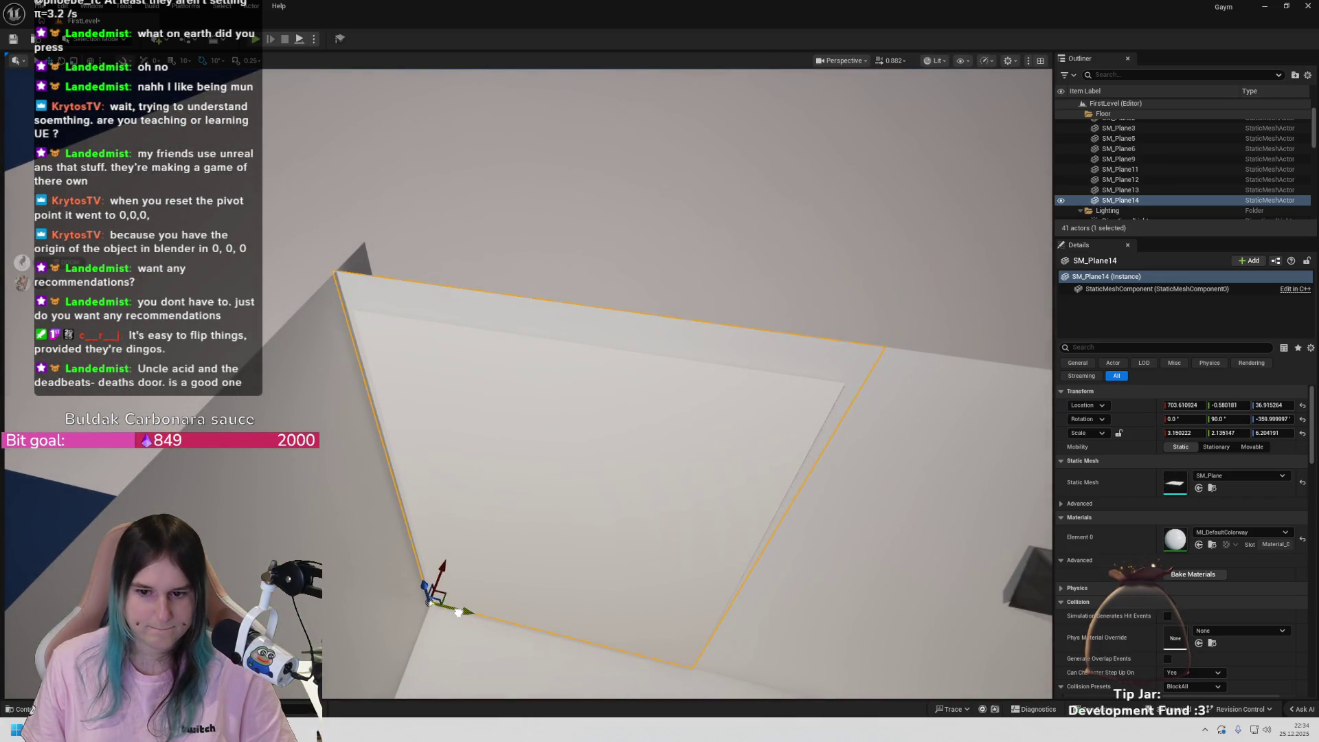
left_click_drag(457, 611, 457, 612)
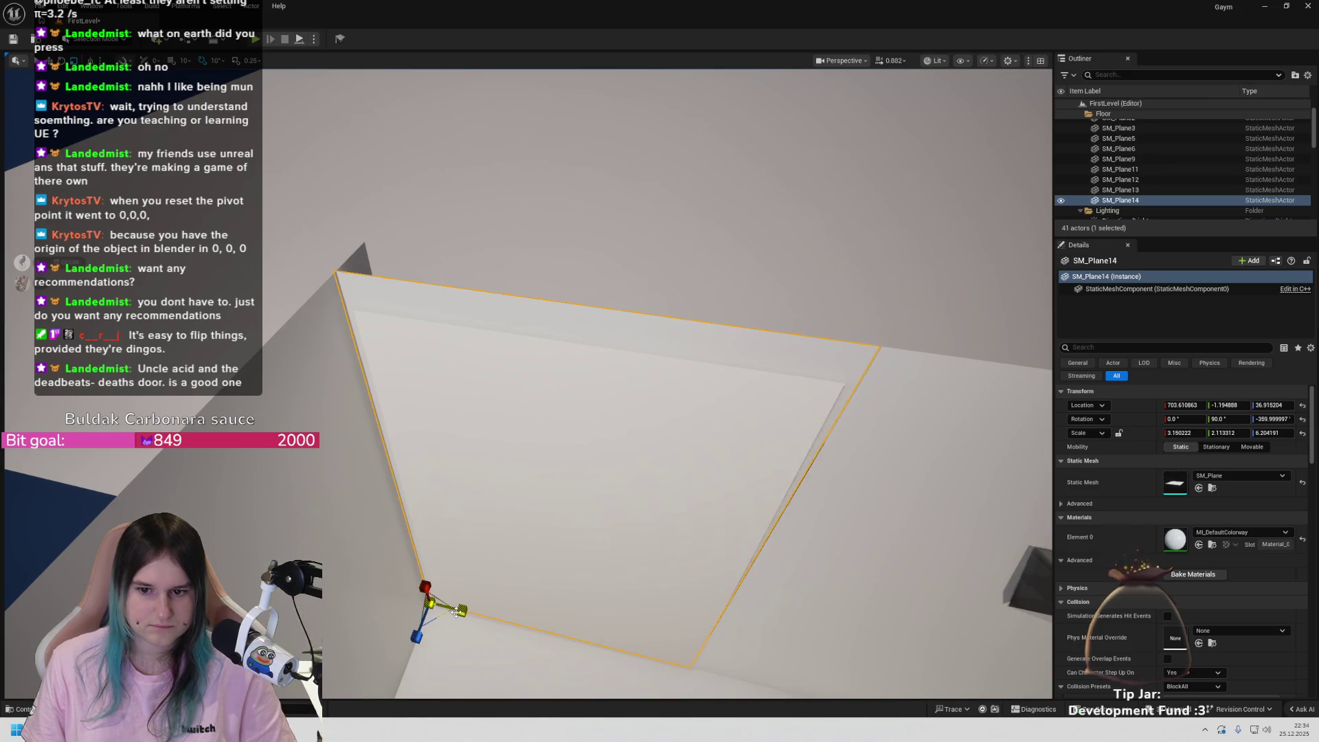
left_click(456, 611)
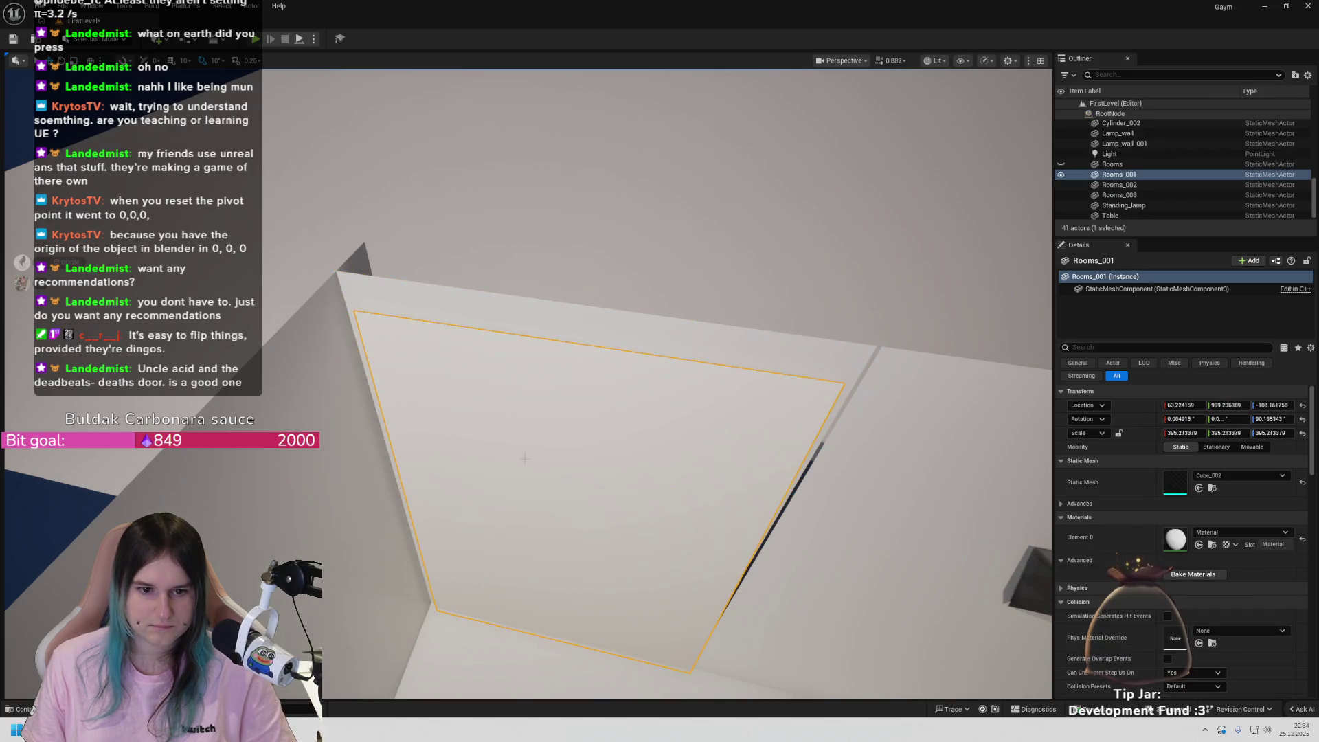
- Reselect the short new wall section and nudge it along Y into line
left_click(457, 310)
left_click_drag(459, 612, 465, 616)
key("Escape")
- Select wall SM_Plane13, inspect it from around the level, and undo the accidental duplicate
left_click(564, 437)
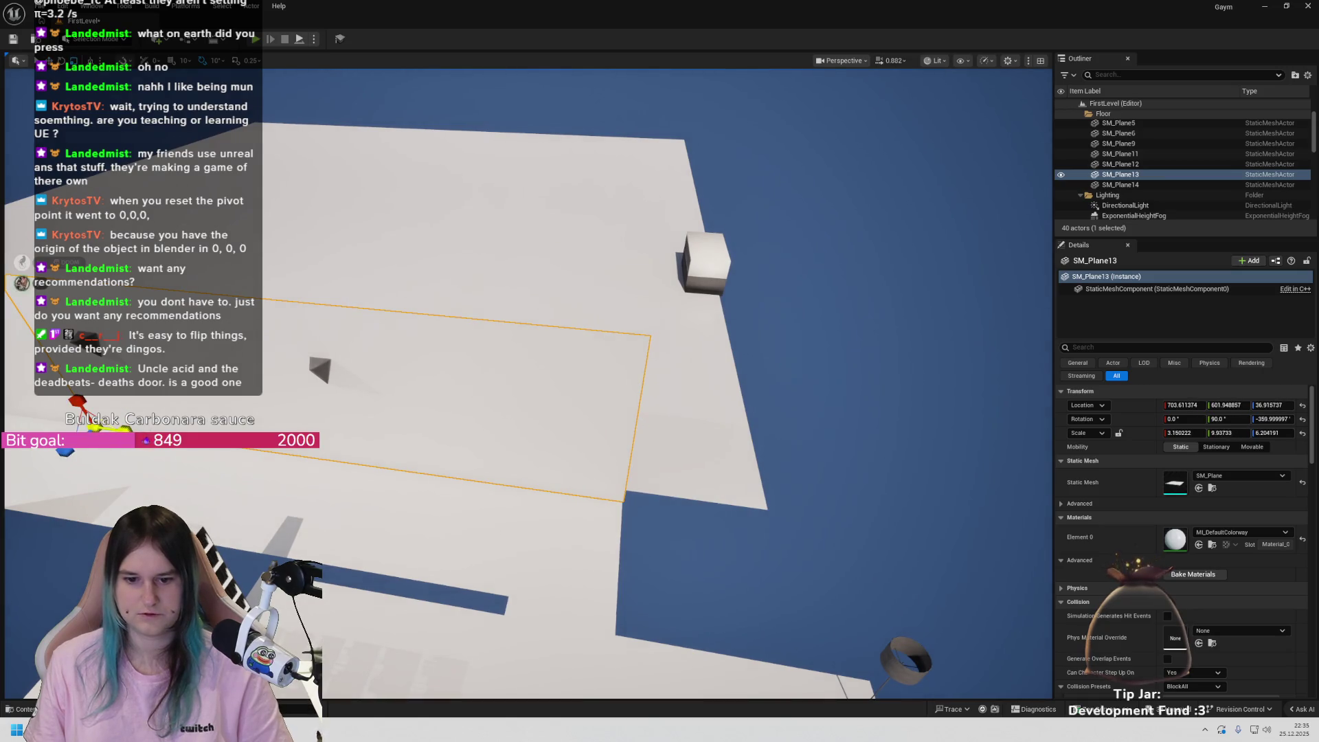
left_click_drag(316, 496, 346, 481)
left_click_drag(554, 367, 505, 345)
key("ctrl+z")
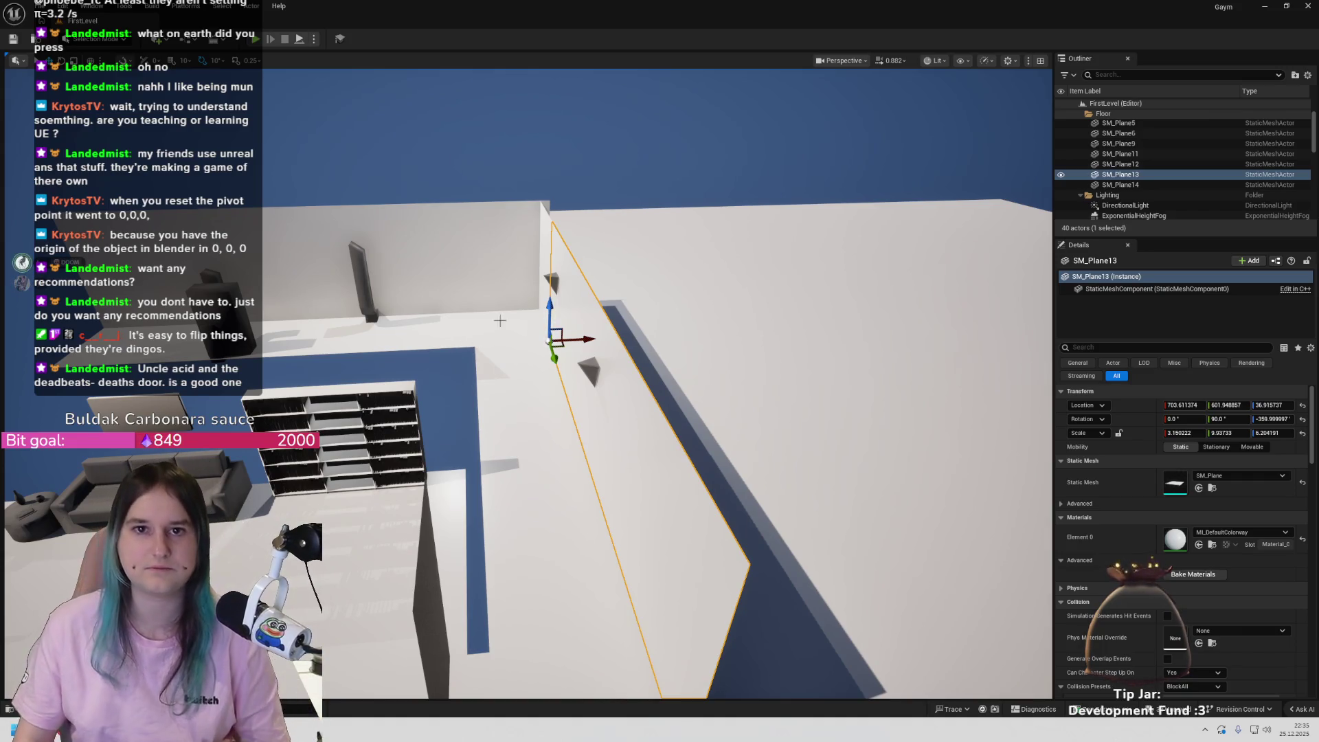
mouse_move(594, 372)
left_mouse_down()
mouse_move(550, 344)
mouse_move(563, 385)
mouse_move(591, 371)
mouse_move(570, 357)
mouse_move(584, 371)
mouse_move(570, 358)
mouse_move(584, 371)
mouse_move(570, 358)
mouse_move(584, 371)
mouse_move(570, 360)
mouse_move(584, 358)
mouse_move(577, 371)
mouse_move(584, 361)
left_mouse_up()
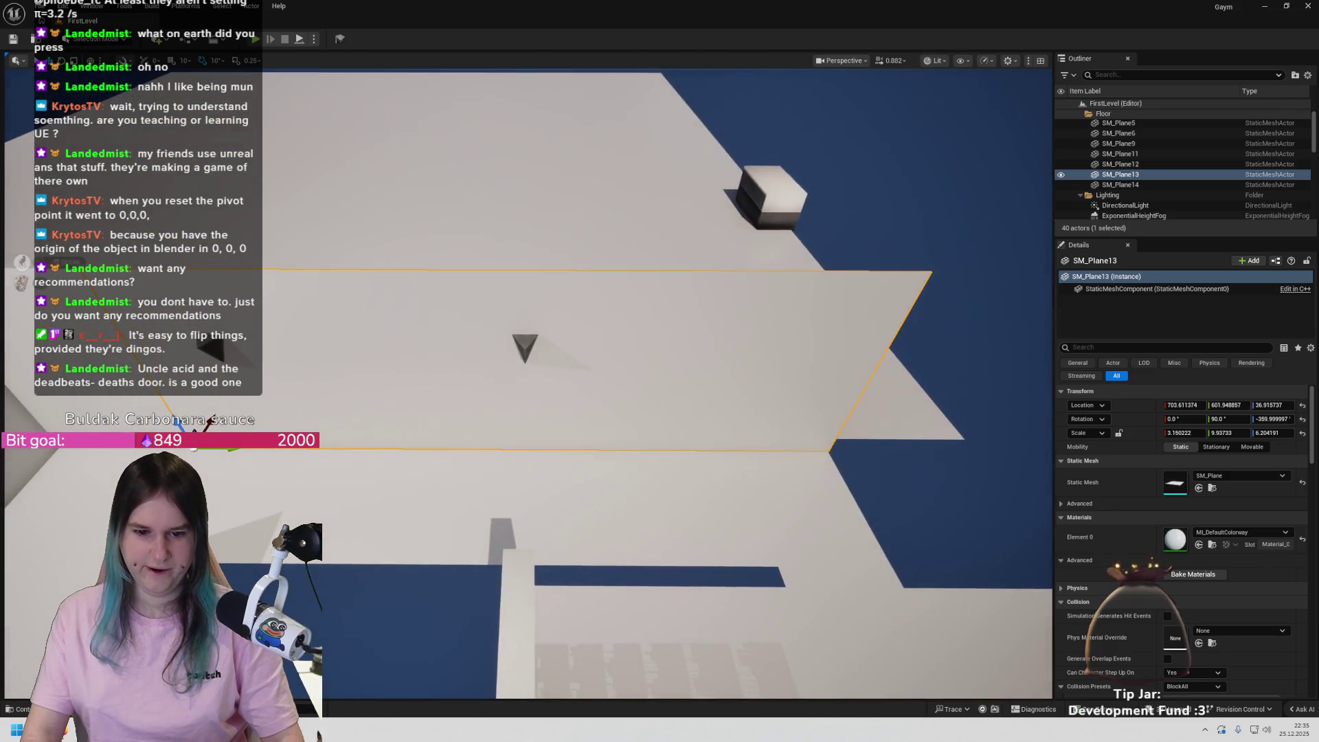
- Reset the wall's pivot offset from its right-click Pivot menu
right_click(599, 204)
mouse_move(685, 255)
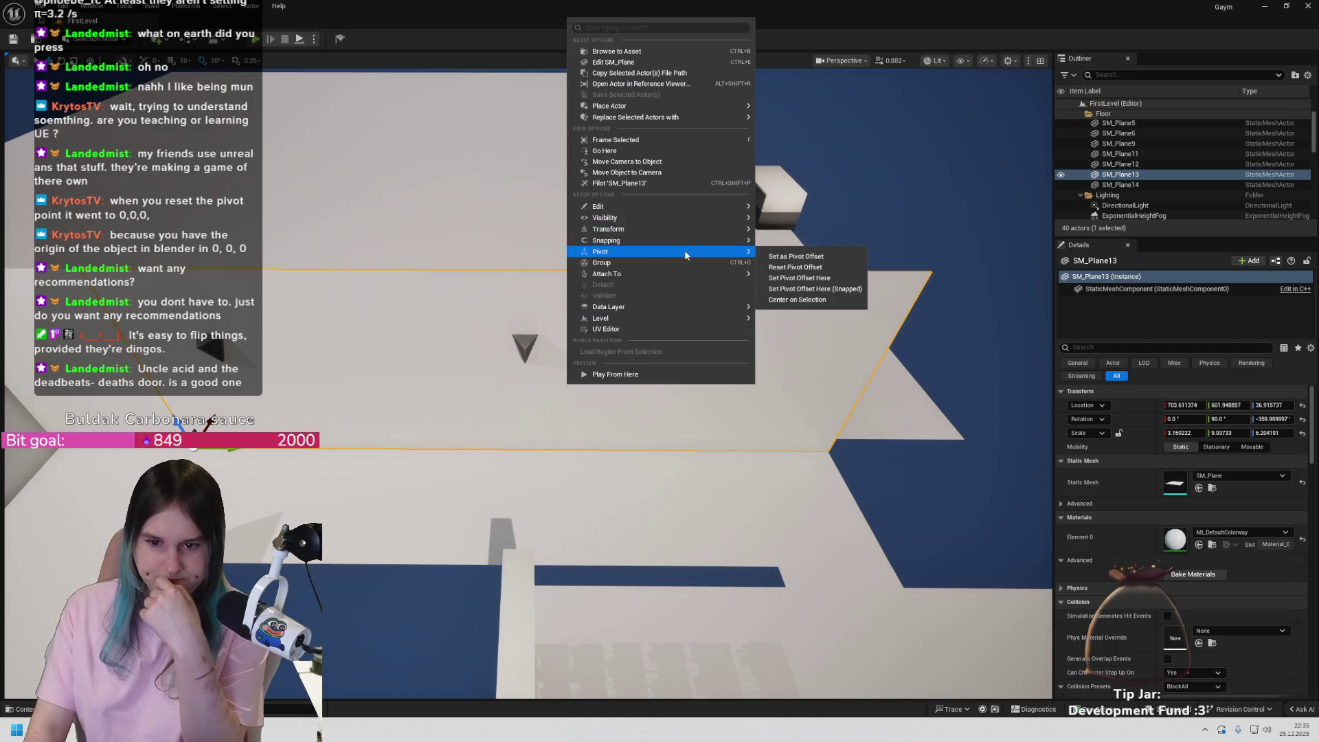
left_click(804, 268)
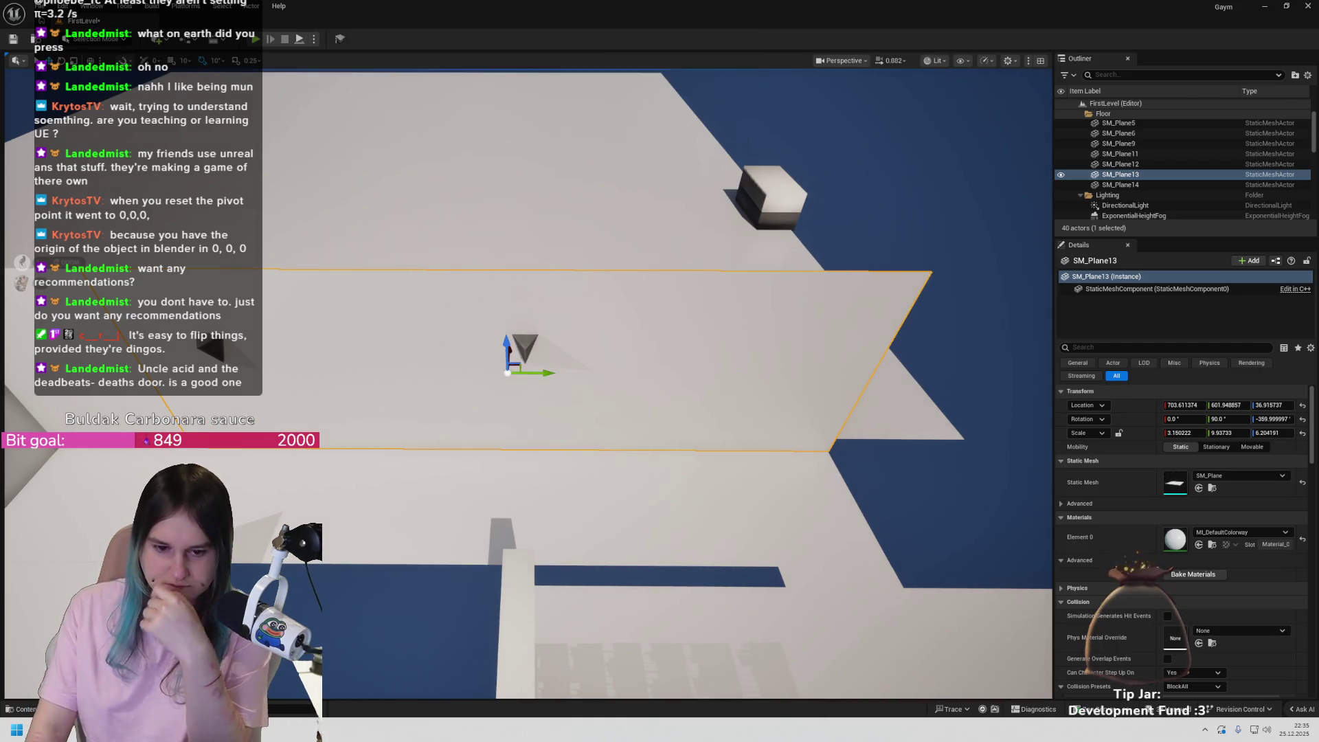
mouse_move(512, 374)
left_mouse_down()
mouse_move(553, 375)
mouse_move(540, 358)
mouse_move(539, 457)
mouse_move(540, 440)
left_mouse_up()
- Duplicate the wall as SM_Plane15 and slide it along Y, undoing an extra copy
left_click_drag(636, 419, 607, 377, "alt")
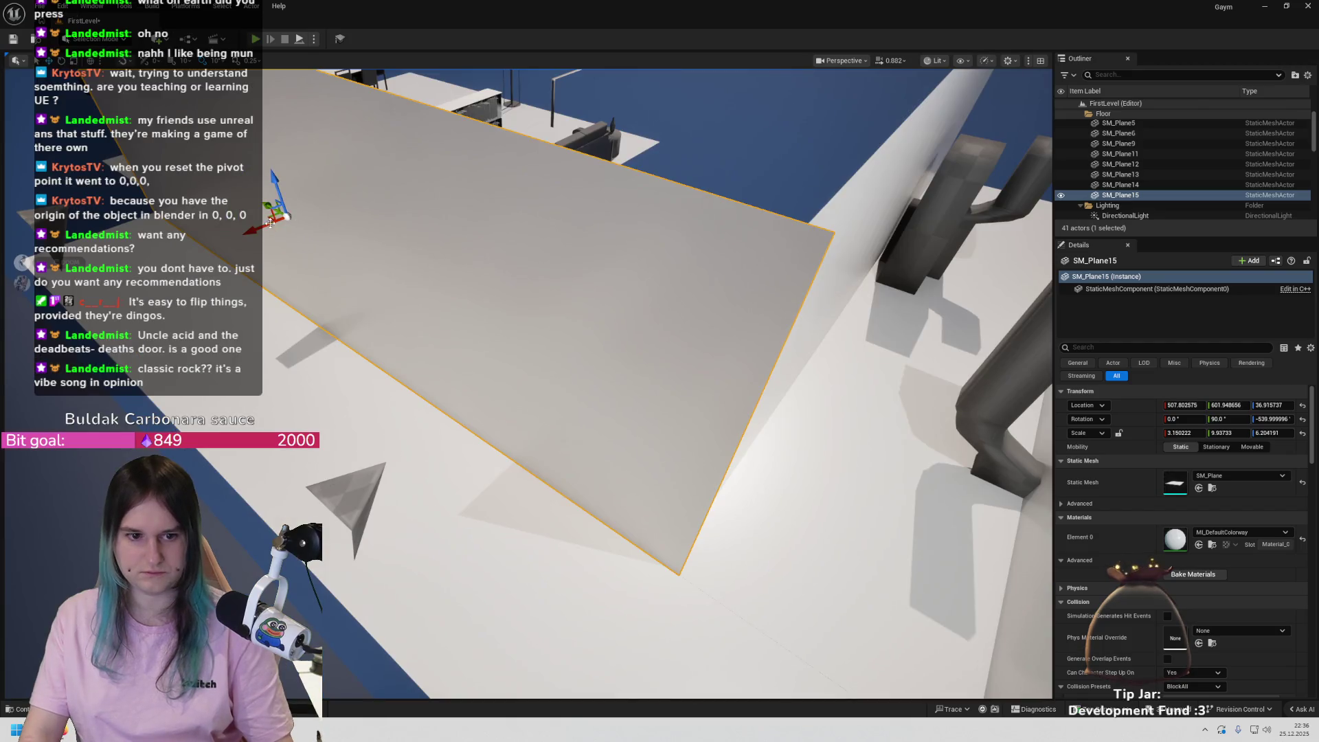
mouse_move(266, 207)
left_mouse_down()
mouse_move(256, 198)
mouse_move(355, 191)
mouse_move(299, 190)
left_mouse_up()
key("ctrl+z")
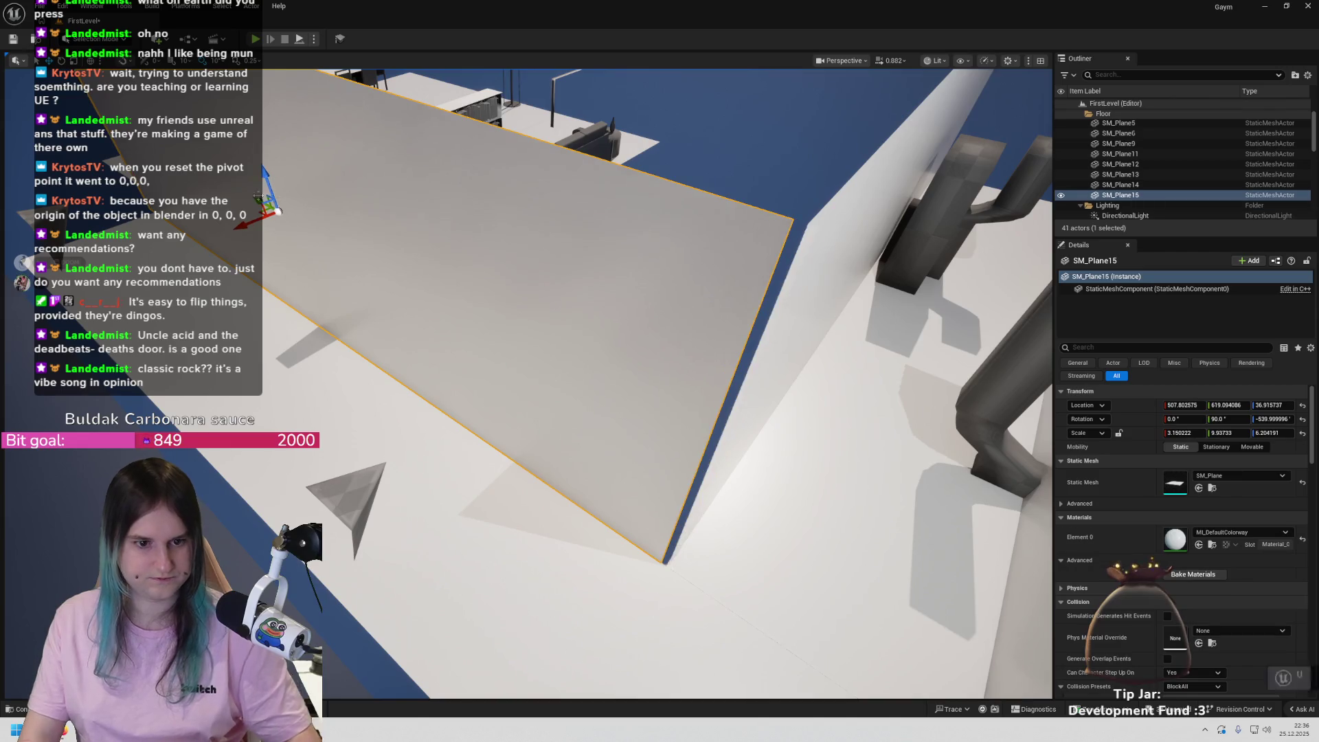
middle_click(561, 368, "alt")
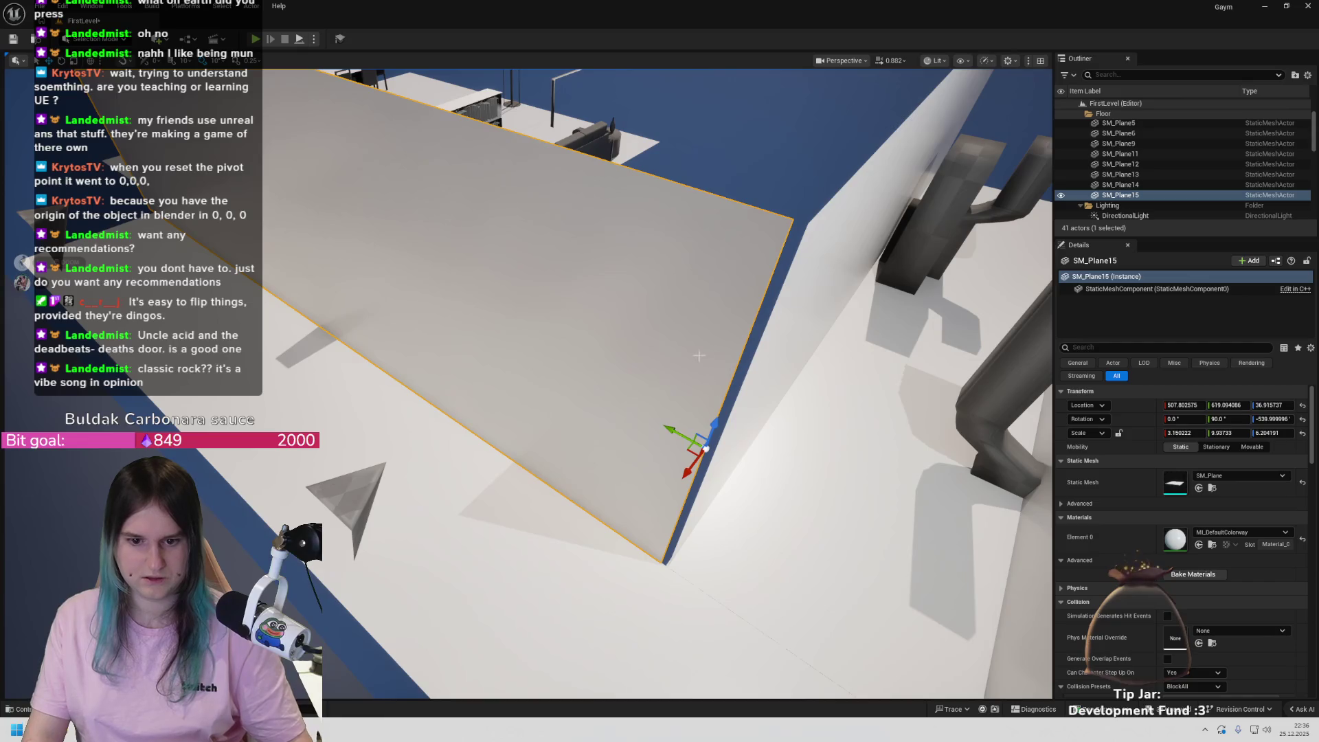
- Slide SM_Plane15 along Y to 507.8, 614.6, 36.9 along the room's edge
right_click(698, 355)
mouse_move(790, 573)
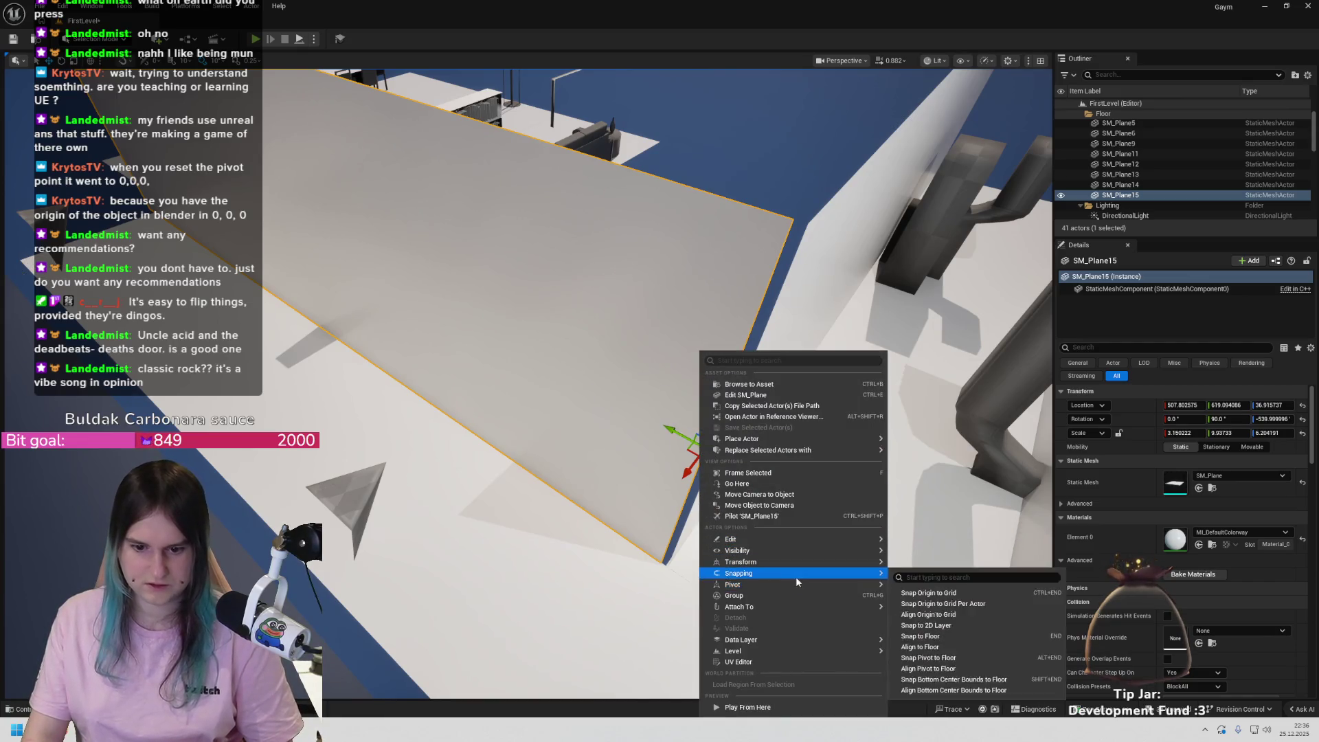
left_click(927, 593)
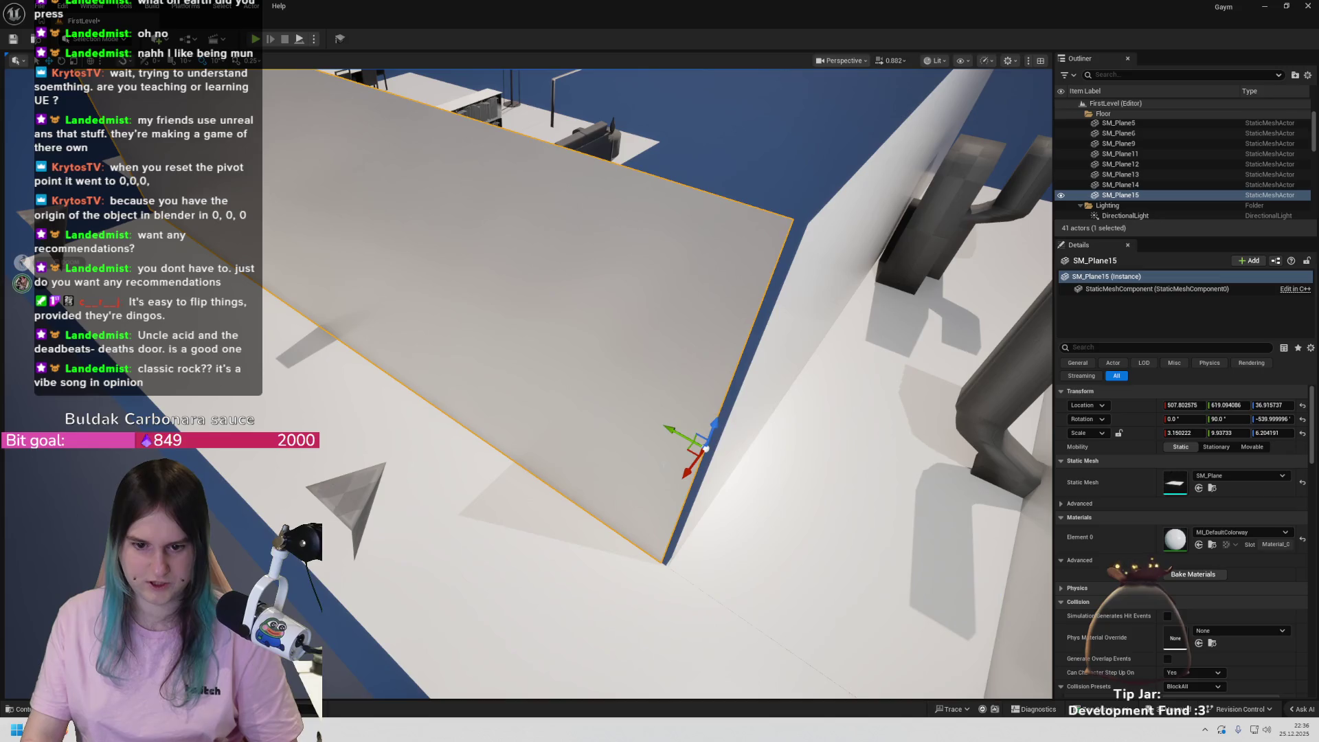
mouse_move(676, 434)
left_mouse_down()
mouse_move(775, 221)
mouse_move(820, 235)
mouse_move(783, 288)
mouse_move(751, 385)
mouse_move(687, 344)
left_mouse_up()
key("a")
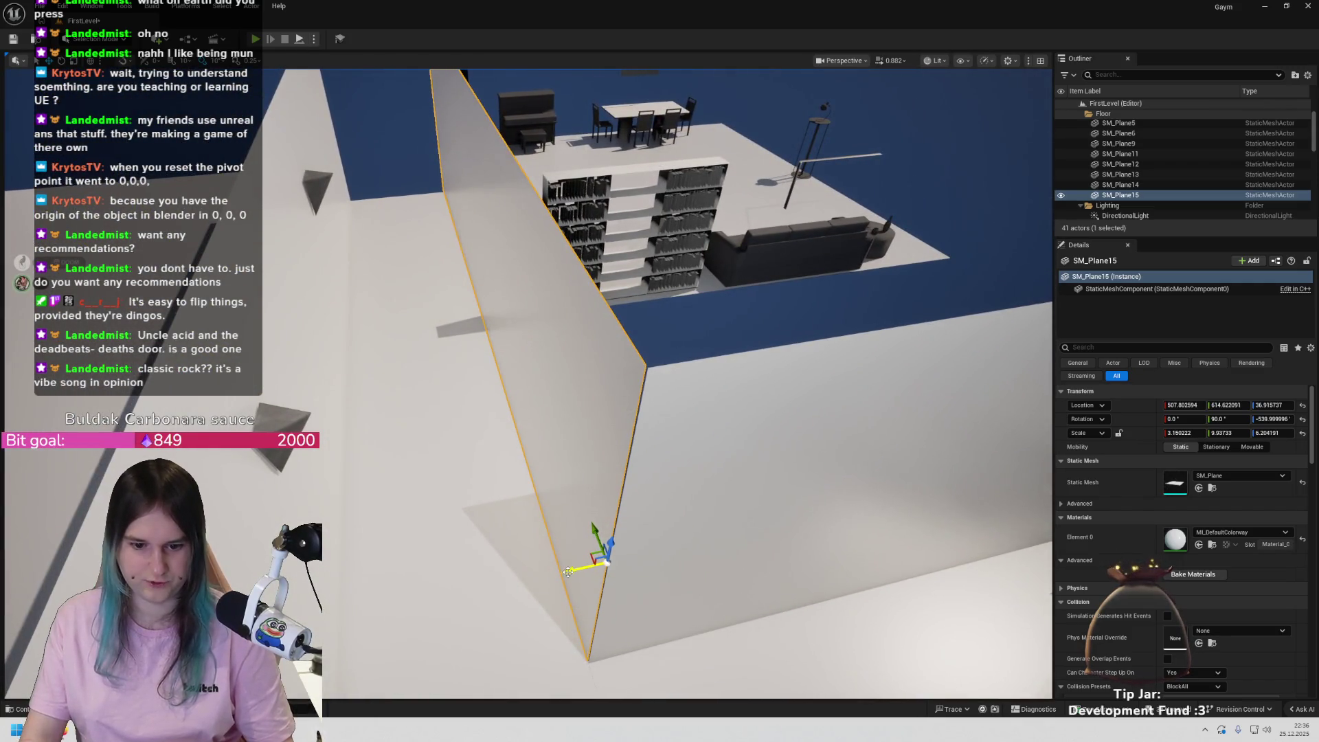